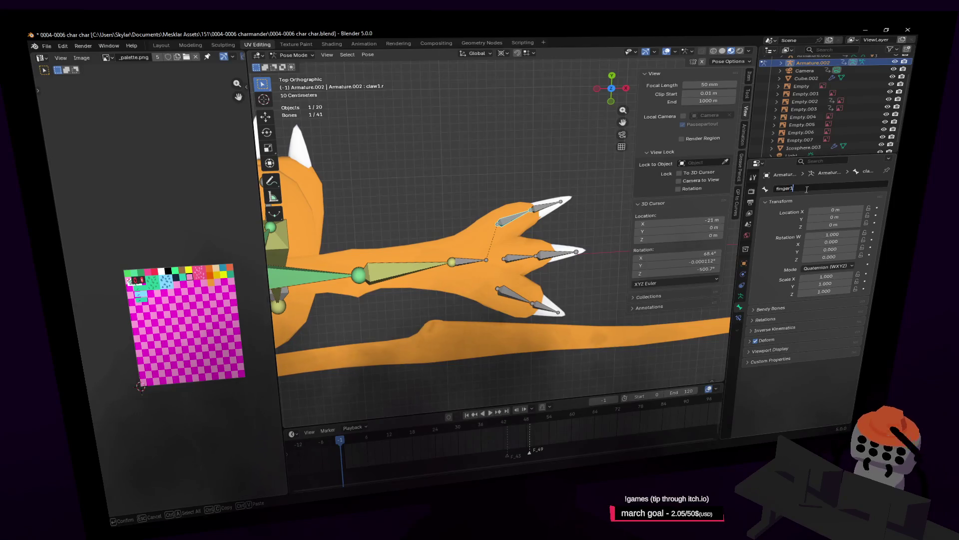
Confirm the finger bone name finger1.r and rename the top claw bone to claw1.r
key("Return")
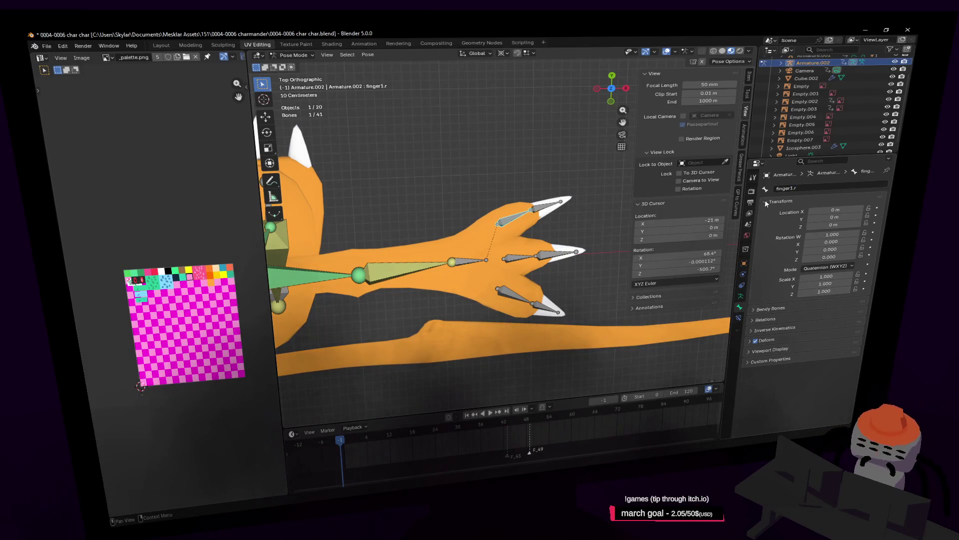
left_click(526, 211)
left_click(822, 187)
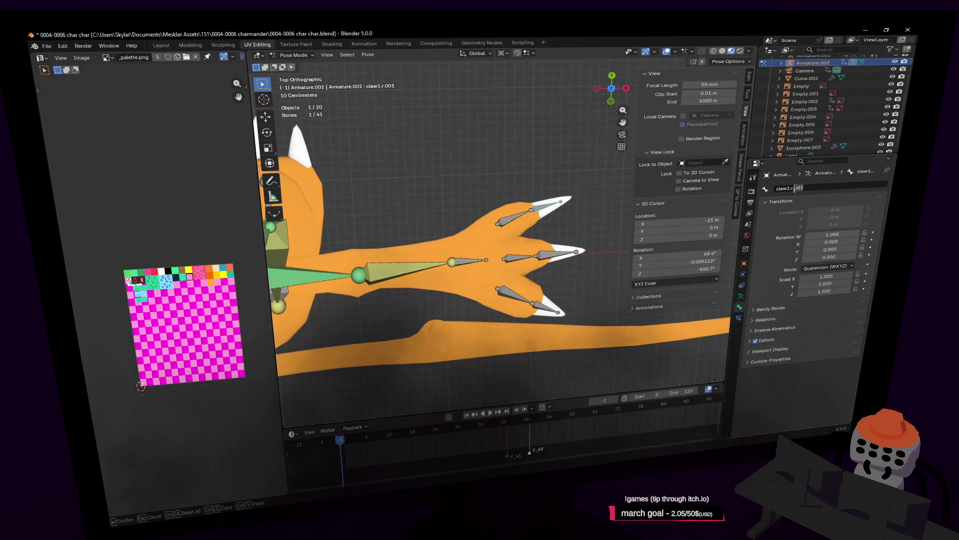
key("Return")
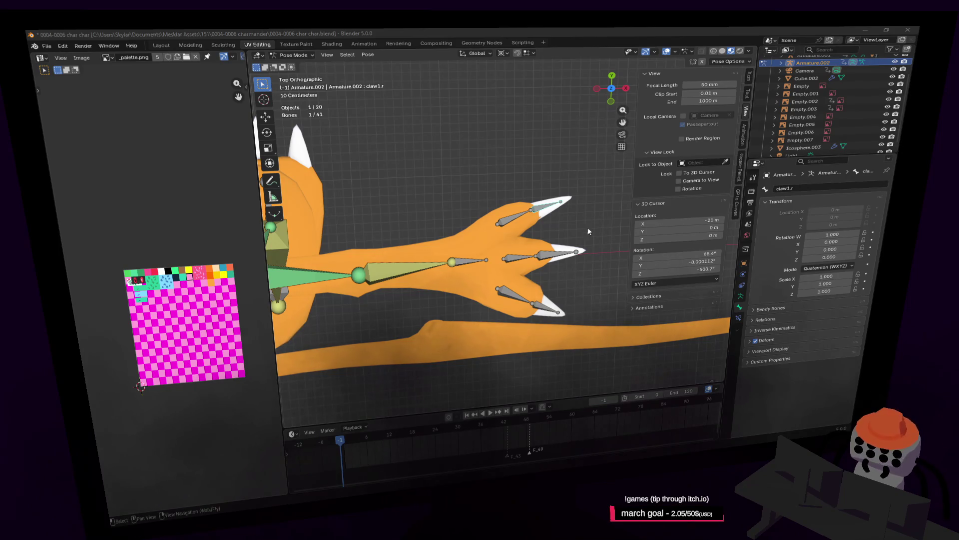
Rename the middle and lower claw bones to claw2.r and claw3.r
left_click(557, 253)
left_click(803, 188)
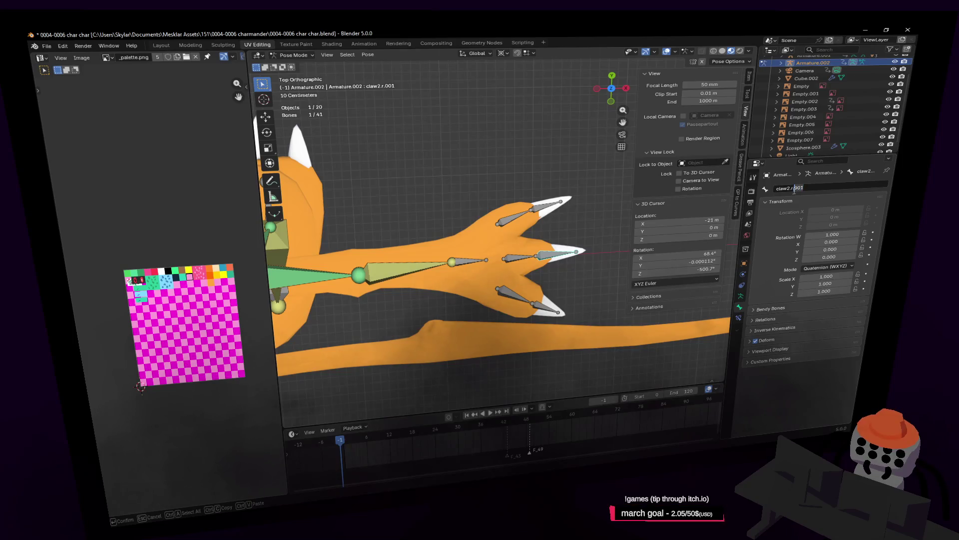
key("Return")
left_click(552, 308)
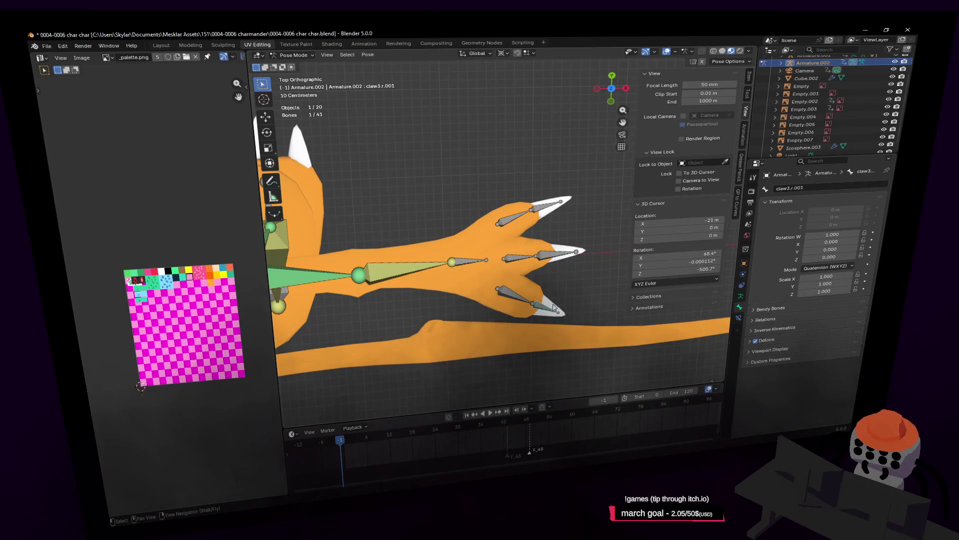
left_click(814, 187)
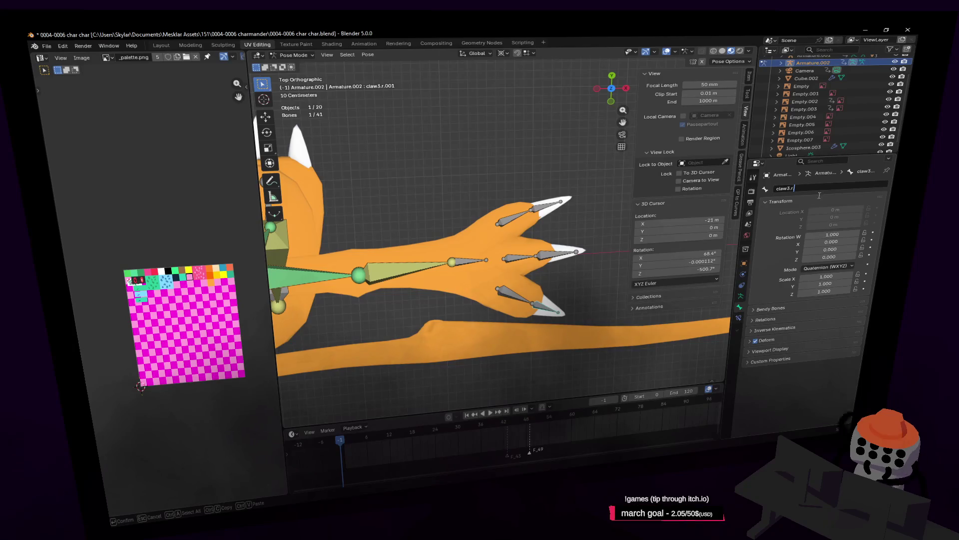
key("Return")
key("shift+grave")
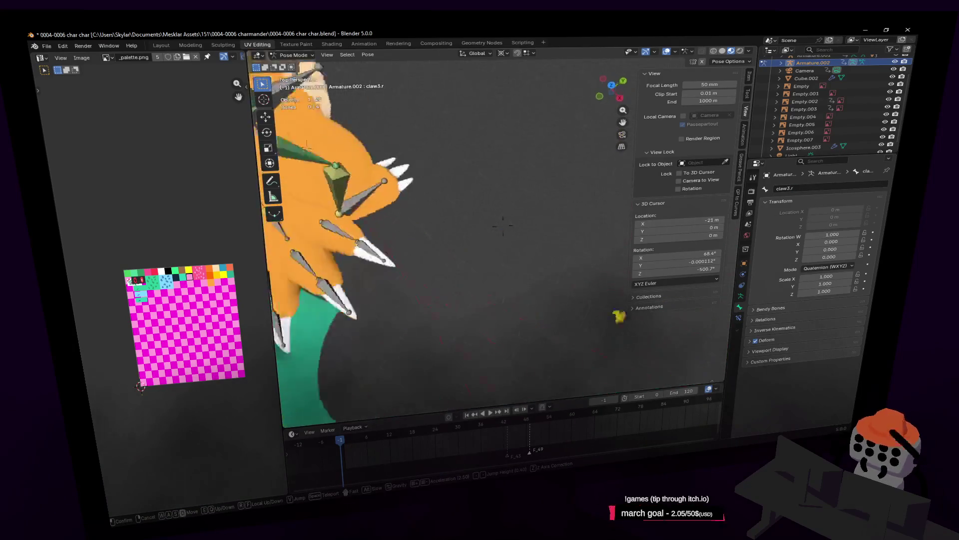
Select the neck.001 bone just below the jaw and rename it to head
left_click(509, 226)
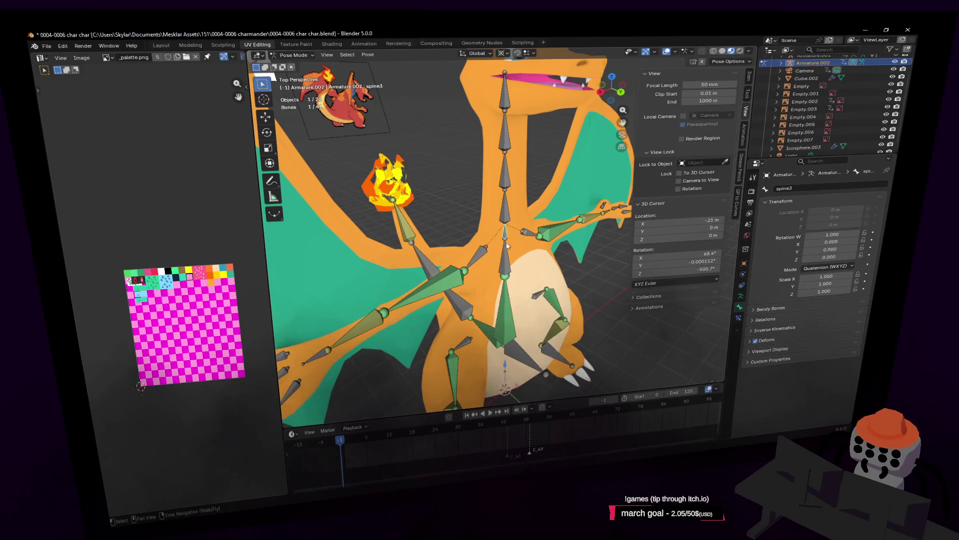
middle_click_drag(507, 245, 509, 202)
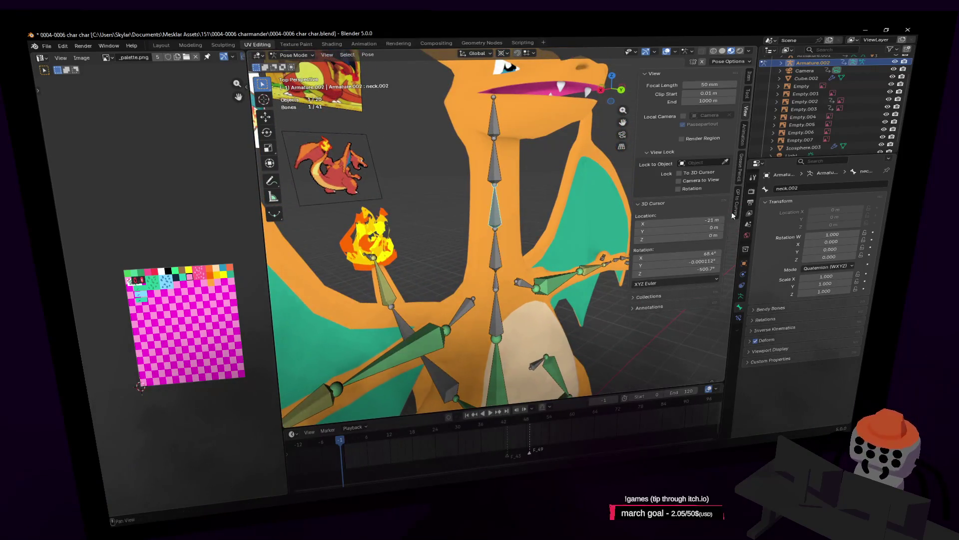
left_click(497, 169)
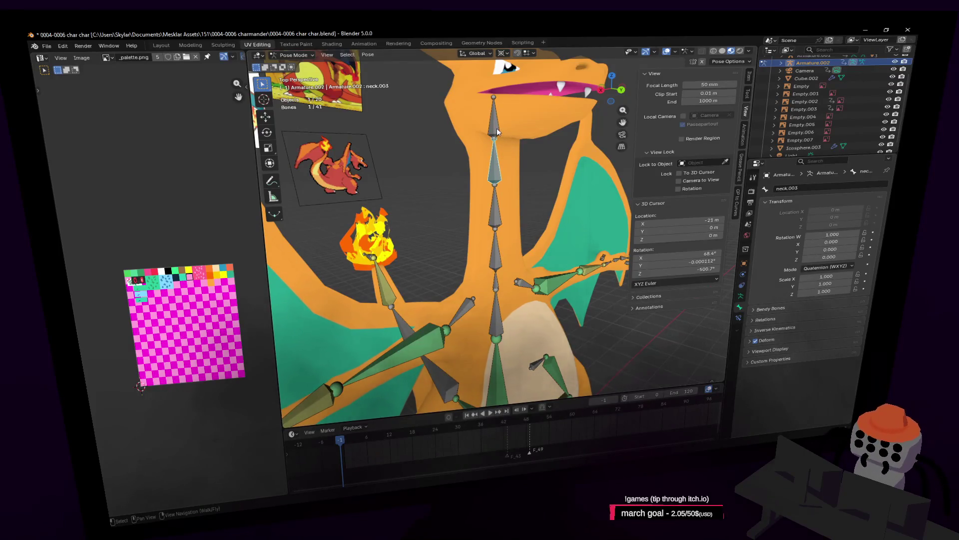
left_click(497, 132)
key("shift+grave")
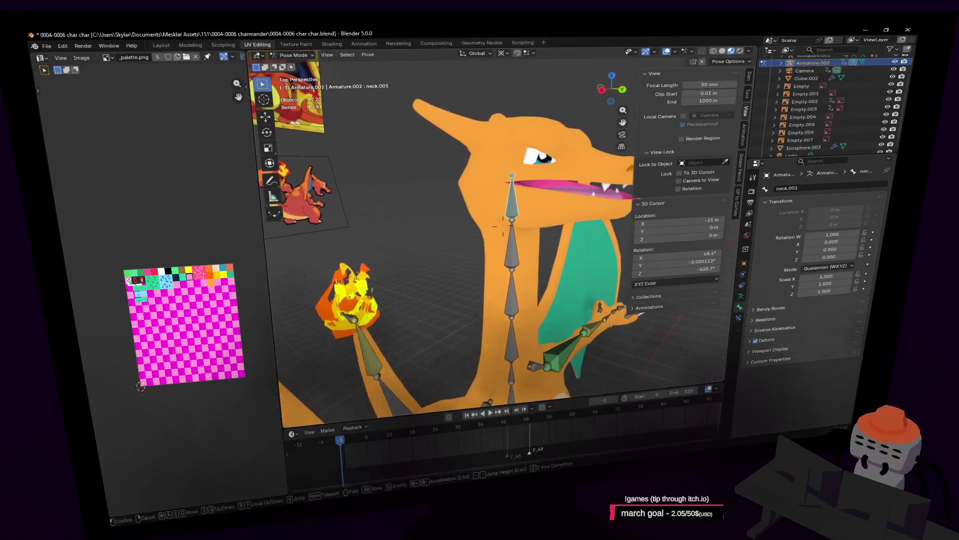
key("Return")
left_click(808, 188)
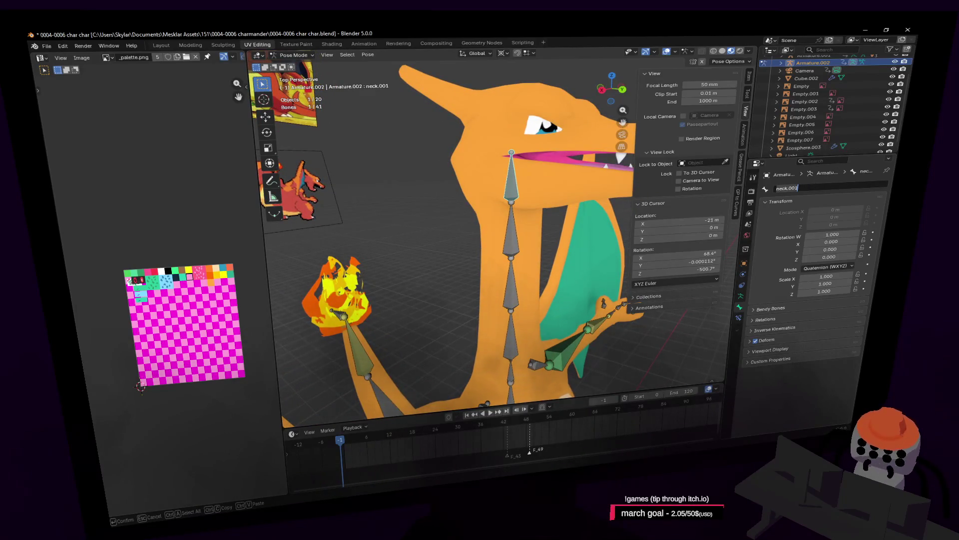
type("head")
key("Return")
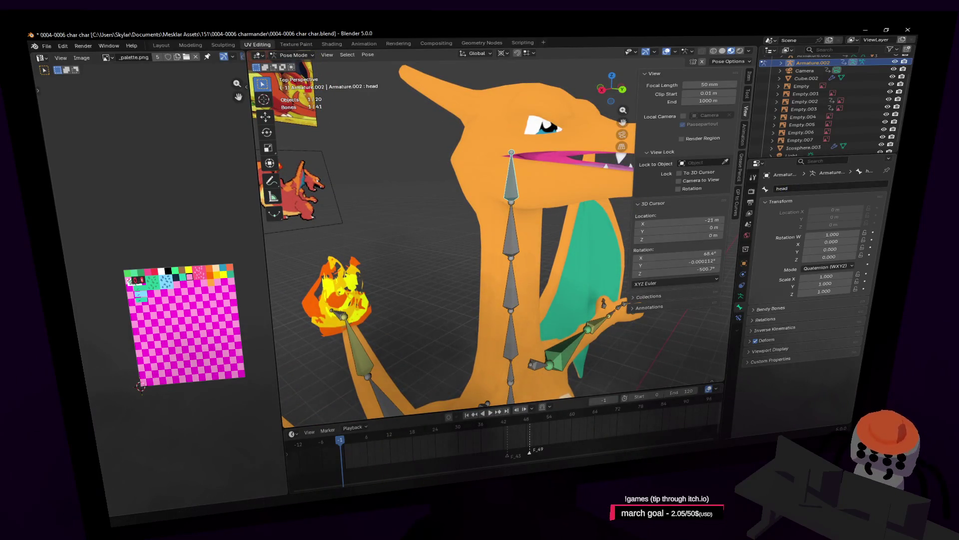
key("shift+grave")
key("s")
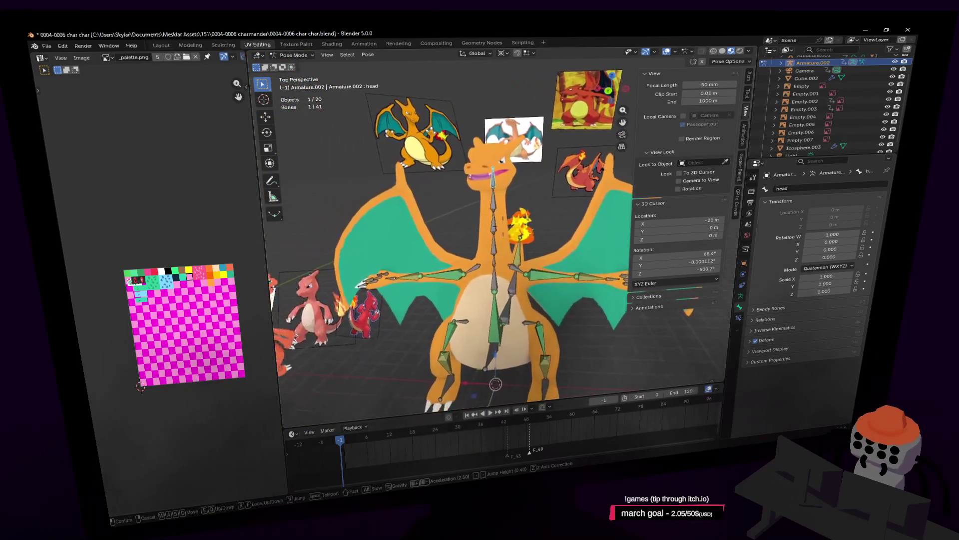
Parent the Cube.002 mesh to Armature.002 using With Automatic Weights in Object Mode
left_click(550, 190)
key("ctrl+Tab")
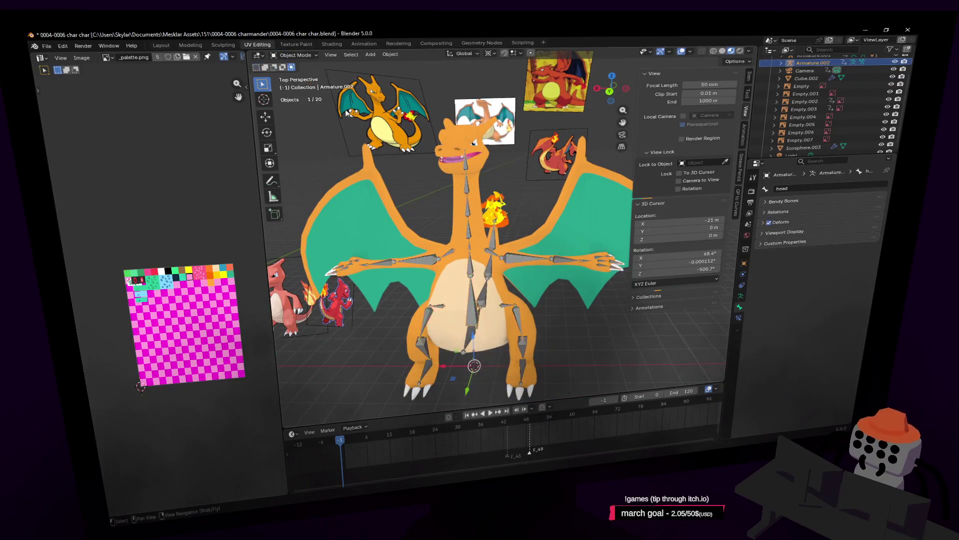
middle_click_drag(509, 240, 548, 243)
key("shift+grave")
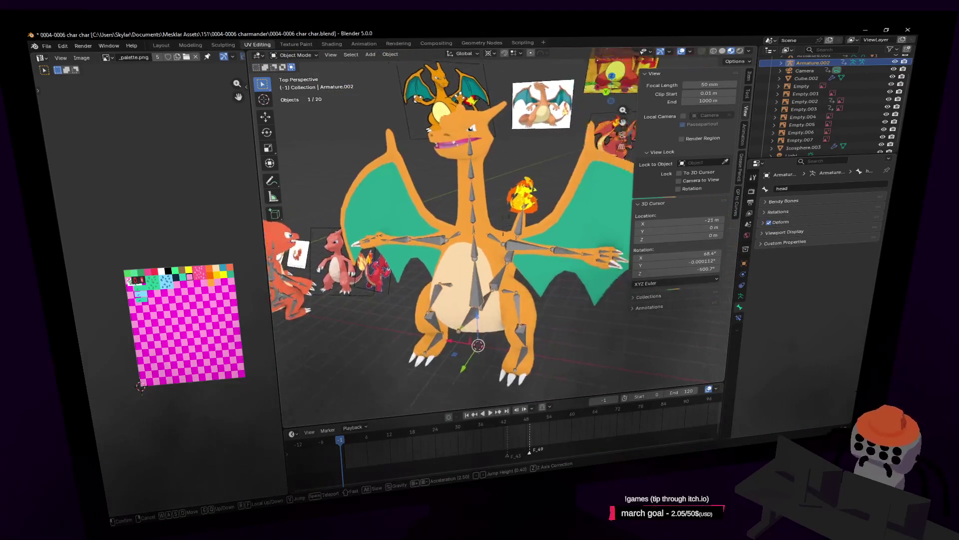
left_click(567, 229)
left_click(542, 235)
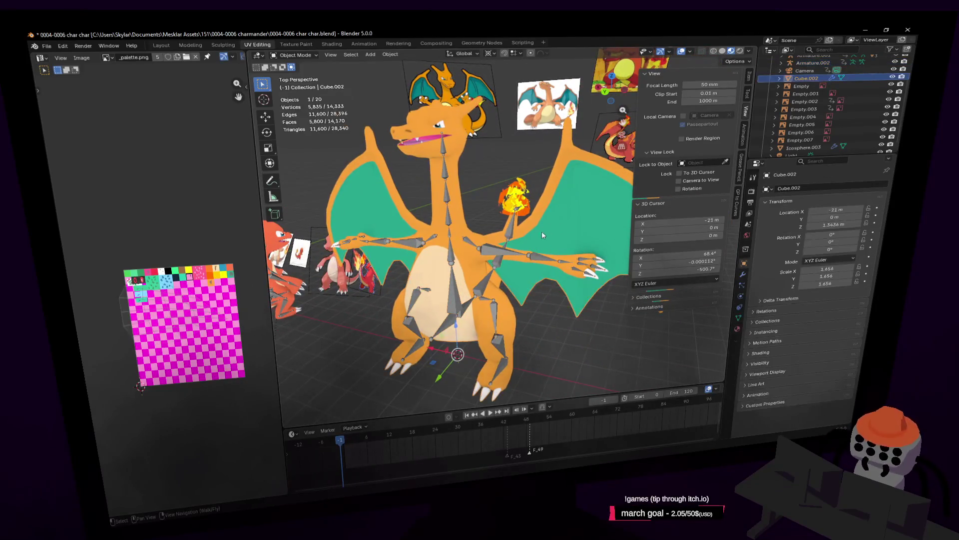
left_click(469, 248, "shift")
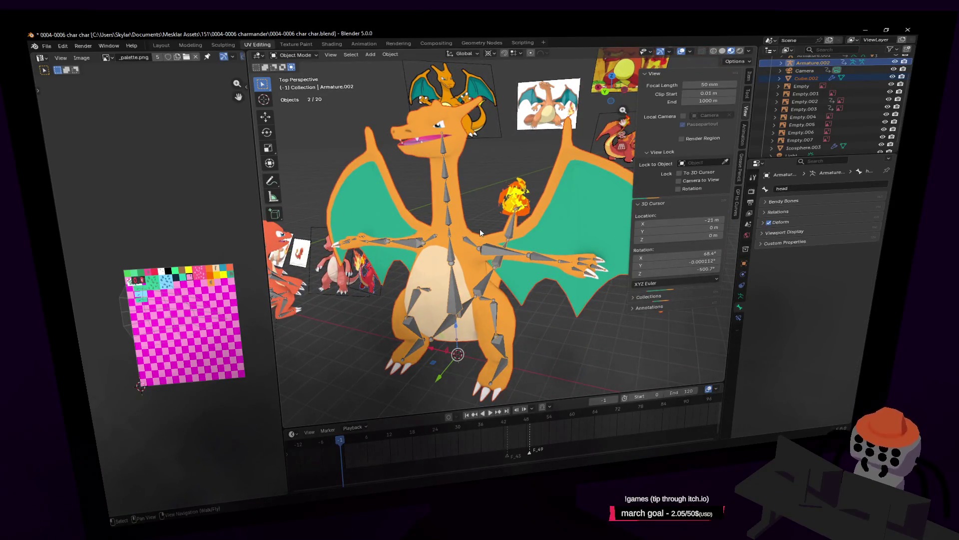
key("ctrl+p")
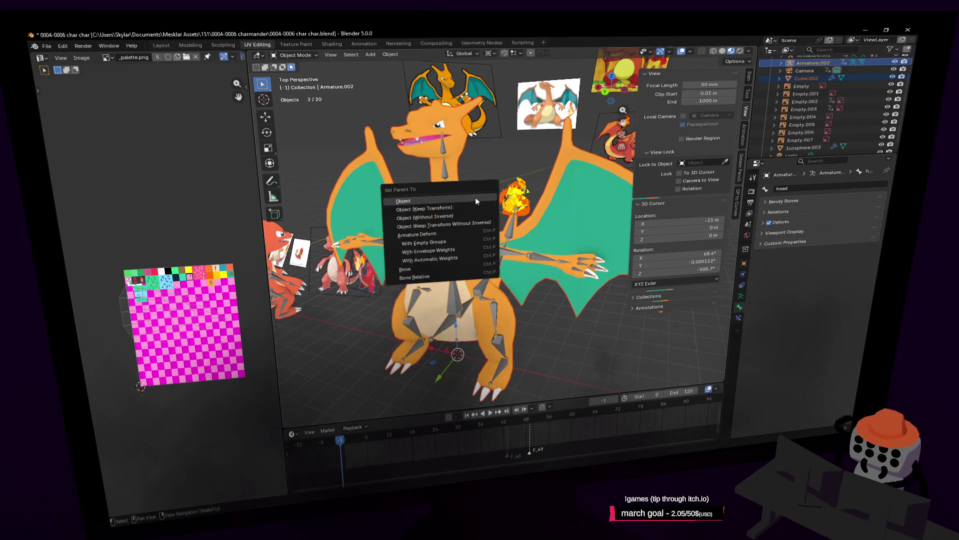
left_click(450, 260)
Keep only the armature selected and switch it back to Pose Mode
left_click(449, 256)
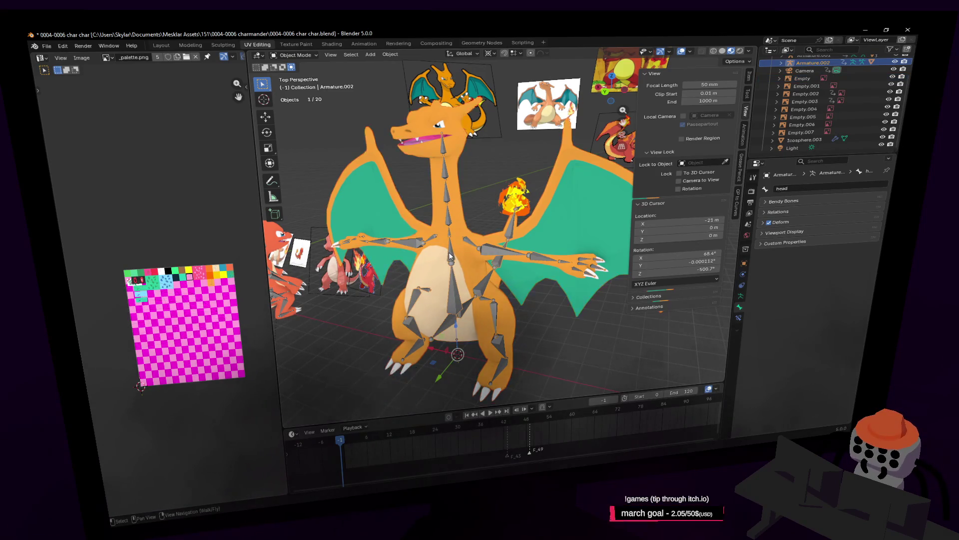
left_click(294, 55)
left_click(295, 84)
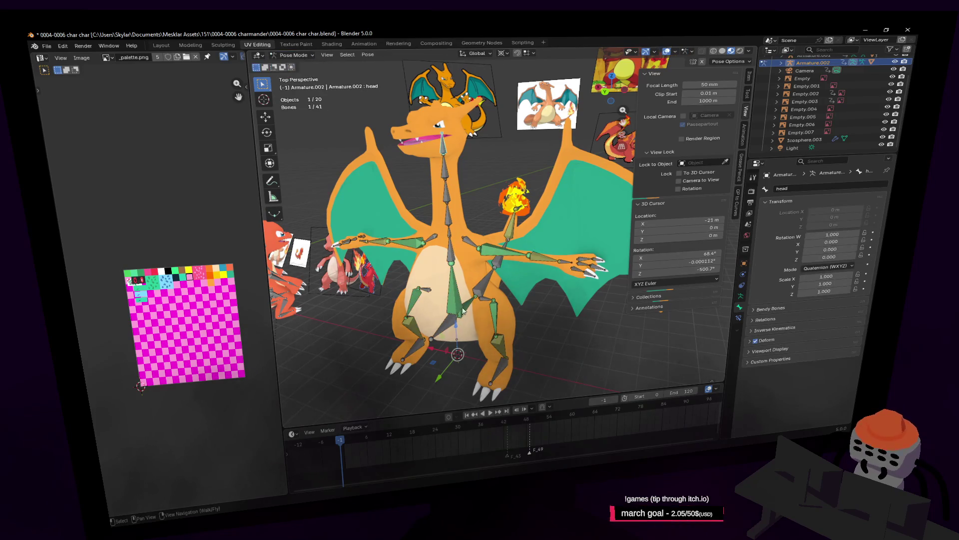
left_click(446, 331)
key("g")
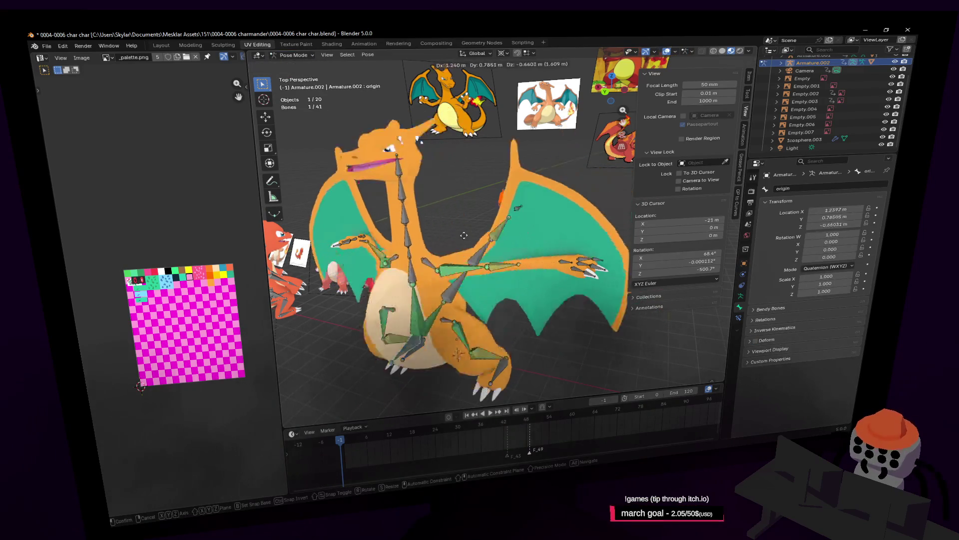
right_click(495, 230)
middle_click_drag(496, 230, 507, 250)
scroll(504, 244, "up", 3)
key("g")
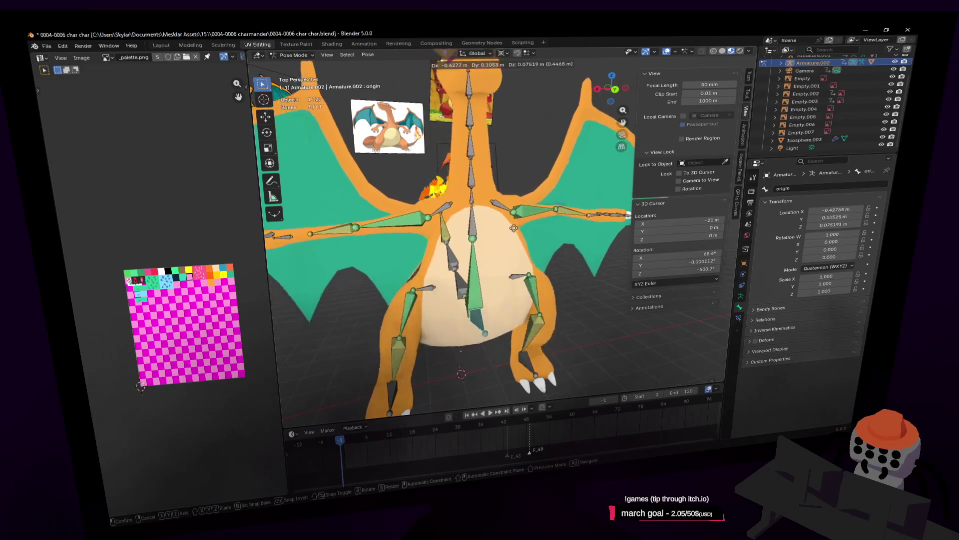
key("Escape")
key("shift+grave")
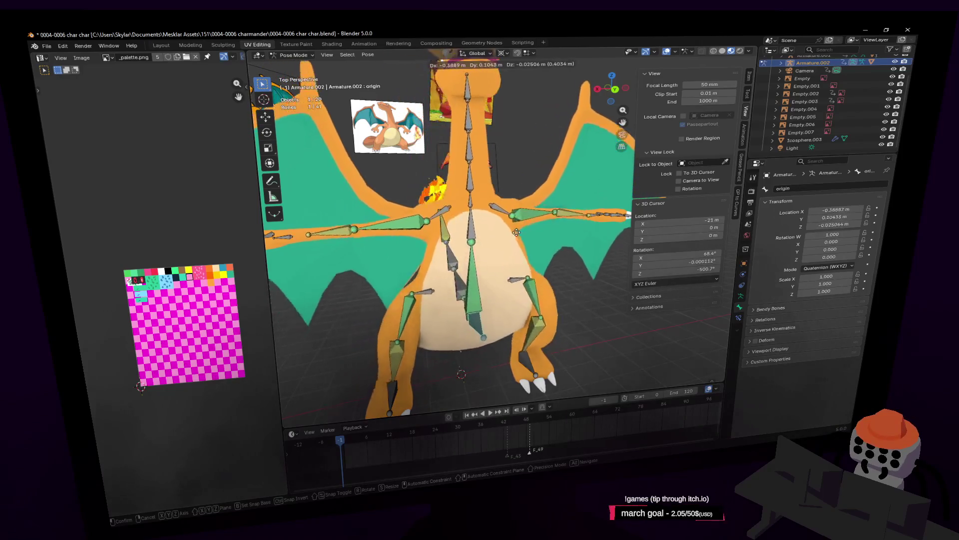
left_click(522, 286)
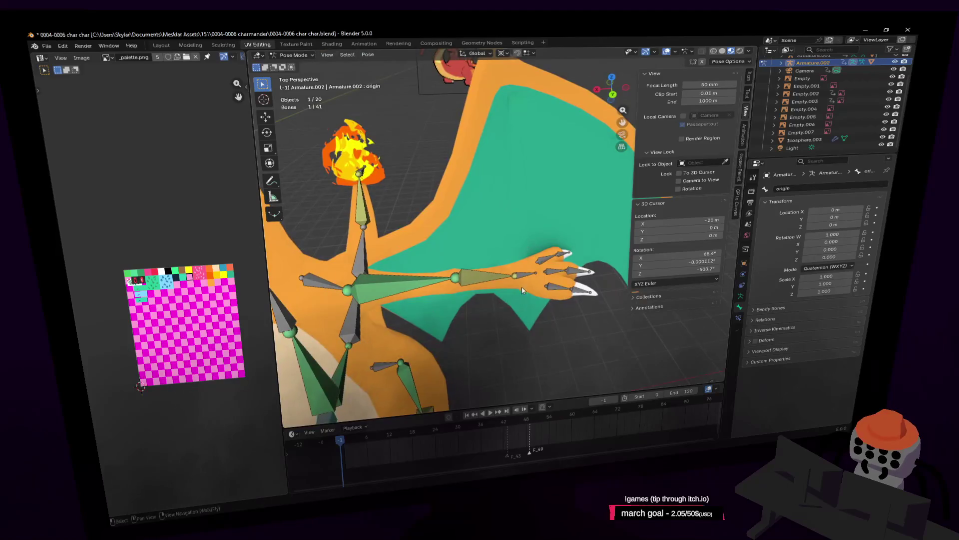
key("g")
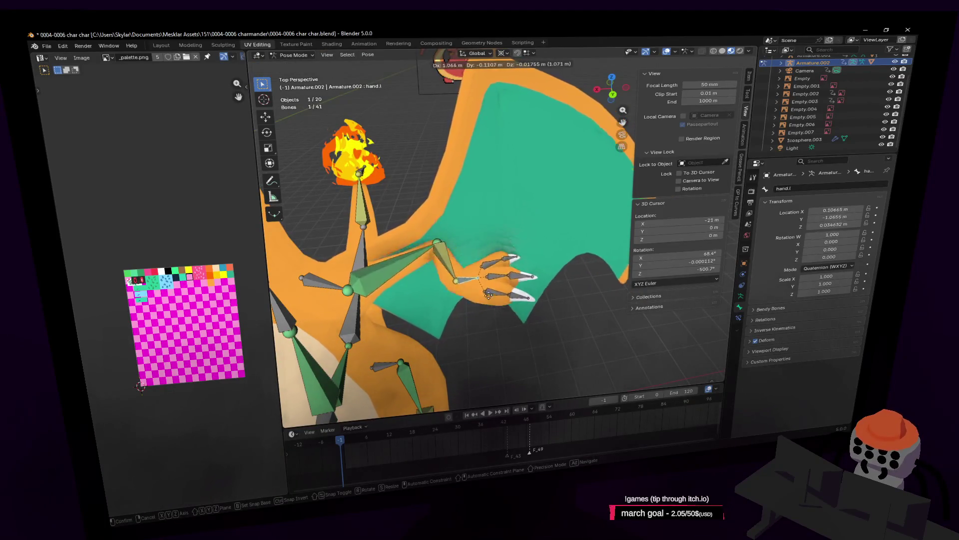
key("Escape")
key("shift+grave")
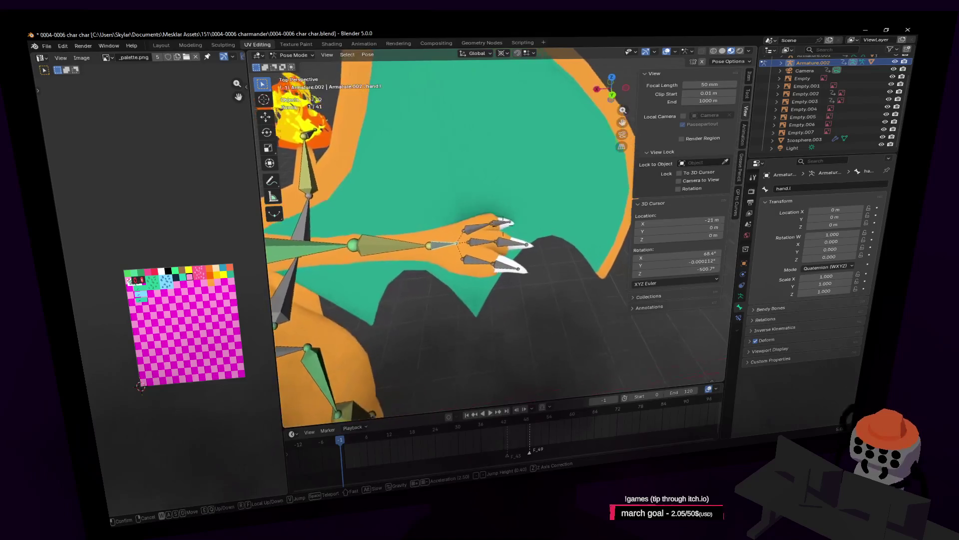
left_click(516, 260)
left_click(506, 250)
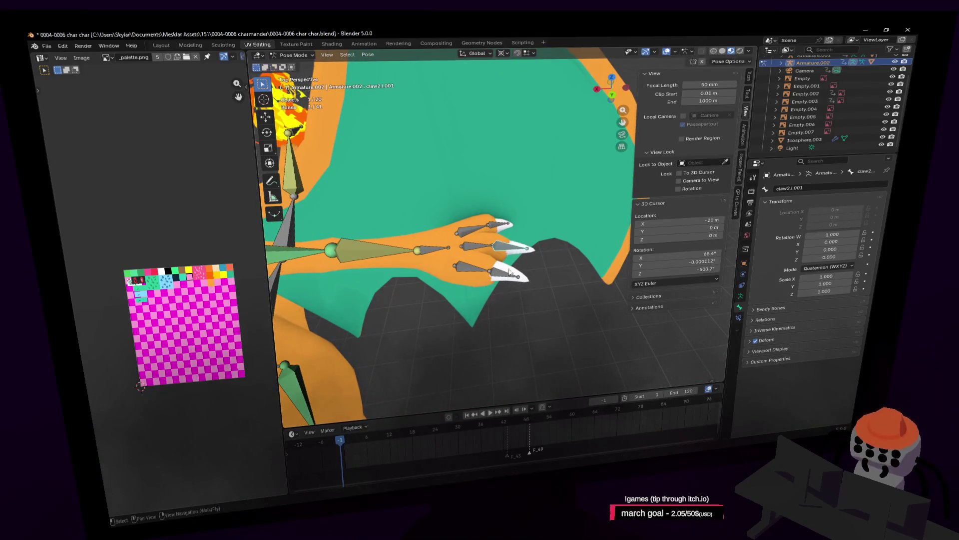
left_click(499, 54)
left_click(520, 90)
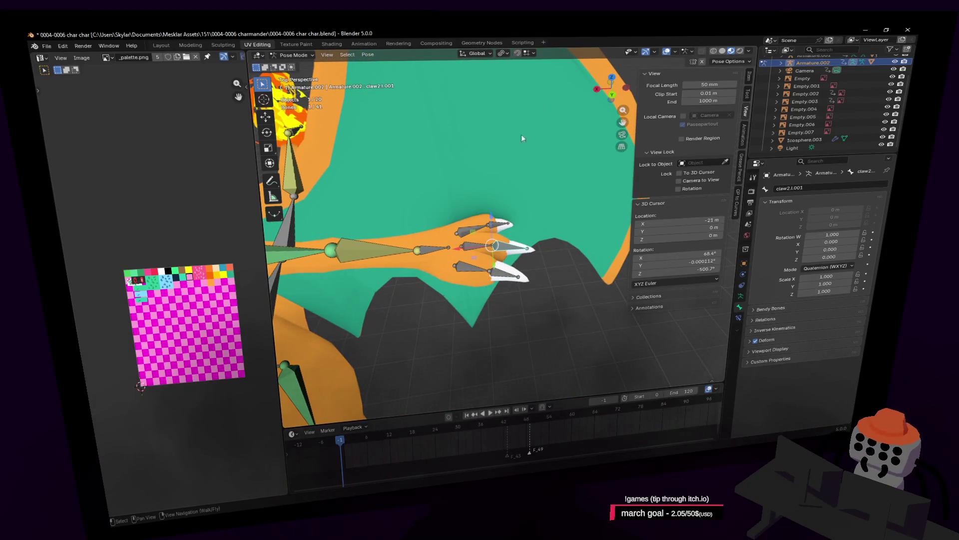
key("r")
left_click(543, 198)
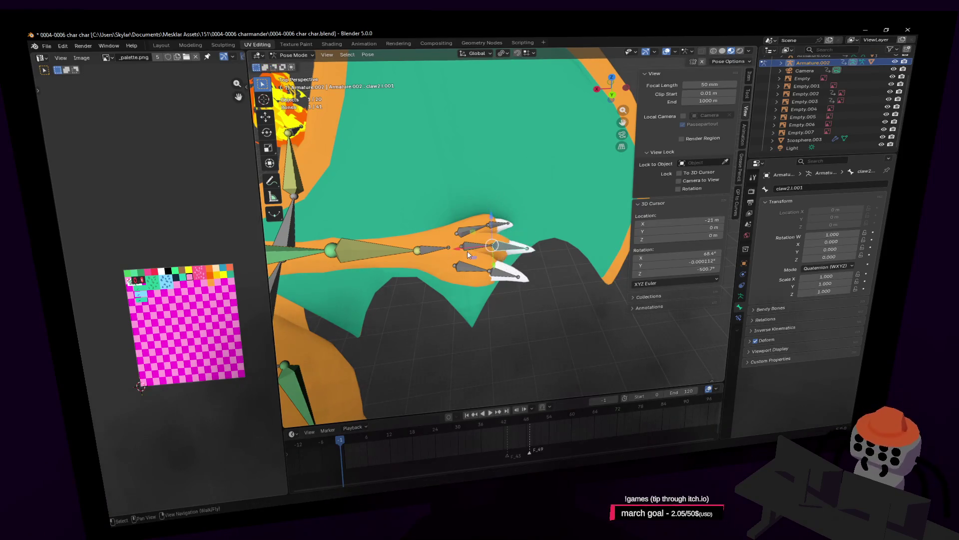
left_click(466, 251)
key("r")
key("Escape")
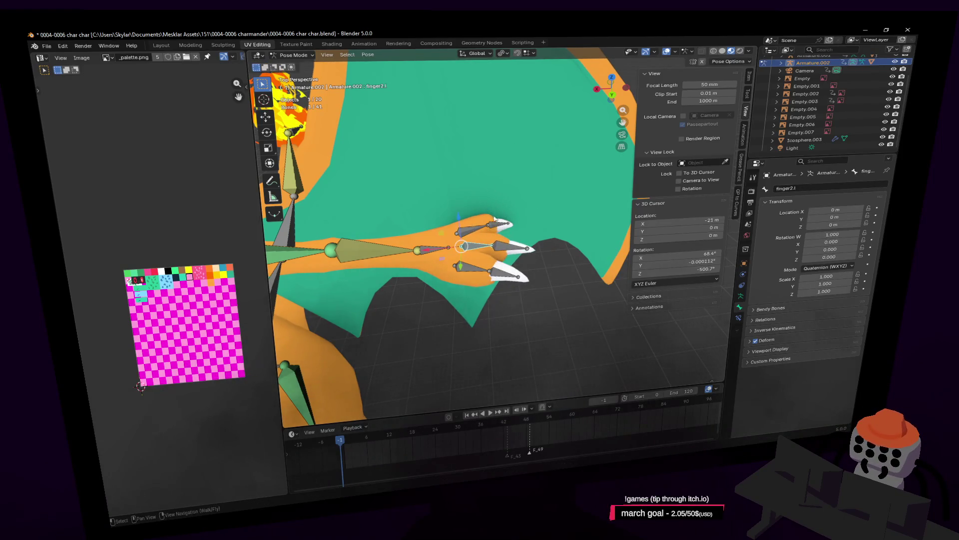
left_click(476, 261)
key("r")
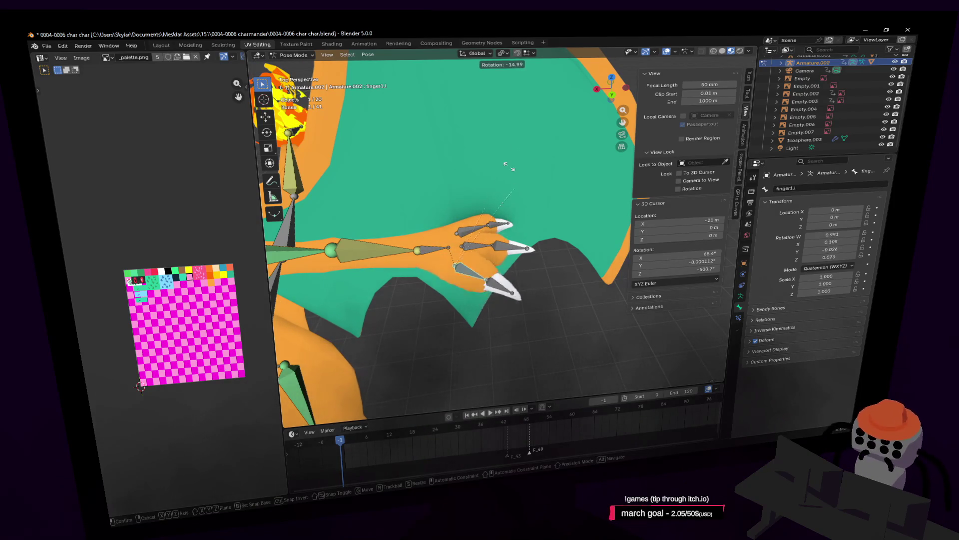
key("Escape")
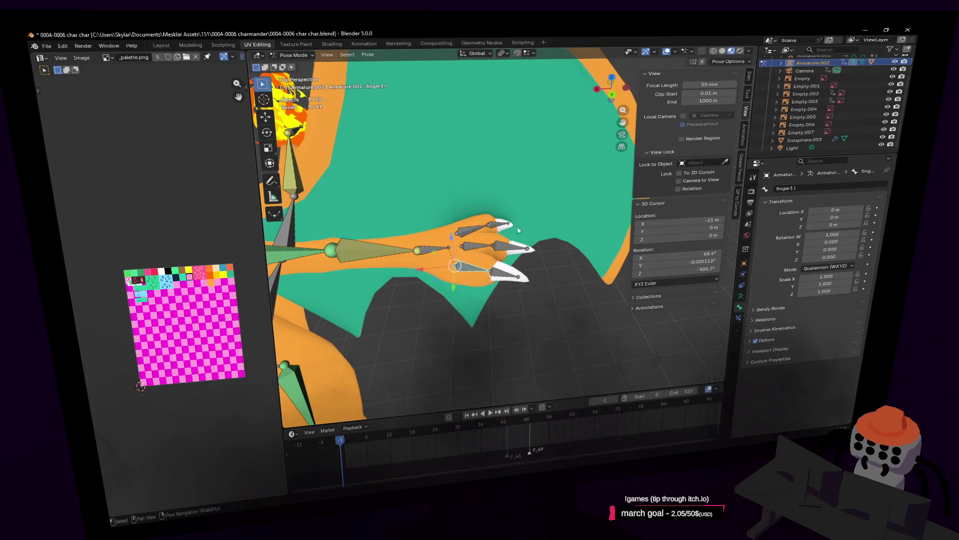
mouse_move(517, 230)
middle_mouse_down()
mouse_move(507, 200)
mouse_move(464, 210)
middle_mouse_up()
key("r")
key("Escape")
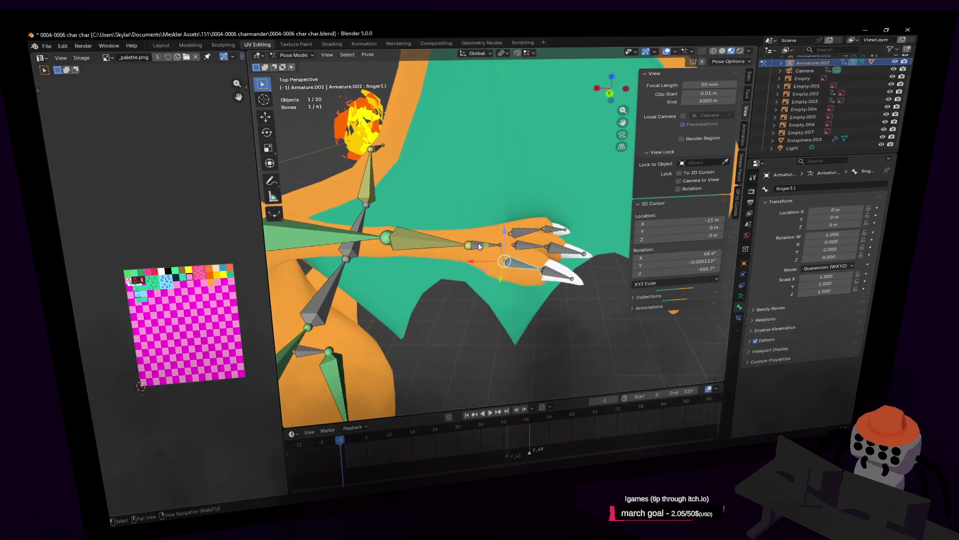
left_click(478, 246)
key("r")
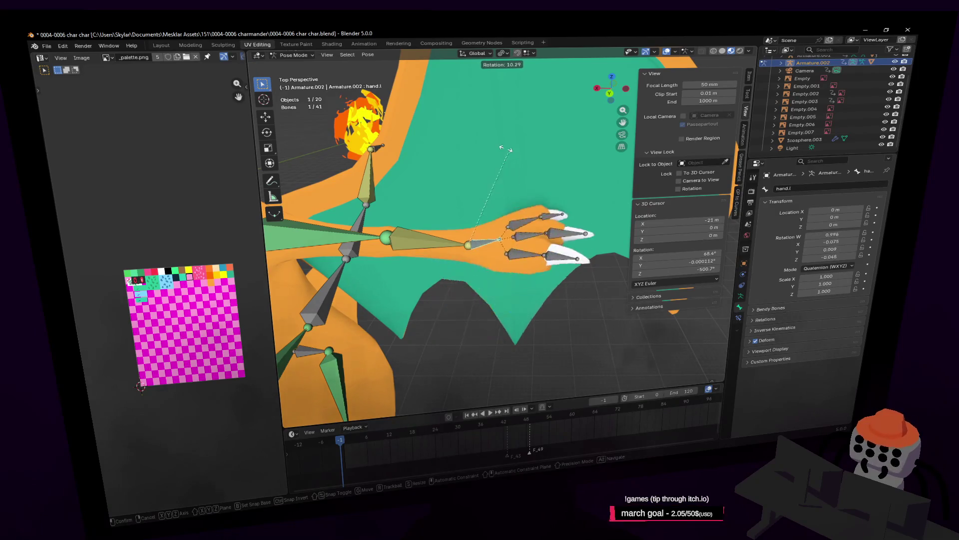
key("Escape")
scroll(554, 189, "up", 3)
left_click(554, 189)
key("shift+grave")
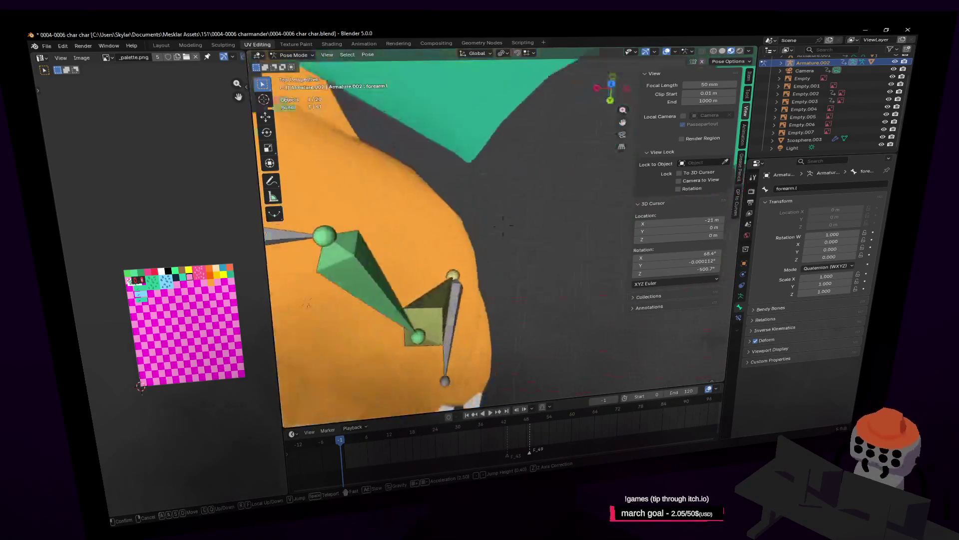
Move the hand.l bone lower and to the left and rotate it around Z
key("s")
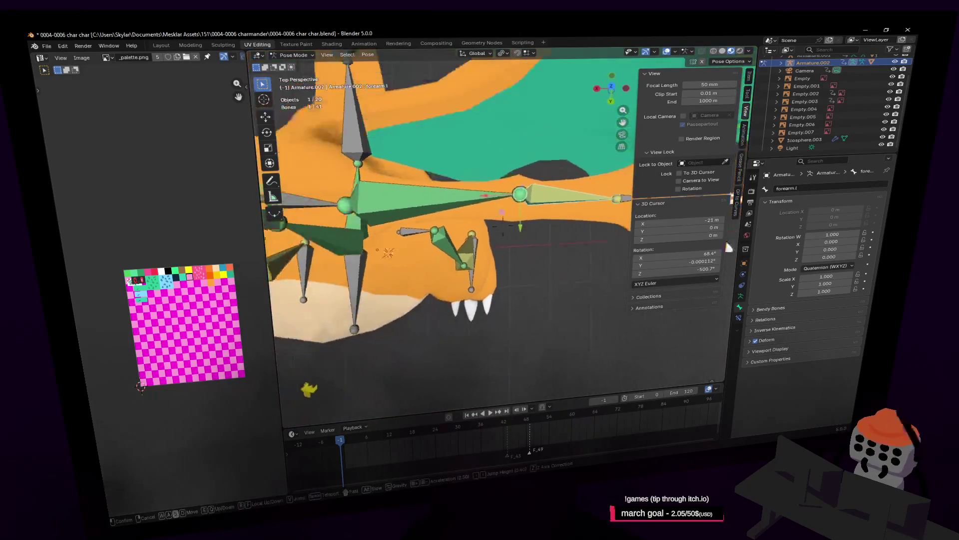
key("Return")
left_click(586, 205)
key("g")
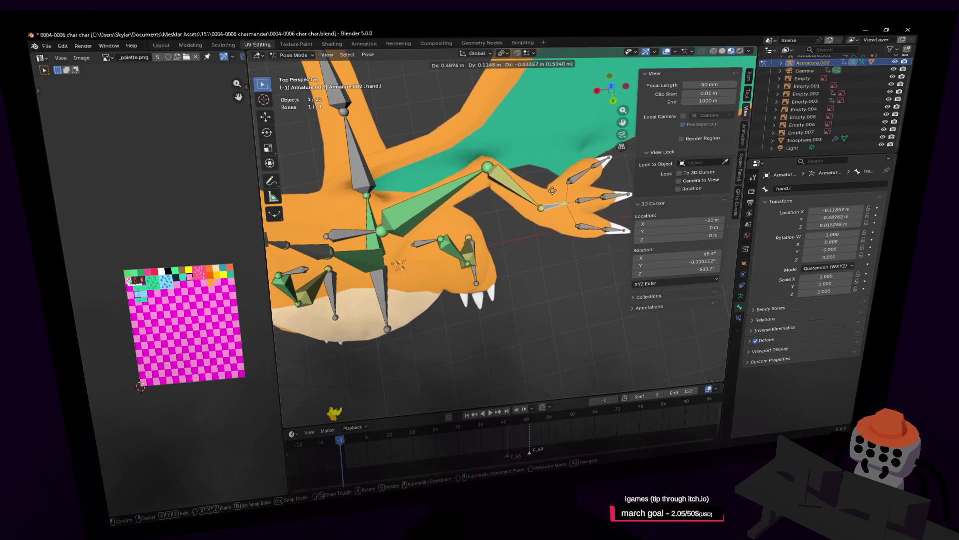
left_click(570, 271)
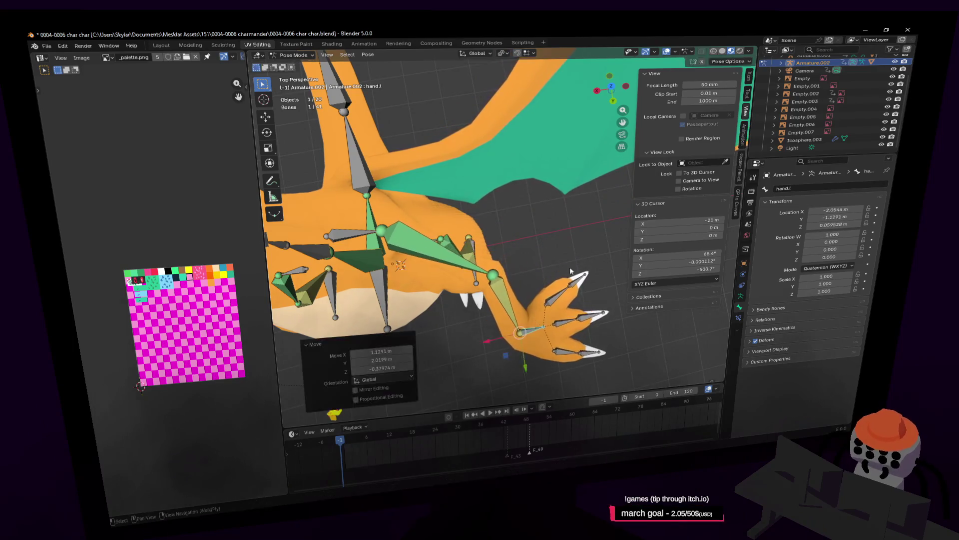
key("r")
left_click(559, 312)
Clear the left hand's location and rotation to rest, cancelling further test rotations
key("shift+grave")
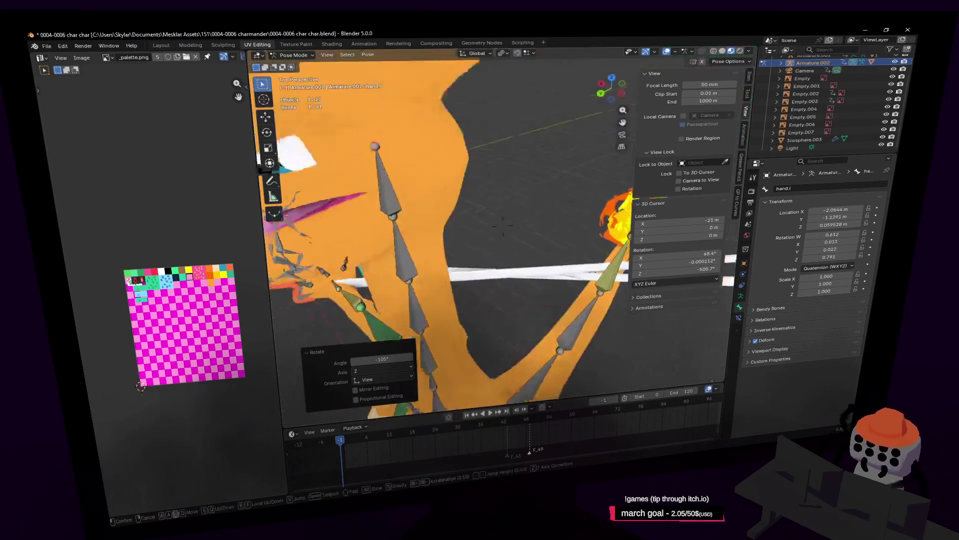
key("Escape")
key("shift+grave")
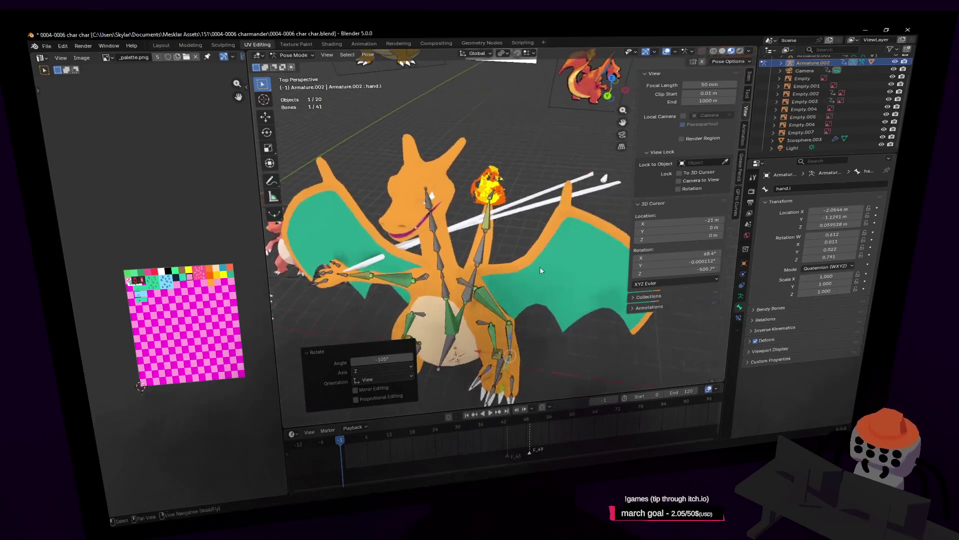
key("alt+g")
key("alt+r")
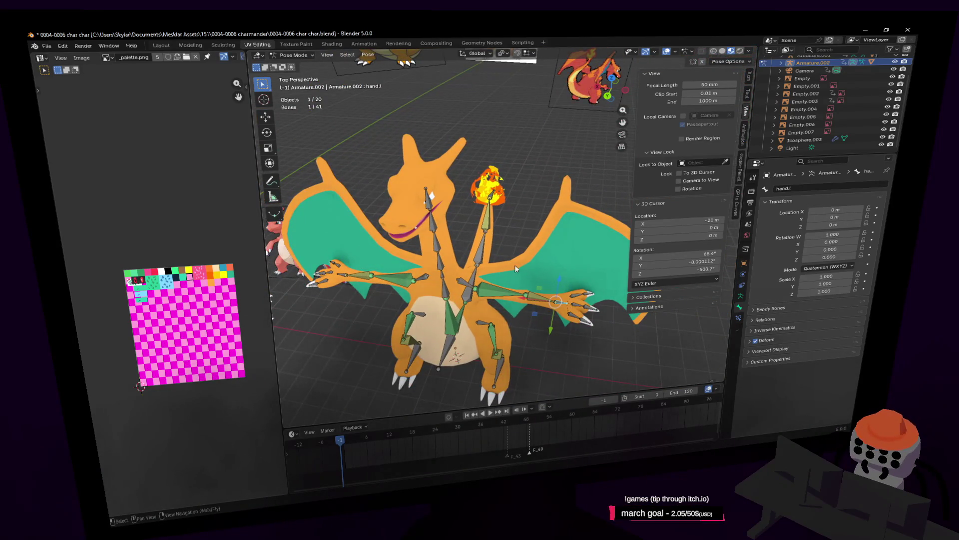
key("r")
key("Escape")
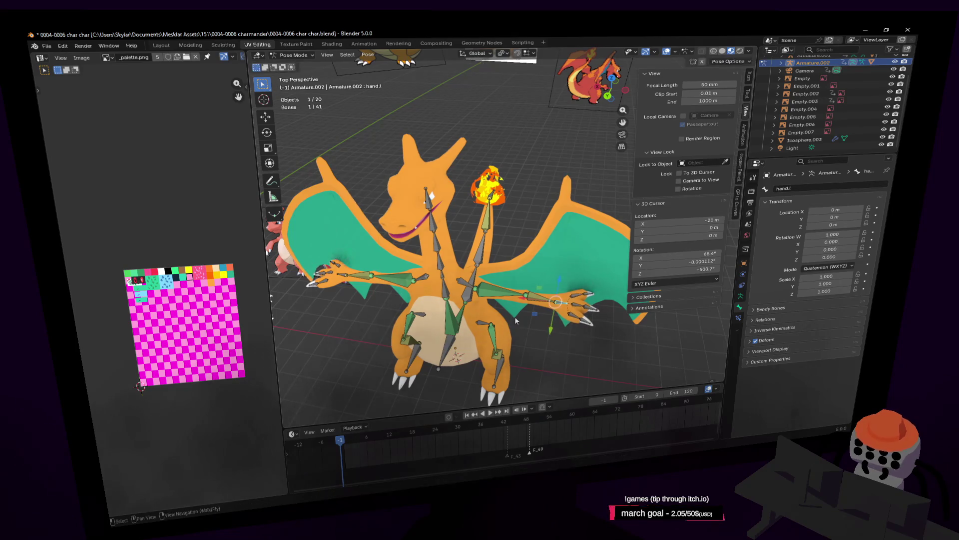
key("r")
key("Escape")
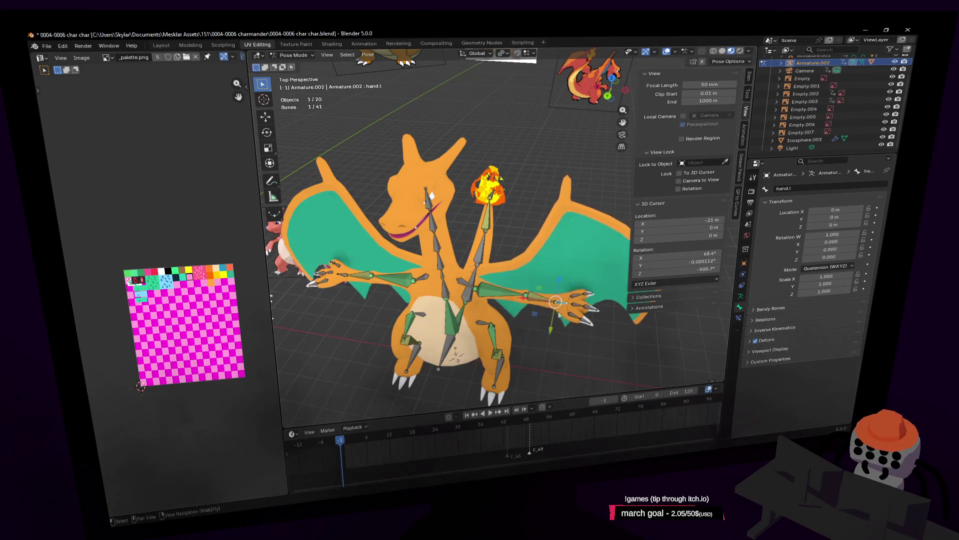
Select the foot.l bone, then try moving the right hand bone and cancel it
left_click(499, 367)
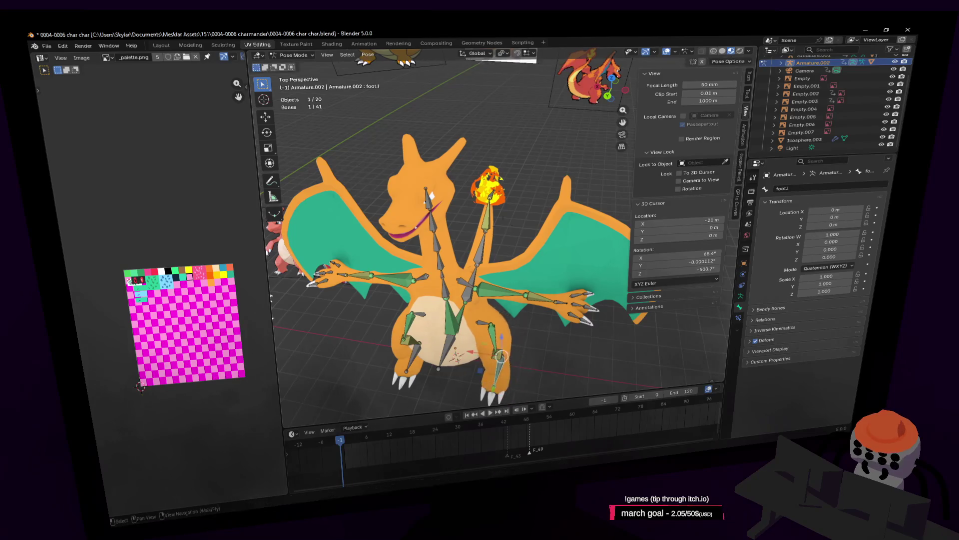
key("shift+grave")
key("w")
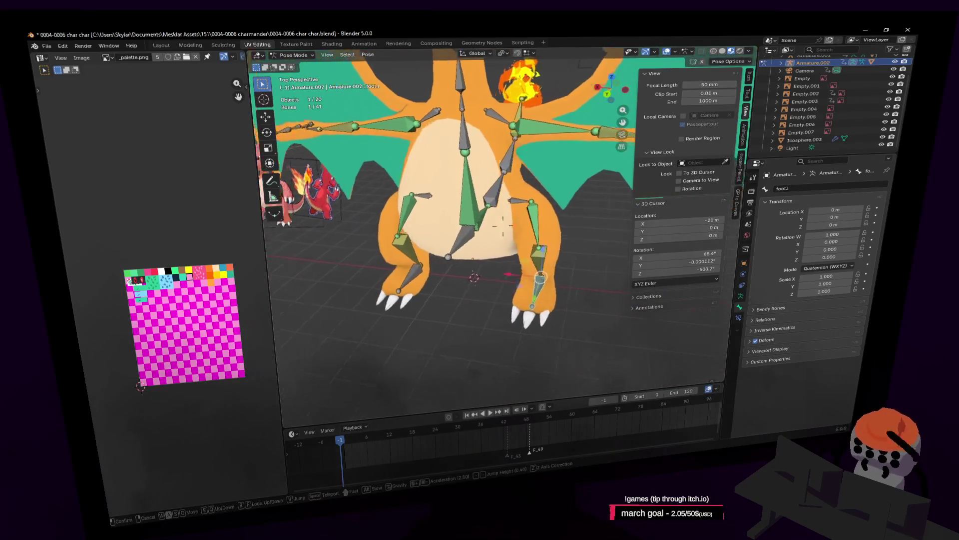
left_click(493, 320)
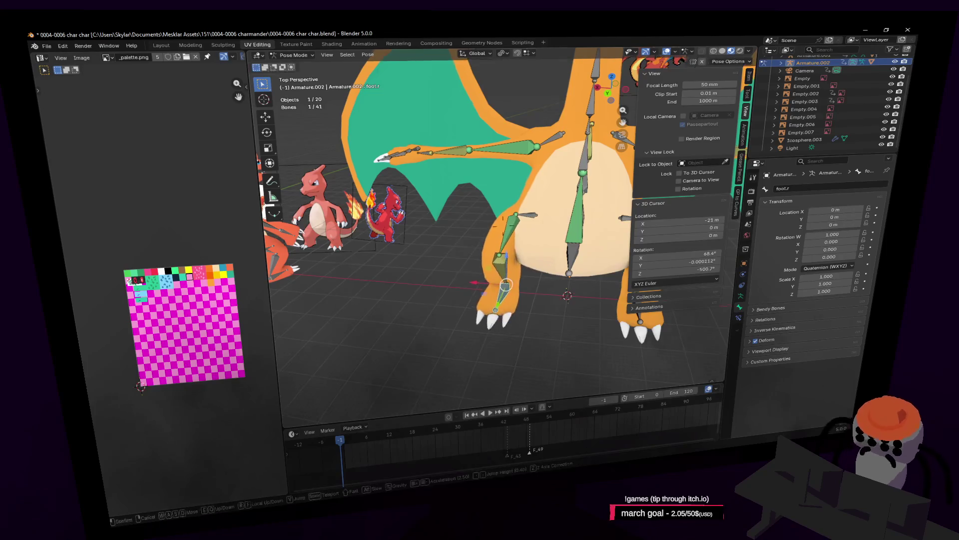
key("shift+grave")
key("s")
left_click(501, 312)
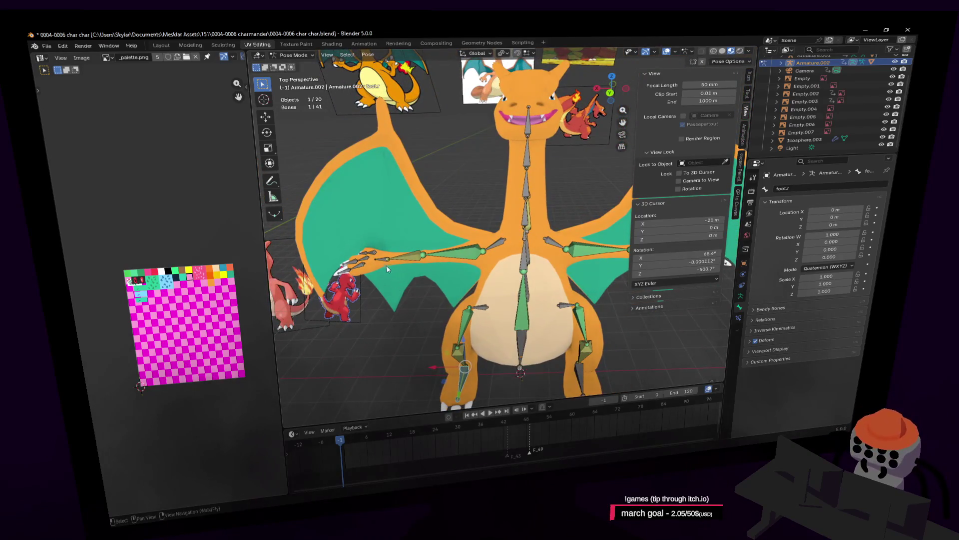
left_click_drag(387, 263, 425, 274)
key("Escape")
key("shift+grave")
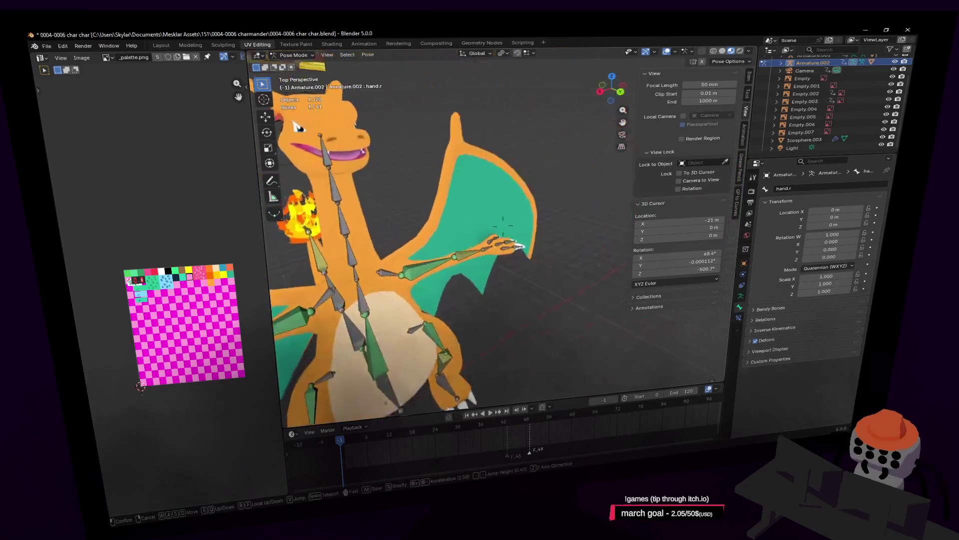
left_click(419, 304)
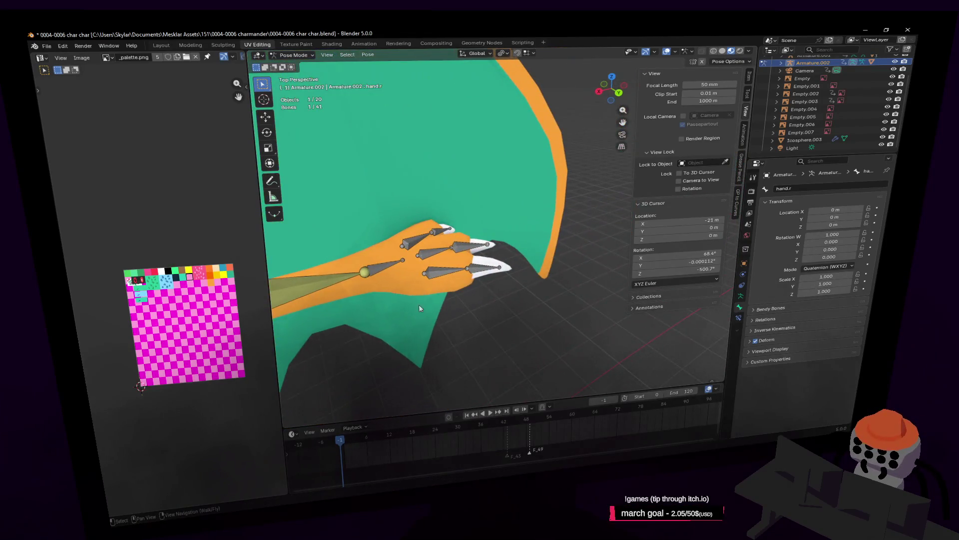
Inspect the left hand's bones claw1.l.001, finger1.l and claw2.l.001 up close
left_click(472, 270)
middle_click_drag(586, 258, 537, 245)
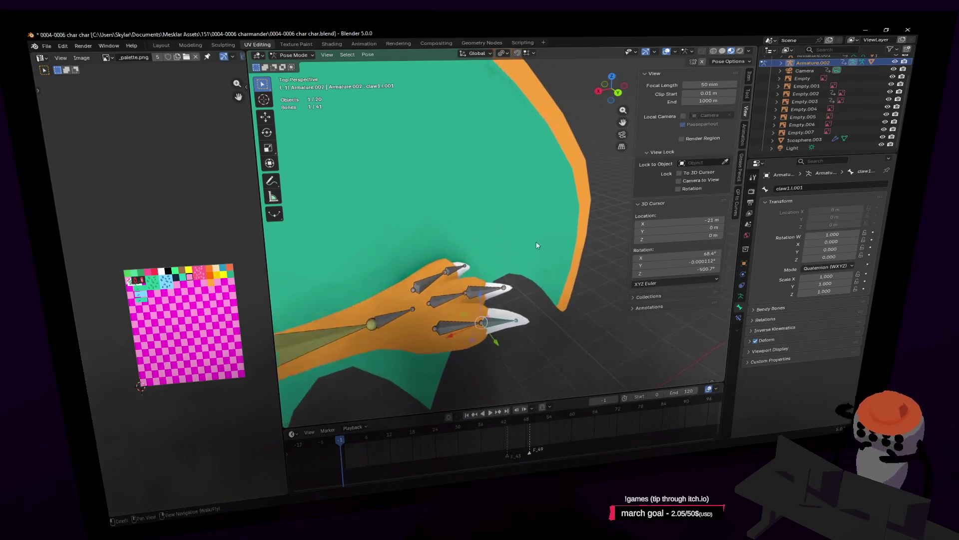
left_click(460, 325)
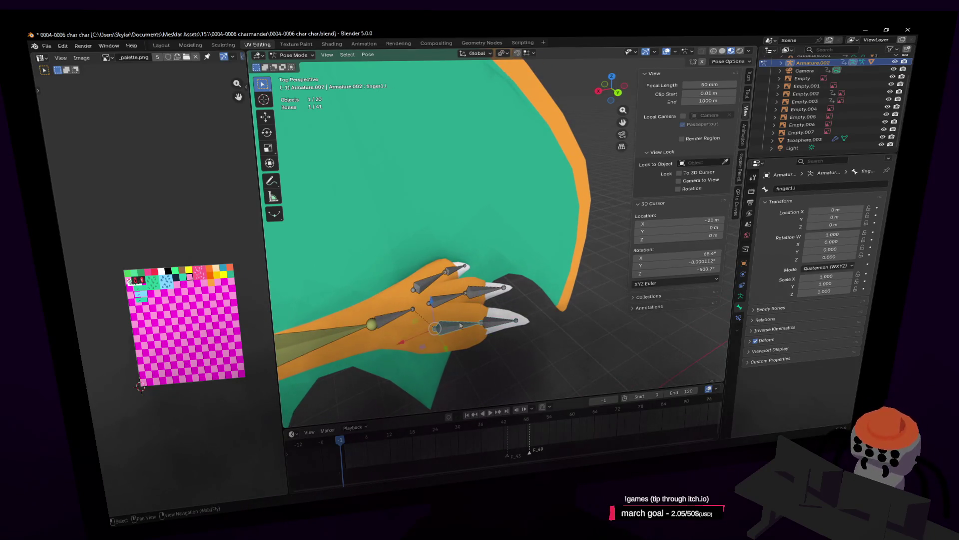
left_click(457, 302)
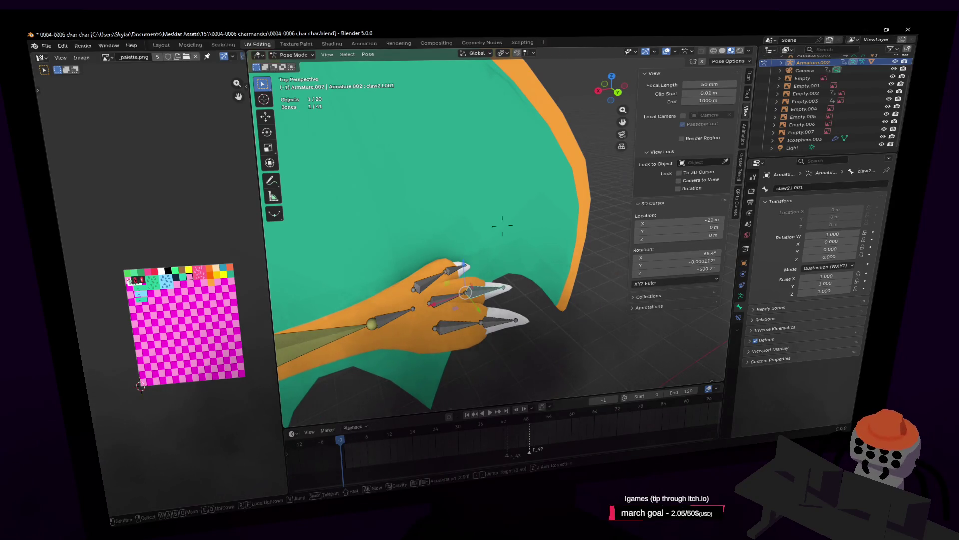
Rotate neck.002 to turn the head after a cancelled neck test rotation
key("Home")
middle_click_drag(438, 192, 497, 290)
left_click(497, 291)
key("r")
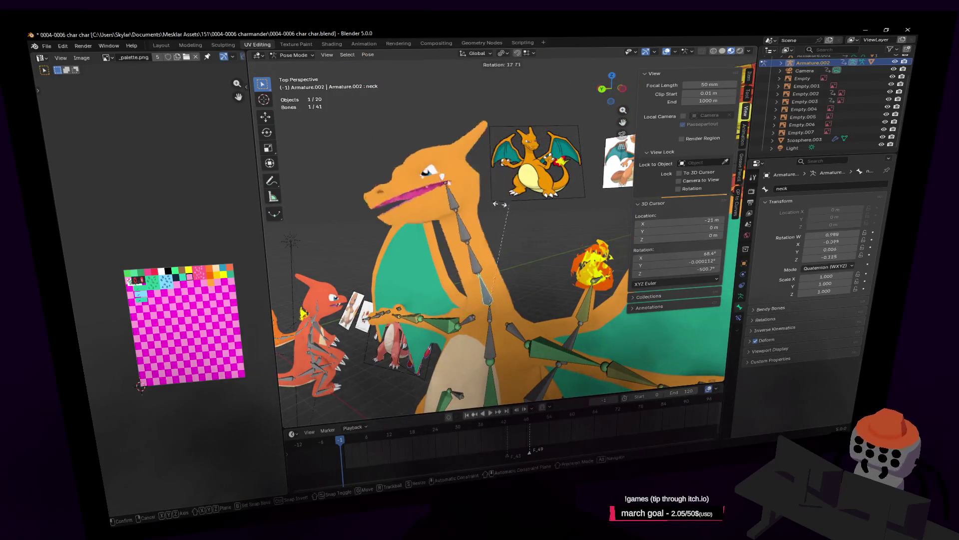
key("Escape")
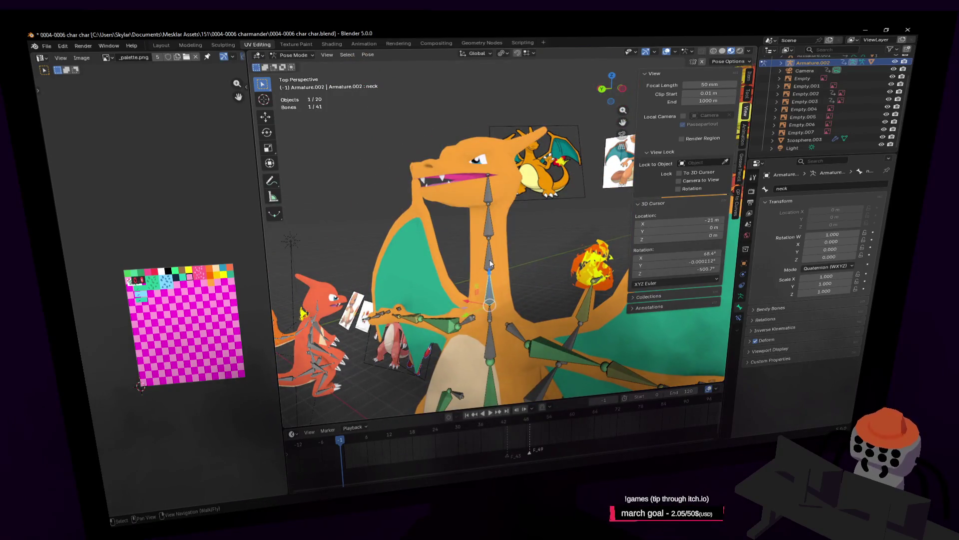
left_click(490, 263)
key("r")
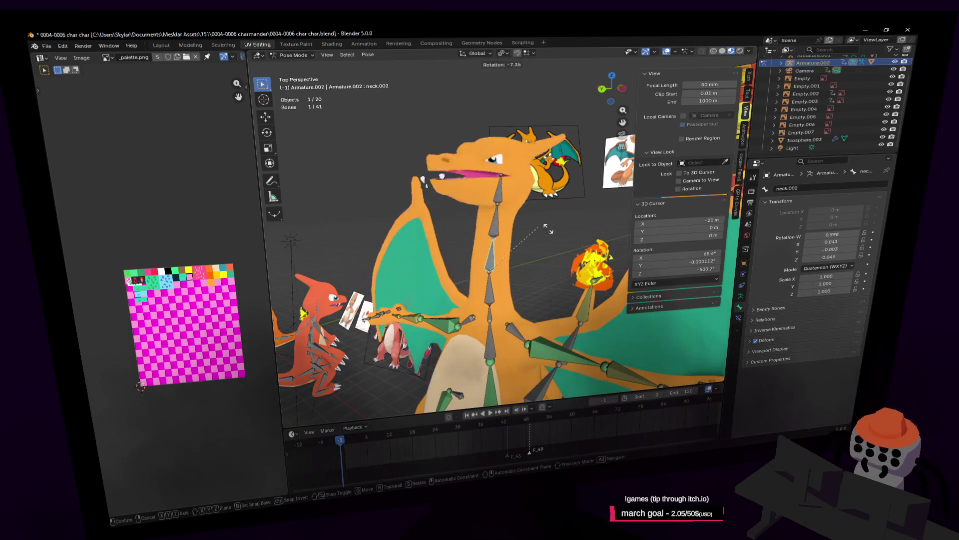
left_click(505, 200)
Rotate neck.003, then try tilting the head bone and cancel it
left_click(492, 220)
key("r")
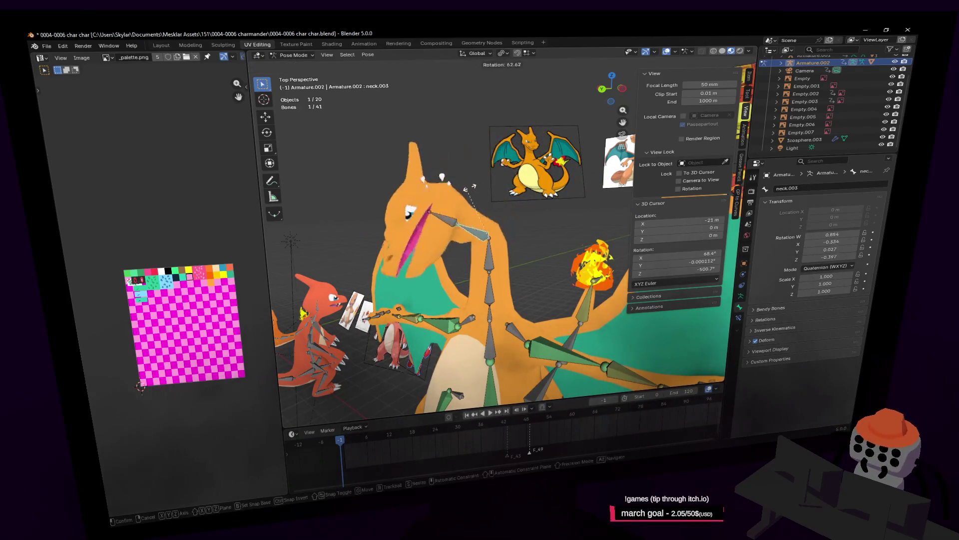
left_click(470, 189)
left_click(499, 195)
key("r")
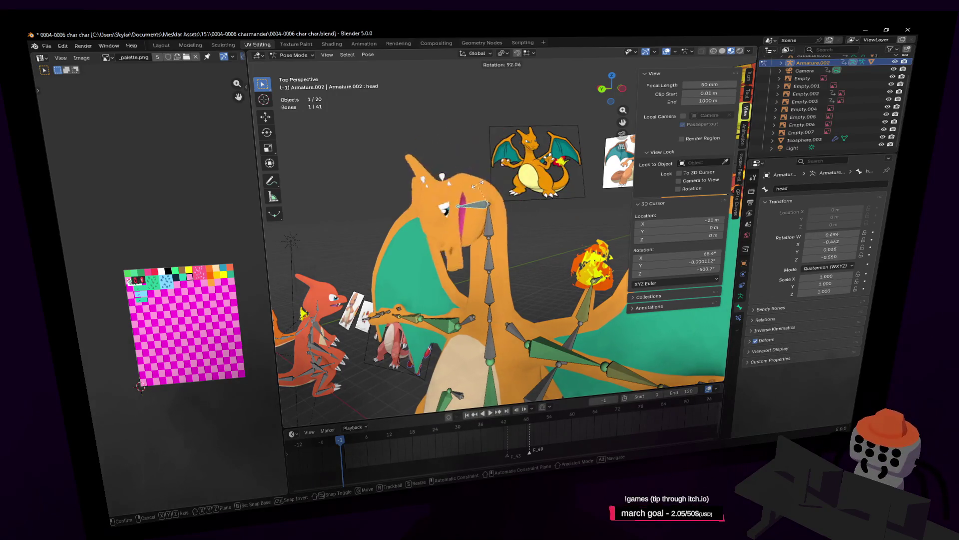
key("Escape")
key("shift+grave")
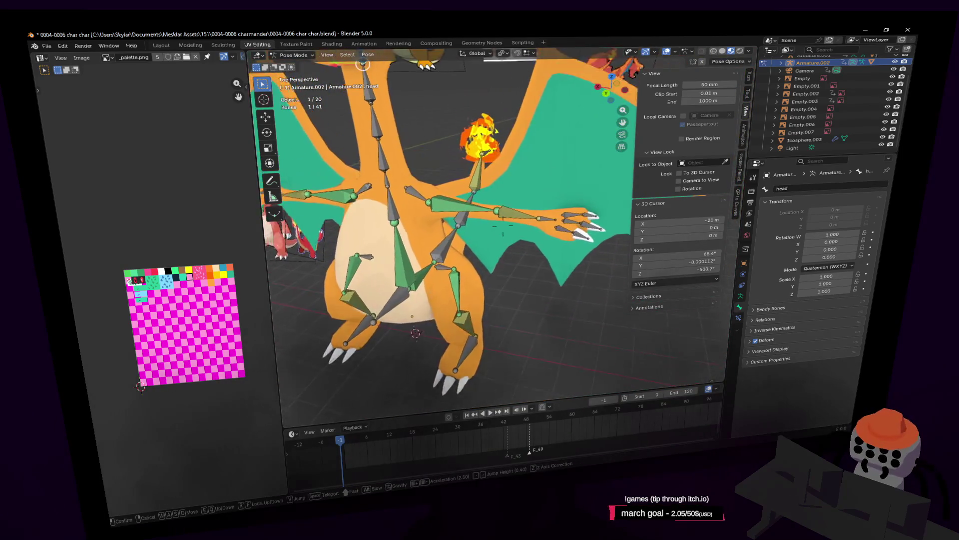
Try moving the tail04.001 bone and cancel the move
left_click(560, 257)
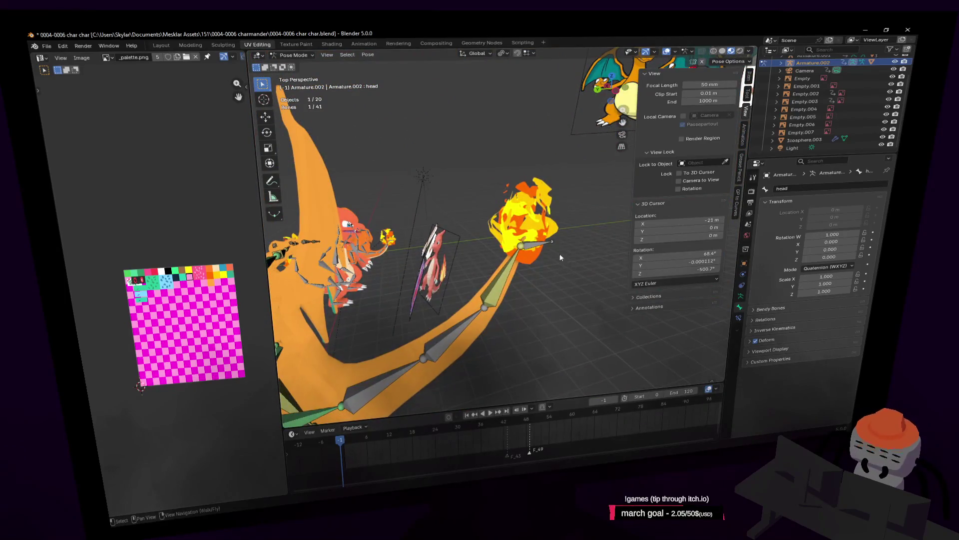
left_click(552, 243)
key("g")
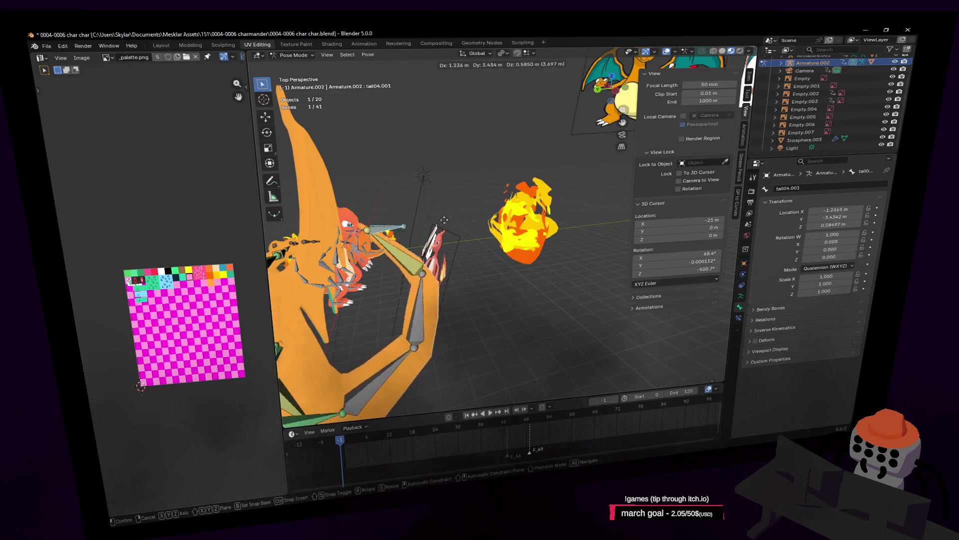
key("Escape")
Test a vertical Z move of the foot.l bone and cancel it
key("shift+grave")
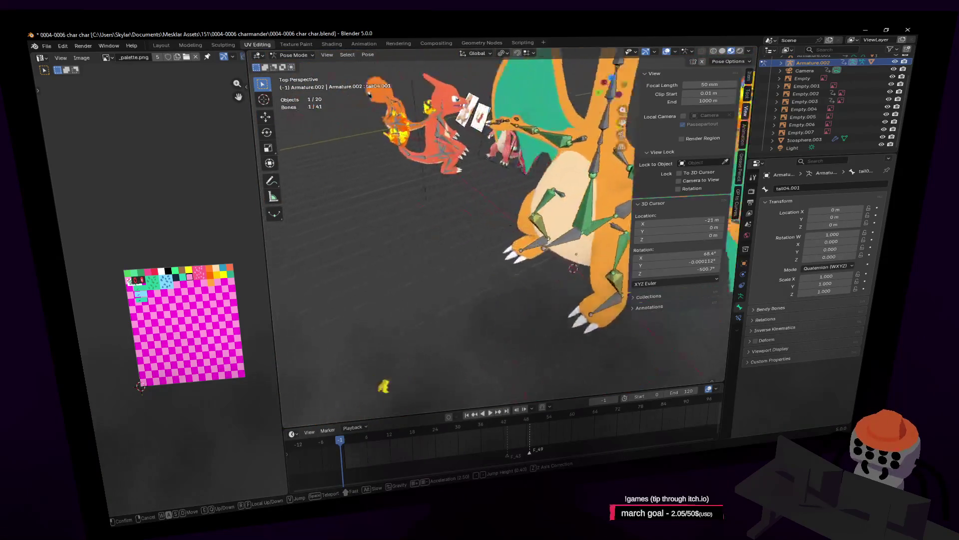
key("s")
scroll(515, 158, "down", 2)
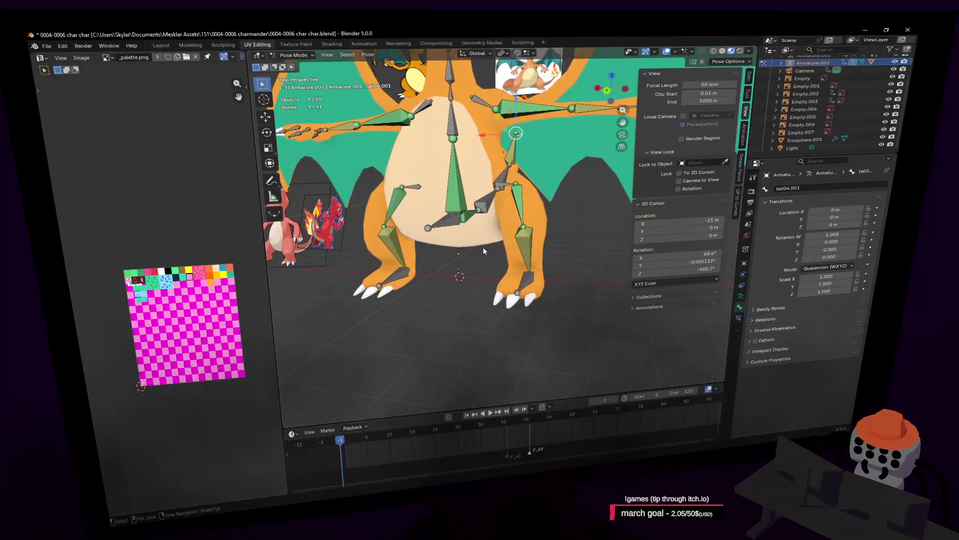
left_click(530, 281)
key("g")
key("z")
key("z")
key("z")
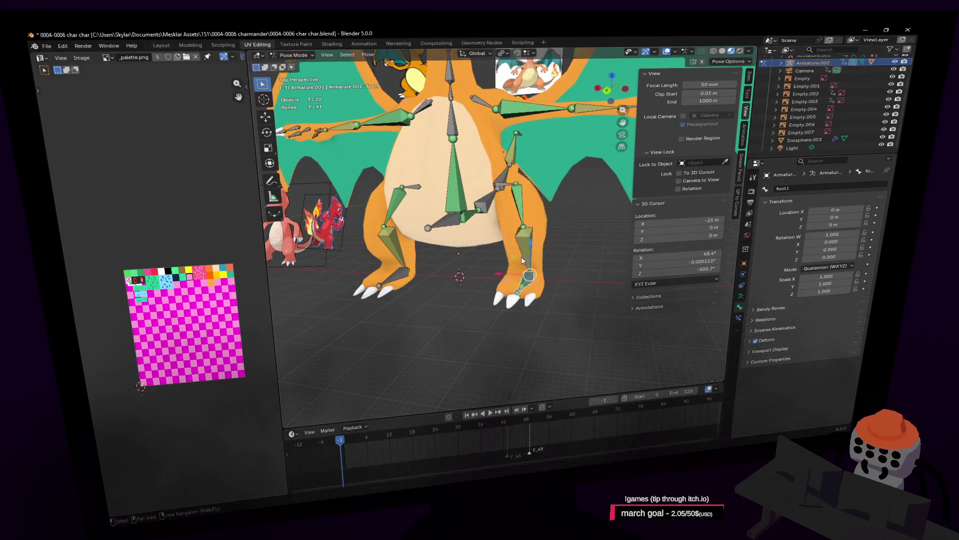
mouse_move(521, 256)
middle_mouse_down("alt")
mouse_move(533, 260)
mouse_move(554, 209)
middle_mouse_up("alt")
key("Escape")
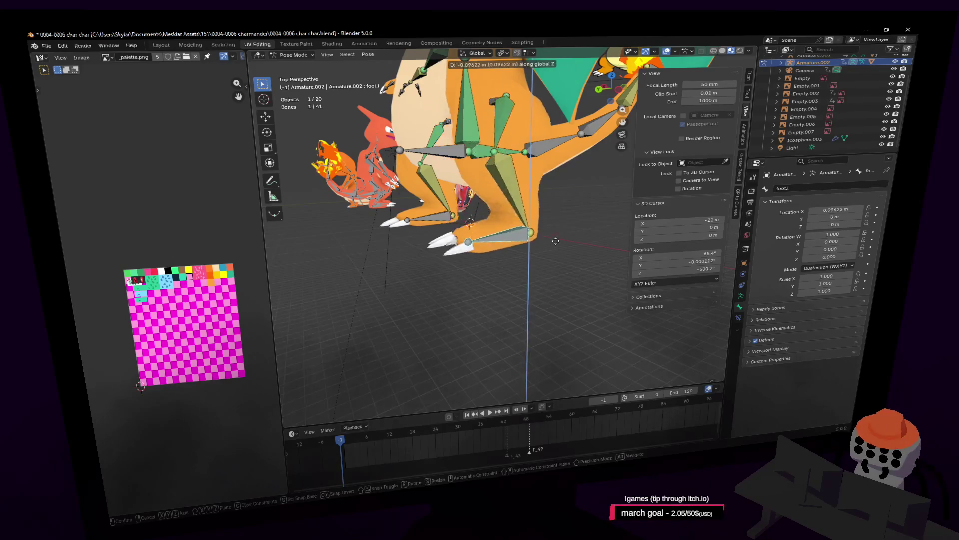
Select the head bone and switch the armature into Edit Mode
key("shift+grave")
key("s")
left_click(519, 230)
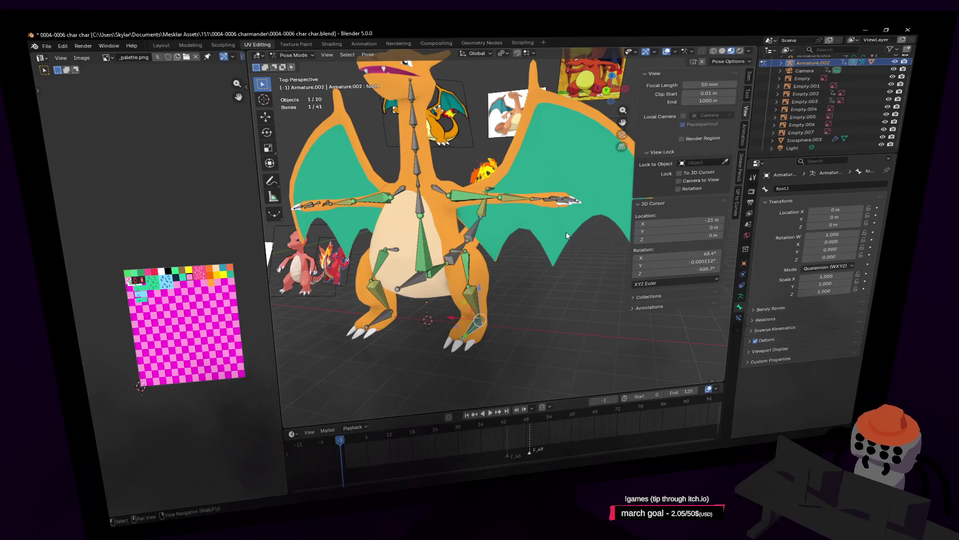
middle_click_drag(566, 232, 555, 205)
scroll(555, 204, "down", 3)
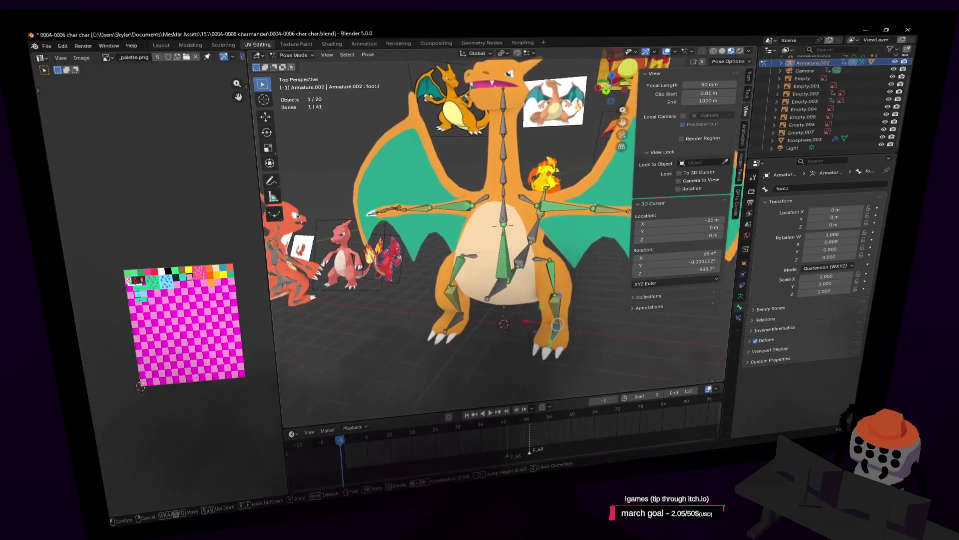
left_click(558, 193, "ctrl")
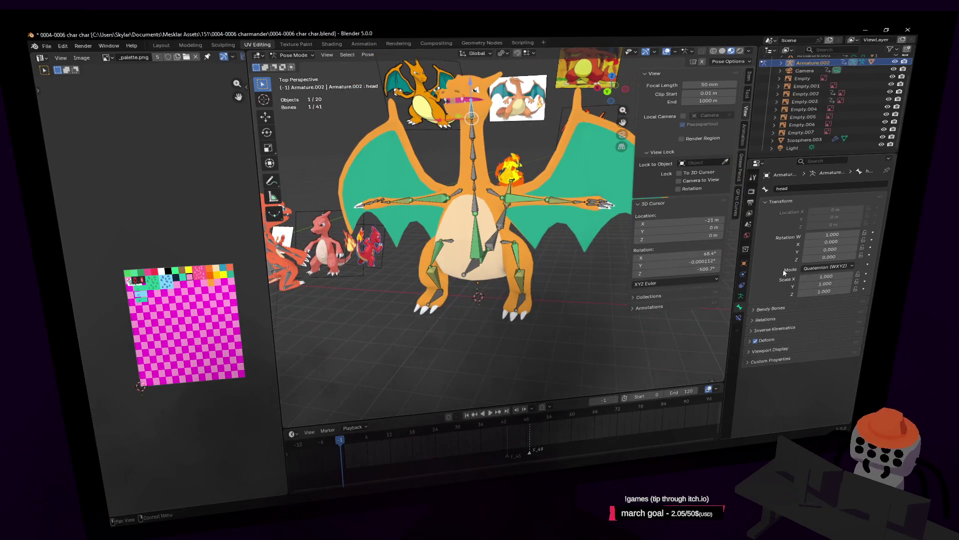
key("Tab")
left_click(286, 55)
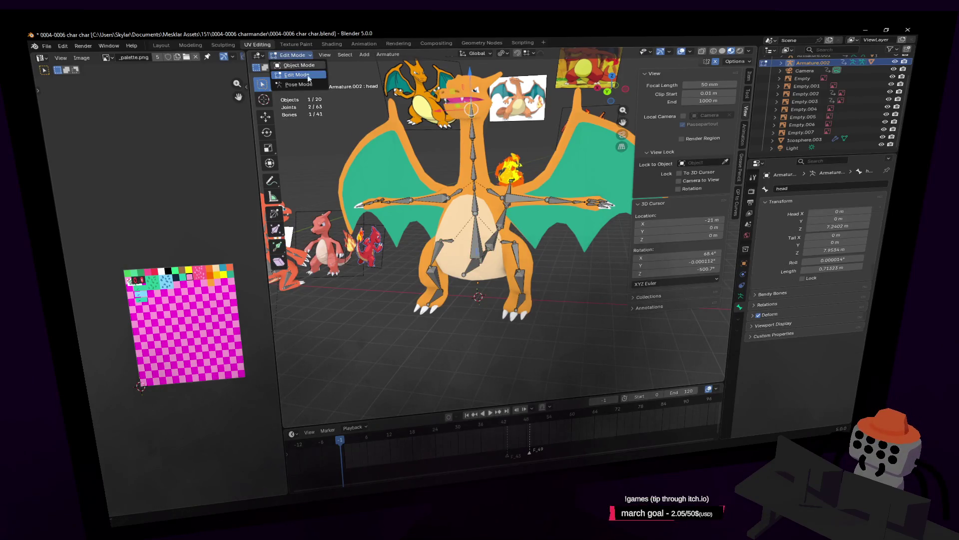
In Object Mode, delete the Armature modifier from the Cube.002 body mesh
left_click(300, 65)
left_click(594, 155)
middle_click_drag(520, 207, 496, 207, "shift")
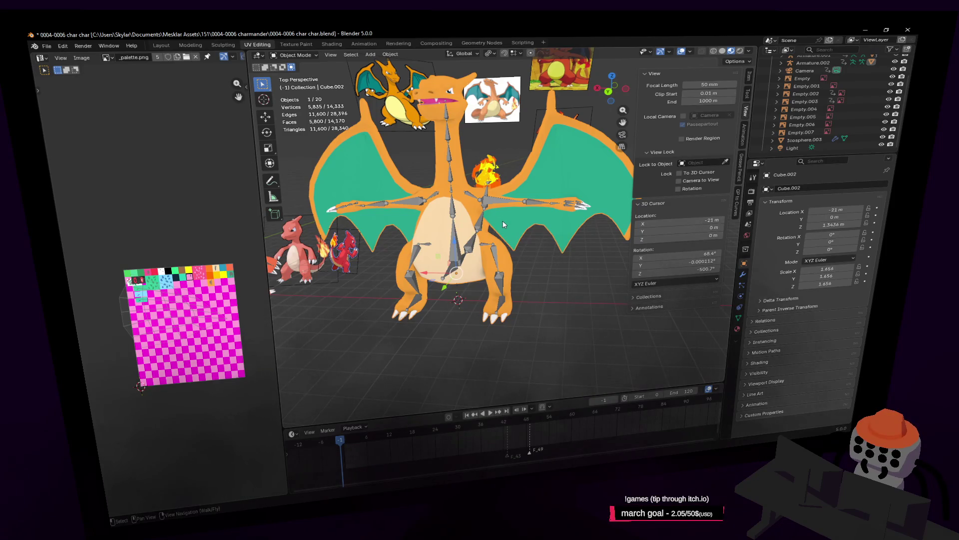
left_click(742, 275)
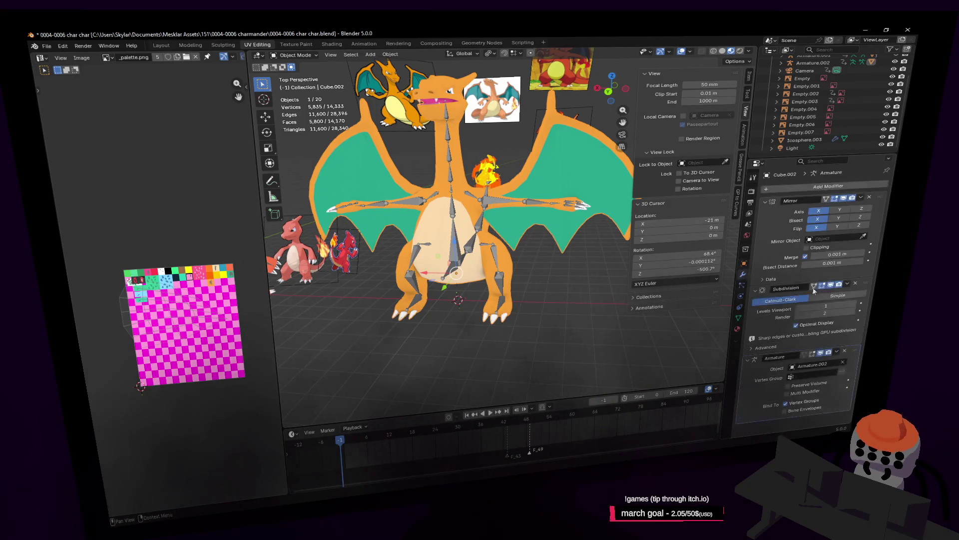
left_click(844, 351)
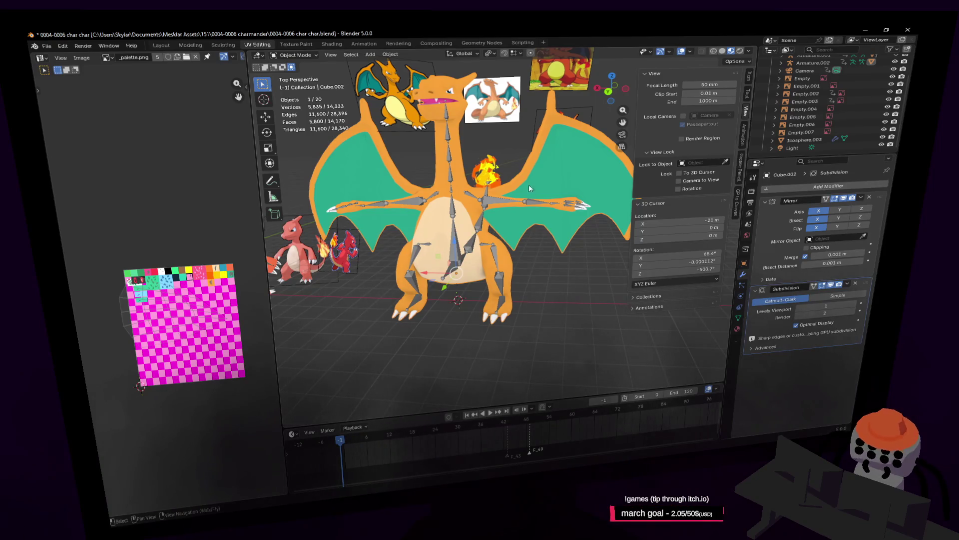
Select the Charizard armature, viewing down along its spine bones
key("shift+grave")
key("w")
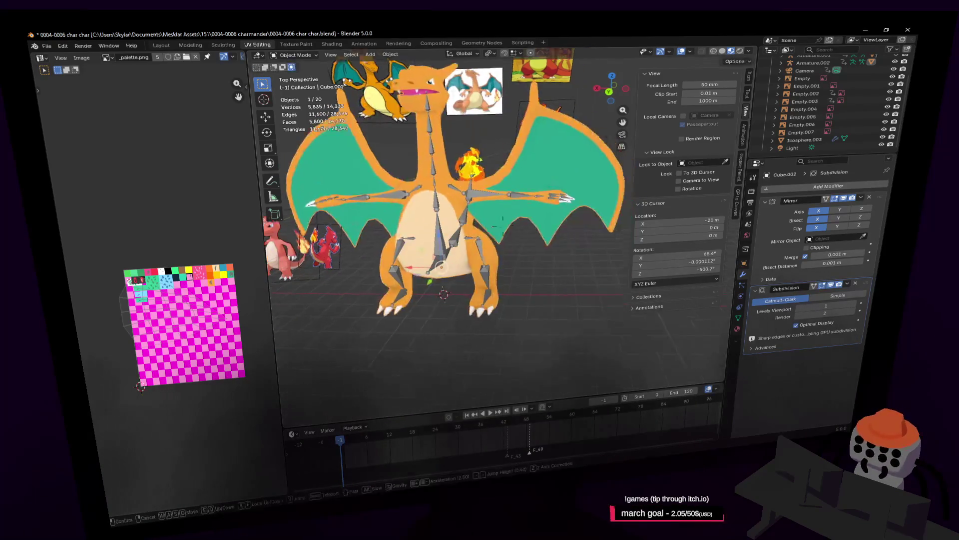
key("d")
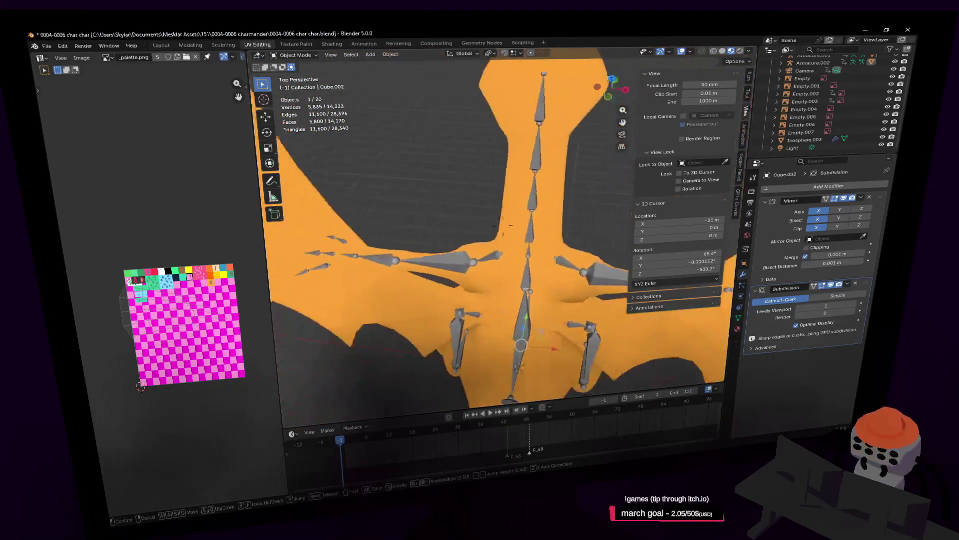
left_click(516, 255)
left_click(510, 259)
middle_click_drag(517, 271, 515, 250, "shift")
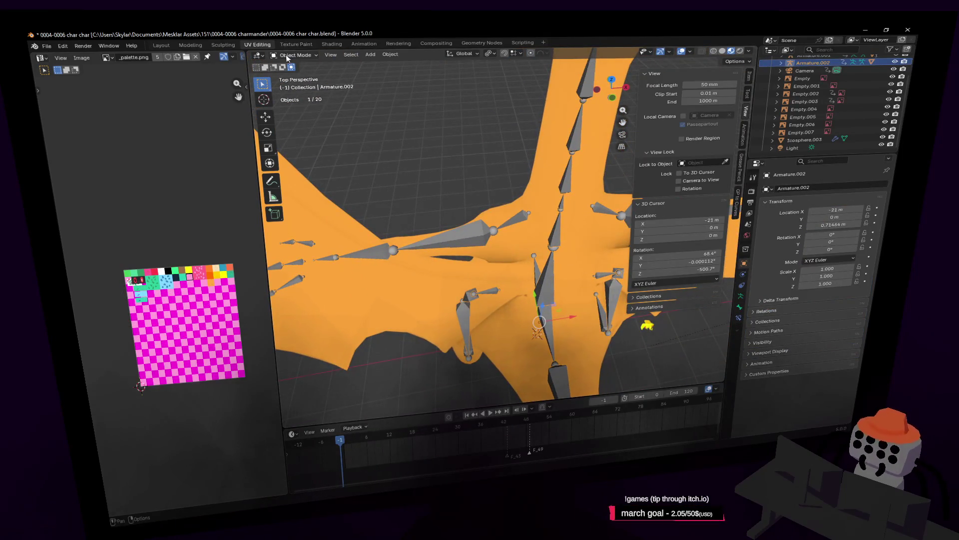
Bring up the left clawed hand, show Bone properties, and select finger3.l in Edit Mode
key("shift+grave")
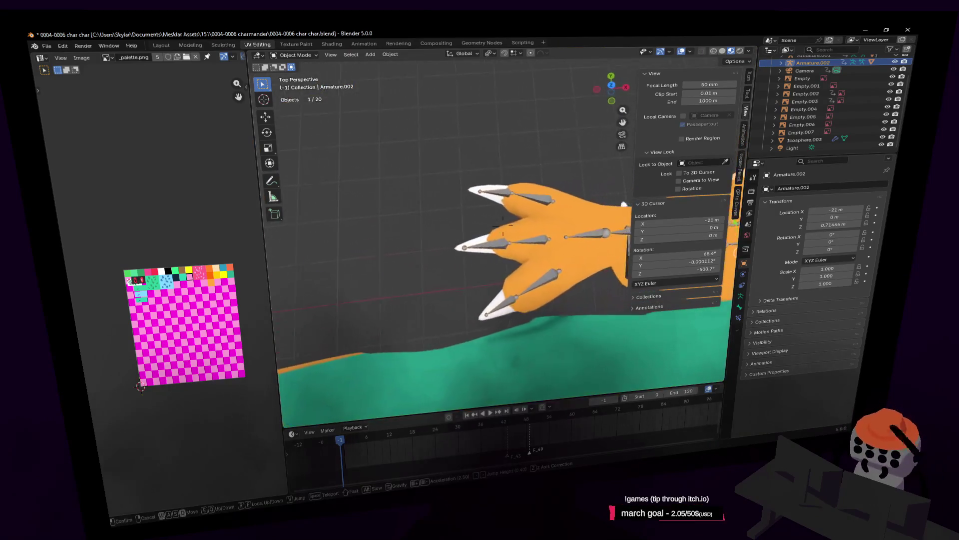
left_click(520, 201)
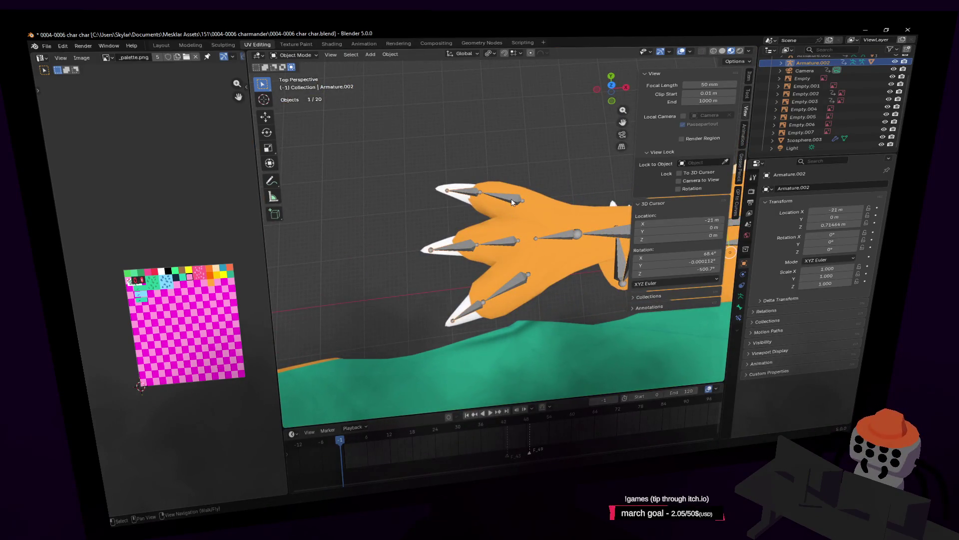
left_click(739, 307)
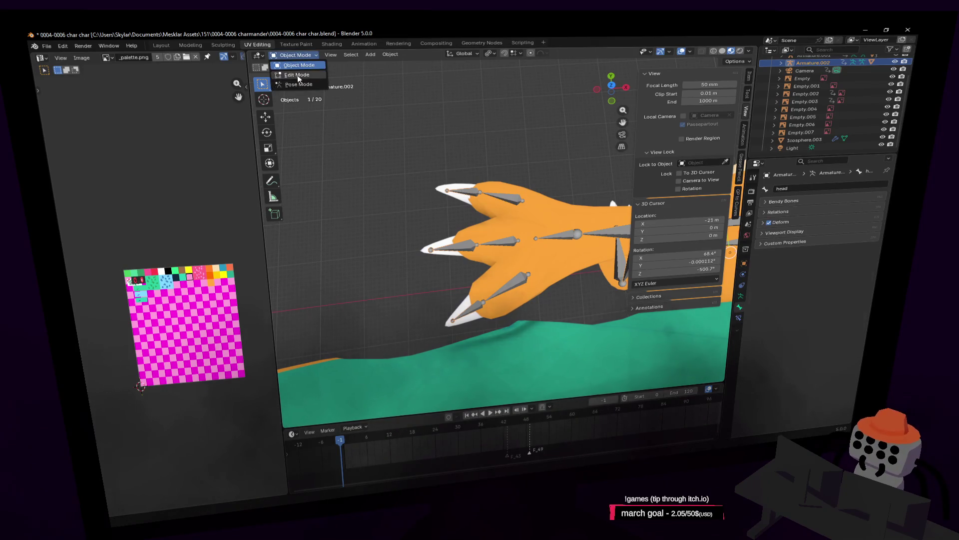
key("Tab")
left_click(507, 289)
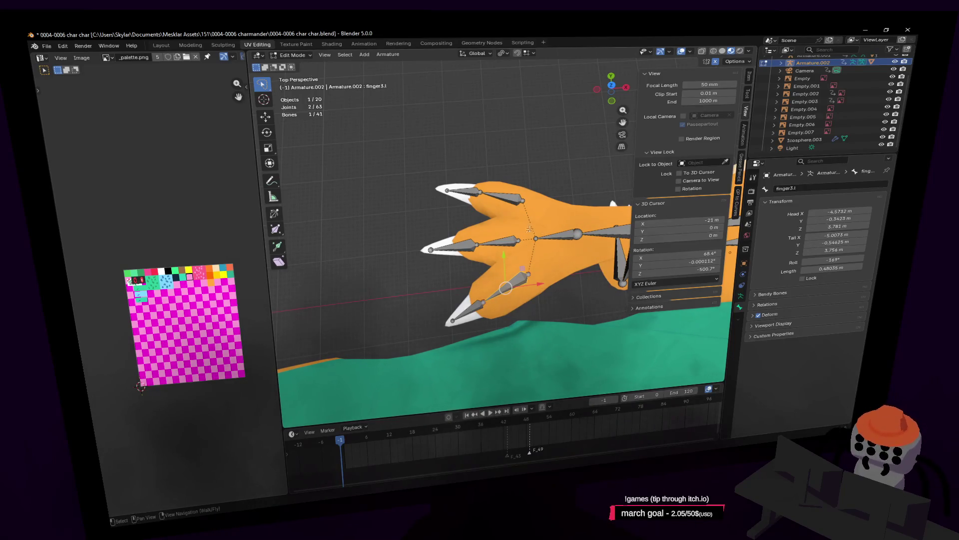
Rename claw3.l.001, claw2.l.001 and claw1.l.001 to claw3.l, claw2.l and claw1.l
left_click(465, 309)
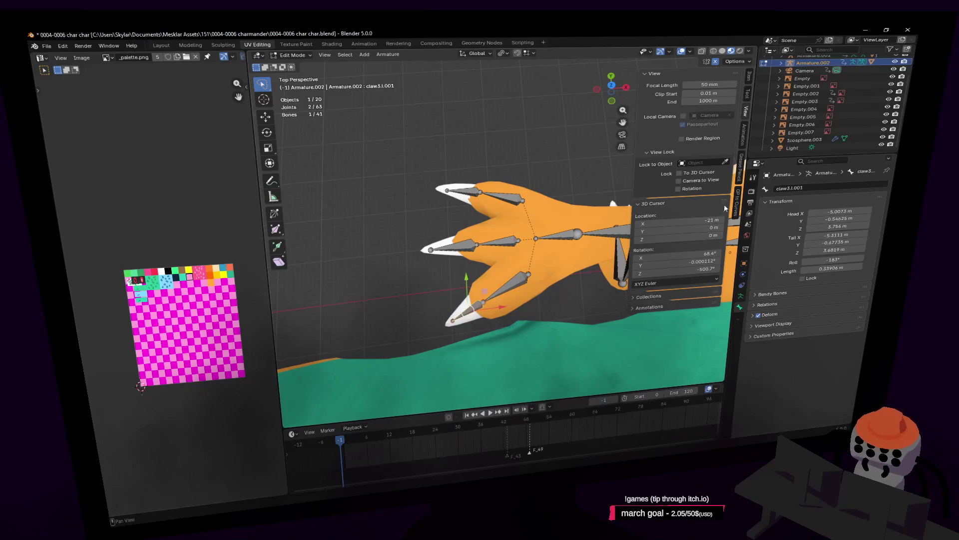
left_click(815, 188)
left_click(809, 189)
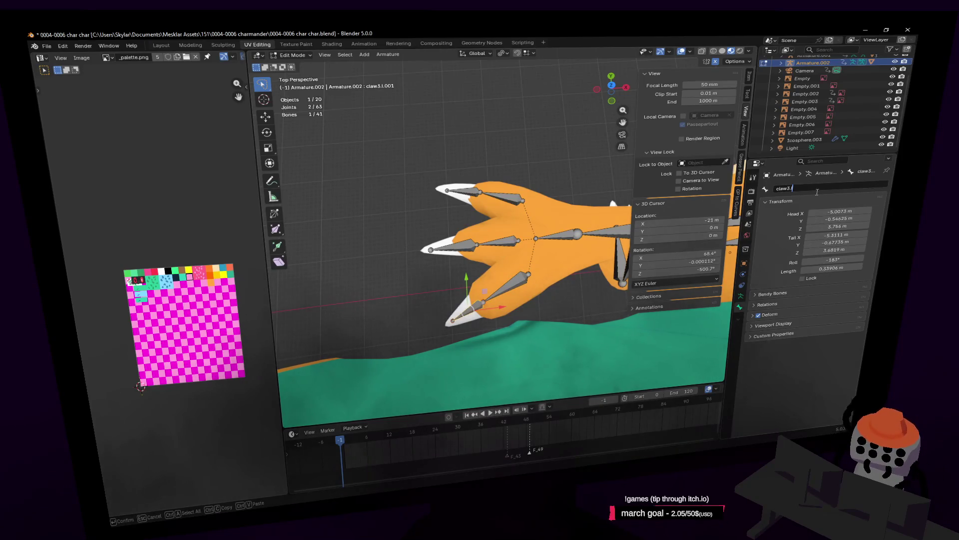
key("Return")
left_click(448, 246)
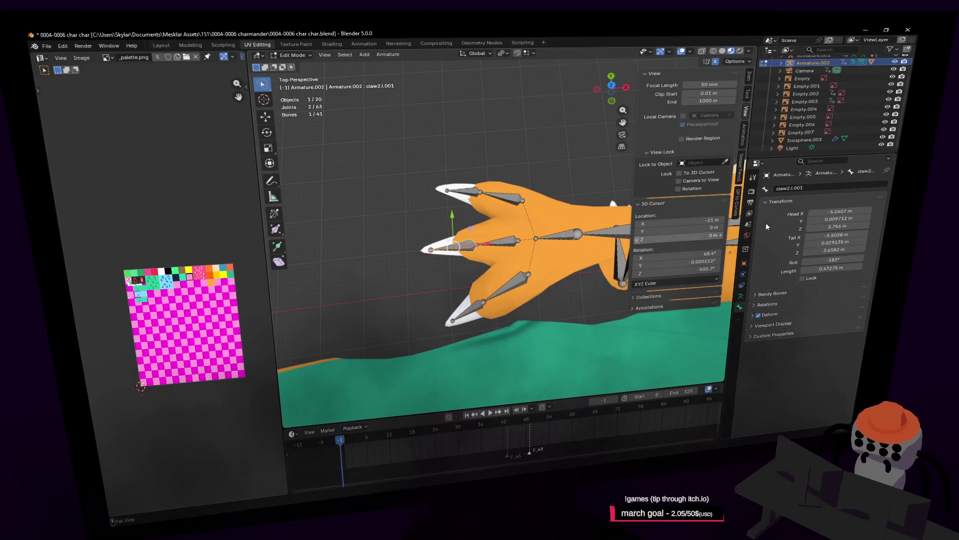
left_click(810, 188)
left_click(816, 186)
key("BackSpace")
key("Return")
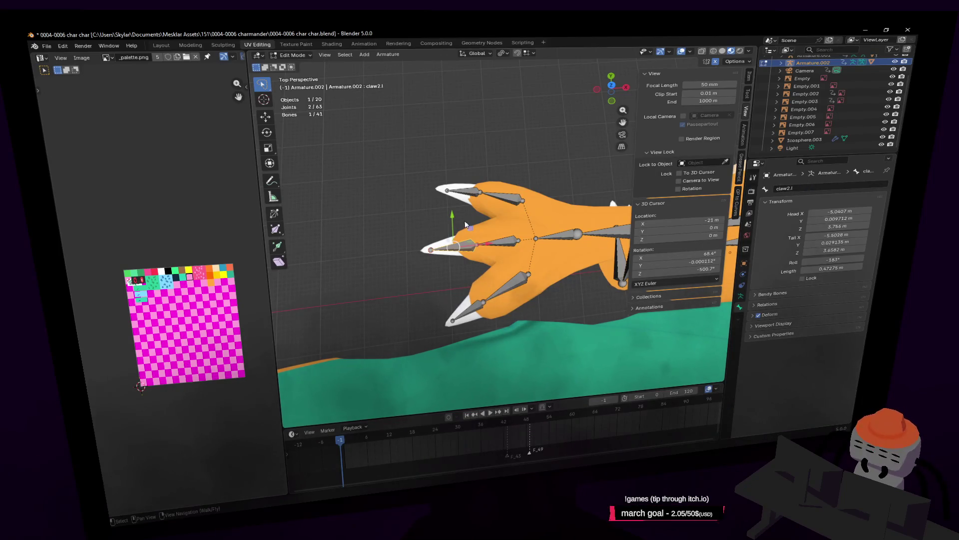
left_click(469, 196)
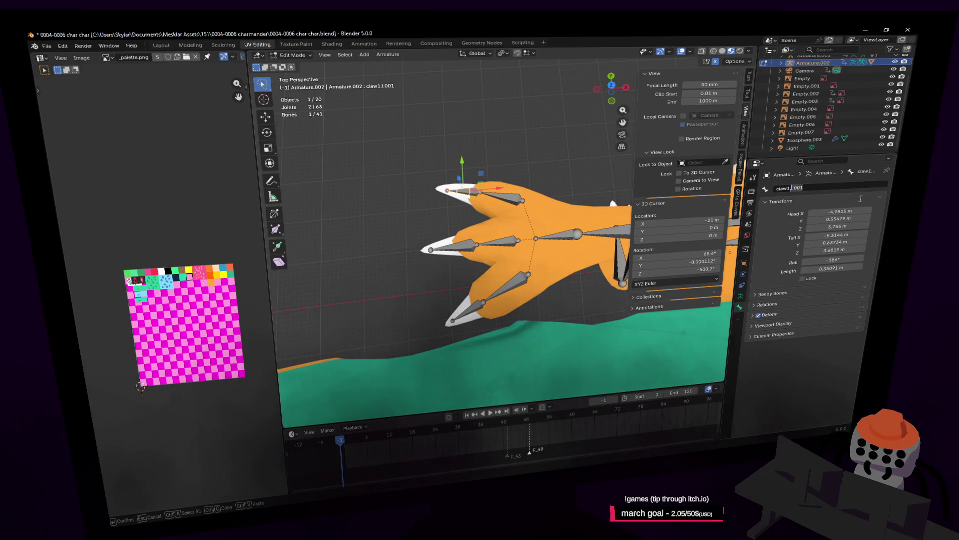
type("l")
key("Return")
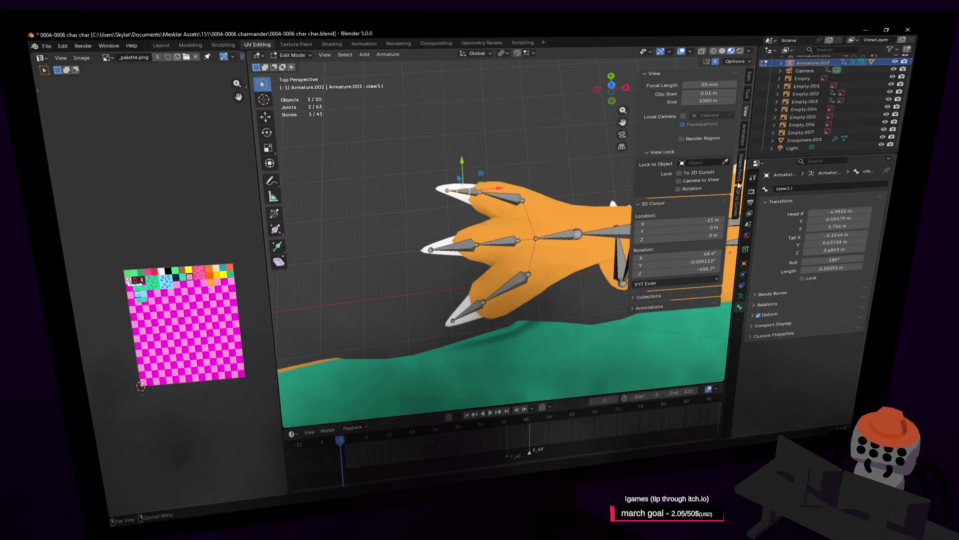
Leave Edit Mode and zoom out to see the whole character
key("Tab")
scroll(424, 160, "down", 4)
middle_click_drag(425, 160, 396, 259)
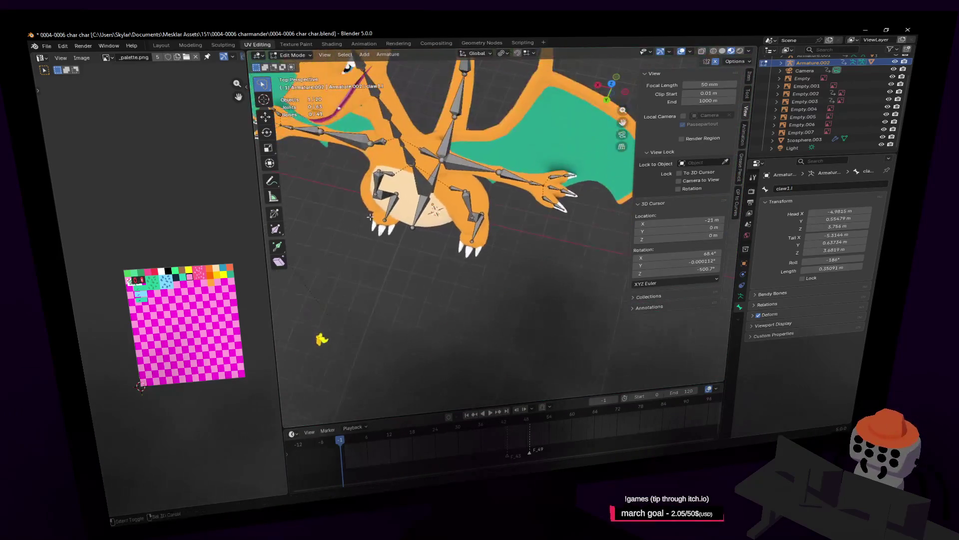
Orbit to a front view, enter Edit Mode on the armature and select the clav.l bone
middle_click_drag(534, 243, 525, 180)
middle_click_drag(544, 239, 486, 285)
left_click(296, 55)
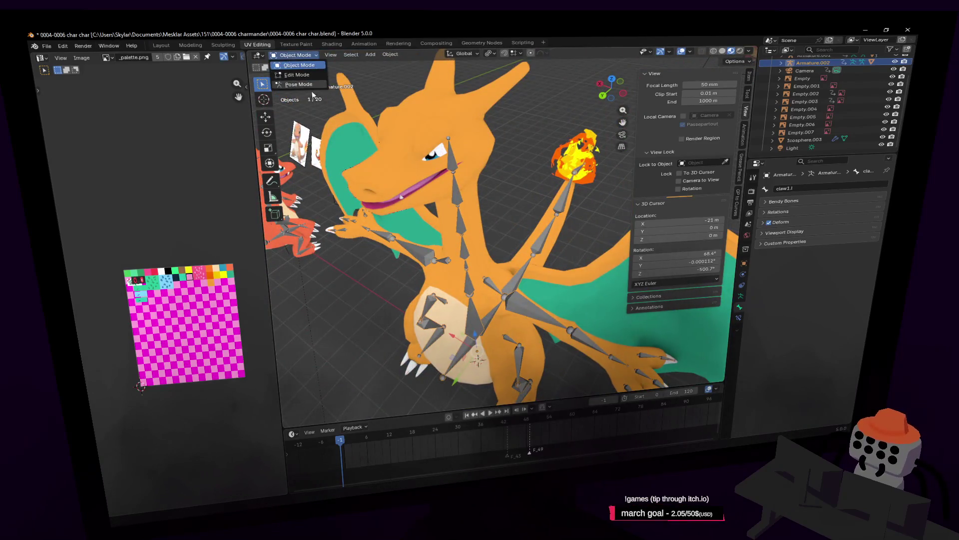
left_click(297, 74)
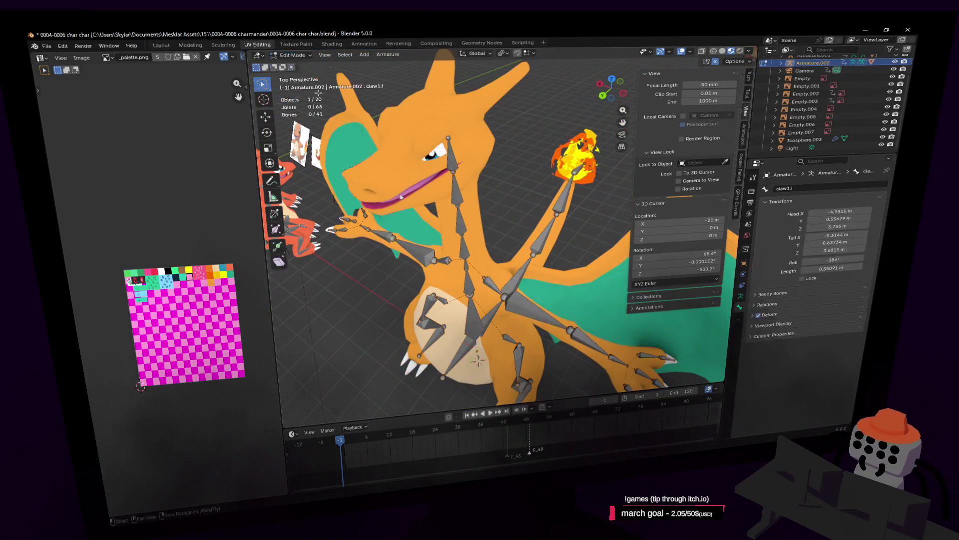
left_click(487, 281)
Fly closer to the shoulders and extrude mirrored bones from the clav.l clavicle bone
key("shift+grave")
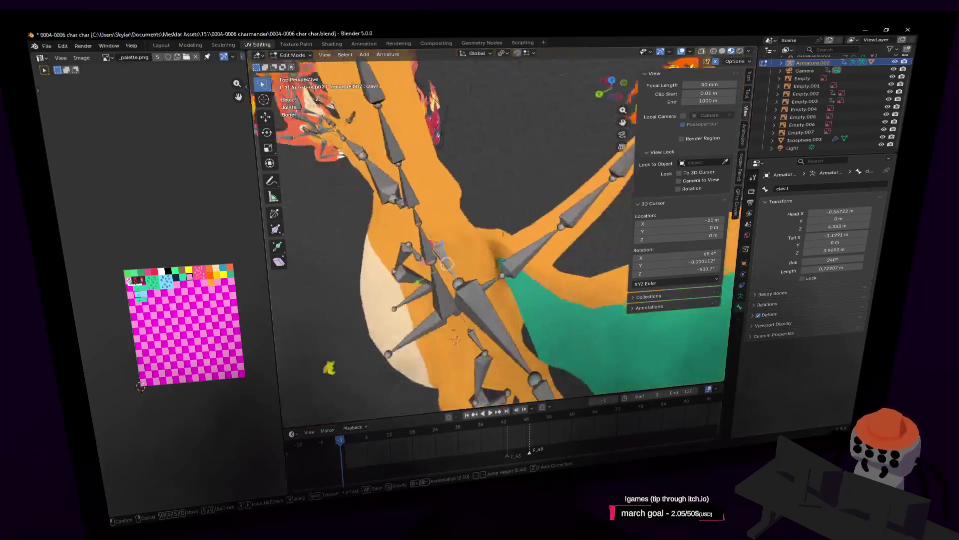
key("Escape")
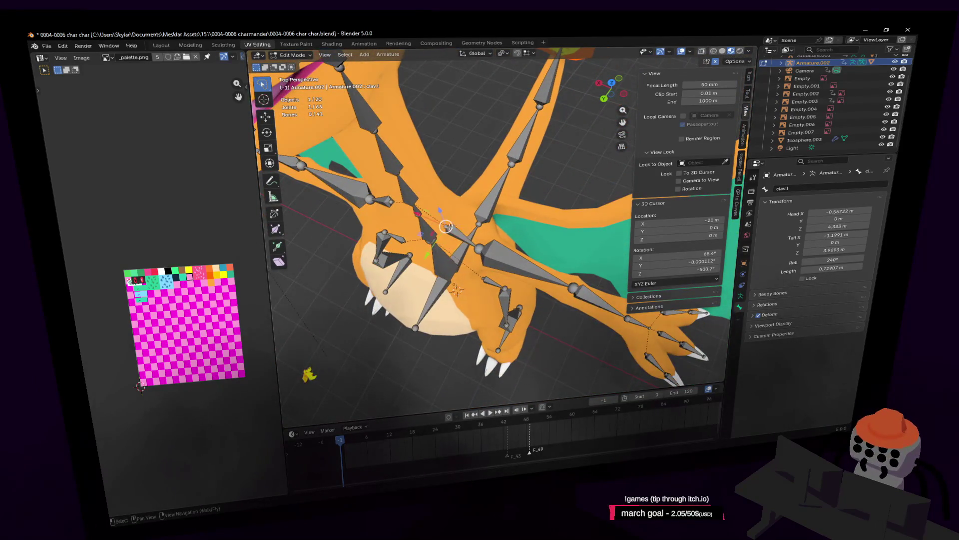
key("shift+grave")
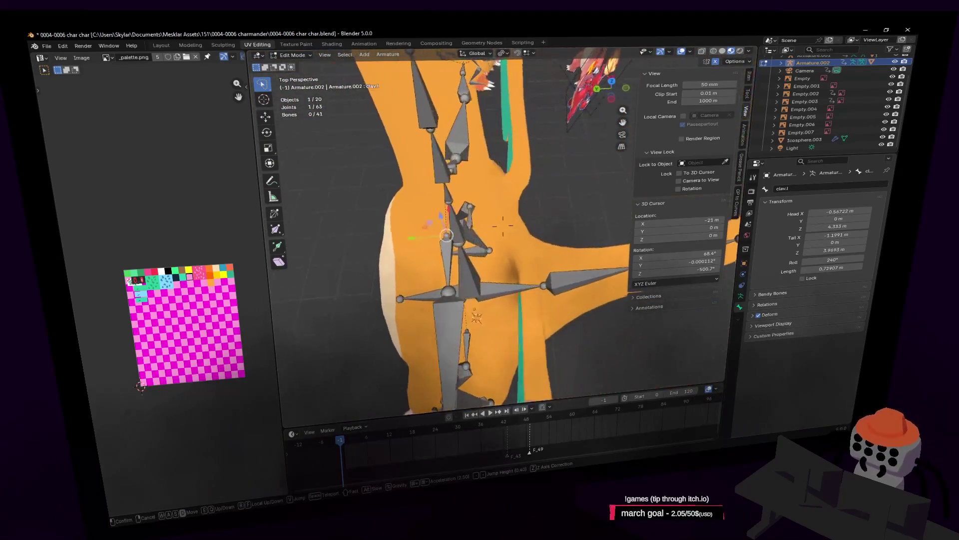
key("Escape")
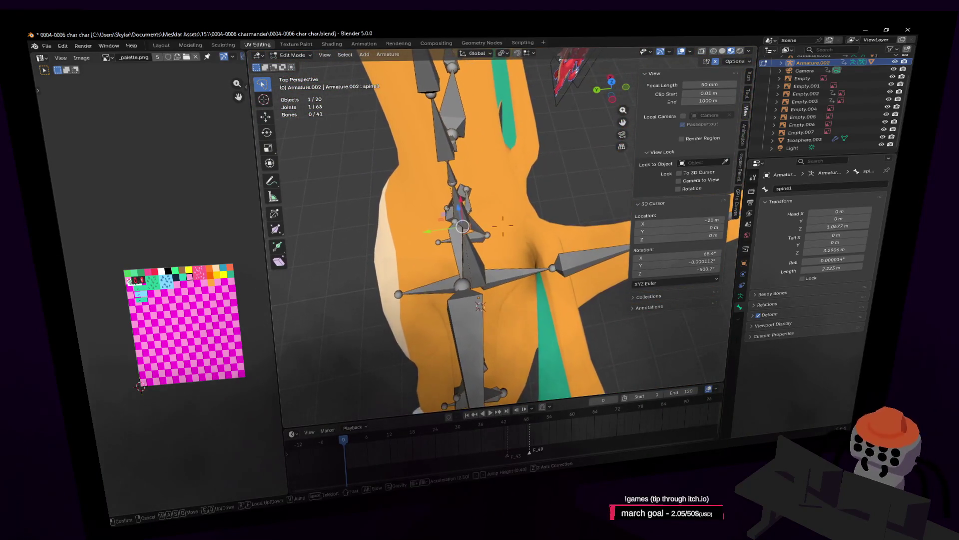
key("Right")
left_click(477, 250)
key("shift+e")
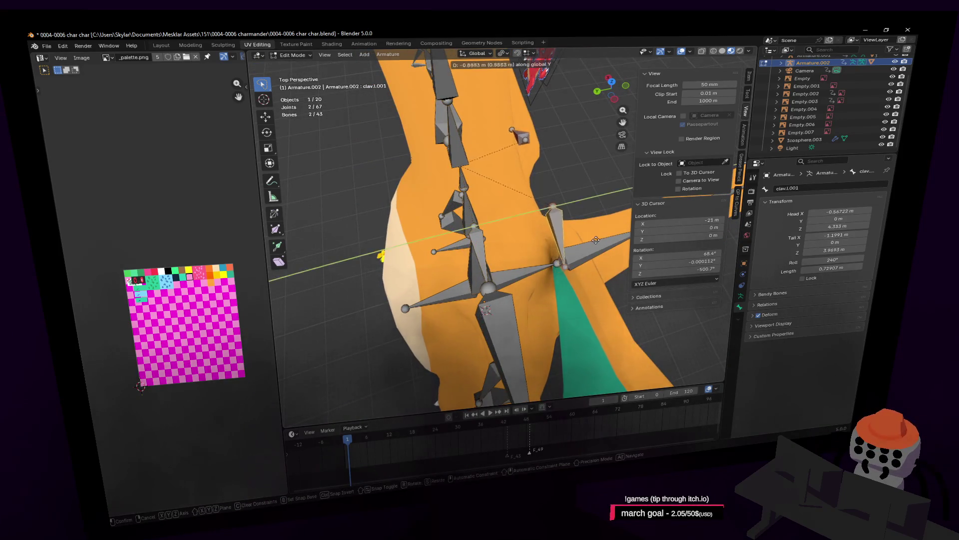
left_click(588, 237)
From a level back view, move a single joint of the new clavicle bone
key("shift+grave")
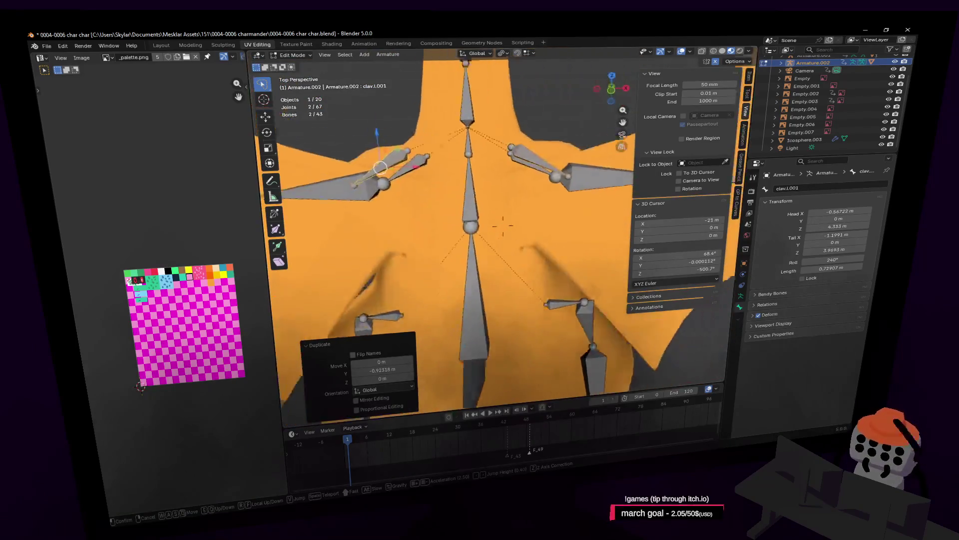
left_click(562, 205)
left_click(477, 189)
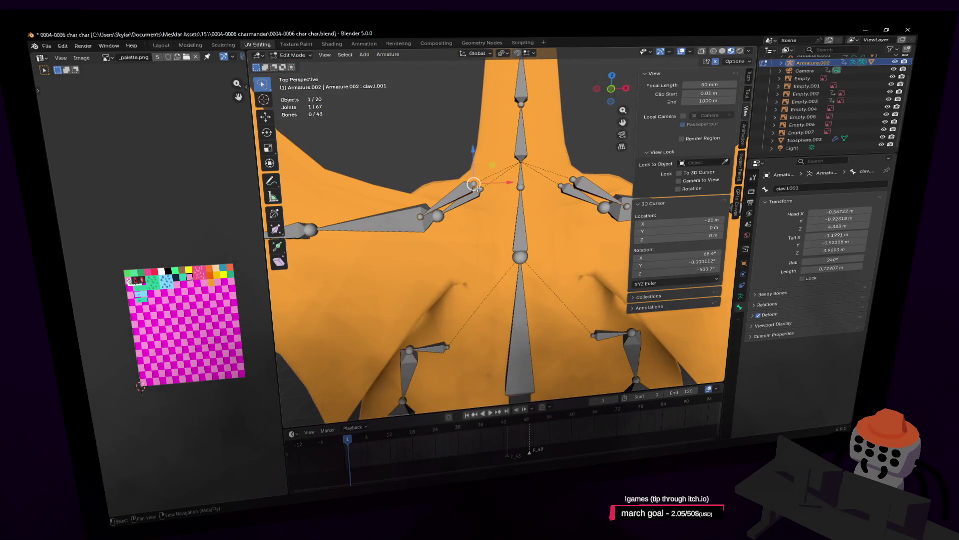
key("g")
left_click(500, 232)
In front view, move the clavicle bone's tip joint lower and to the left
key("shift+grave")
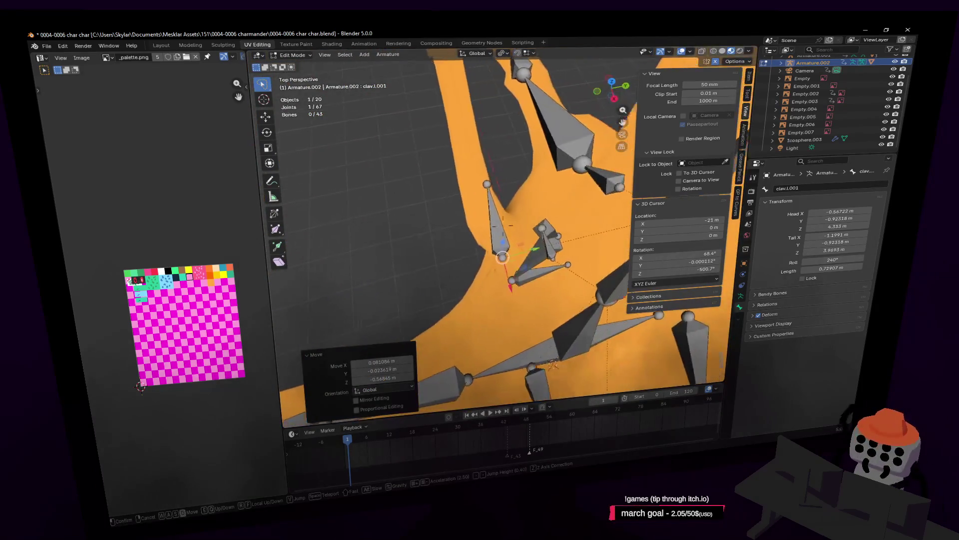
left_click(542, 211)
key("shift+grave")
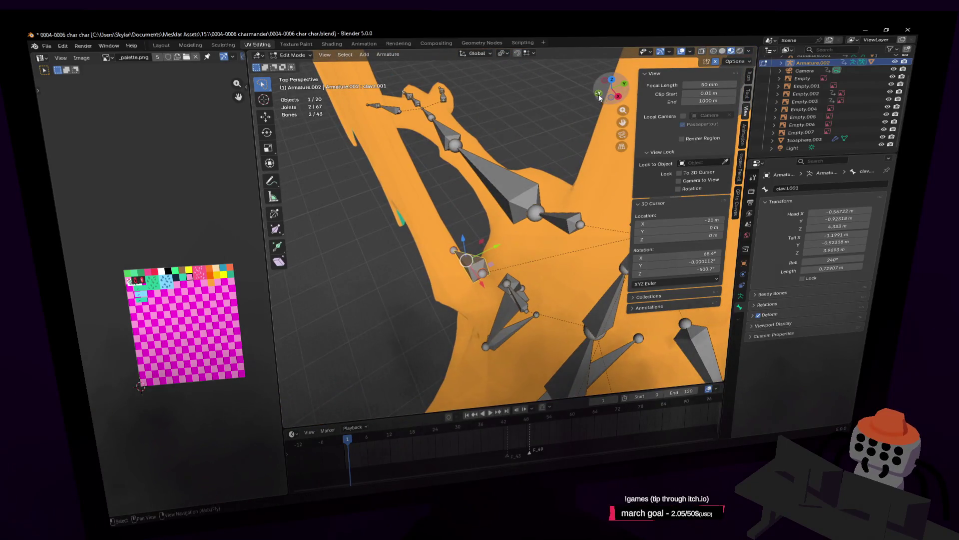
left_click(500, 223)
key("KP_1")
left_click(586, 166)
key("g")
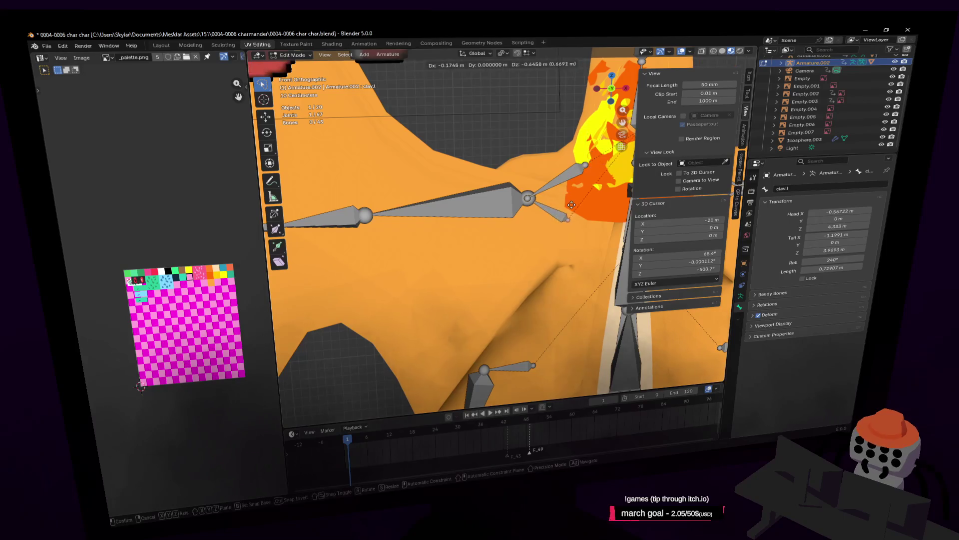
left_click(579, 193)
Reposition the clavicle joints at the chest and shoulder to fit Charizard's body
key("KP_5")
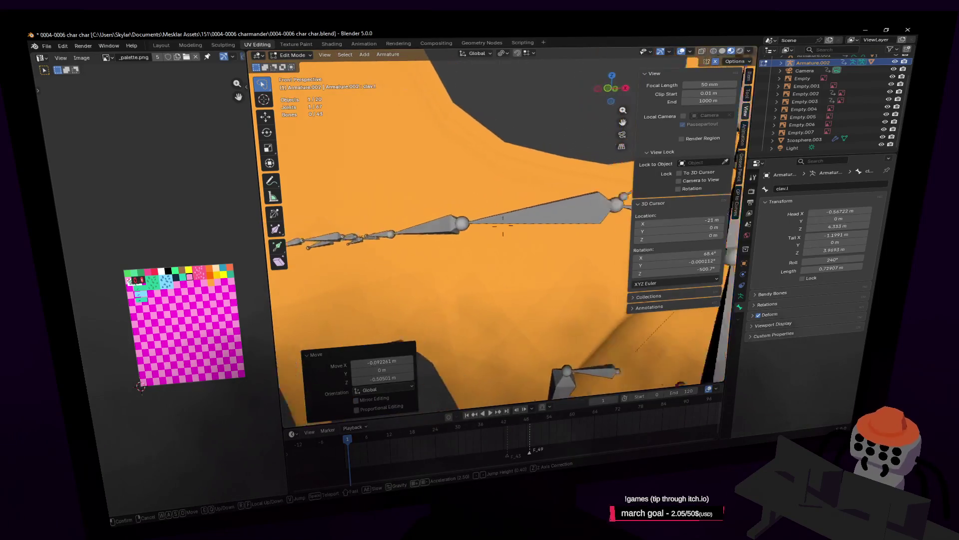
mouse_move(583, 204)
middle_mouse_down("shift")
mouse_move(533, 201)
mouse_move(547, 175)
middle_mouse_up("shift")
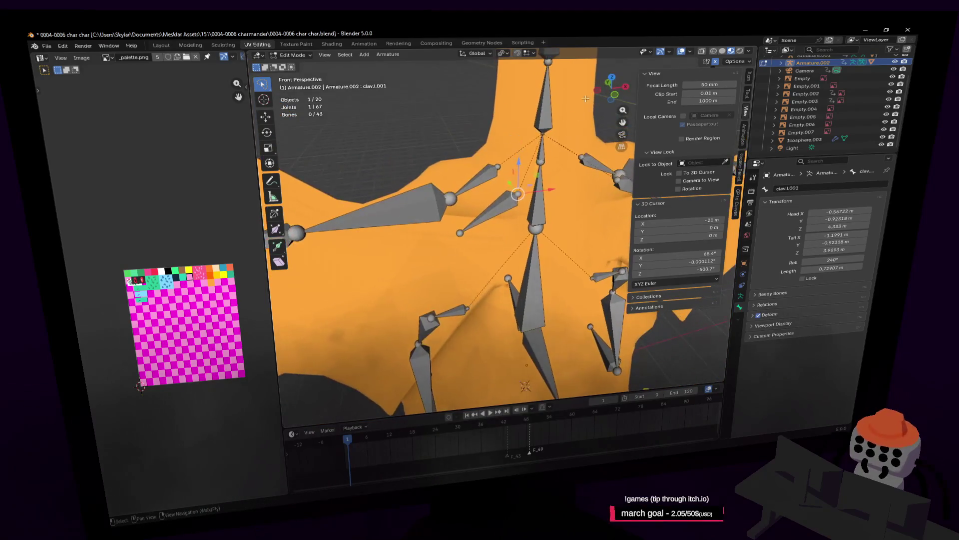
left_click(614, 96)
key("g")
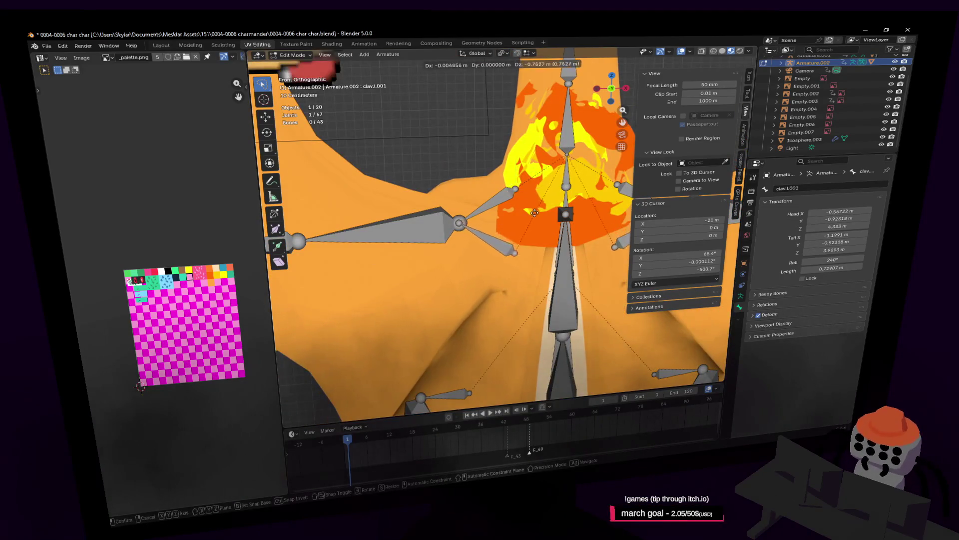
left_click(549, 215)
scroll(551, 215, "up", 3)
key("g")
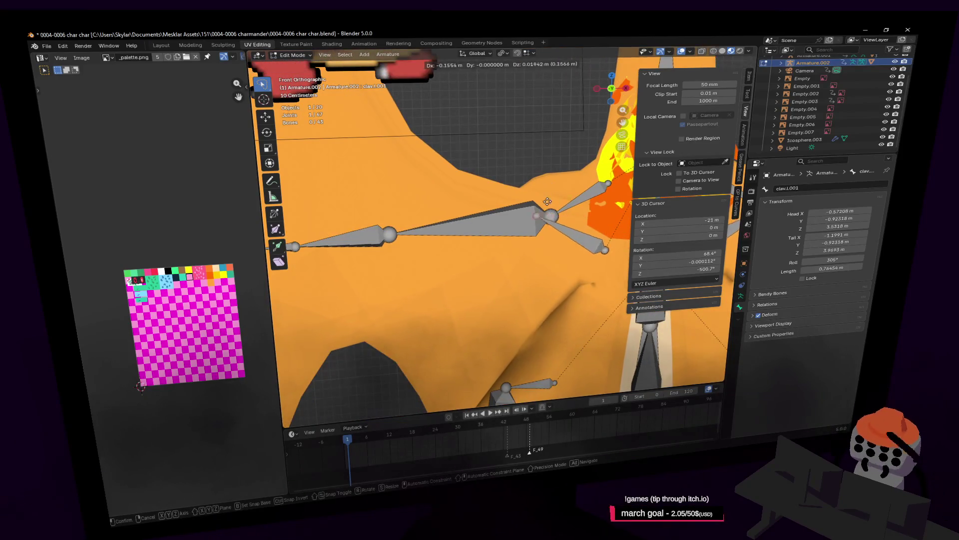
left_click(446, 168)
scroll(584, 229, "down", 3)
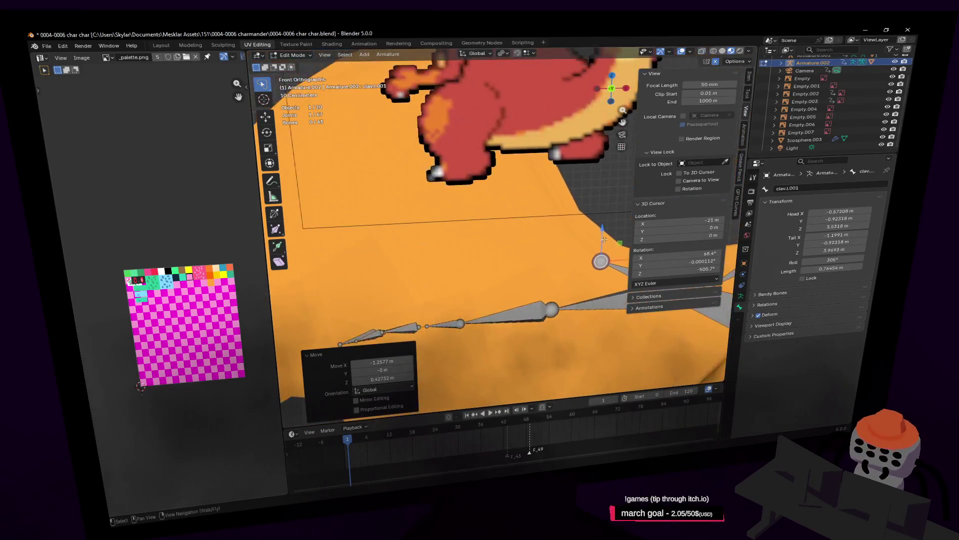
middle_click_drag(576, 221, 544, 207, "shift")
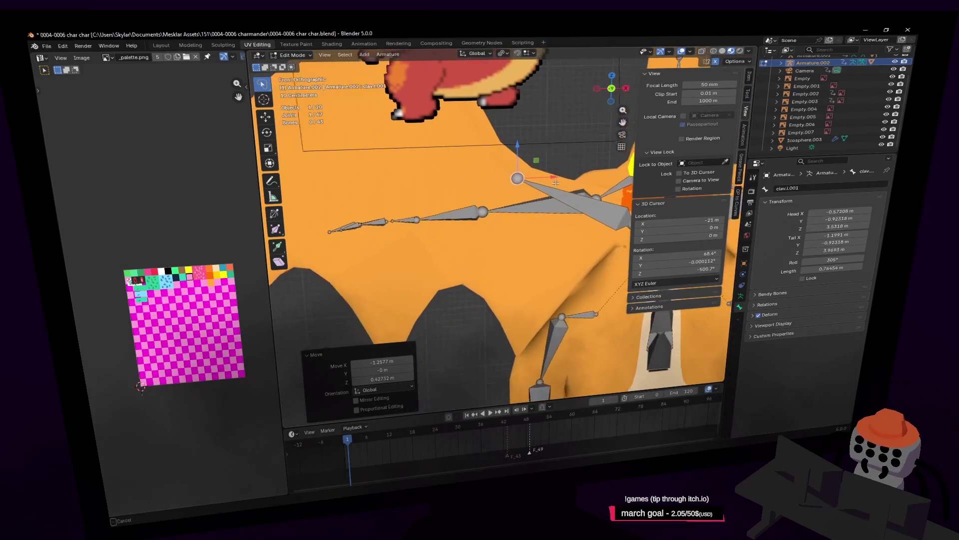
key("g")
left_click(545, 206)
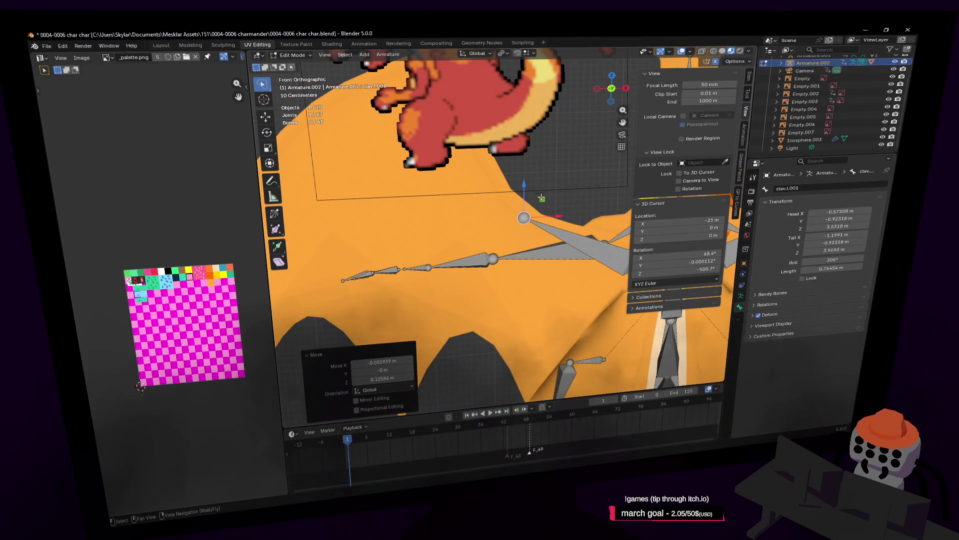
Return to Object Mode and select the Charizard reference image, Empty.007
middle_click_drag(545, 206, 559, 275, "shift")
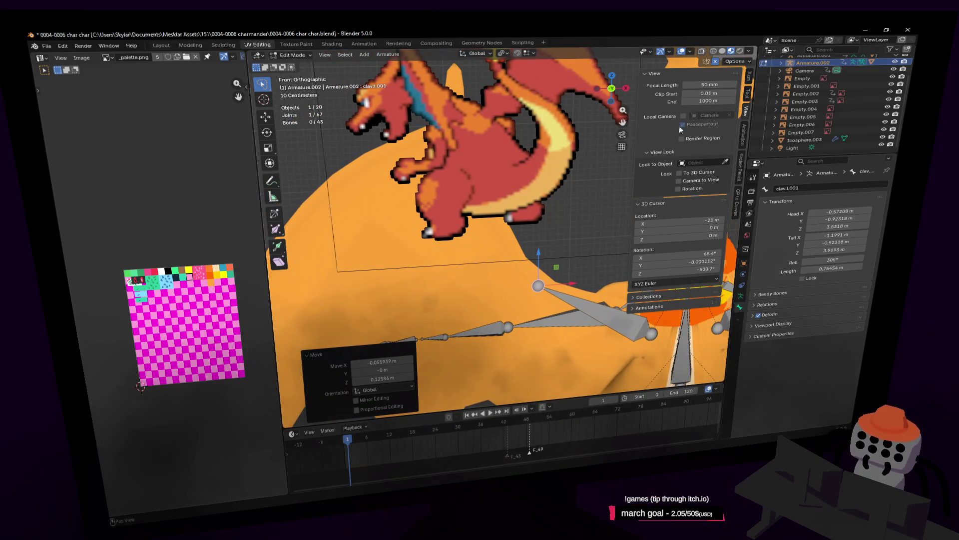
key("Tab")
left_click(499, 125)
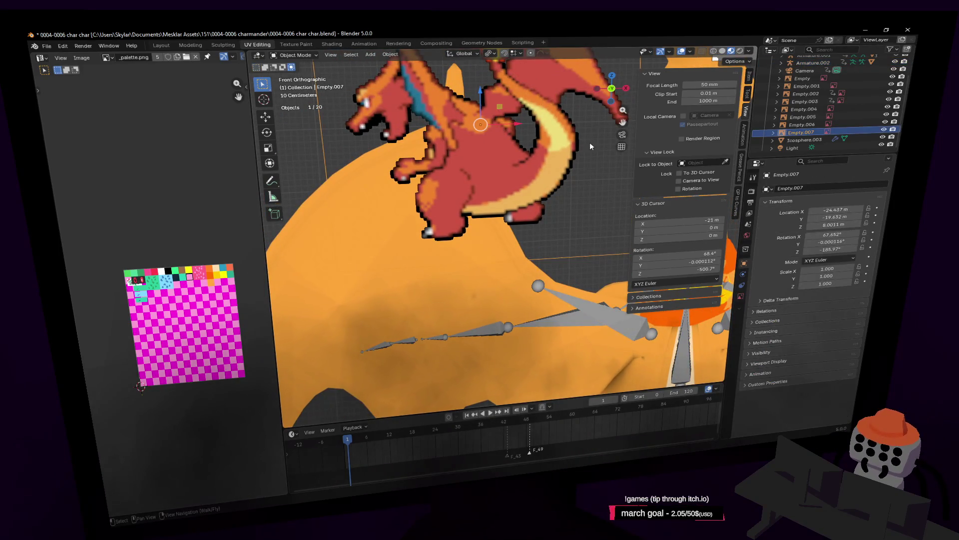
Move the Charizard reference image aside and put Armature.002 into Edit Mode
key("g")
left_click(728, 233)
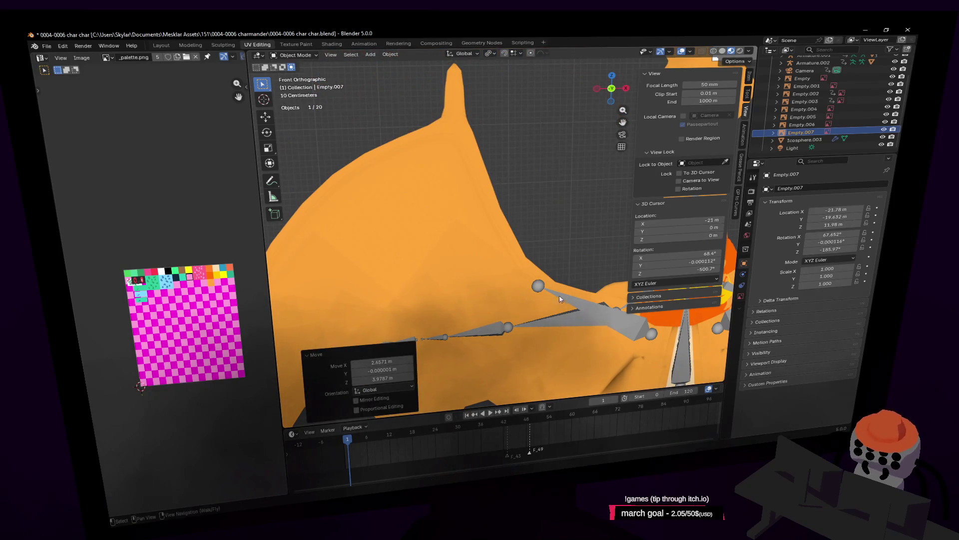
left_click(538, 290)
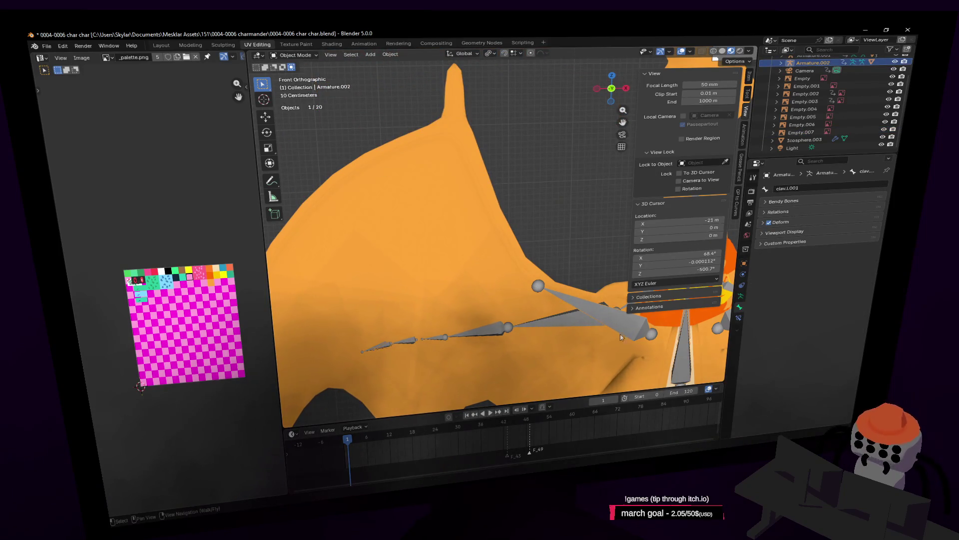
left_click(295, 55)
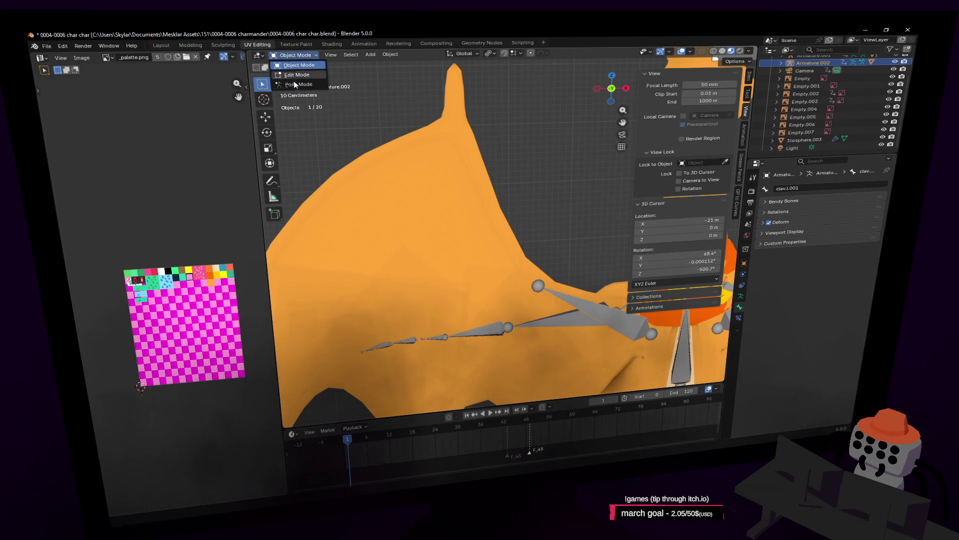
left_click(300, 85)
left_click(295, 55)
left_click(305, 75)
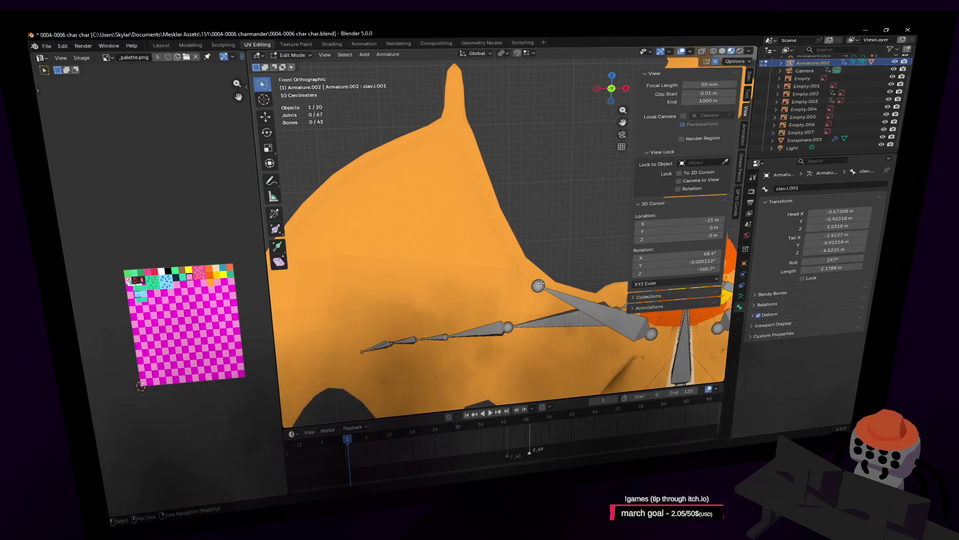
Extrude a chain of bones from the shoulder joint up to the wing's peak and along its upper edge
key("e")
left_click(485, 195)
key("e")
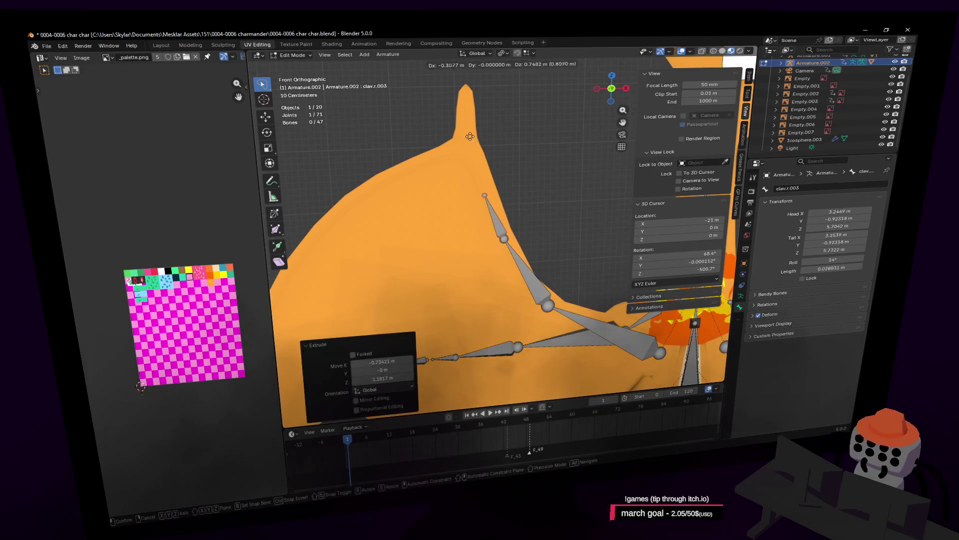
left_click(470, 136)
key("e")
scroll(548, 161, "up", 2)
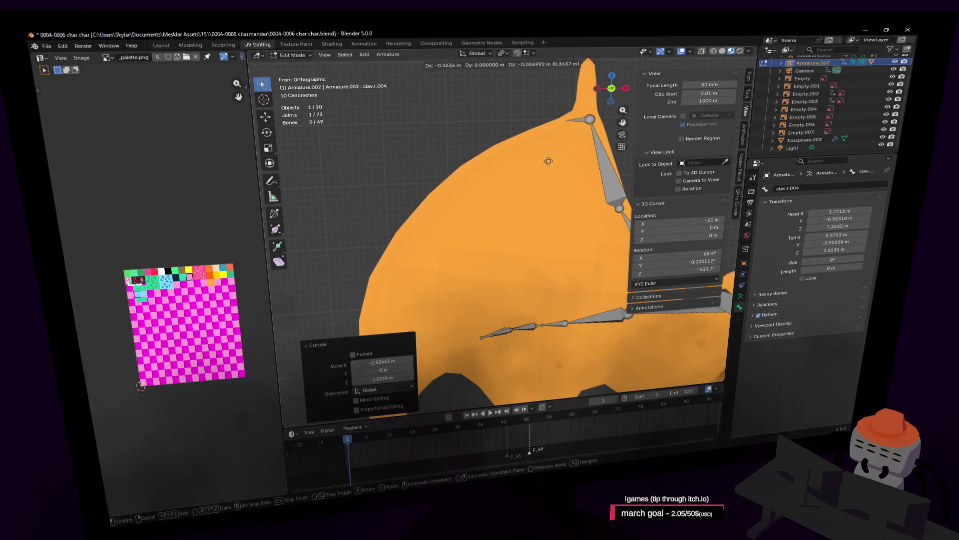
left_click(492, 149)
key("e")
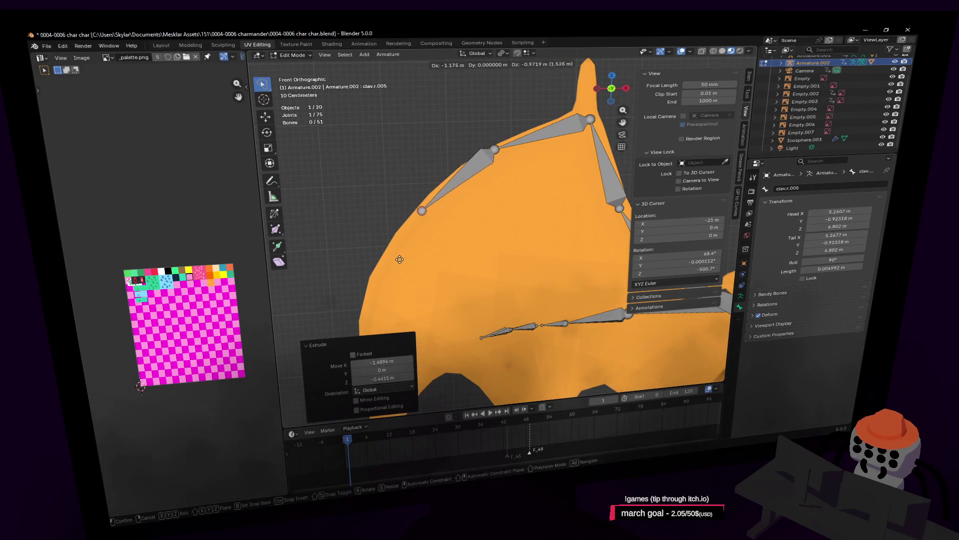
left_click(400, 259)
Extrude further bones down the wing's outer edge to the lower wing tip, ending at clav.r.008
middle_click_drag(415, 252, 500, 157, "shift")
key("e")
left_click(444, 241)
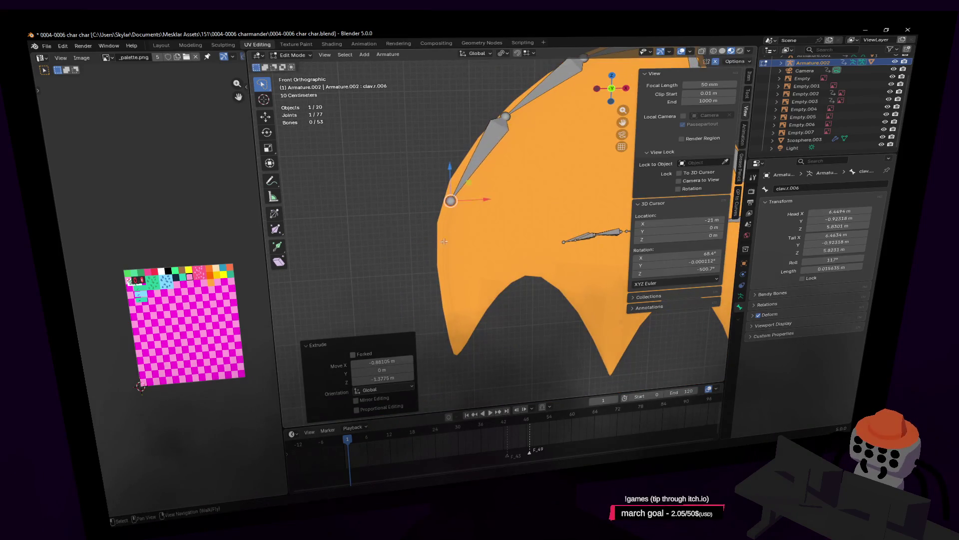
key("e")
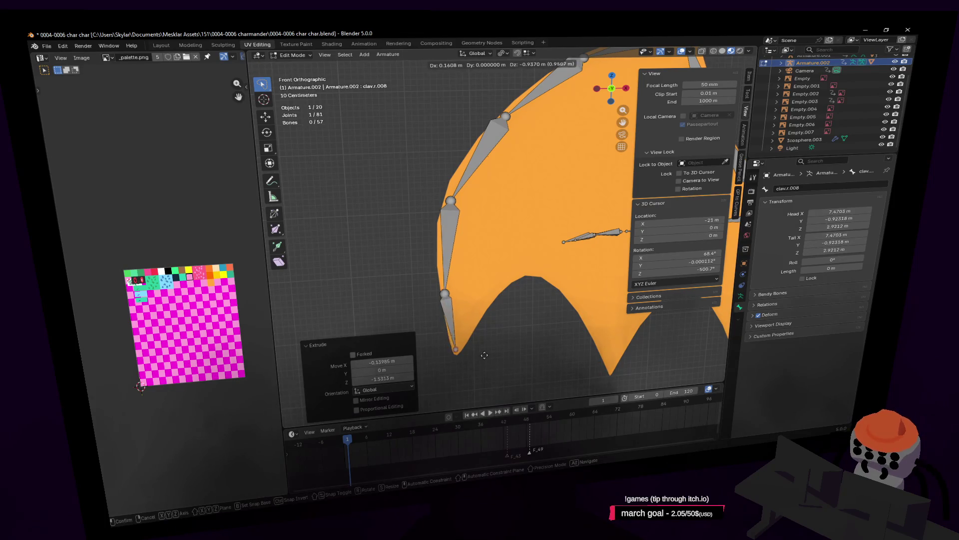
left_click(484, 355)
scroll(508, 309, "up", 4)
scroll(487, 298, "down", 4)
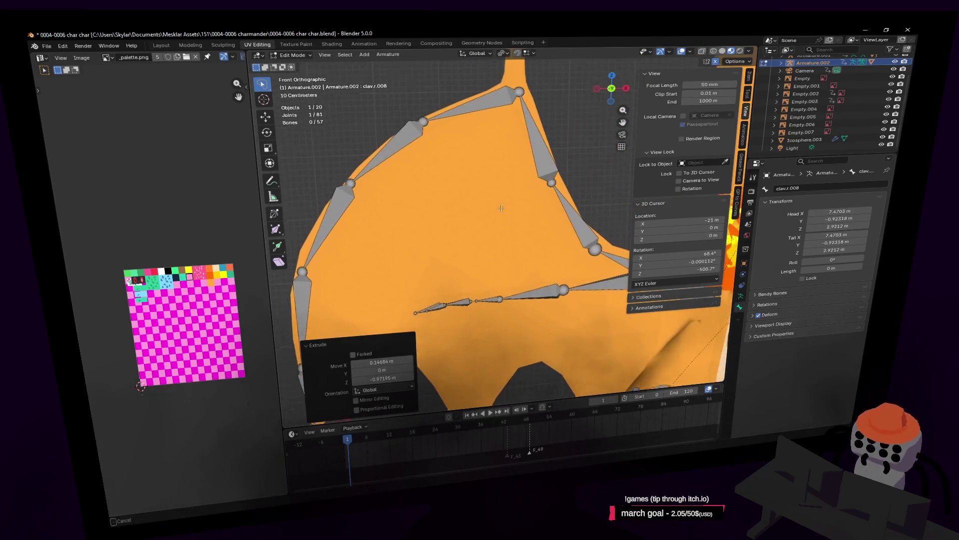
middle_click_drag(487, 299, 508, 204, "shift")
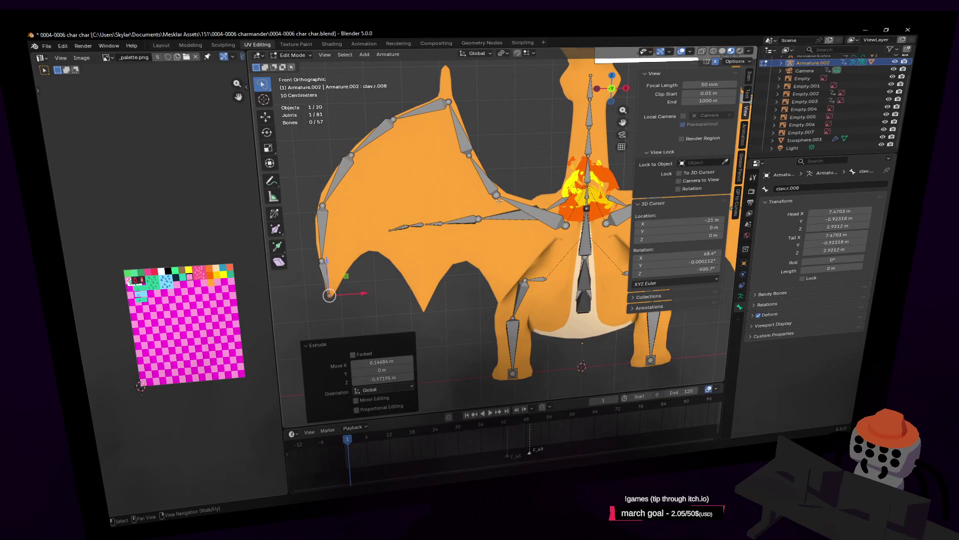
scroll(499, 200, "up", 2)
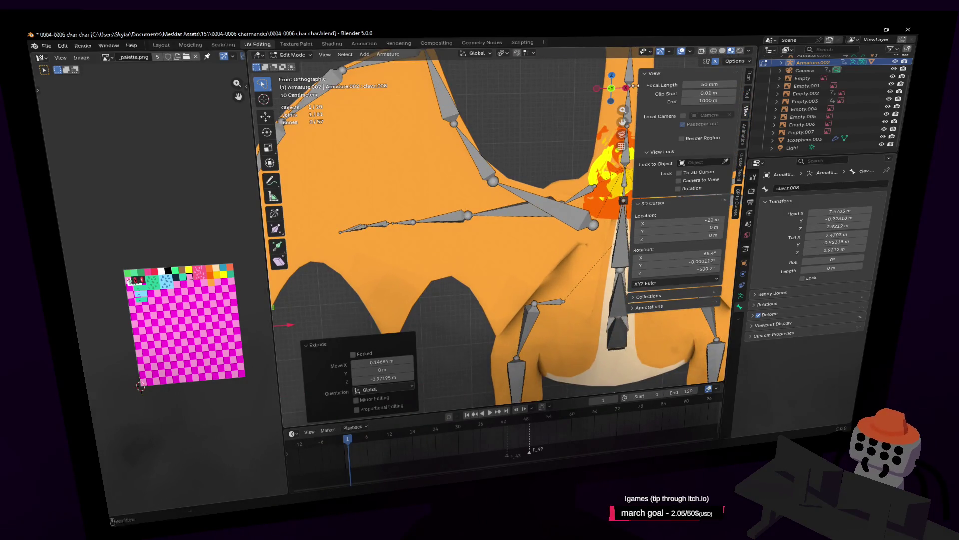
From the back view, adjust the upper wing joints so they follow the wing's shape
left_click(612, 90)
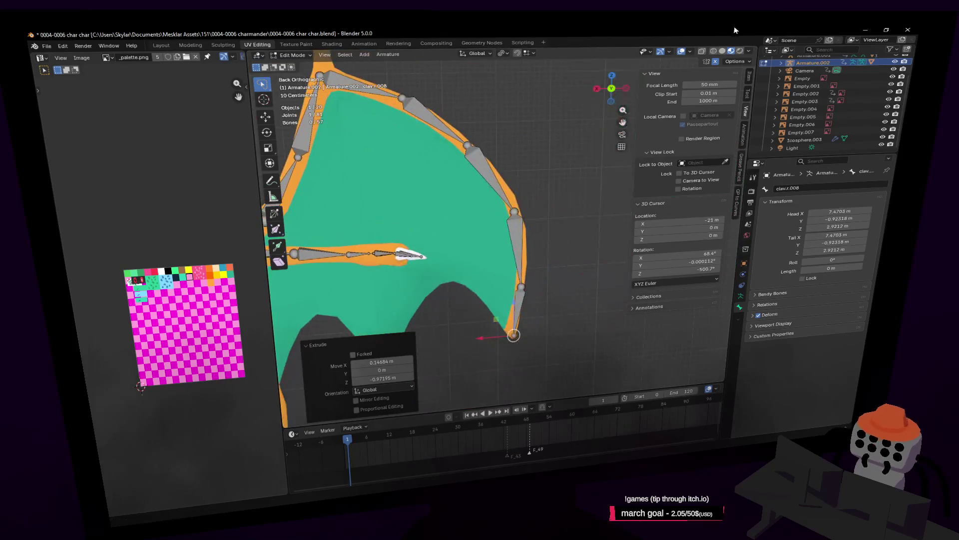
left_click(741, 50)
scroll(483, 100, "up", 2)
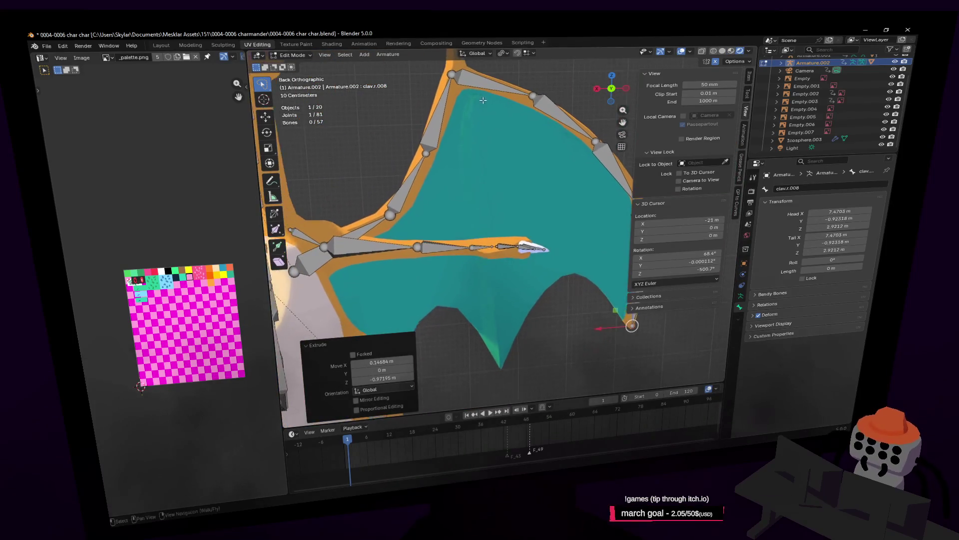
left_click_drag(451, 74, 470, 73)
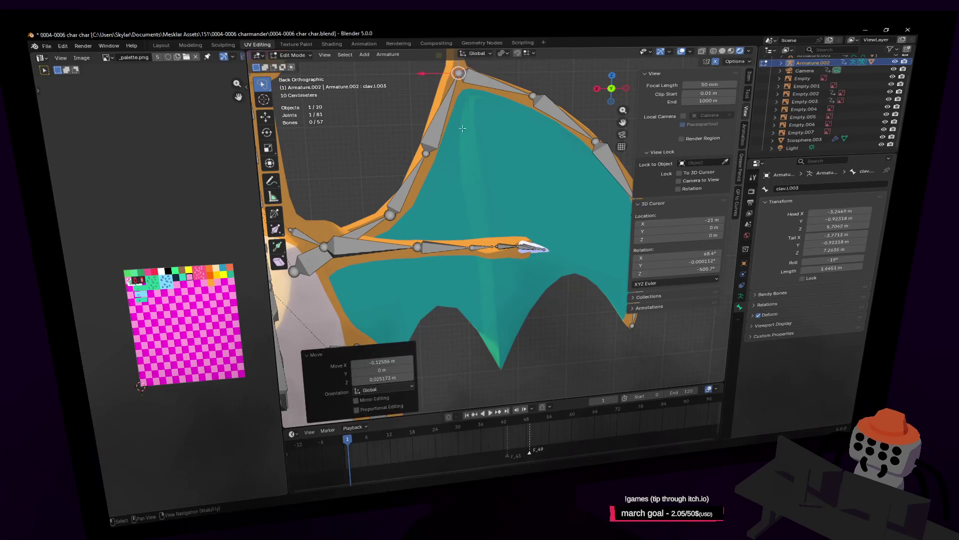
left_click_drag(426, 154, 429, 153)
scroll(440, 129, "up", 1)
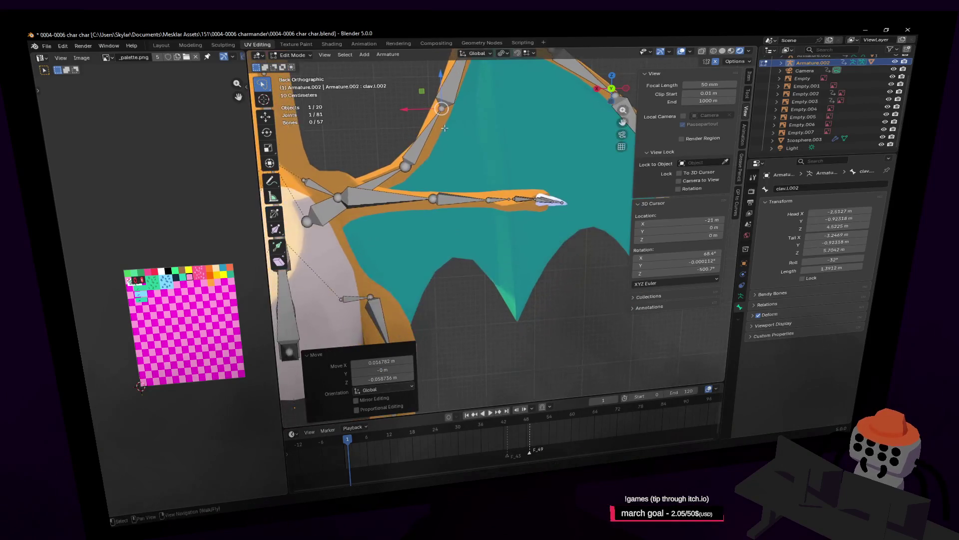
left_click_drag(444, 109, 442, 120)
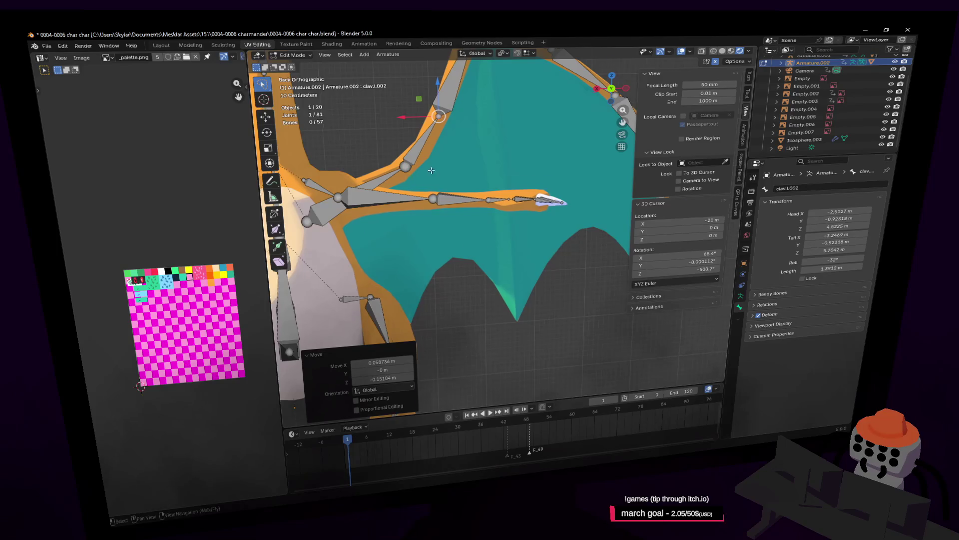
mouse_move(431, 170)
middle_mouse_down("shift")
mouse_move(488, 113)
mouse_move(445, 167)
mouse_move(391, 200)
mouse_move(404, 87)
middle_mouse_up("shift")
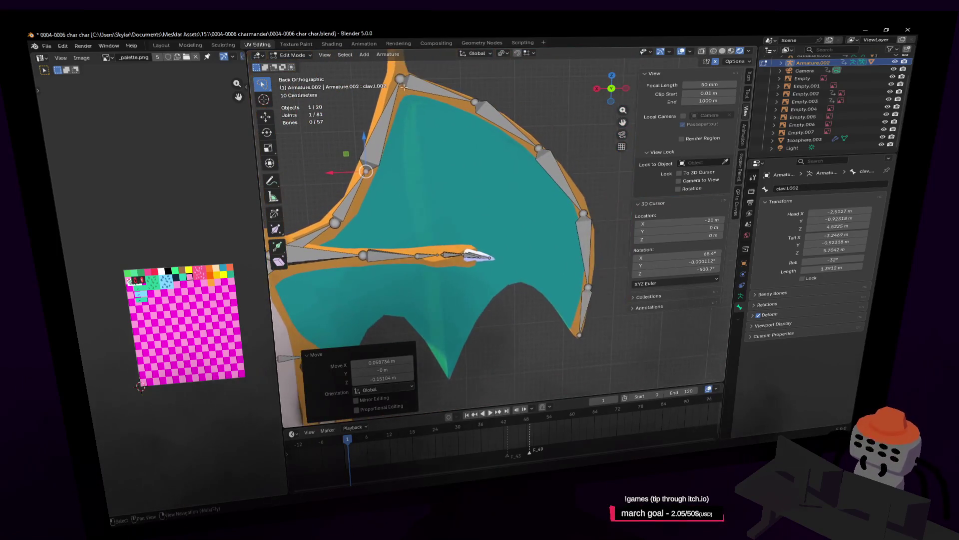
Extrude mirrored bones from the top wing joint through the membrane to the lower wing point
left_click(401, 83)
key("shift+e")
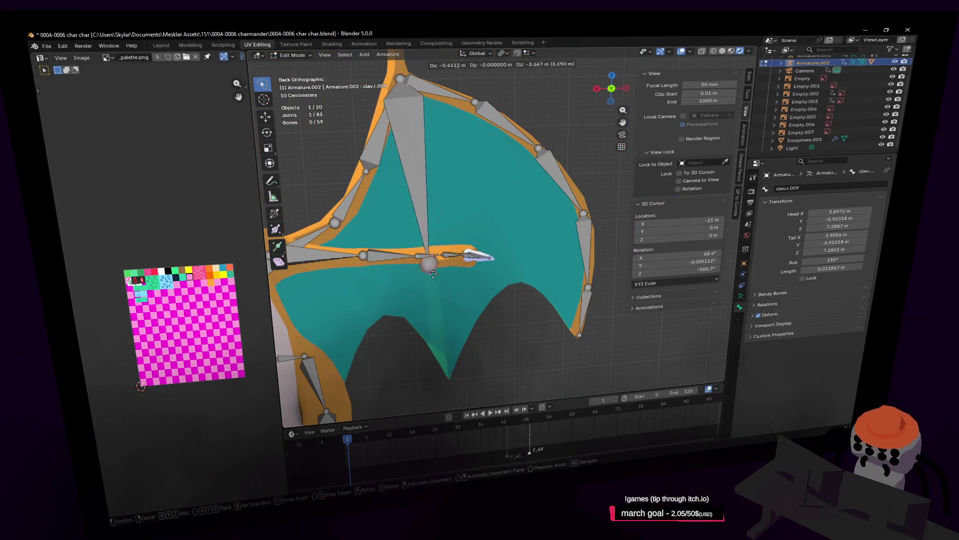
left_click(435, 237)
key("shift+e")
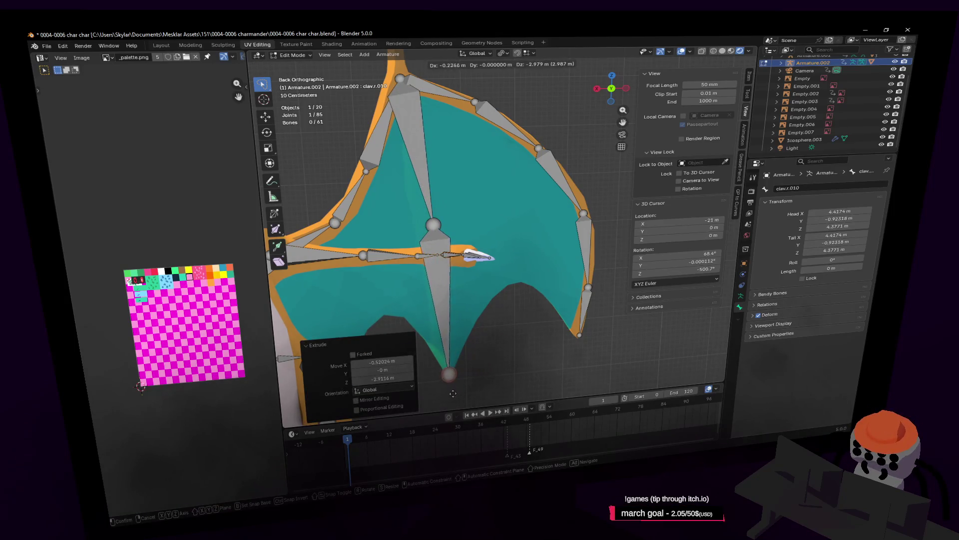
left_click(453, 393)
scroll(452, 394, "up", 3)
key("g")
left_click(533, 296)
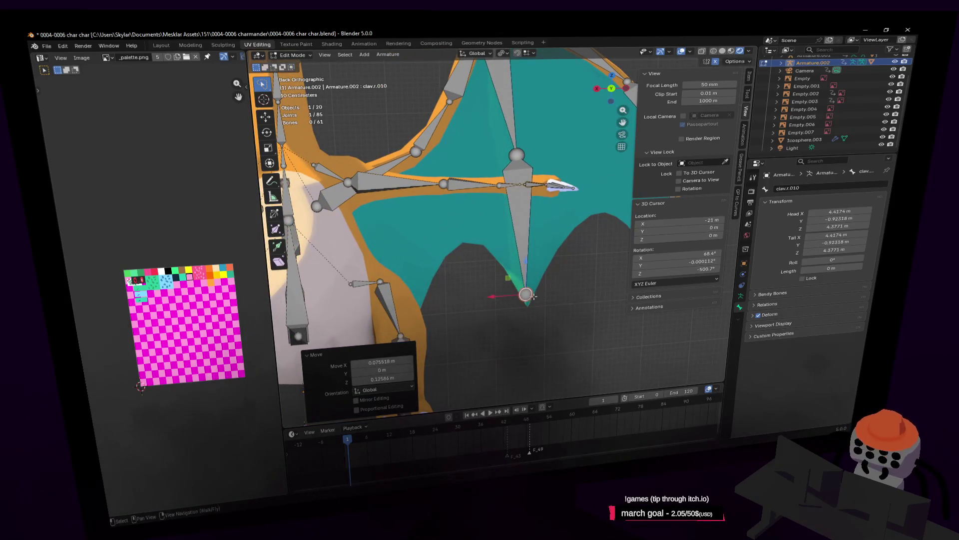
key("g")
left_click(530, 295)
Move clav.l.001, then extrude clav.r.011 and clav.r.012 down toward the membrane's lower points
middle_click_drag(456, 288, 494, 254, "shift")
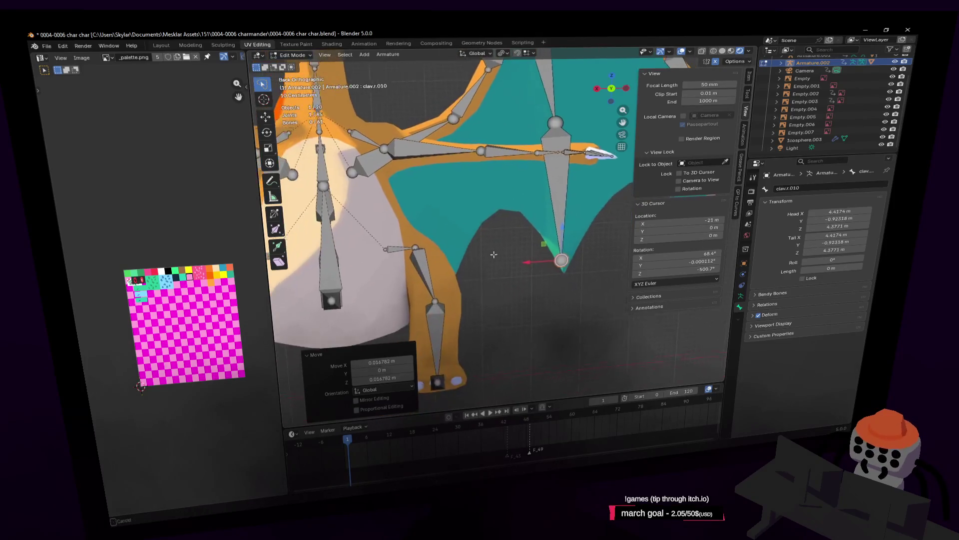
middle_click_drag(429, 152, 460, 187, "shift")
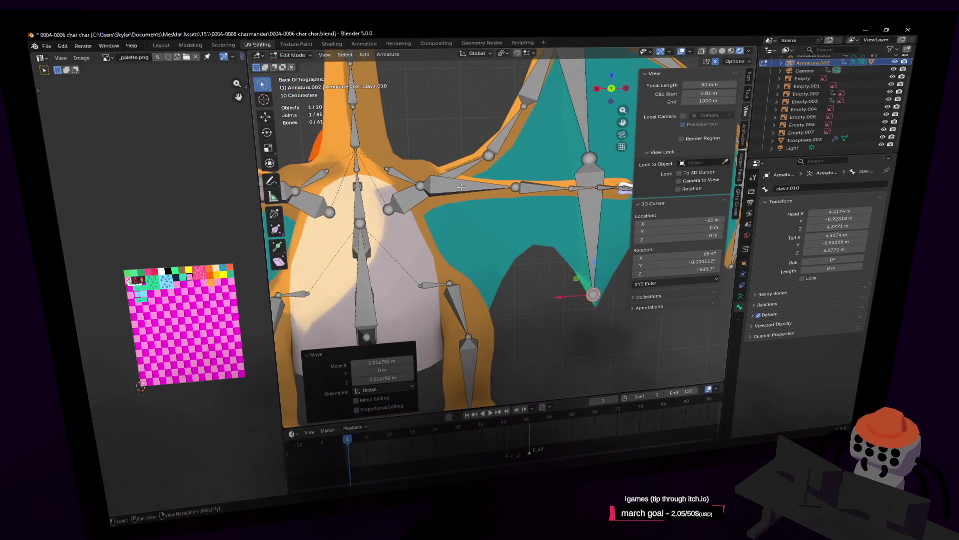
left_click(491, 155)
key("g")
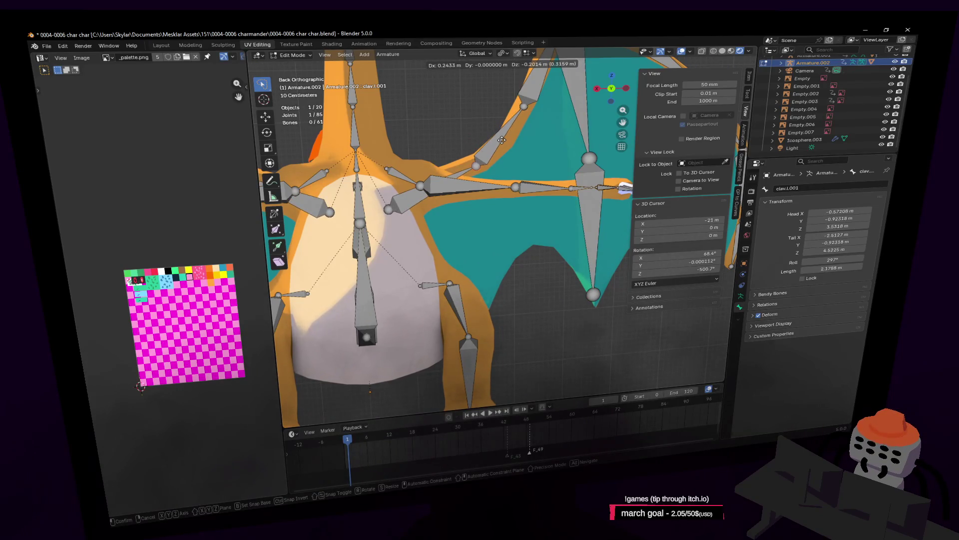
left_click(502, 140)
key("e")
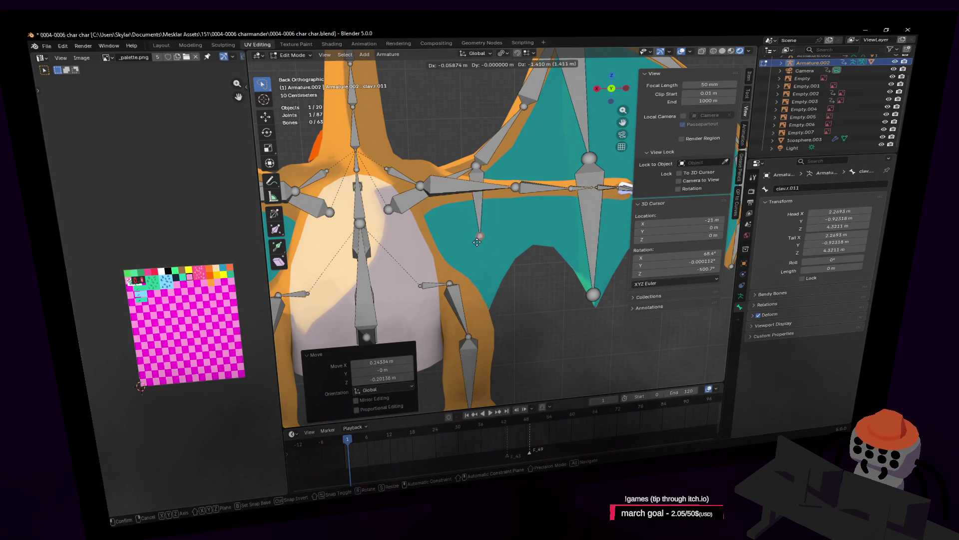
left_click(482, 242)
key("e")
left_click(481, 322)
key("shift+grave")
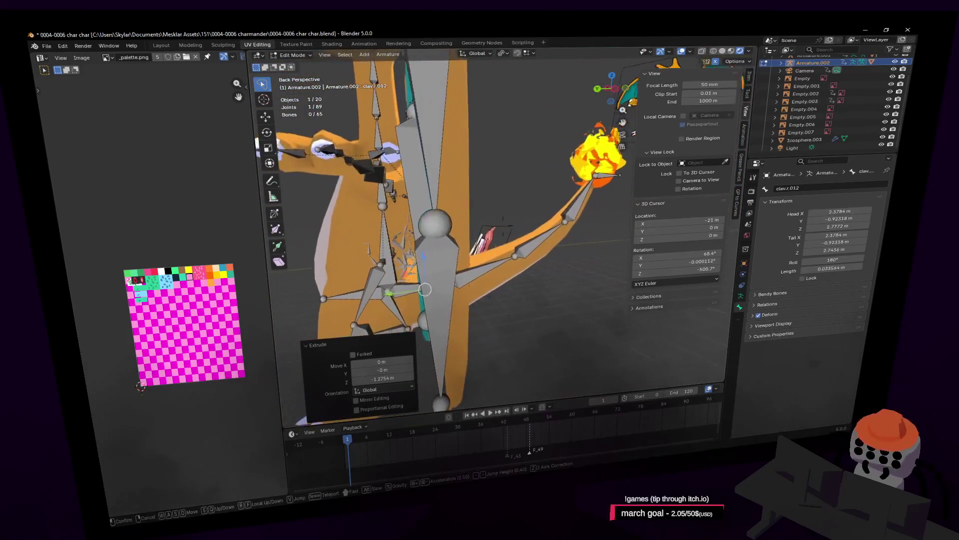
key("w")
key("s")
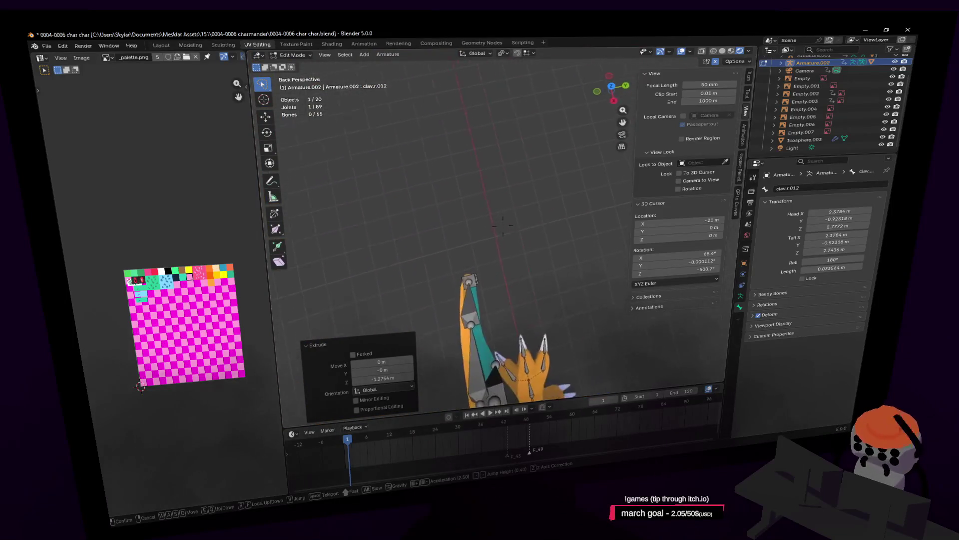
key("w")
key("s")
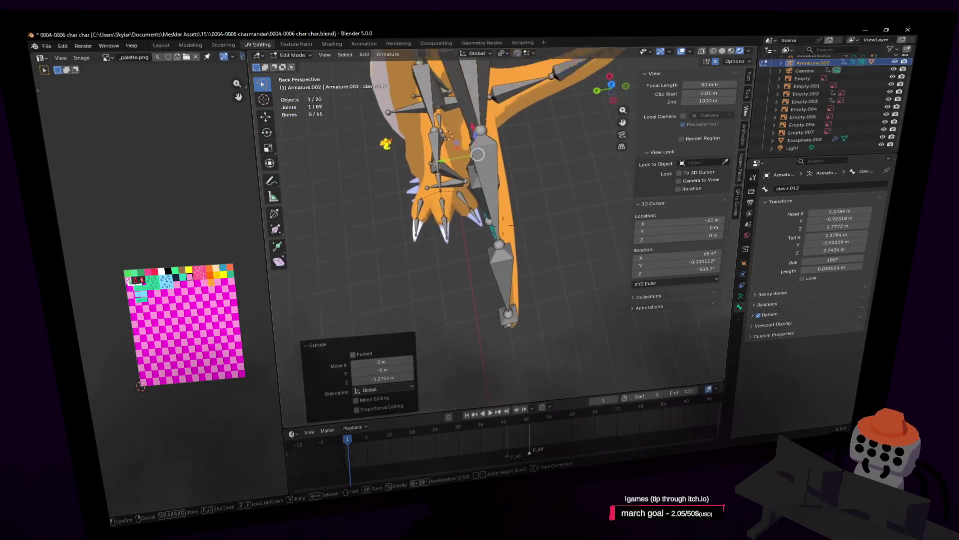
key("w")
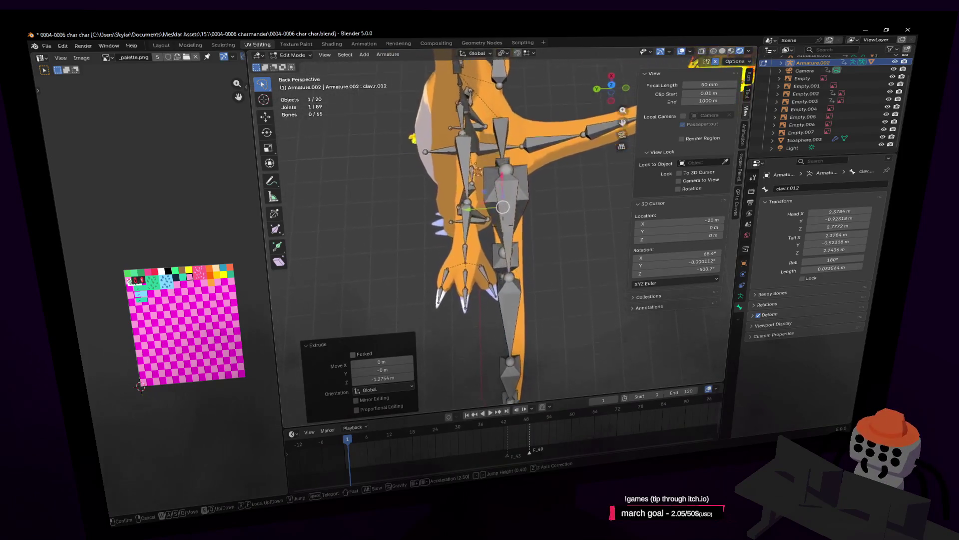
key("w")
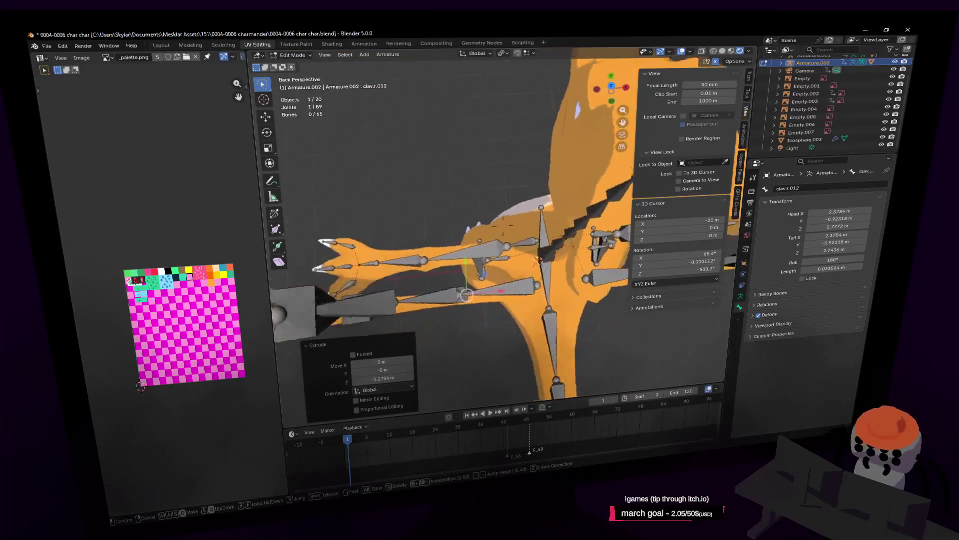
left_click(574, 221)
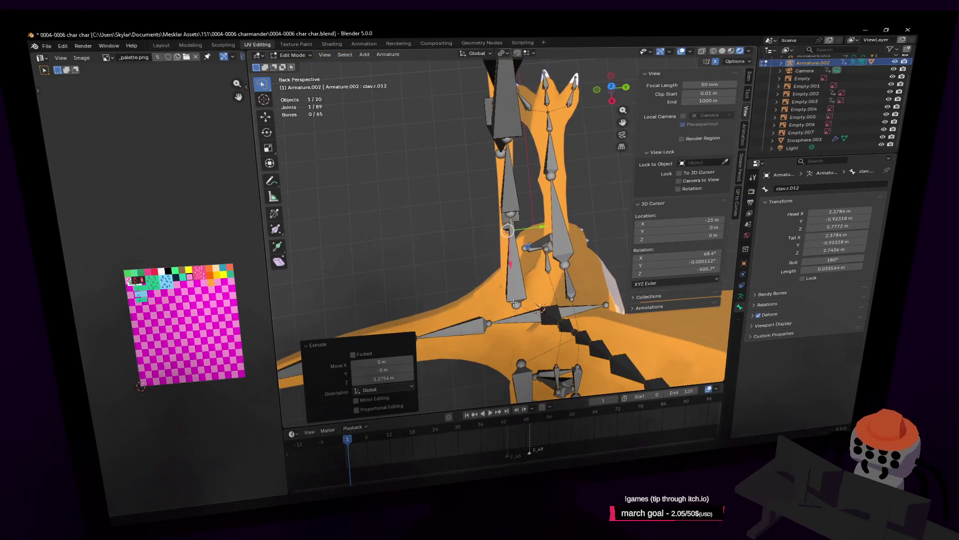
left_click(519, 275)
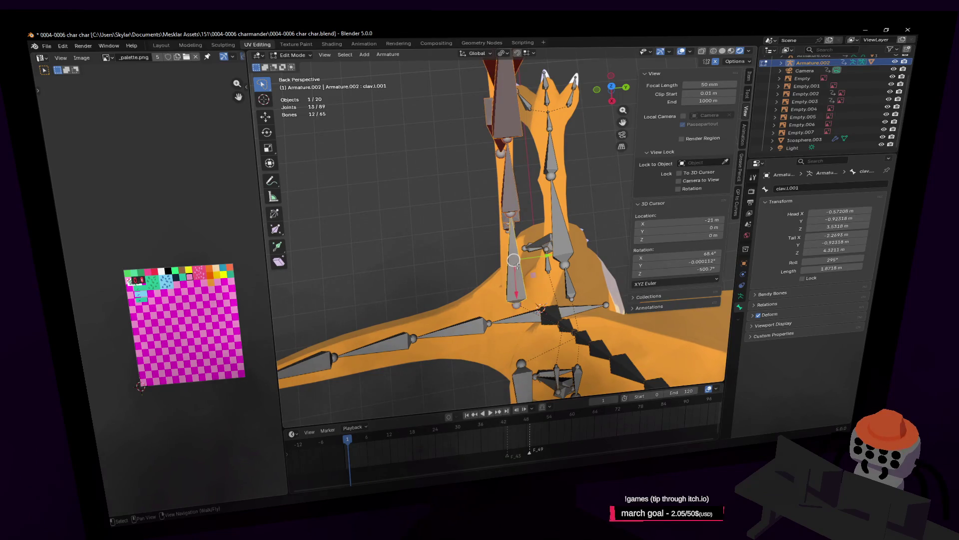
Nudge clav.L.001 by -0.051 m along Y
key("g")
left_click(509, 226)
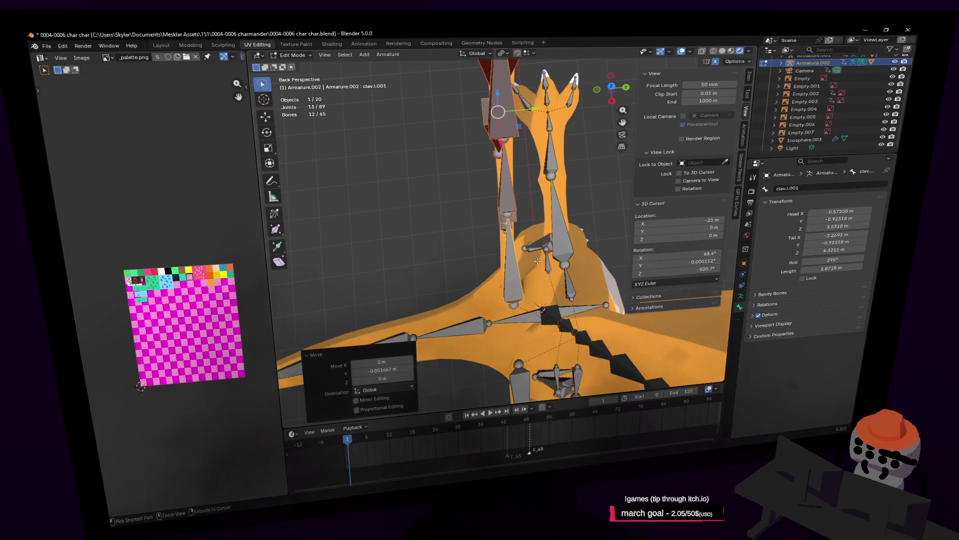
key("shift+grave")
mouse_move(474, 184)
mouse_move(684, 320)
middle_mouse_down()
mouse_move(502, 103)
mouse_move(480, 214)
mouse_move(498, 229)
mouse_move(515, 225)
middle_mouse_up()
Nudge clav.L.008 by -0.027 m along Y, then select the lower clav.l.010 bone
left_click(513, 240)
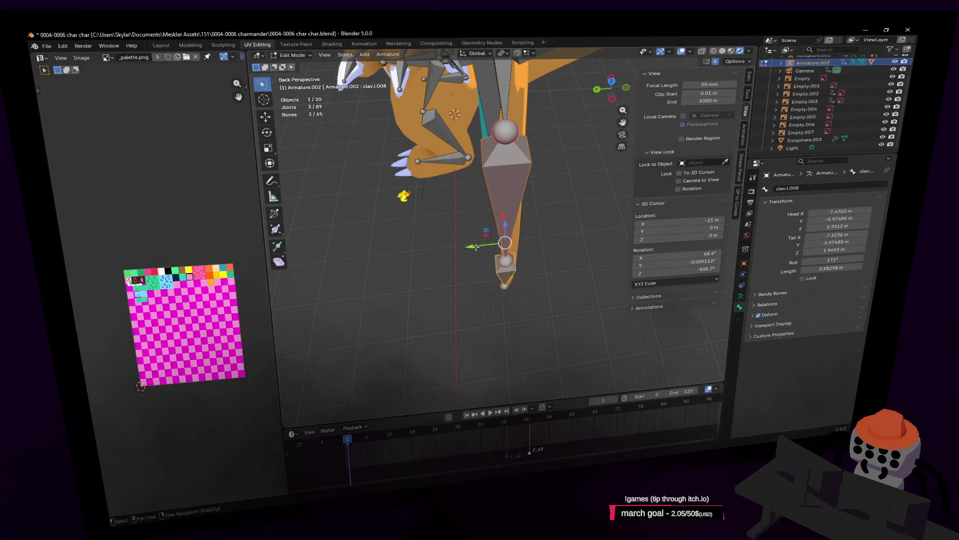
left_click_drag(476, 246, 474, 249)
key("shift+grave")
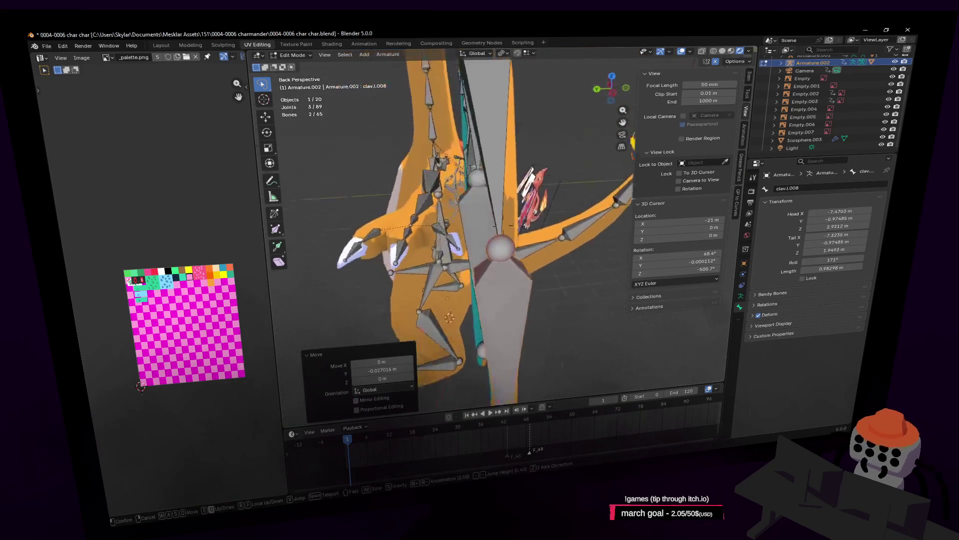
key("s")
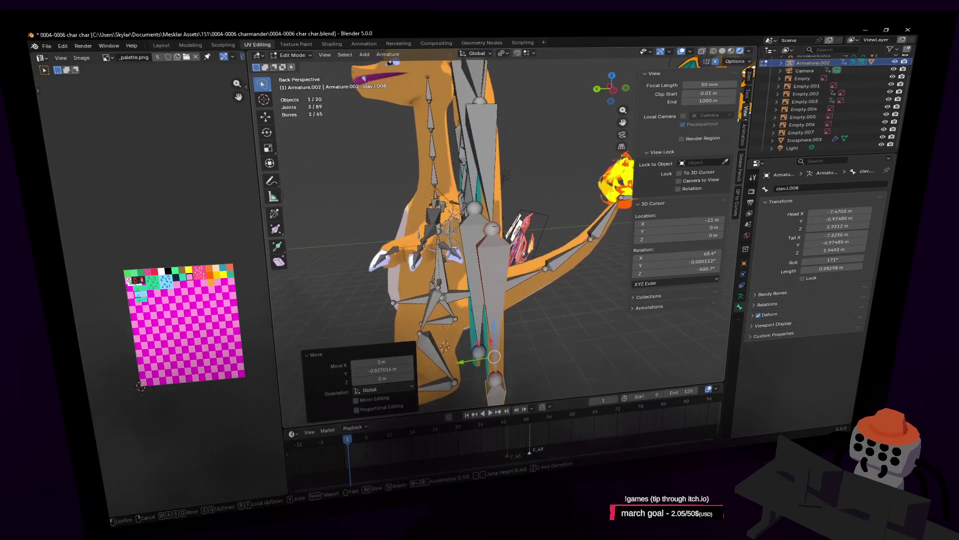
mouse_move(503, 225)
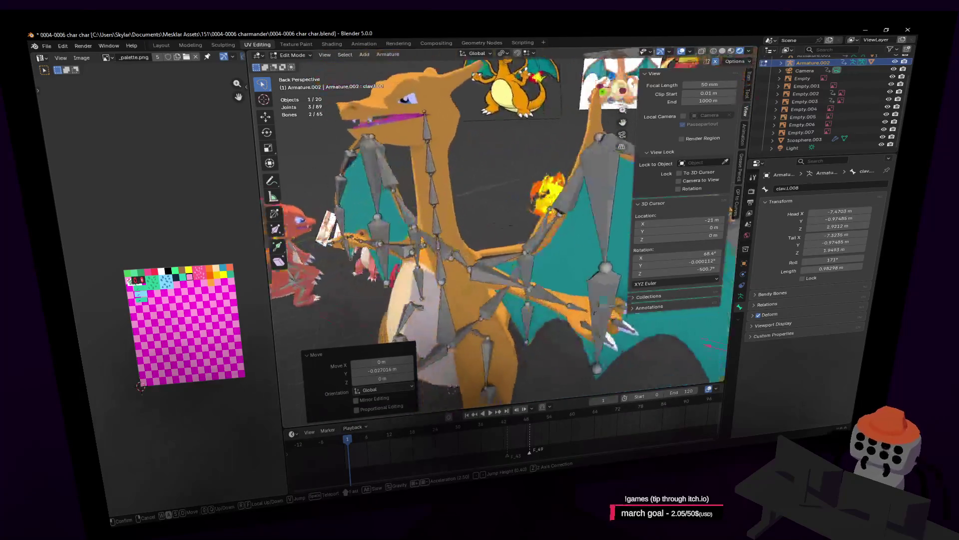
key("w")
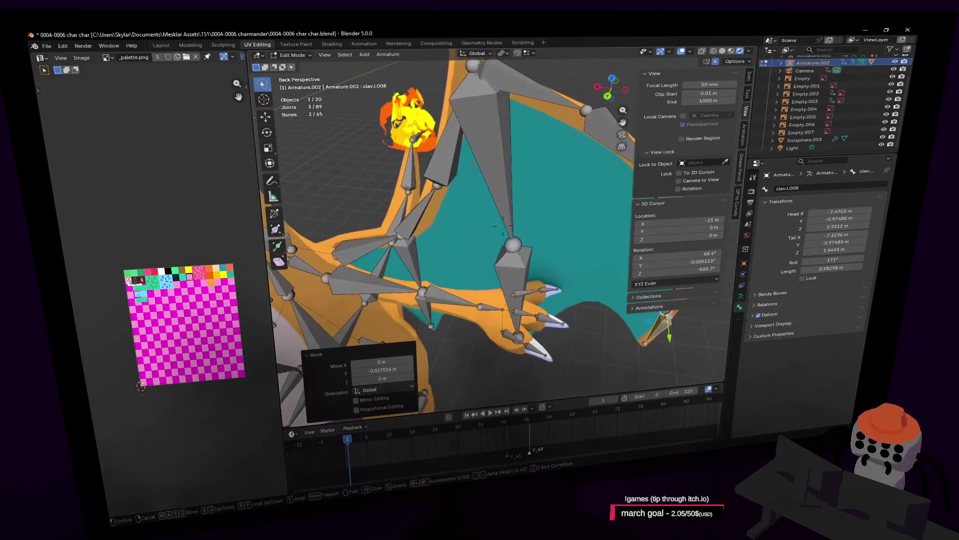
left_click(478, 240)
left_click(512, 272)
key("shift+grave")
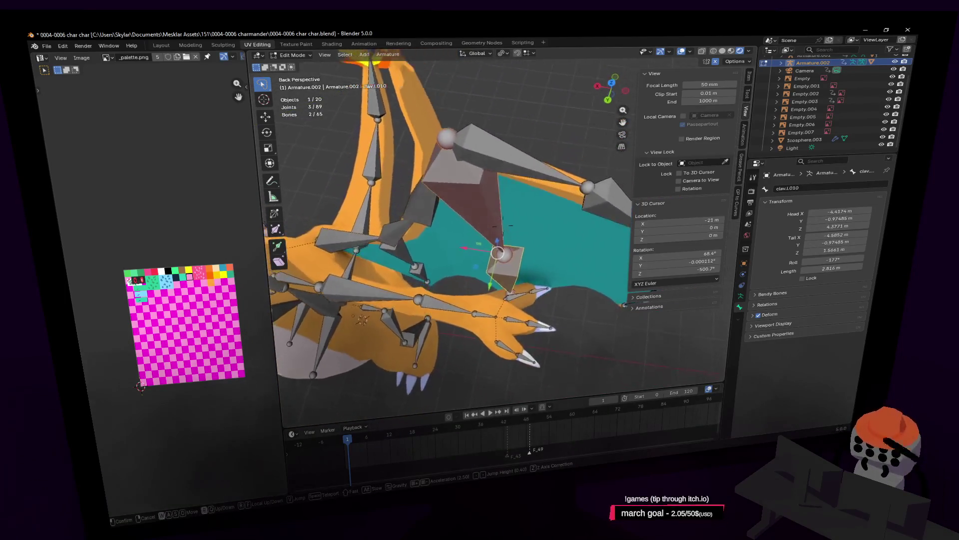
Shift clav.L.010 slightly along Y and inspect it against the arm and wing
left_click(494, 291)
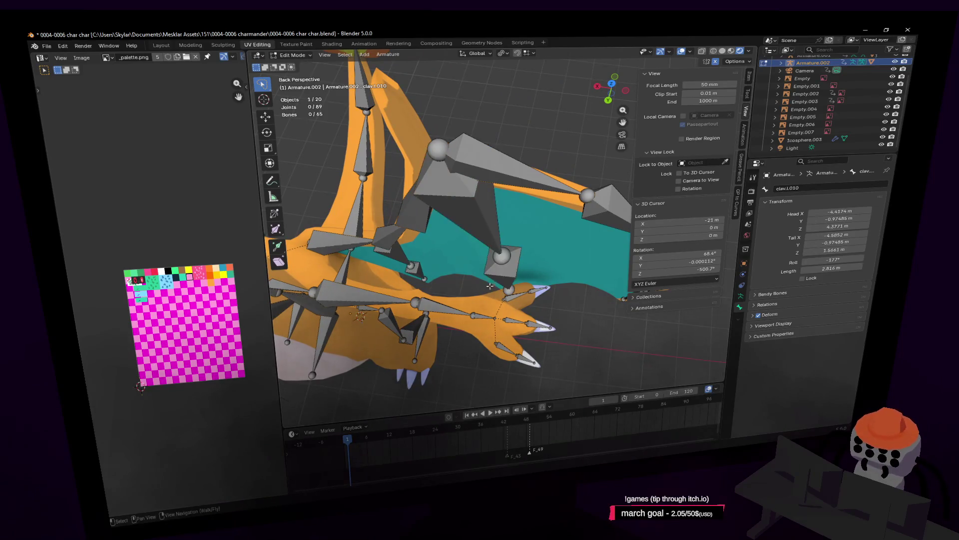
left_click_drag(489, 286, 493, 286)
key("shift+grave")
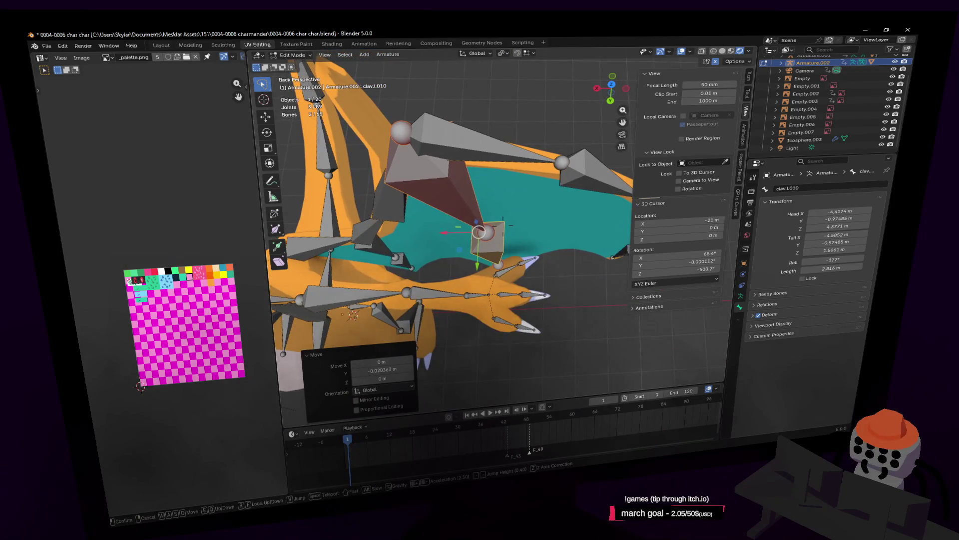
mouse_move(503, 225)
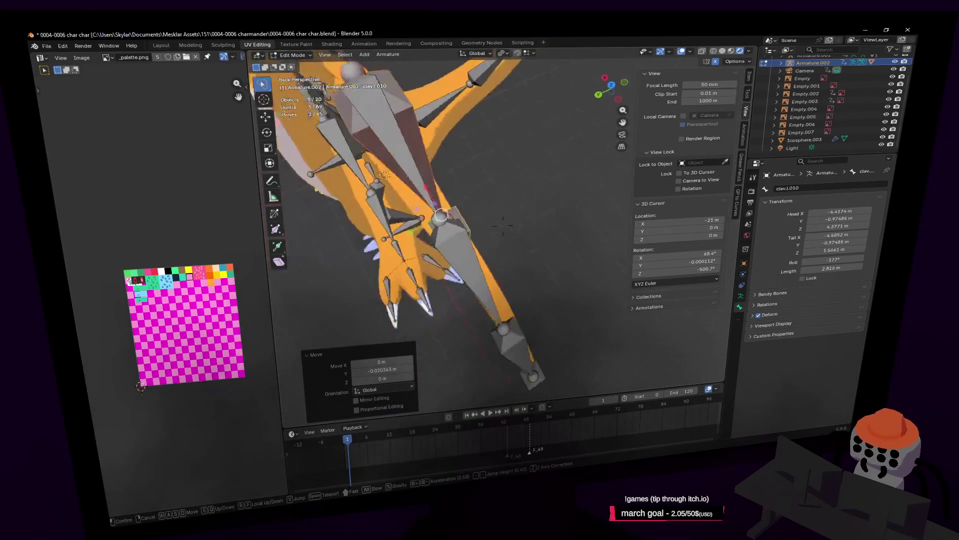
key("w")
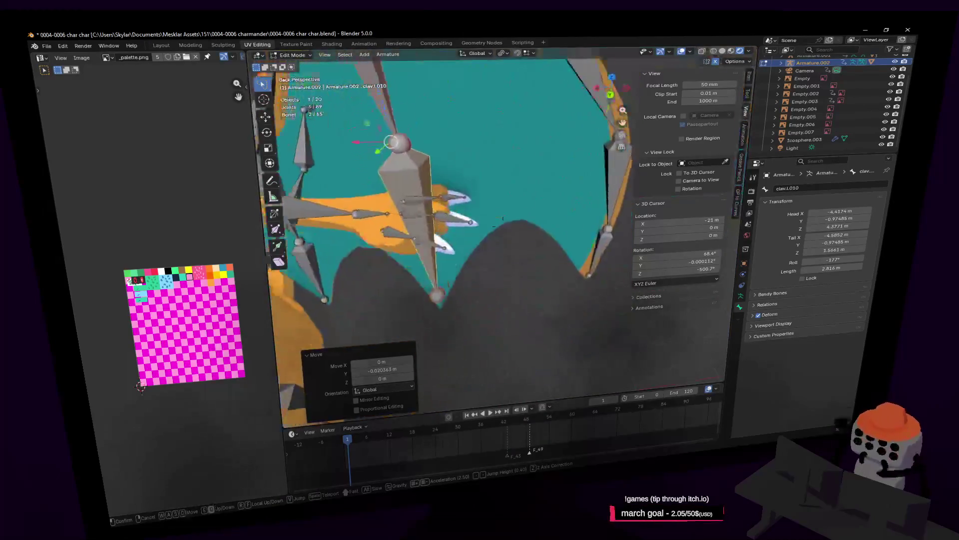
key("s")
left_click(534, 238)
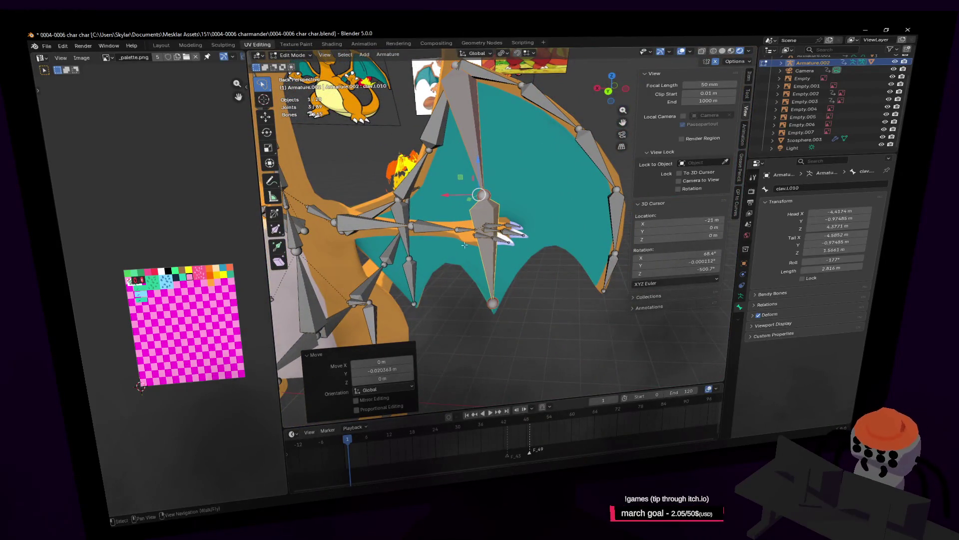
key("shift+grave")
key("w")
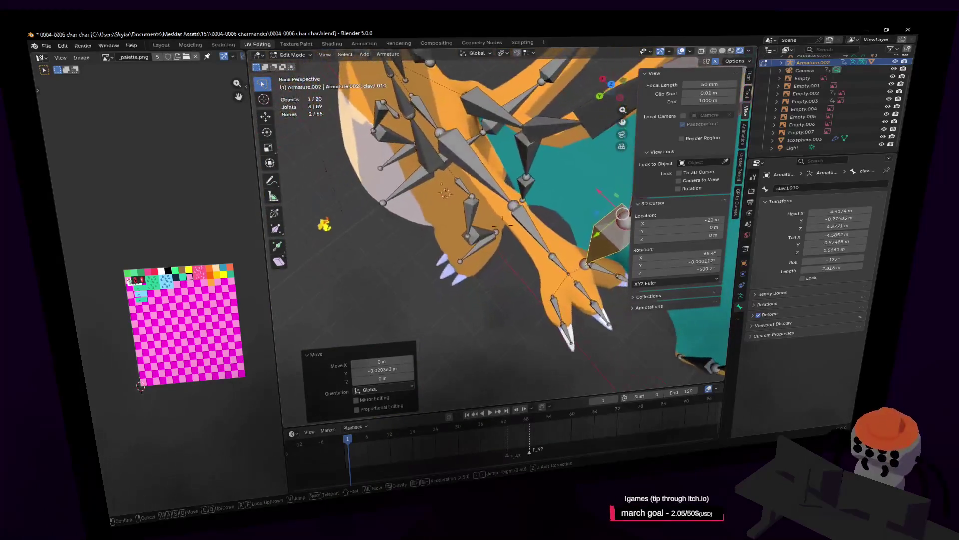
left_click(556, 187)
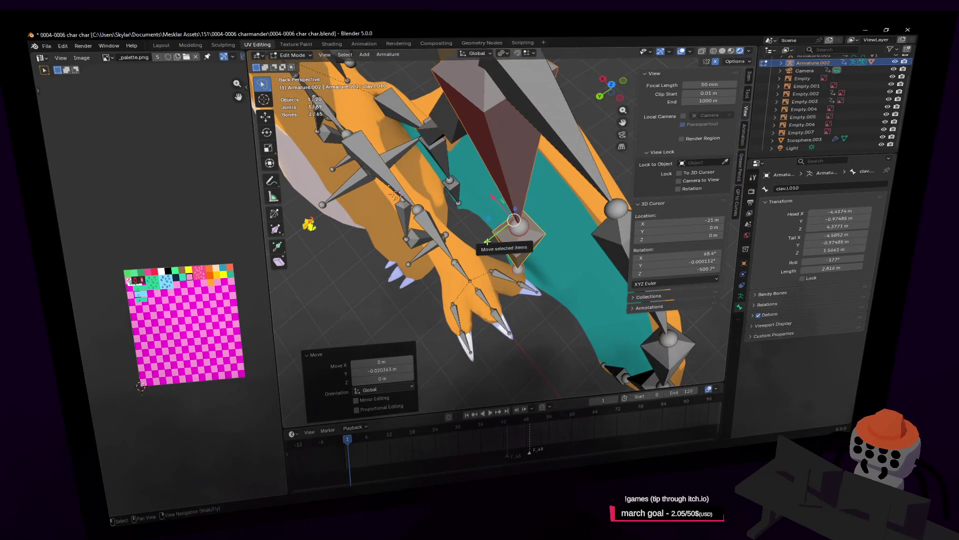
key("shift+grave")
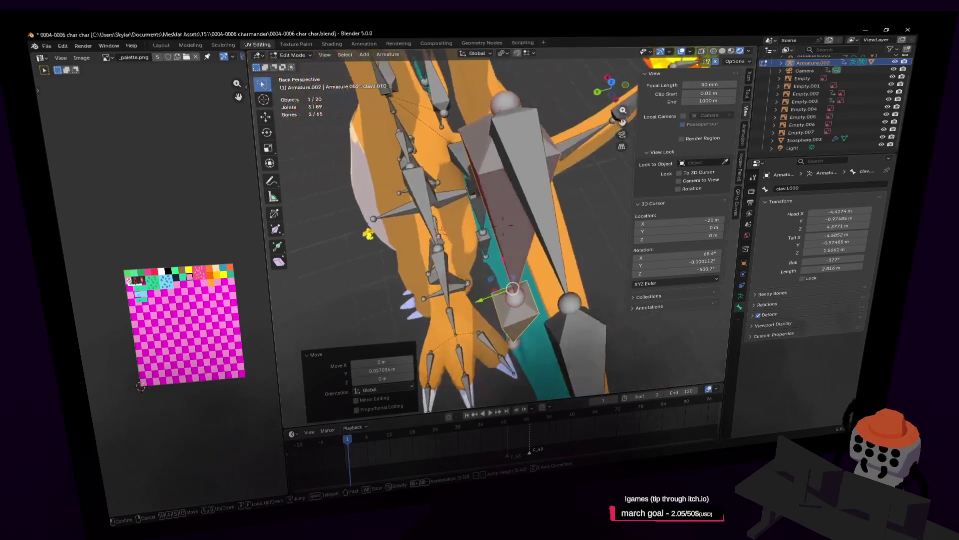
left_click(502, 229)
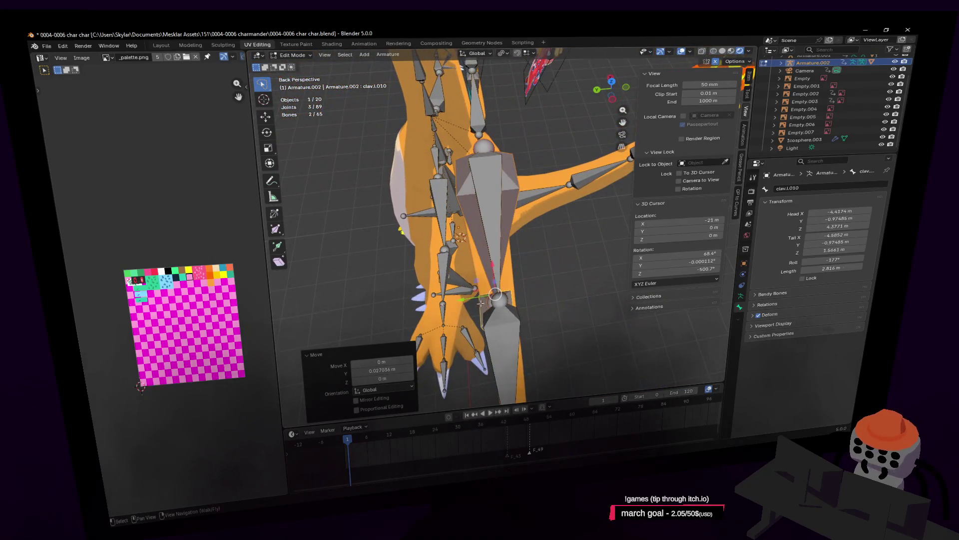
In top view, refine clav.L.010's position along Y, then select clav.l.012
left_click(612, 83)
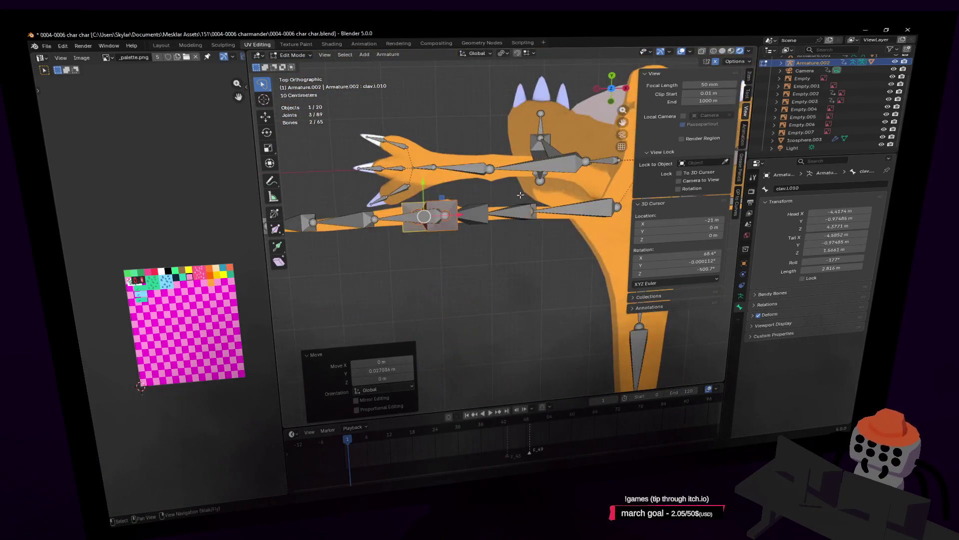
mouse_move(463, 216)
middle_mouse_down("shift")
mouse_move(498, 235)
mouse_move(487, 232)
mouse_move(492, 256)
middle_mouse_up("shift")
key("g")
key("y")
left_click(484, 220)
left_click(555, 185)
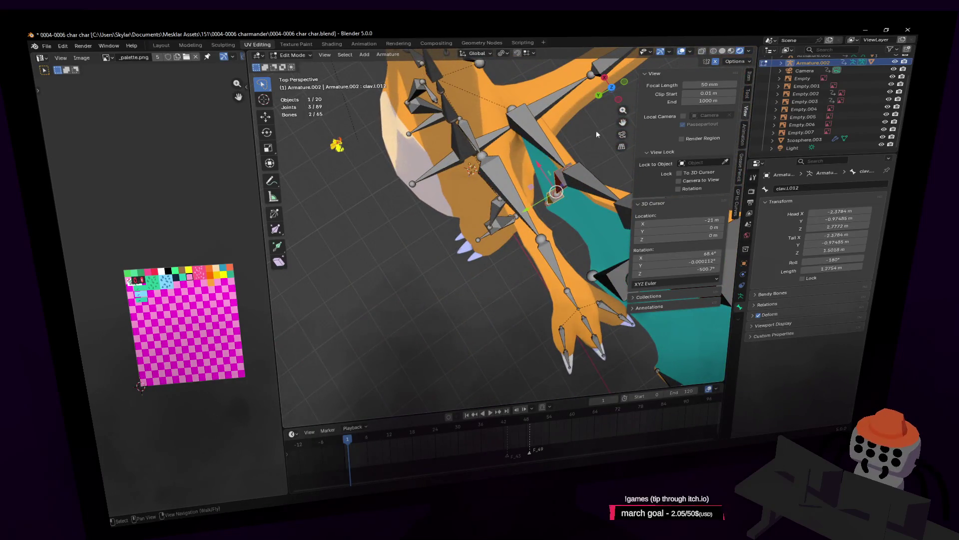
In top view, nudge clav.L.012 0.020 m along Y
left_click(612, 90)
scroll(514, 232, "up", 5)
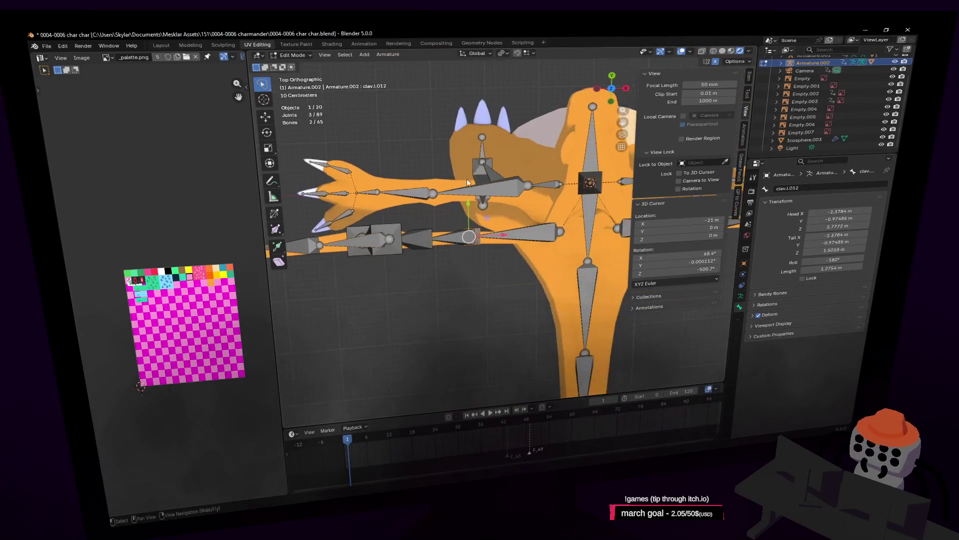
left_click_drag(431, 214, 432, 210)
Fly the view into the rig's chest and extrude a new bone, clav.r.013, from a chest joint
key("shift+grave")
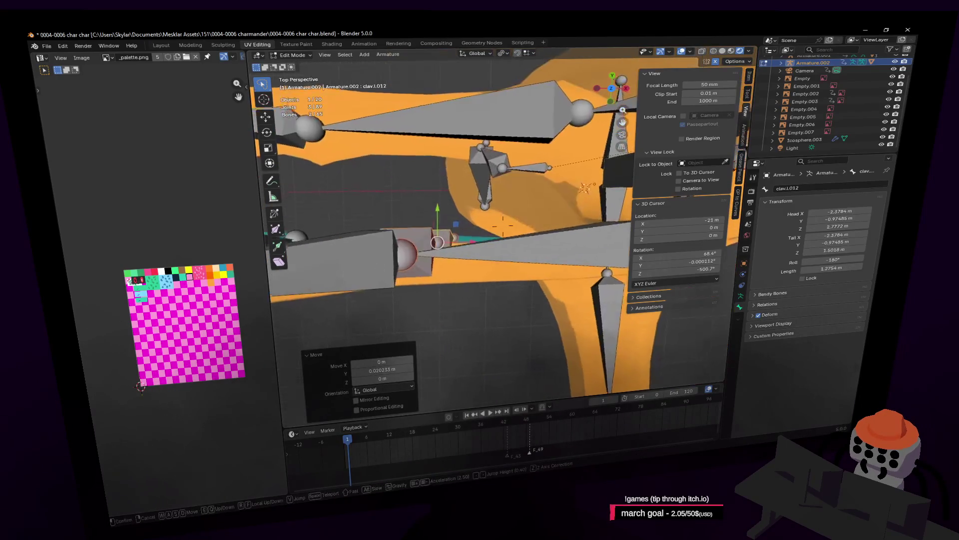
key("w")
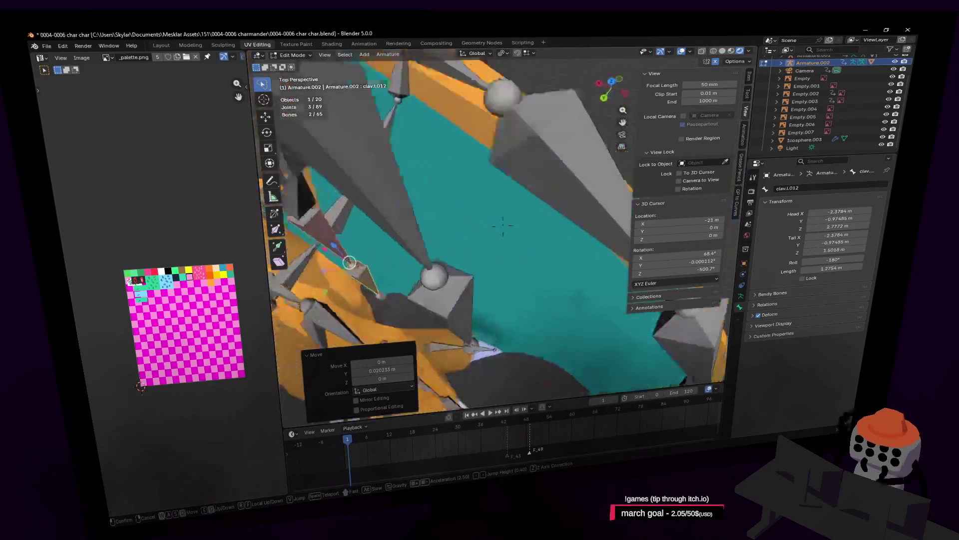
key("w")
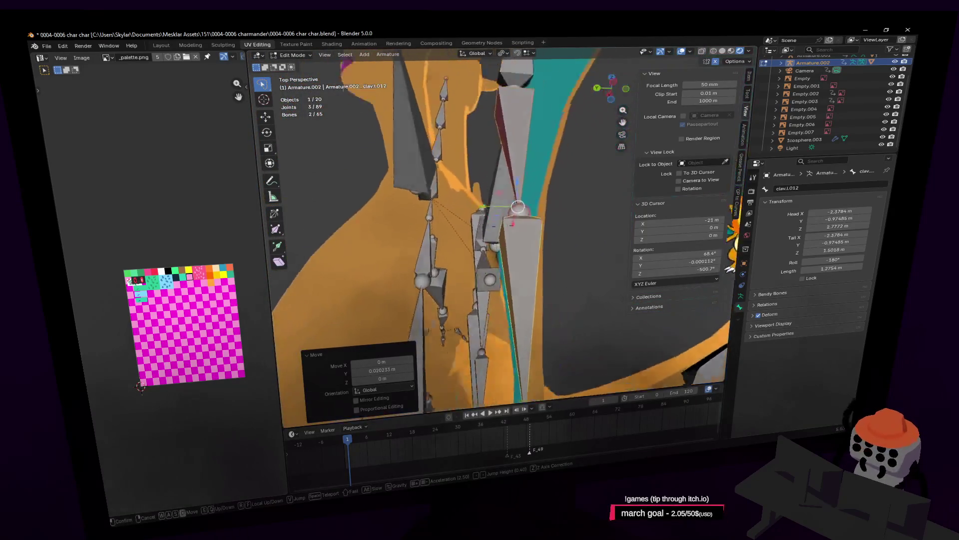
key("w")
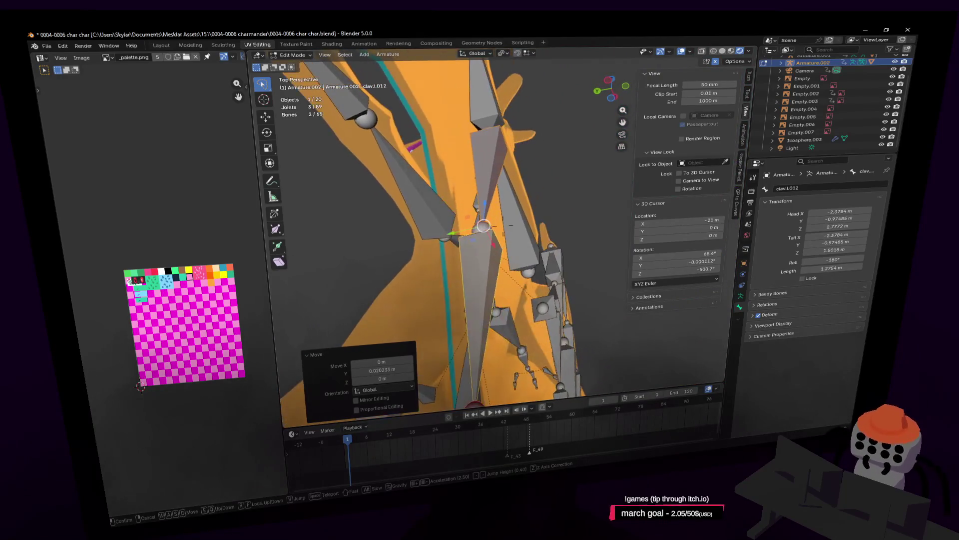
key("w")
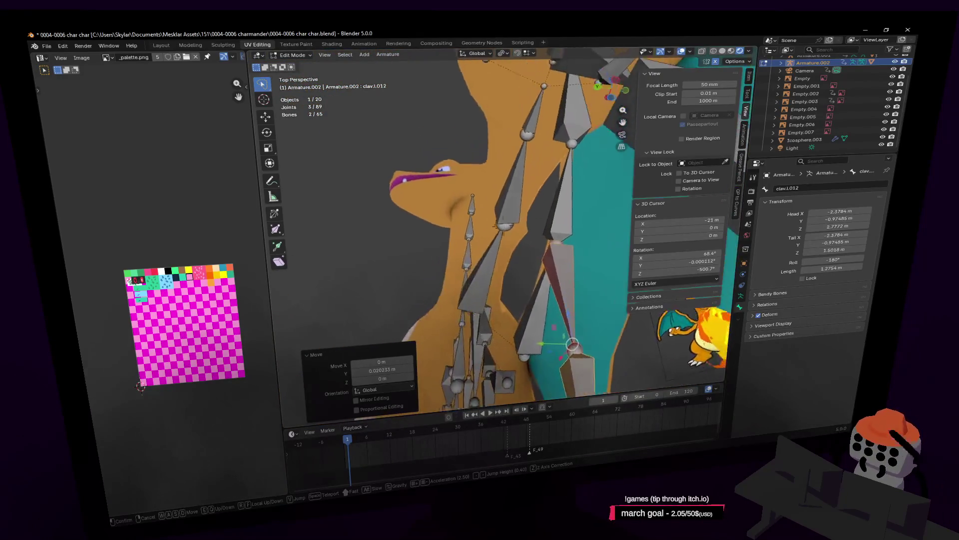
key("w")
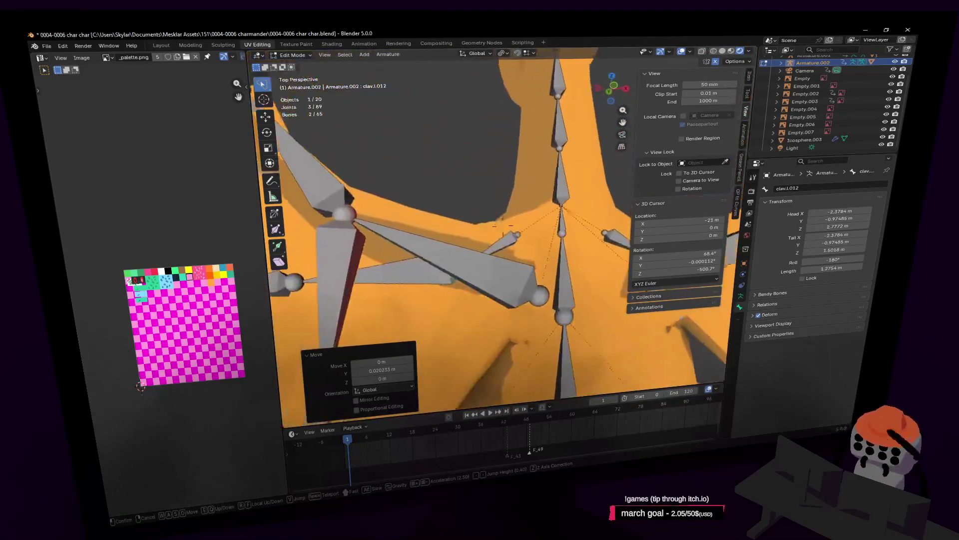
left_click(440, 264)
key("shift+grave")
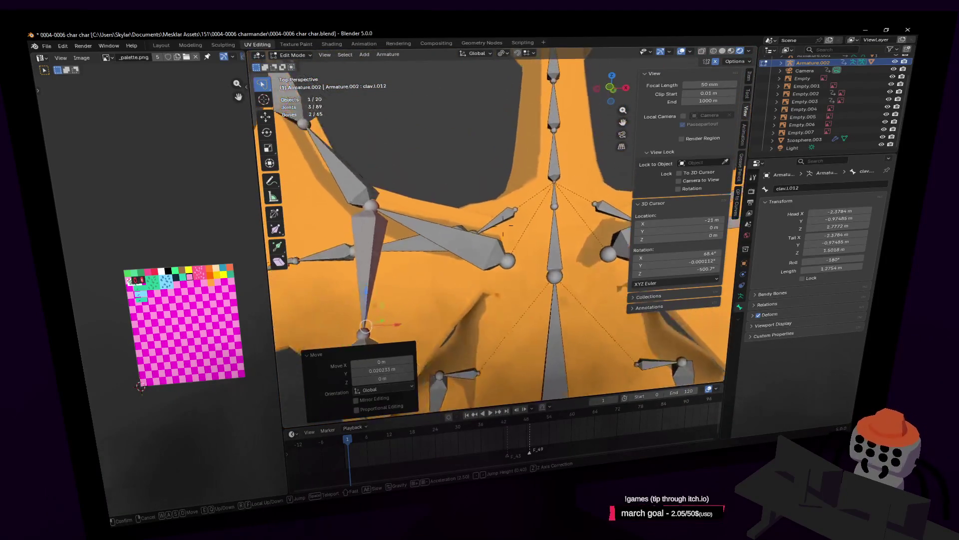
left_click(553, 236)
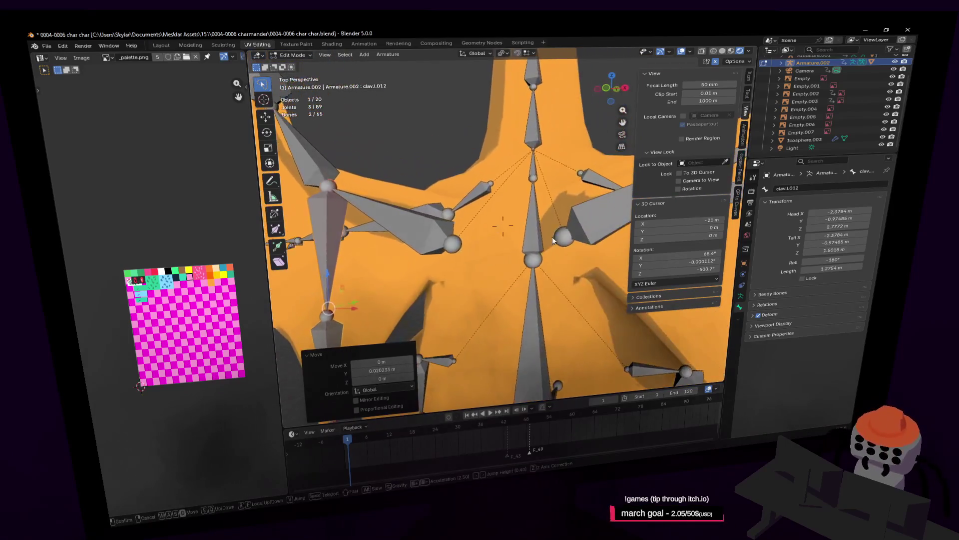
left_click(453, 244)
key("shift+e")
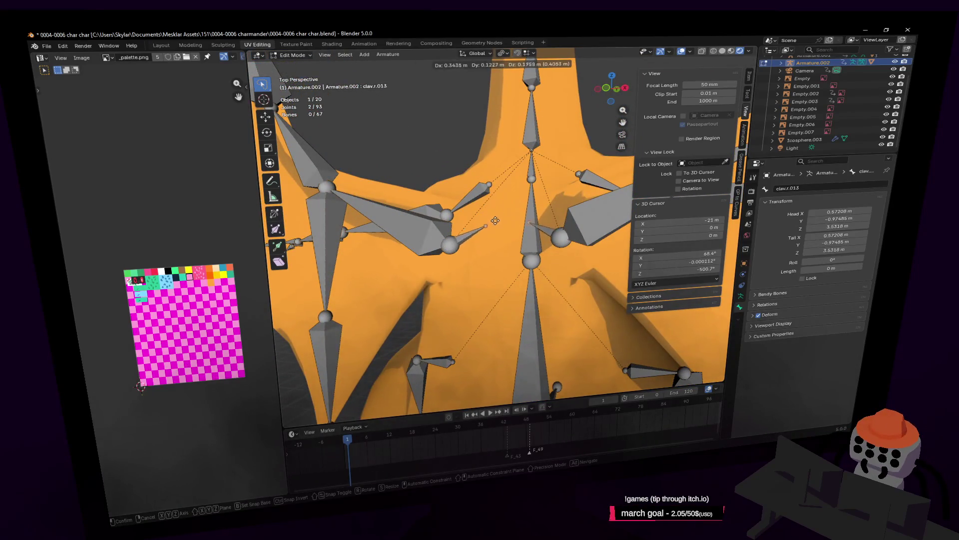
Extrude the short clav.L.013 bone from the chest joint and position its tips
left_click(482, 267)
key("shift+grave")
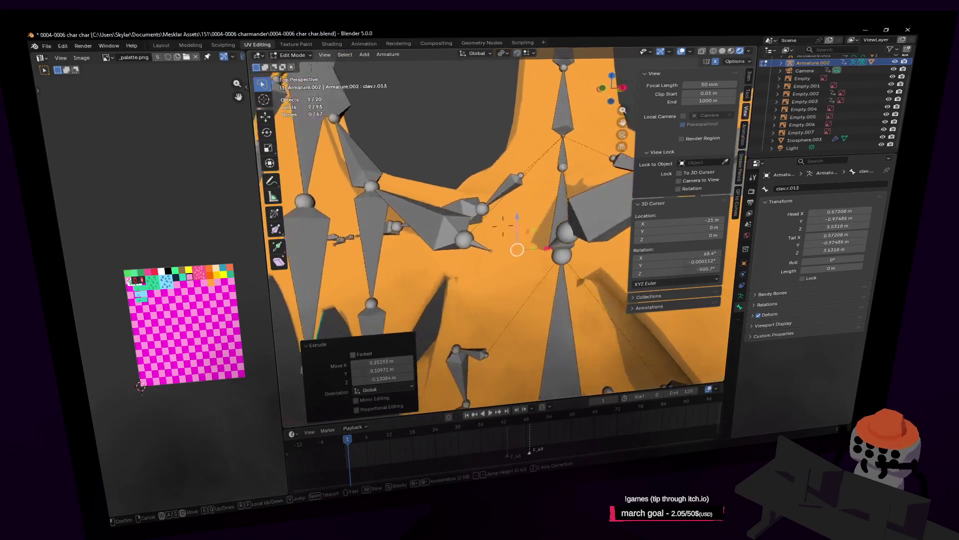
left_click(425, 366)
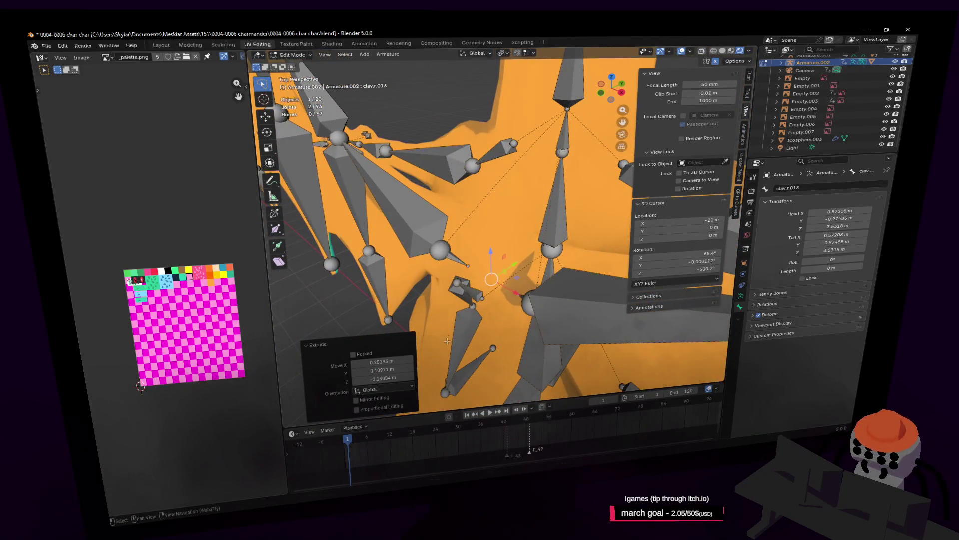
key("g")
left_click(529, 282)
left_click(465, 257)
middle_click_drag(465, 257, 544, 173)
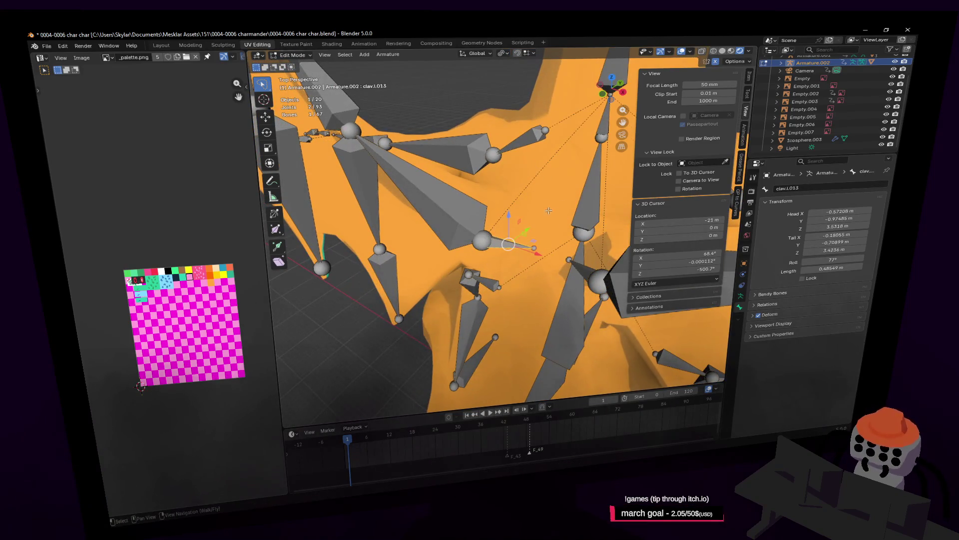
Resize clav.L.013, switching the pivot point to Median Point
key("s")
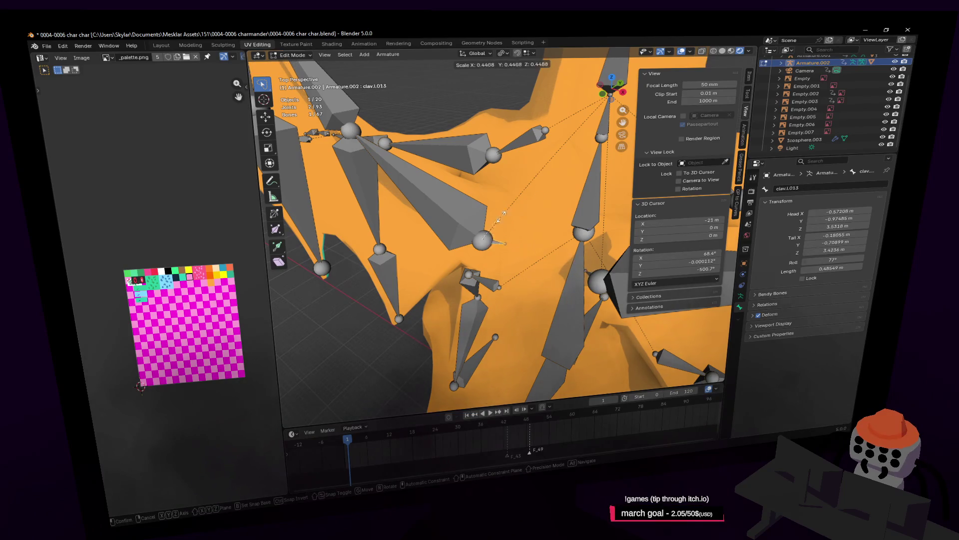
left_click(501, 216)
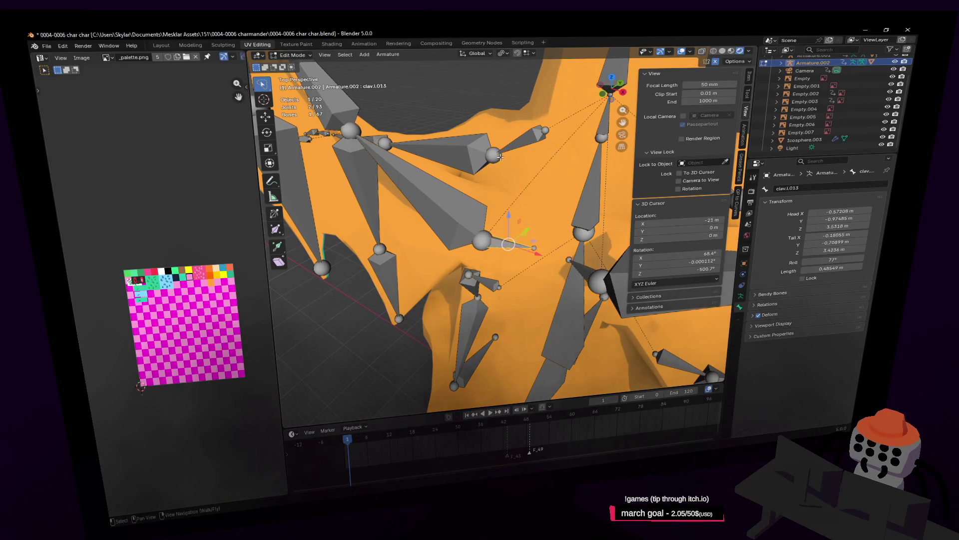
key("s")
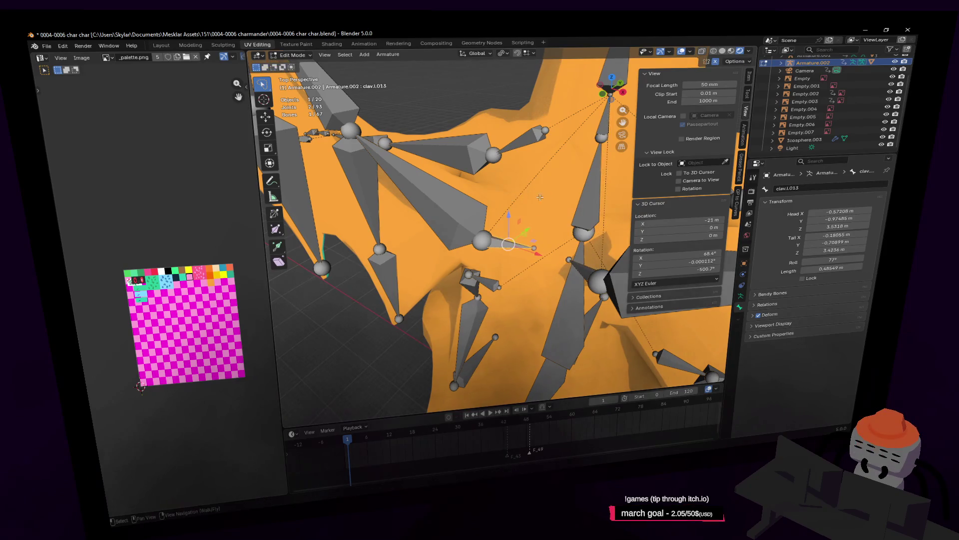
left_click(549, 230)
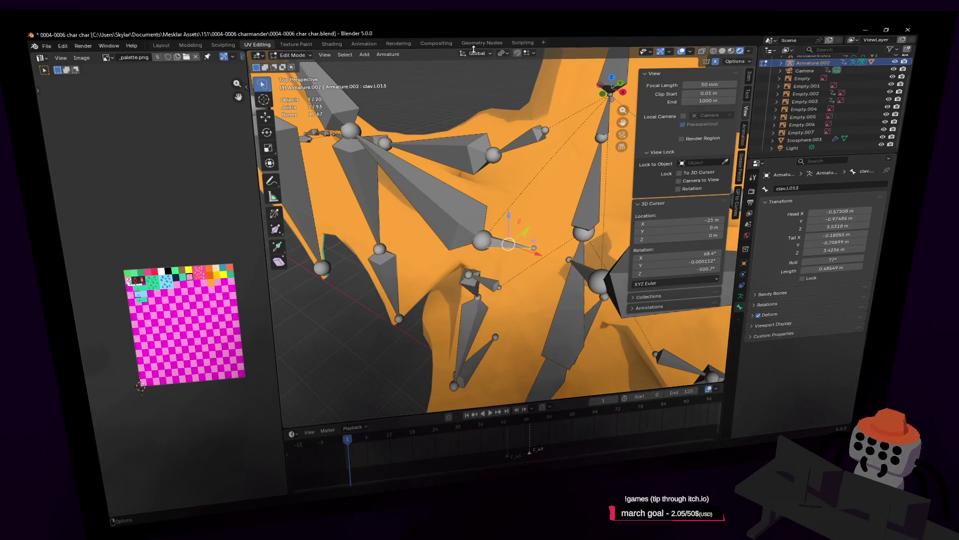
left_click(502, 54)
left_click(527, 100)
key("s")
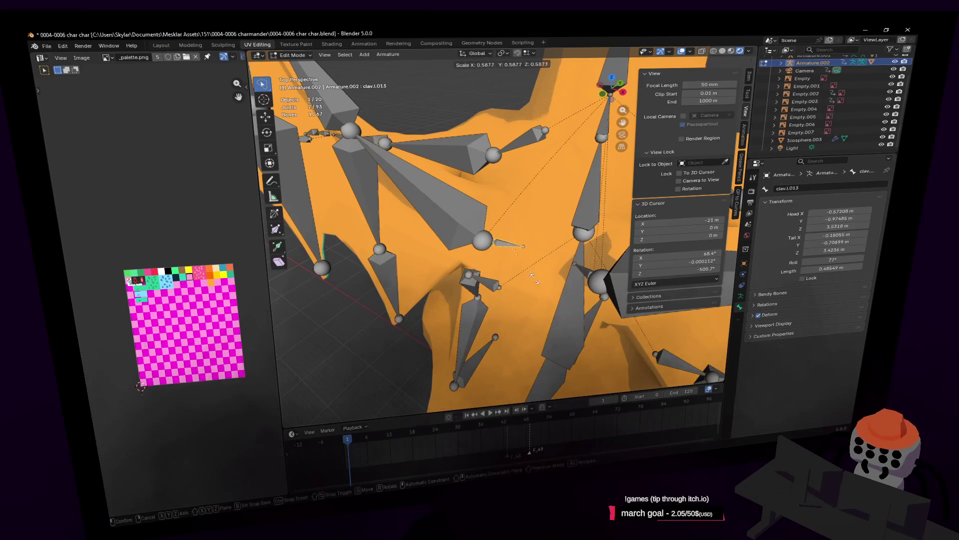
left_click(429, 247)
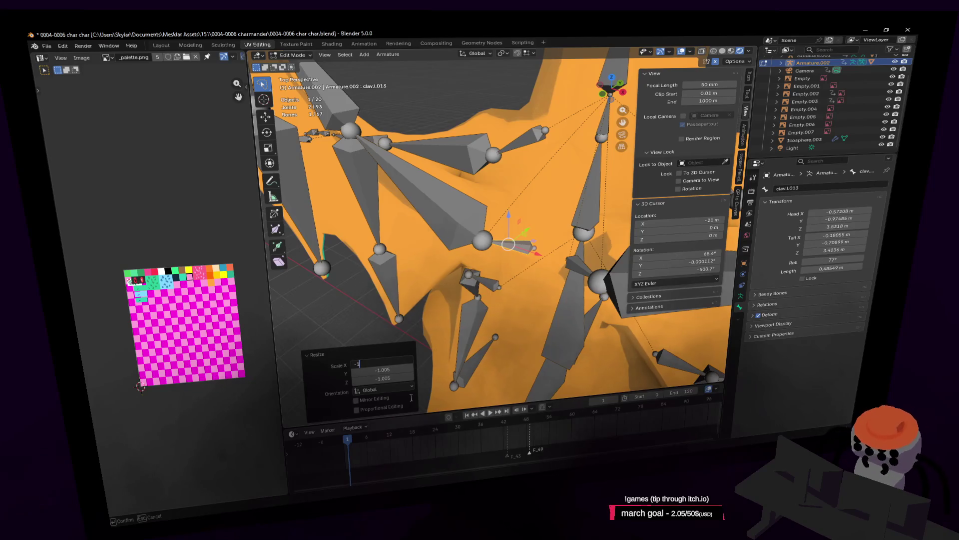
Flip clav.L.013 end-for-end with a scale of -1 on X, Y and Z
key("Tab")
key("Tab")
type("1")
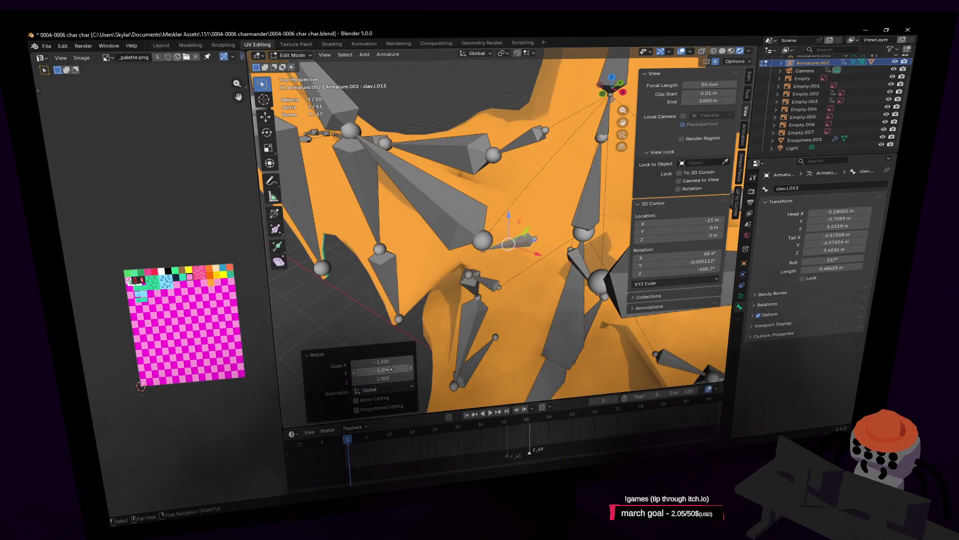
key("Return")
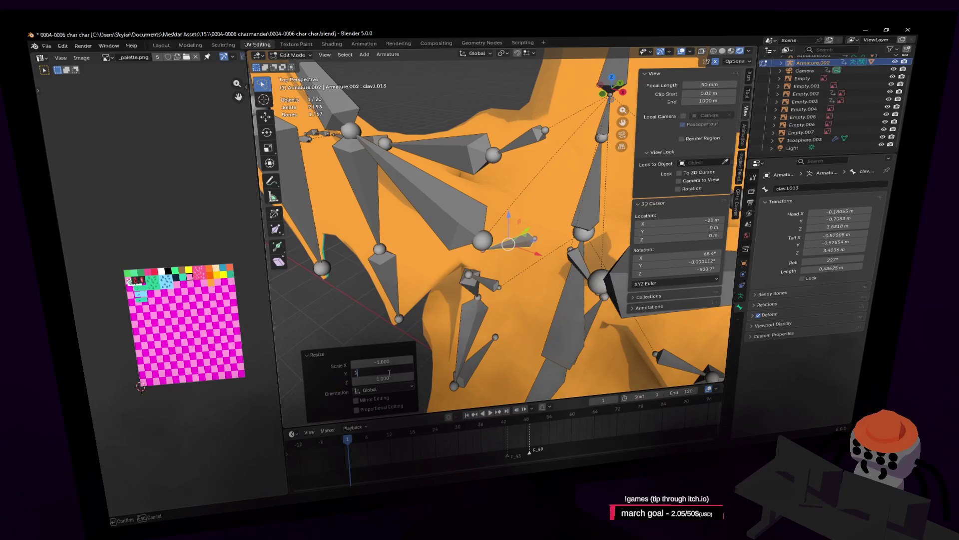
key("Return")
left_click(383, 371)
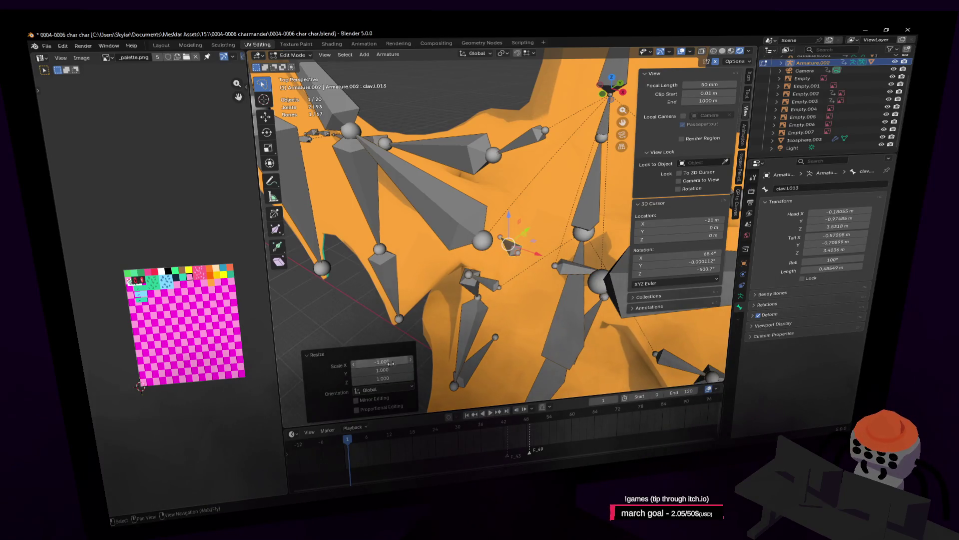
type("-1.0")
key("Tab")
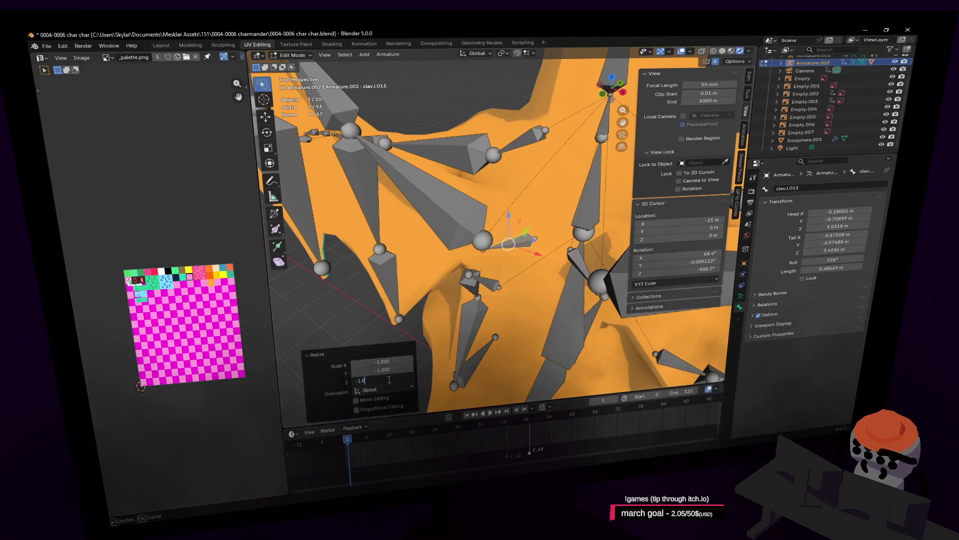
type("-1")
key("Return")
key("shift+grave")
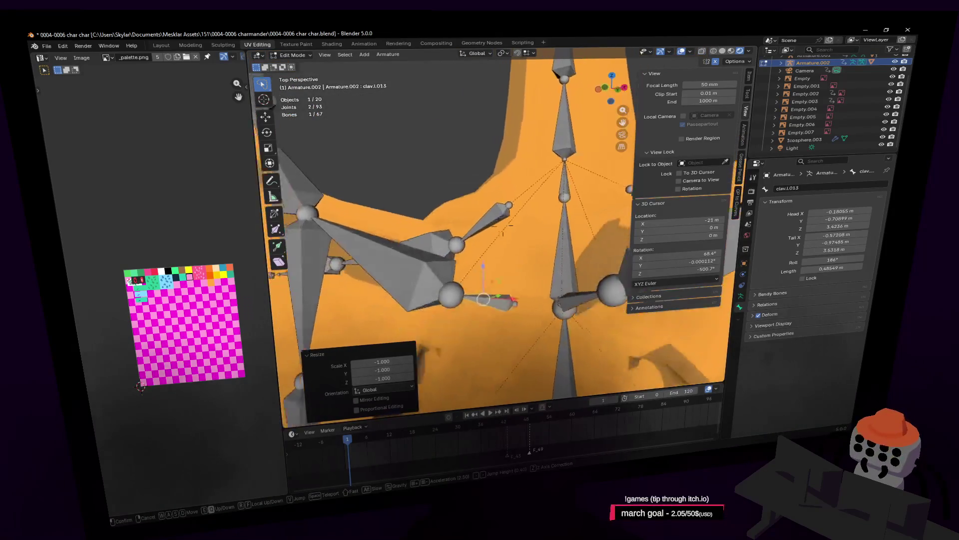
Parent clav.L.013 with the neighbouring bone using Keep Offset
left_click(511, 226)
left_click(525, 277, "shift")
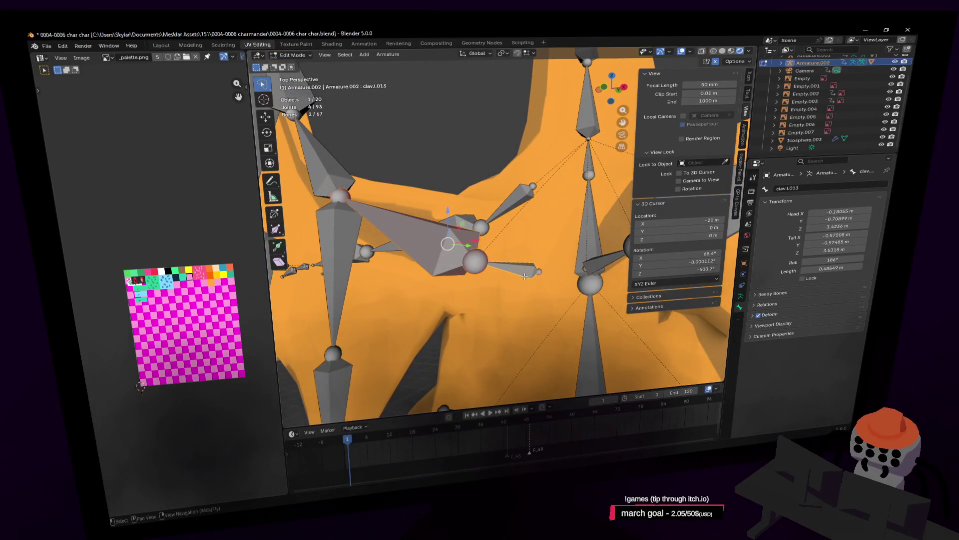
key("ctrl+p")
left_click(504, 276)
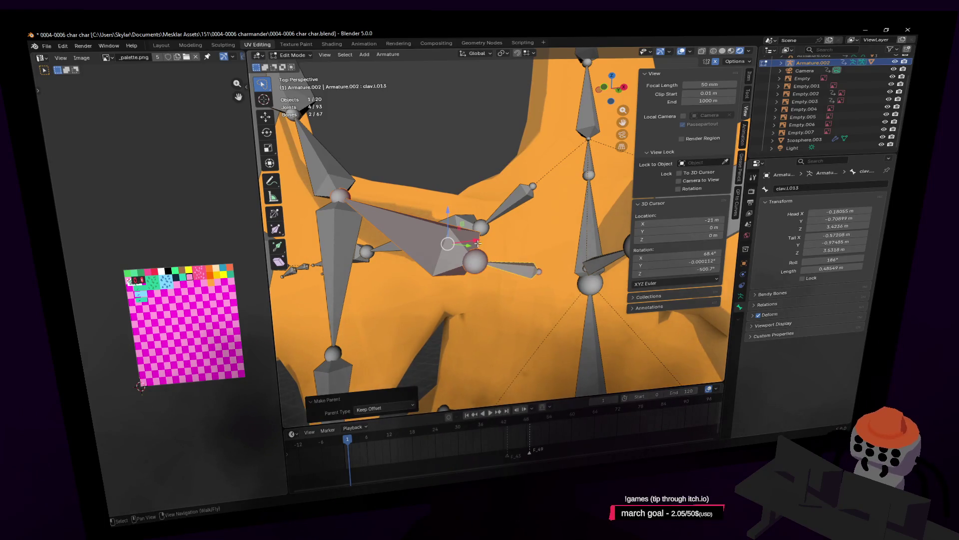
Parent clav.L.013 to the large clav.L.001 bone as Connected
key("shift+grave")
left_click(503, 226)
left_click(515, 270)
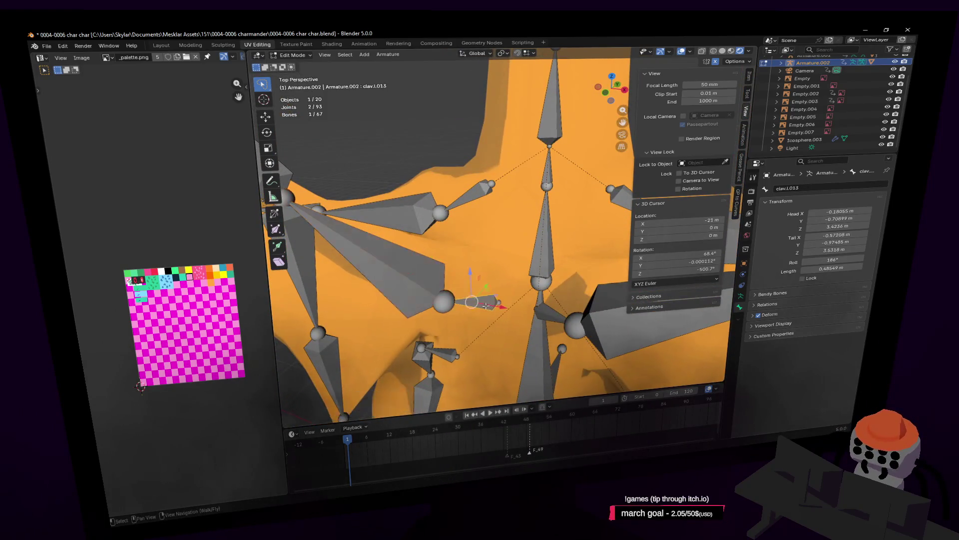
key("g")
right_click(499, 285)
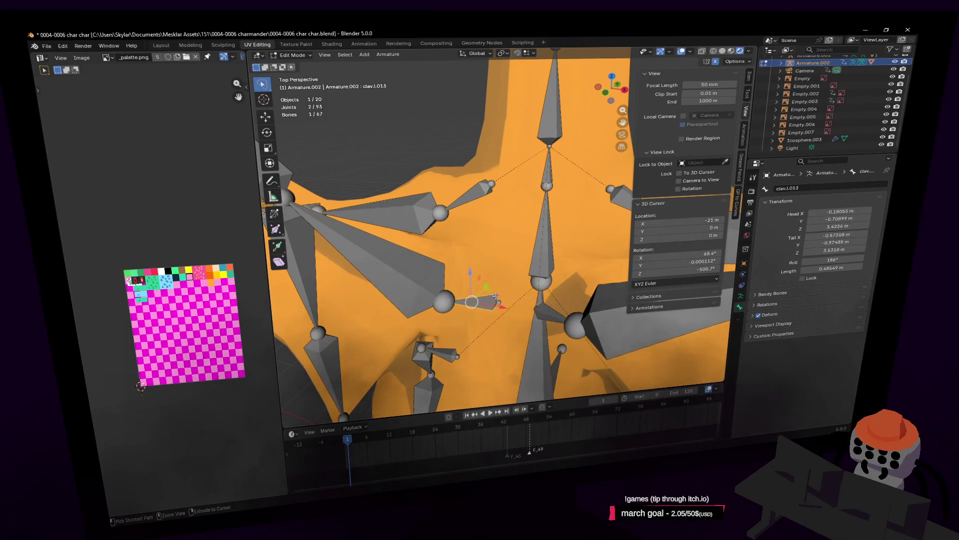
key("shift+bracketleft")
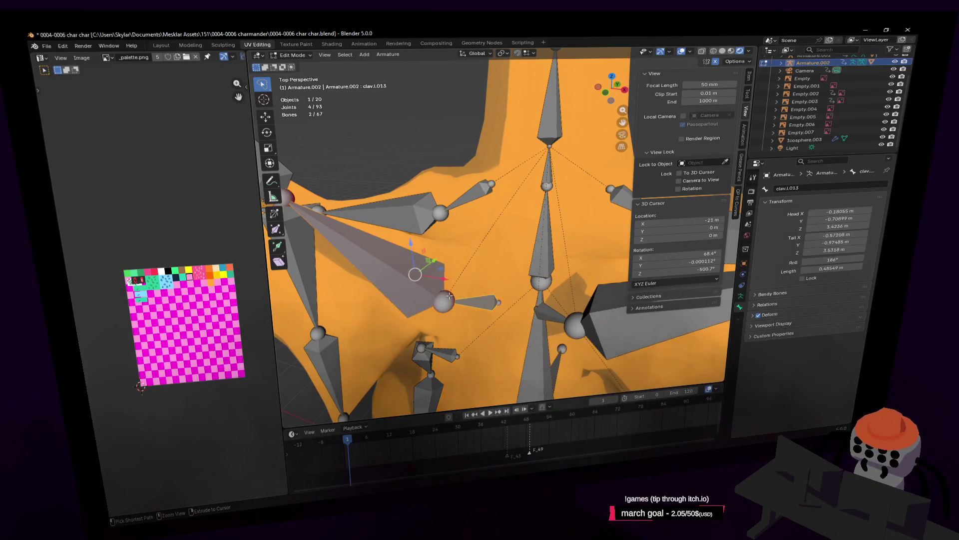
key("bracketright")
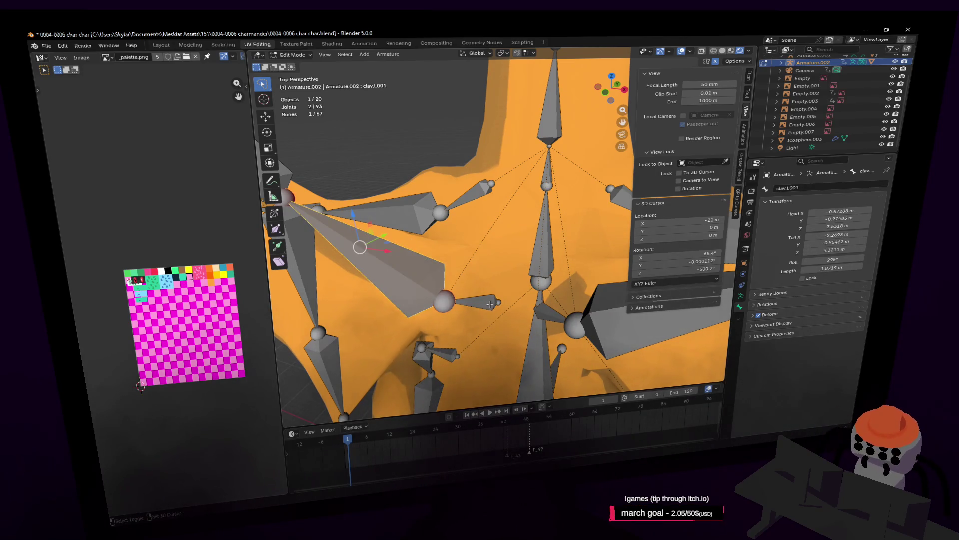
left_click(482, 299, "shift")
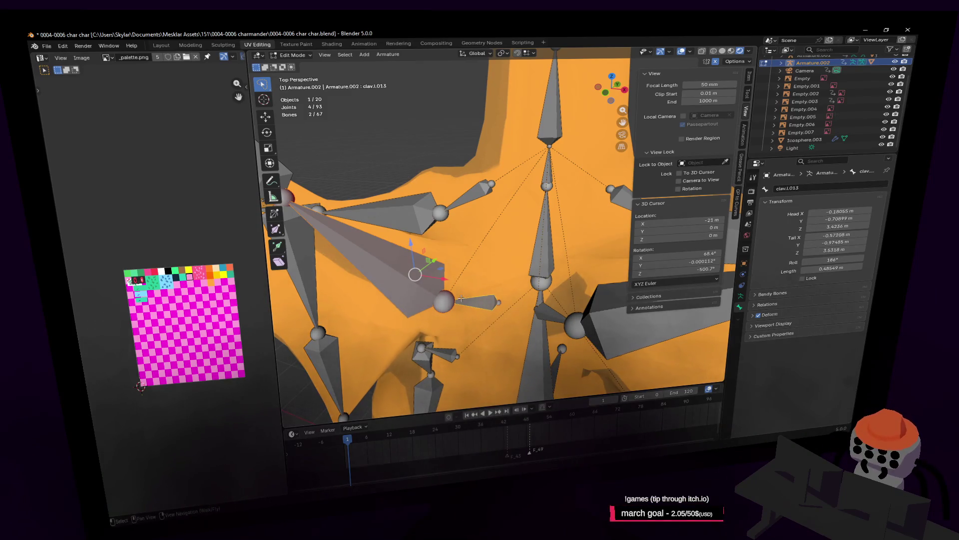
key("ctrl+p")
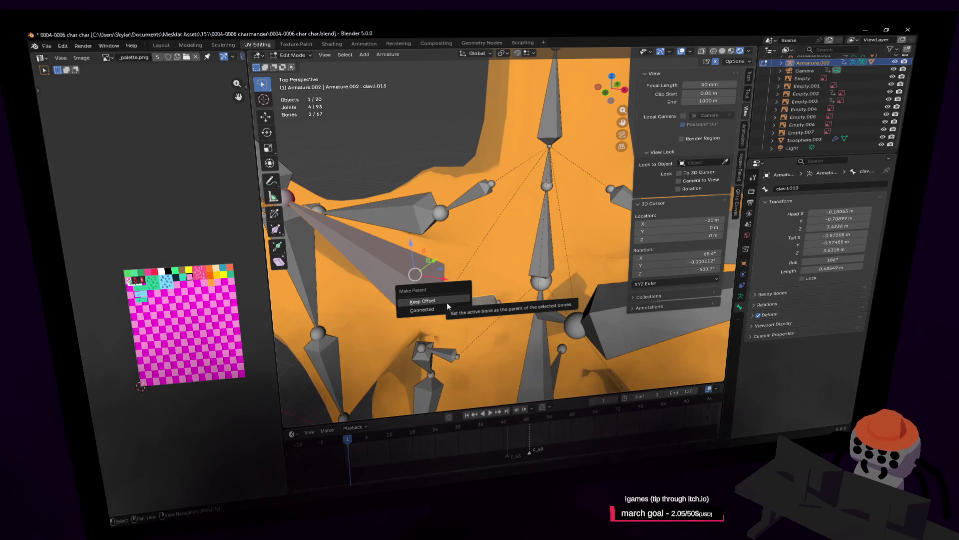
left_click(443, 304)
Deselect everything, select the spine2 bone and check its parenting options
key("alt+a")
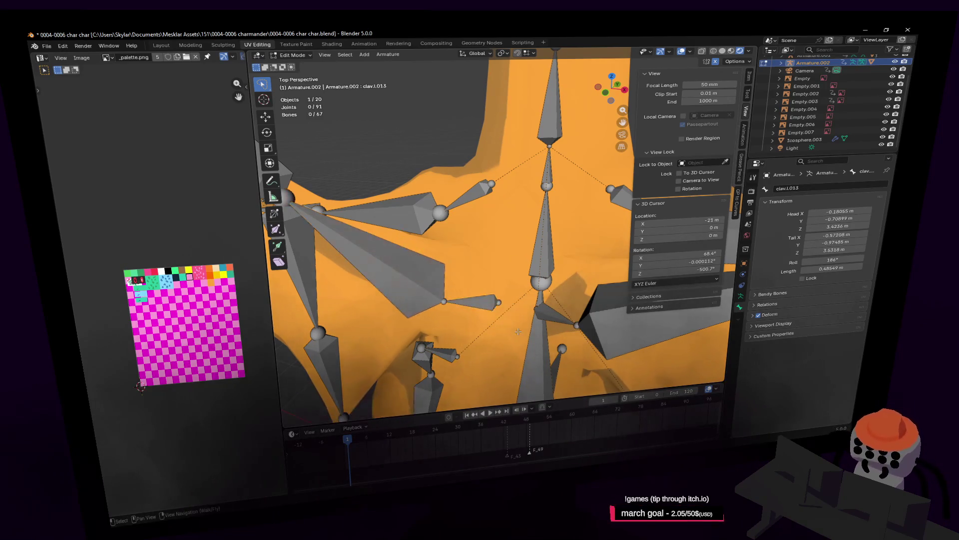
key("shift+grave")
left_click(518, 296)
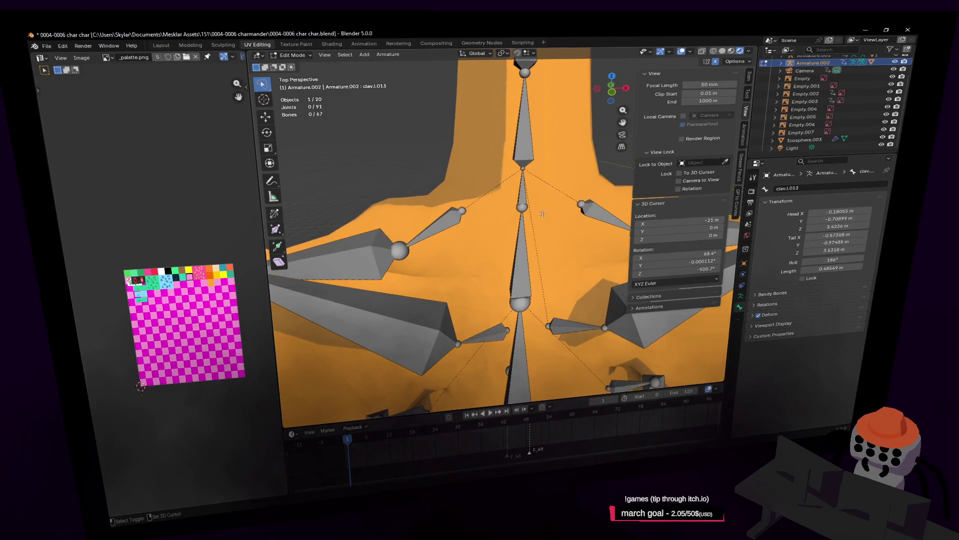
left_click(519, 242)
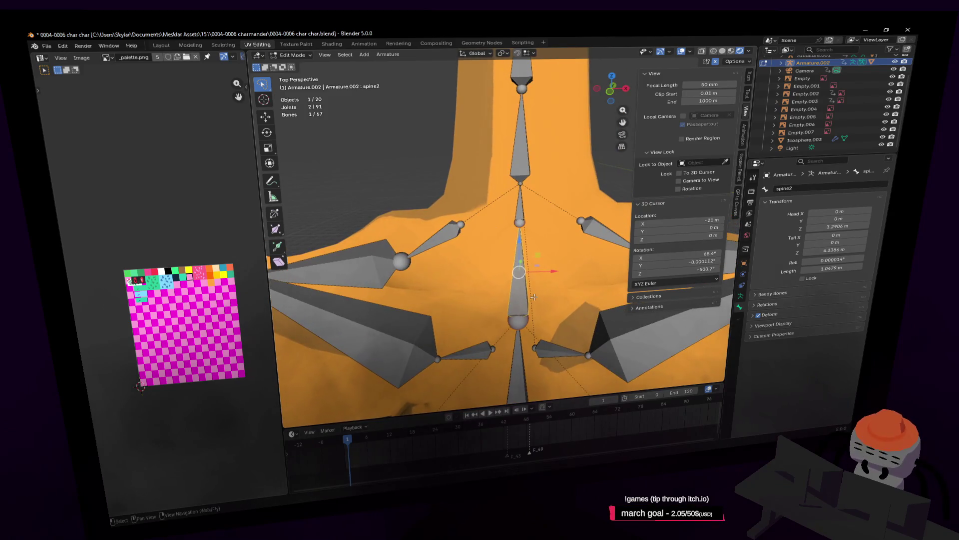
key("ctrl+p")
left_click(535, 298)
Parent the small bone to spine2 with Keep Offset, undoing an initial Connected attempt
key("shift+grave")
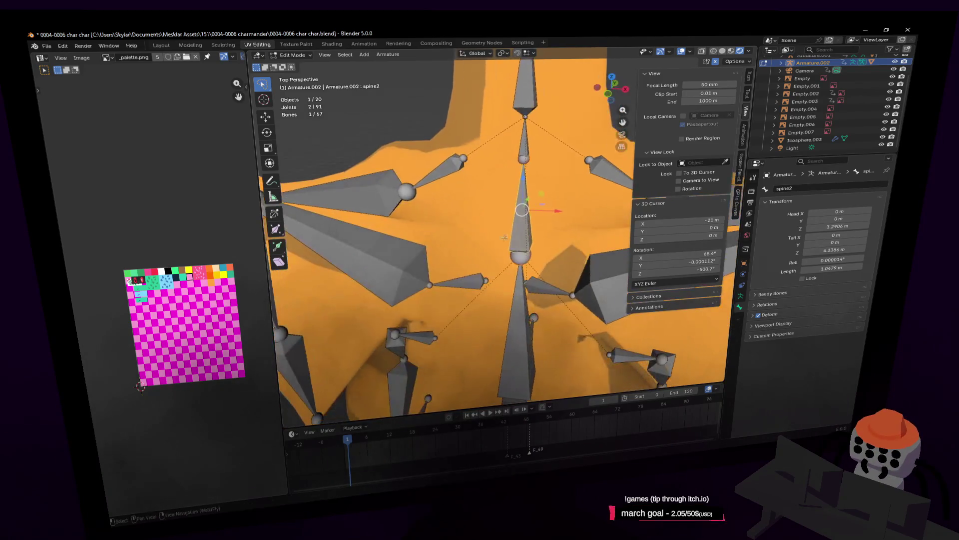
left_click(473, 283, "shift")
left_click(516, 226, "shift")
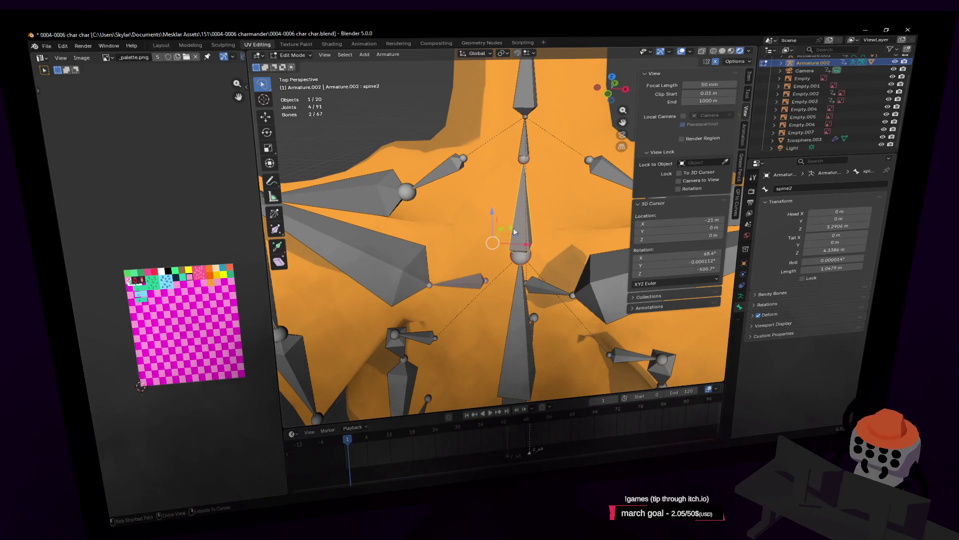
key("ctrl+p")
left_click(514, 230)
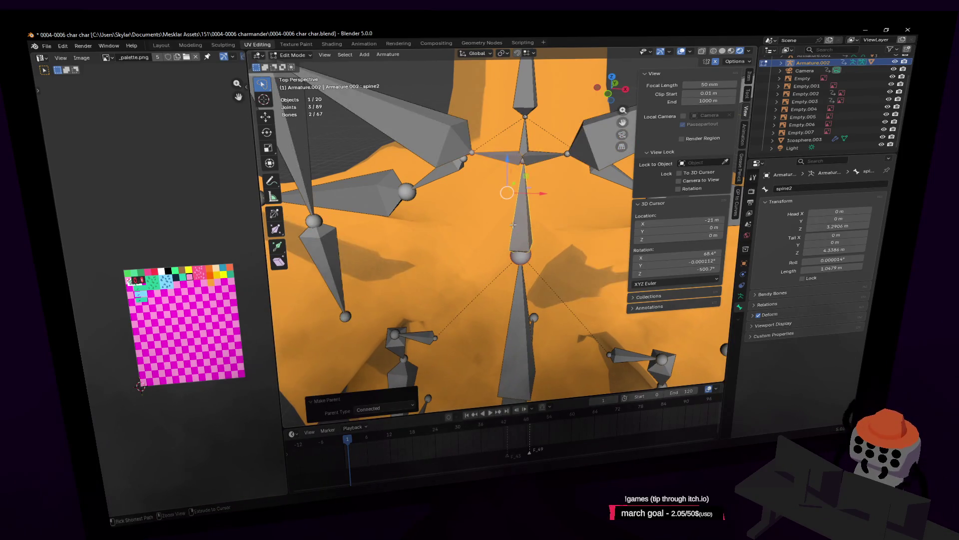
key("ctrl+z")
key("ctrl+p")
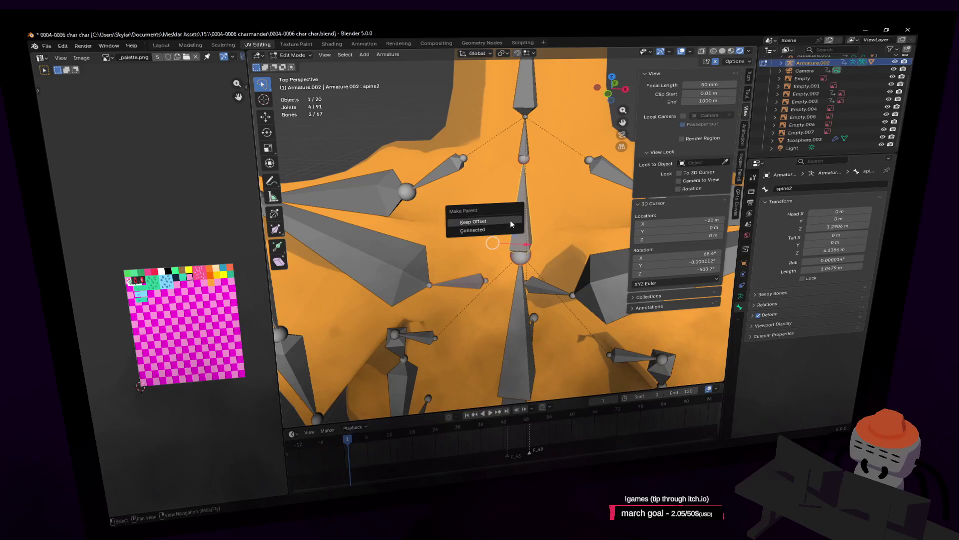
left_click(510, 238)
key("shift+grave")
Select the linked 13-bone chain and delete it, dropping the rig to 54 bones
key("w")
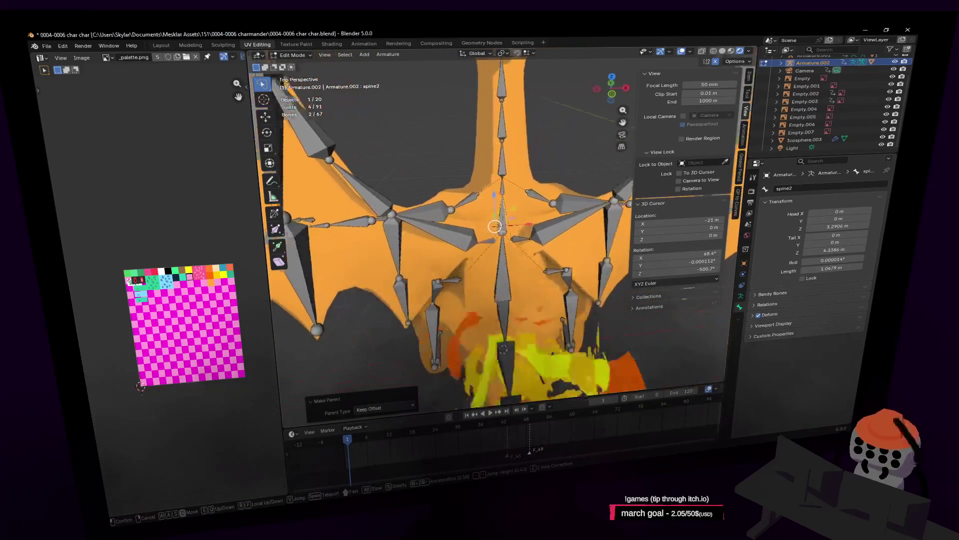
key("w")
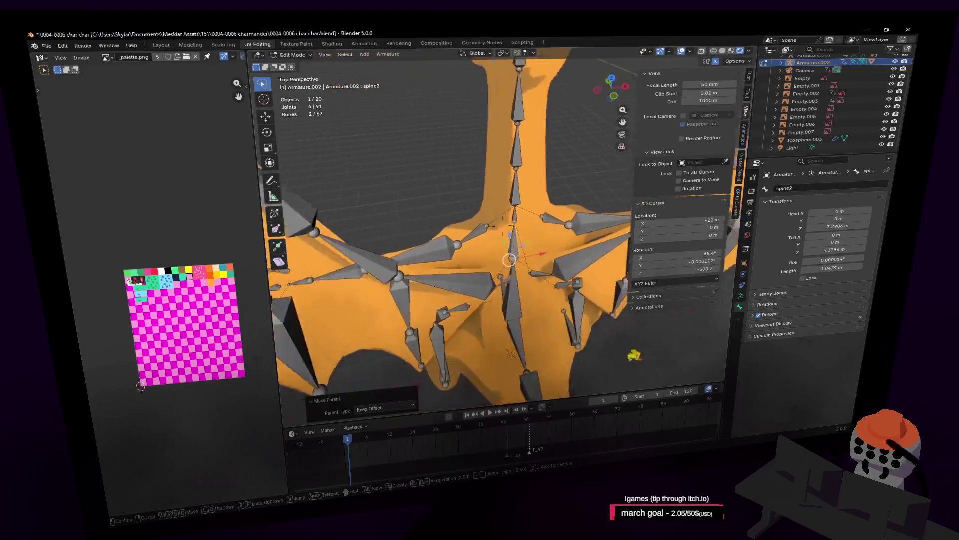
left_click(759, 51)
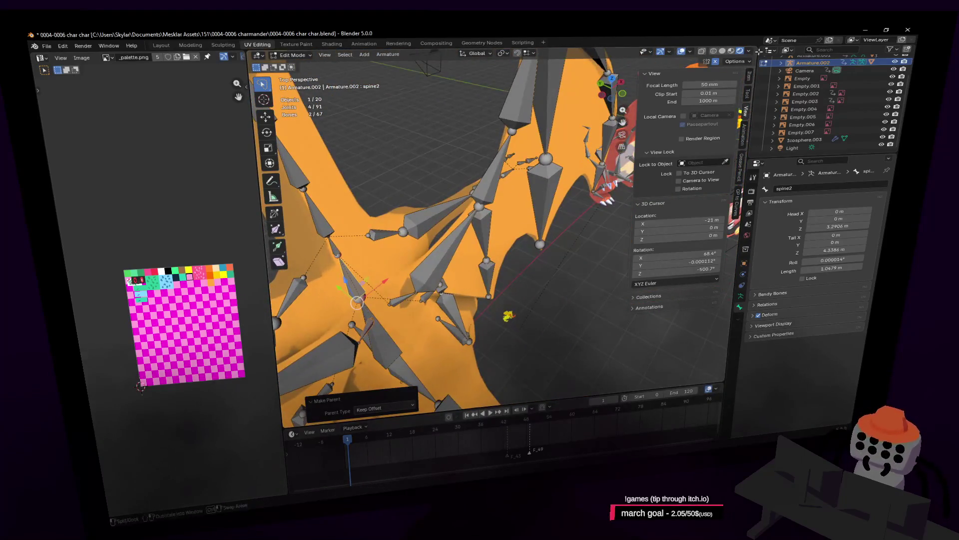
key("shift+grave")
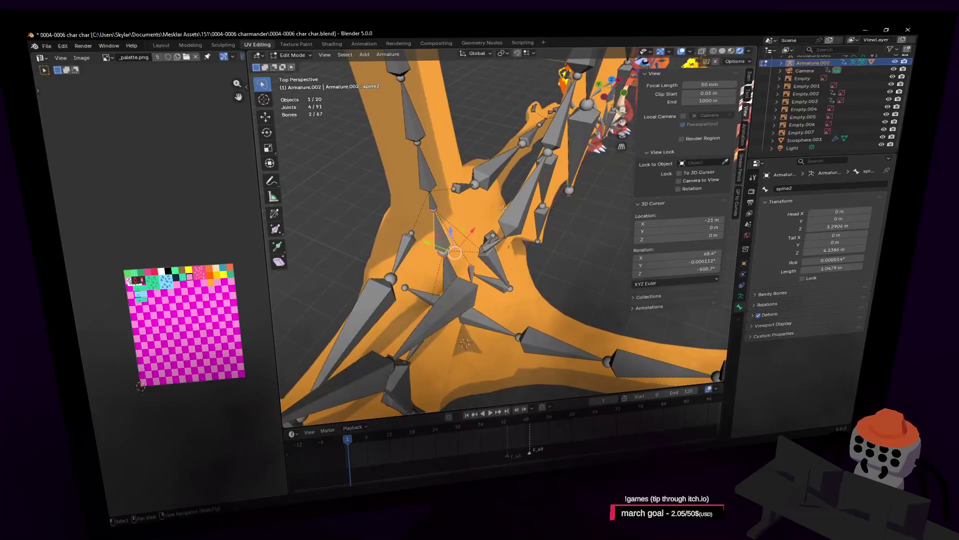
left_click(520, 212)
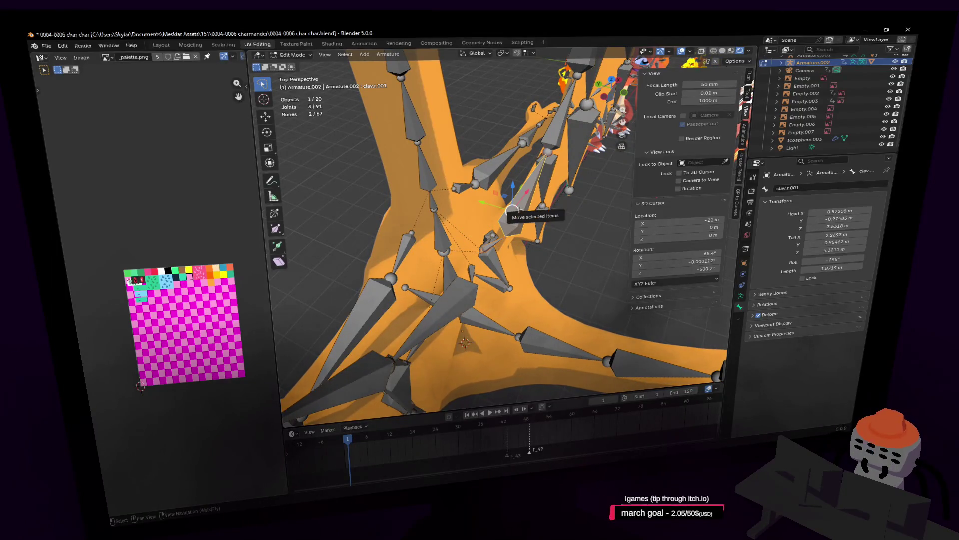
key("alt+a")
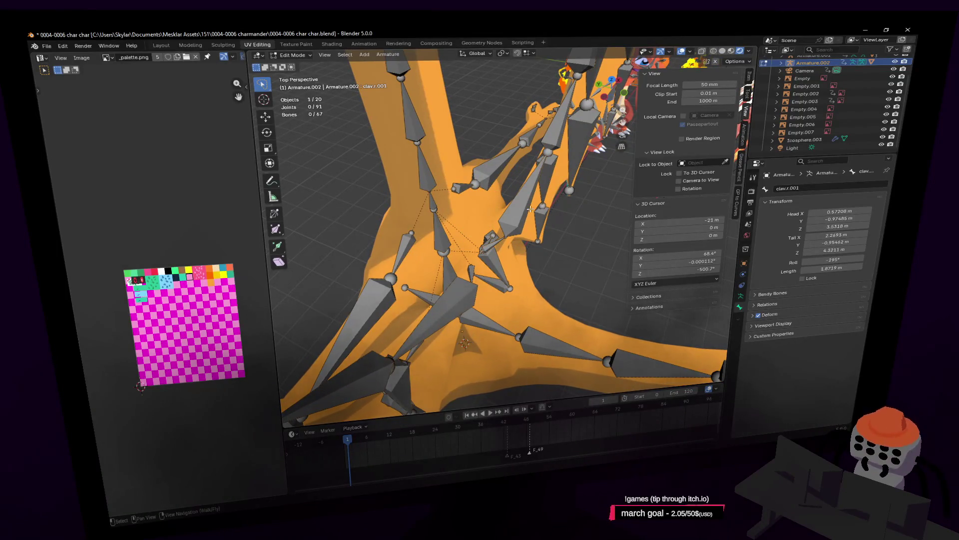
key("l")
middle_click_drag(524, 209, 535, 208)
key("x")
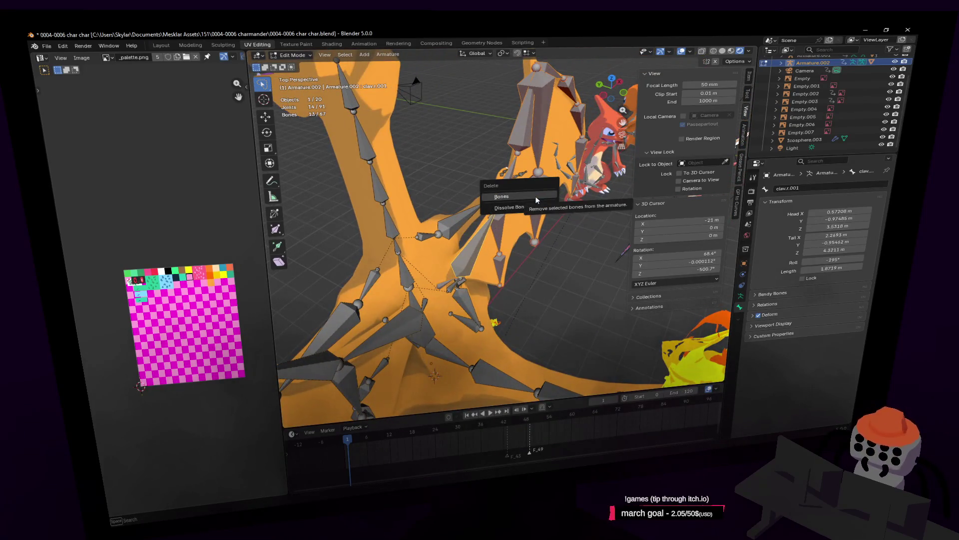
left_click(502, 196)
key("shift+grave")
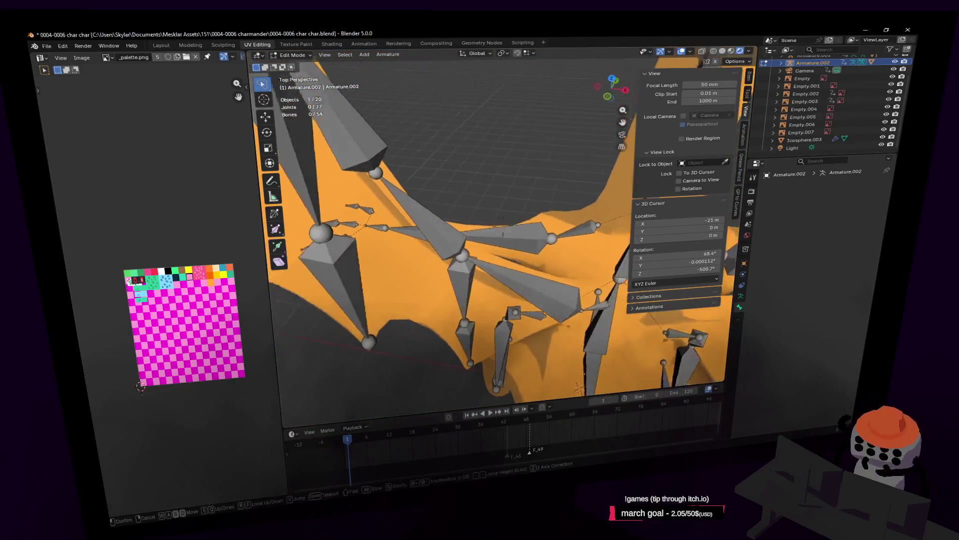
Orbit around the trimmed armature, select the clav.l.013 chest bone and zoom in close
left_click(574, 283)
middle_click_drag(368, 197, 380, 163)
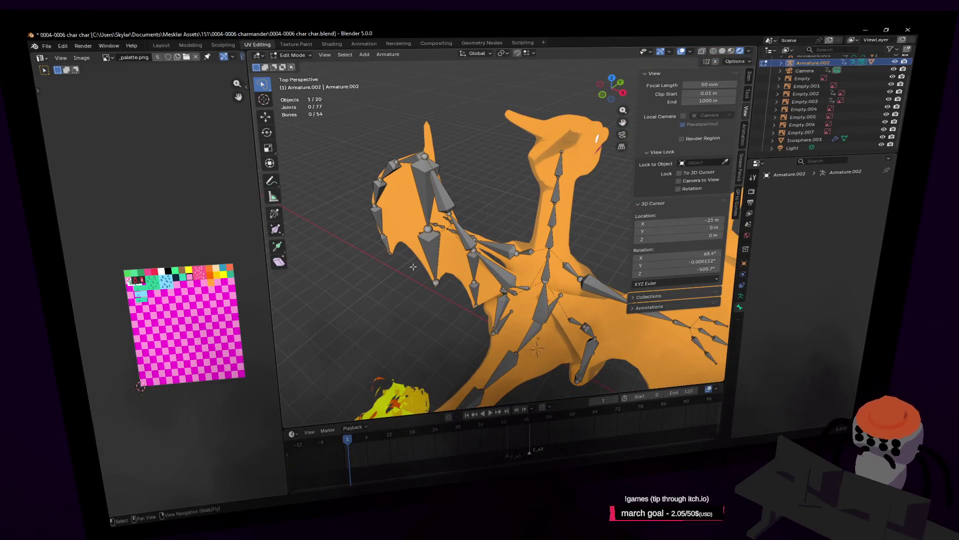
middle_click_drag(544, 299, 512, 301)
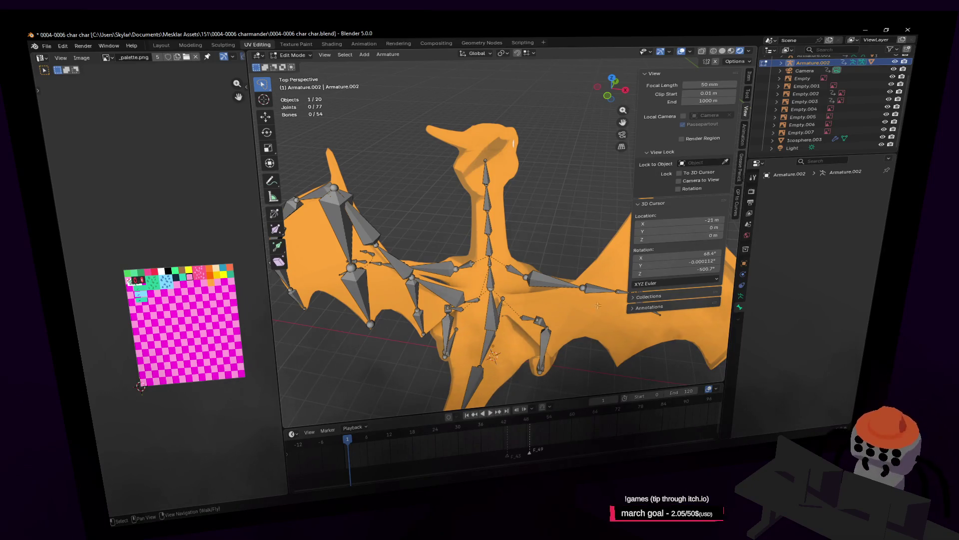
middle_click_drag(598, 305, 579, 310)
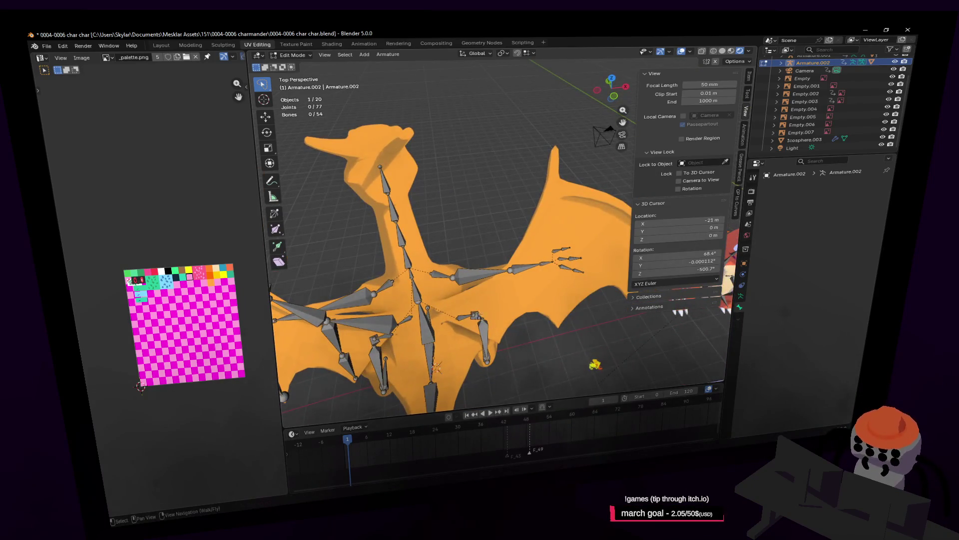
scroll(477, 308, "up", 6)
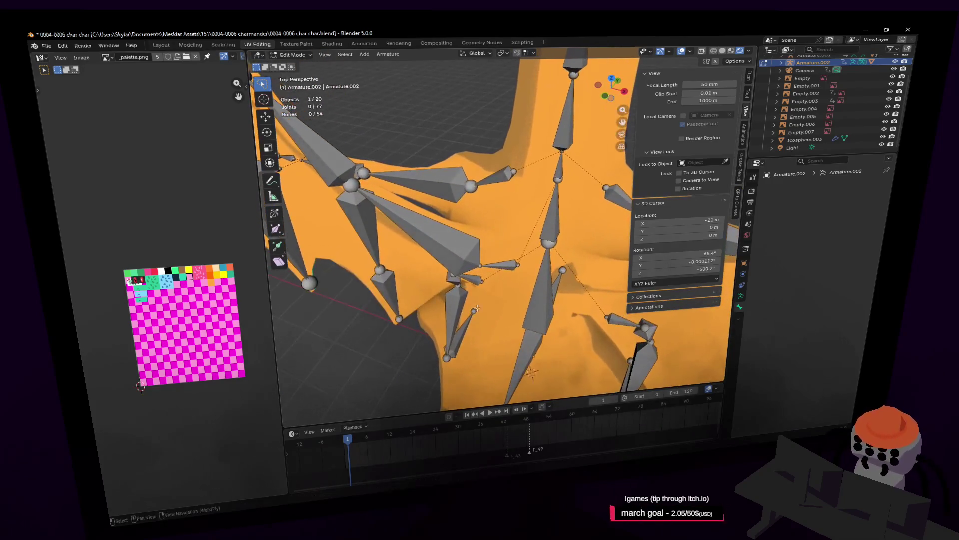
left_click(500, 259)
key("shift+grave")
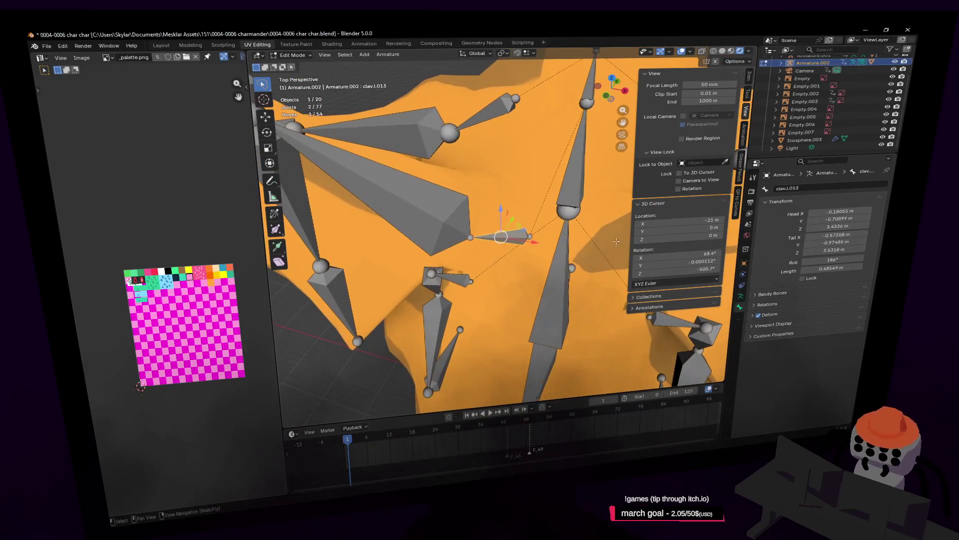
key("Return")
key("shift+grave")
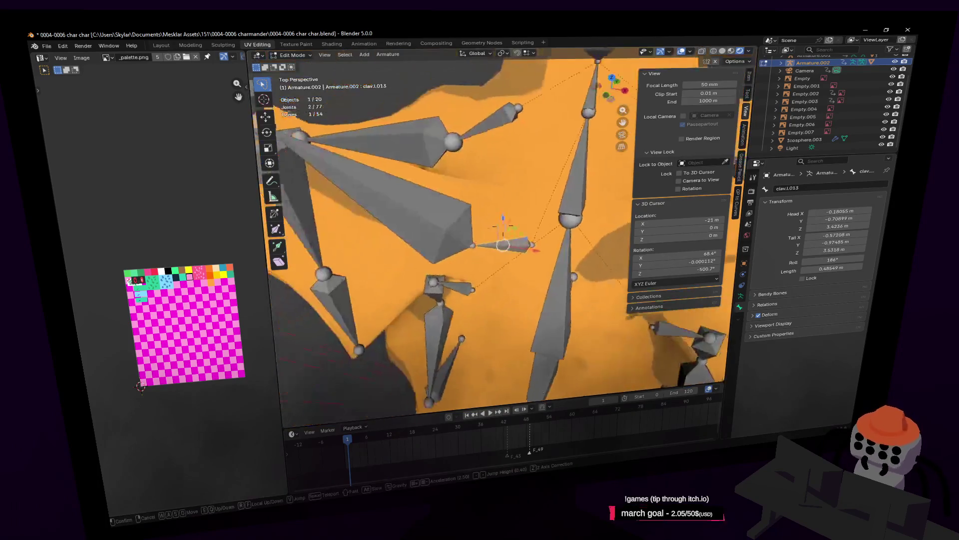
key("Return")
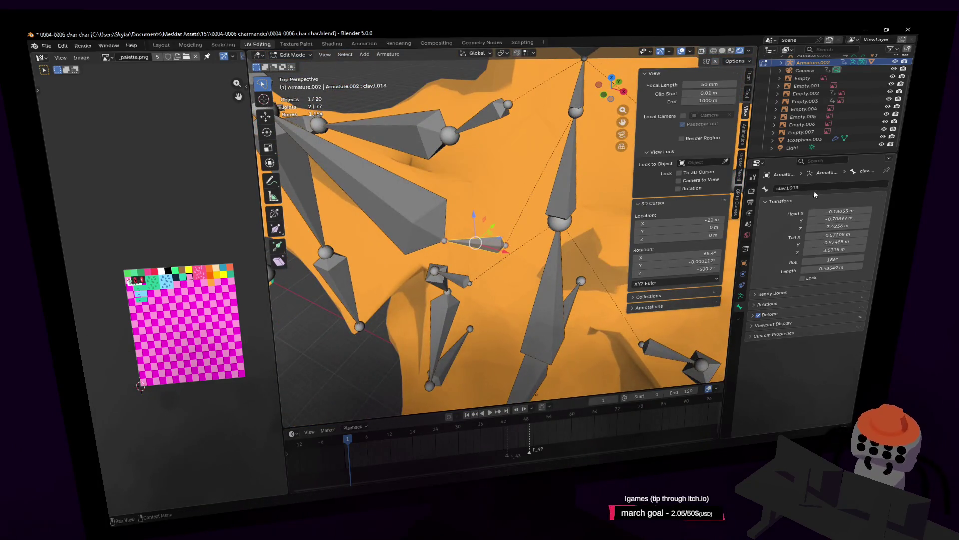
left_click(827, 187)
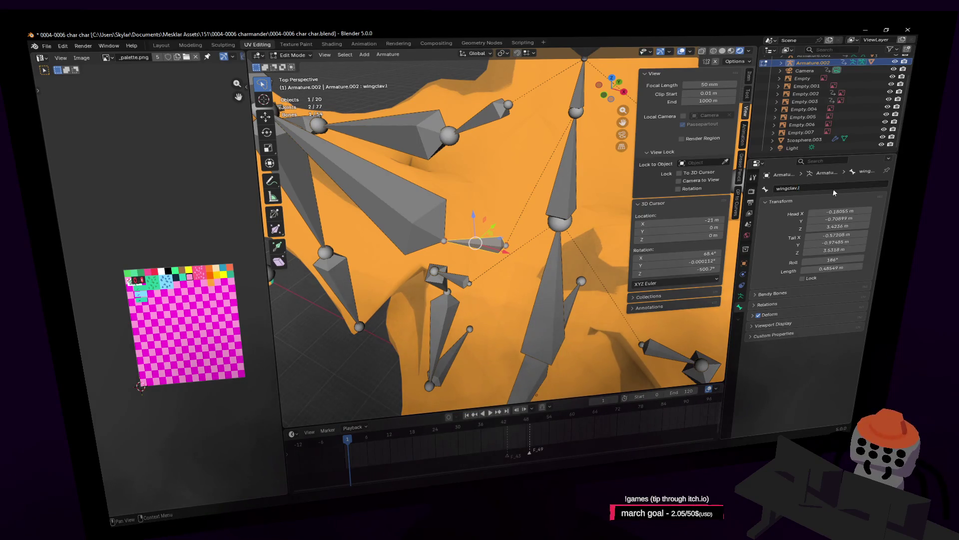
Rename the clav.l.001 wing bone to wing1.l
left_click(683, 151)
middle_click_drag(575, 190, 500, 170)
left_click(464, 205)
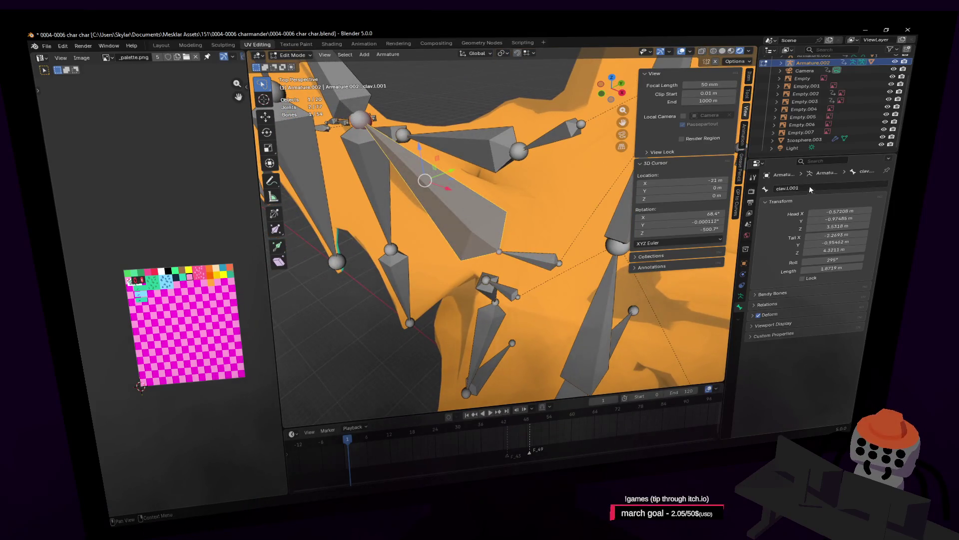
left_click(830, 189)
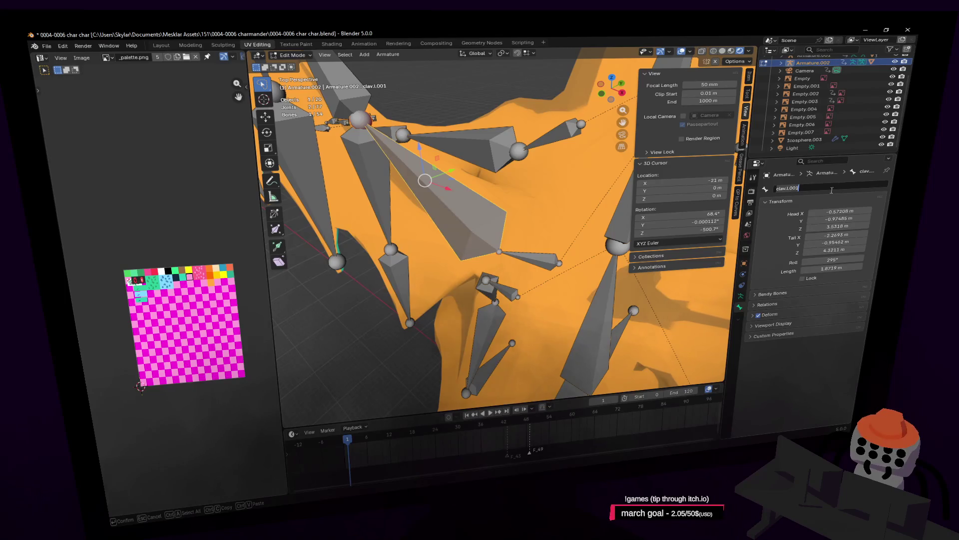
type("wing1")
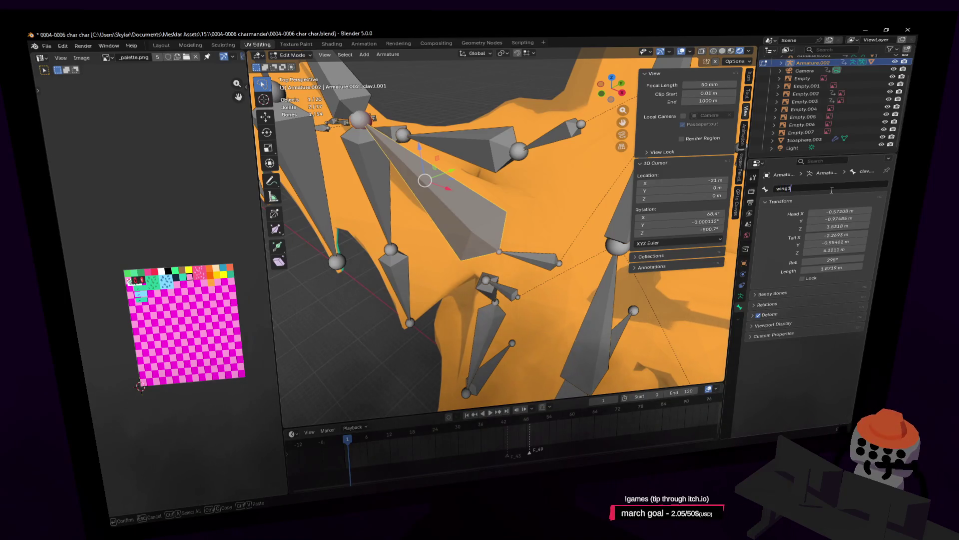
key("Return")
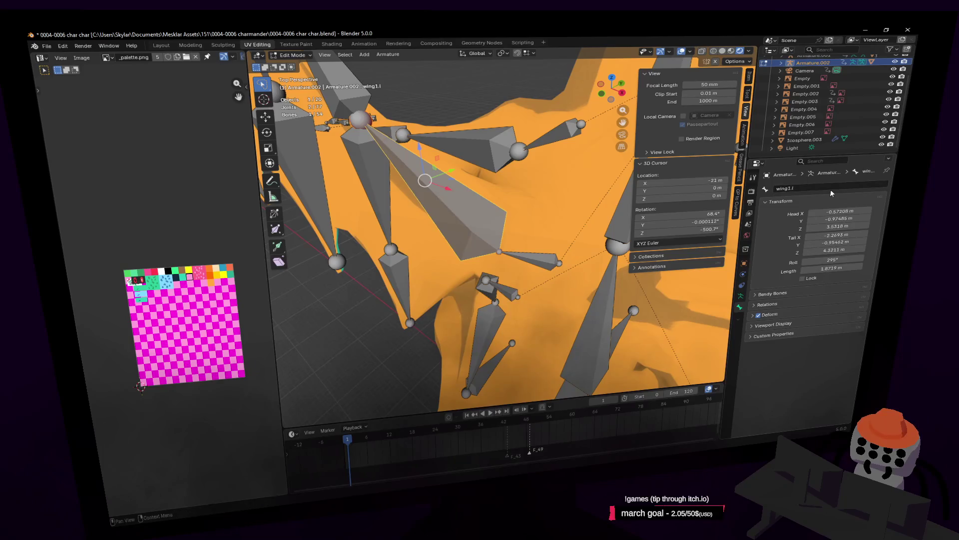
Select wingclav.l and switch to a front orthographic view
left_click(547, 257)
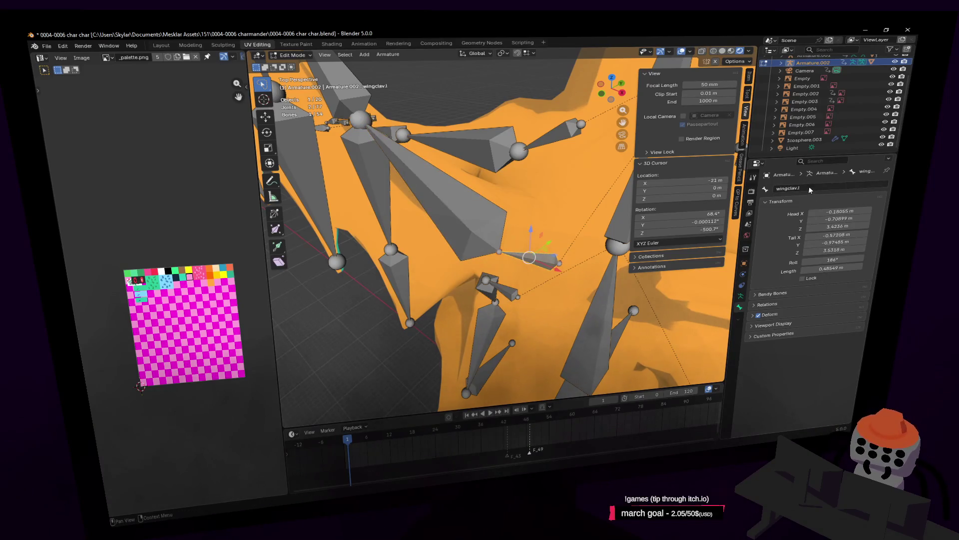
middle_click_drag(547, 257, 590, 150)
left_click(604, 93)
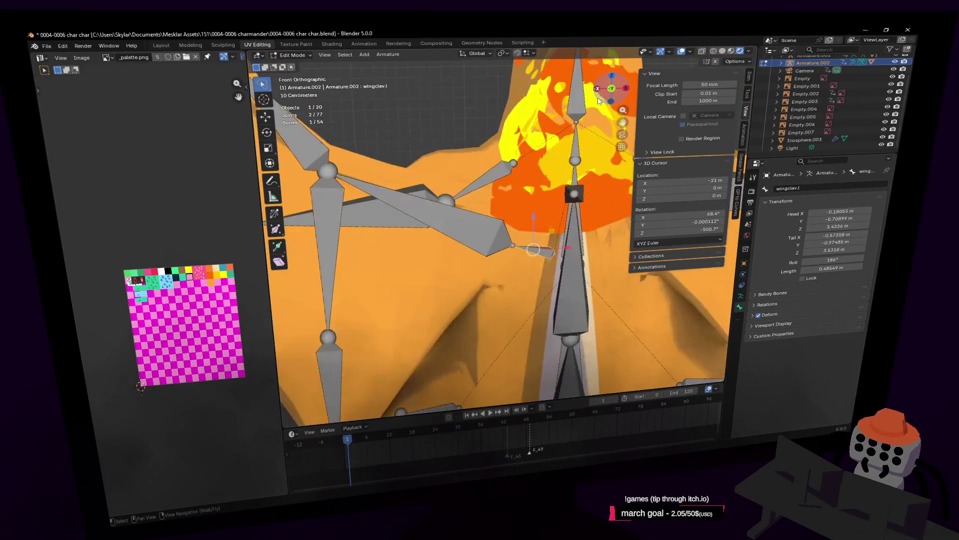
Rename the clav.l.002 bone to wing2.l
scroll(510, 224, "up", 2)
left_click(509, 223)
middle_click_drag(509, 223, 528, 264, "shift")
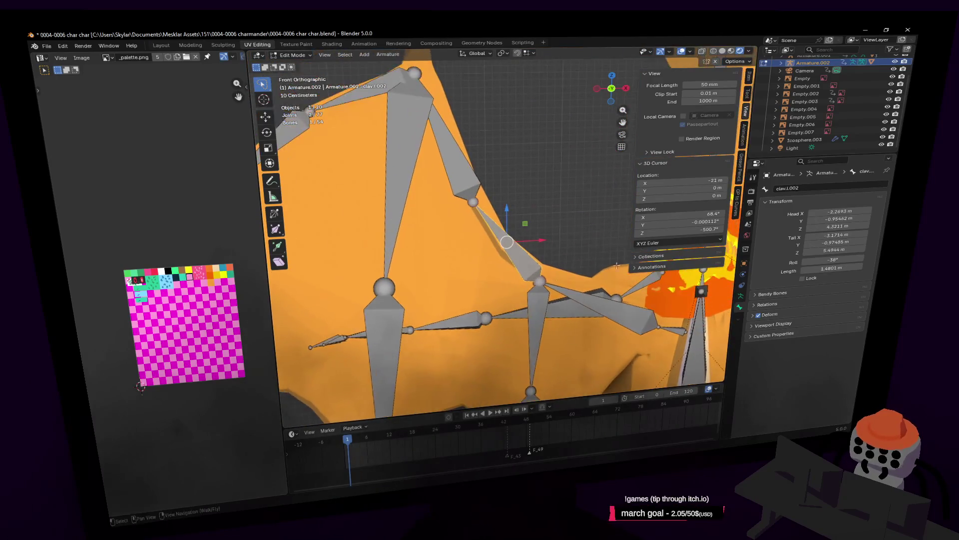
left_click(820, 190)
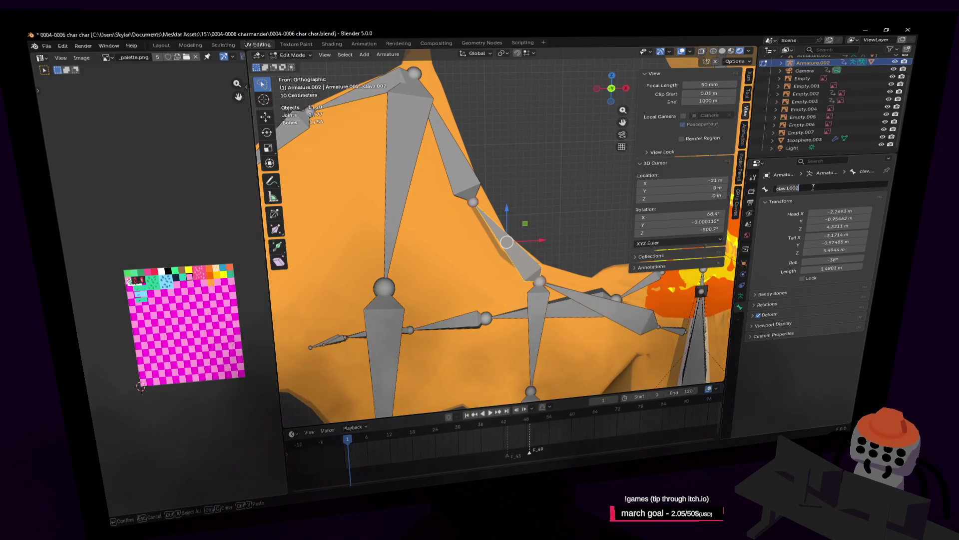
type("wing")
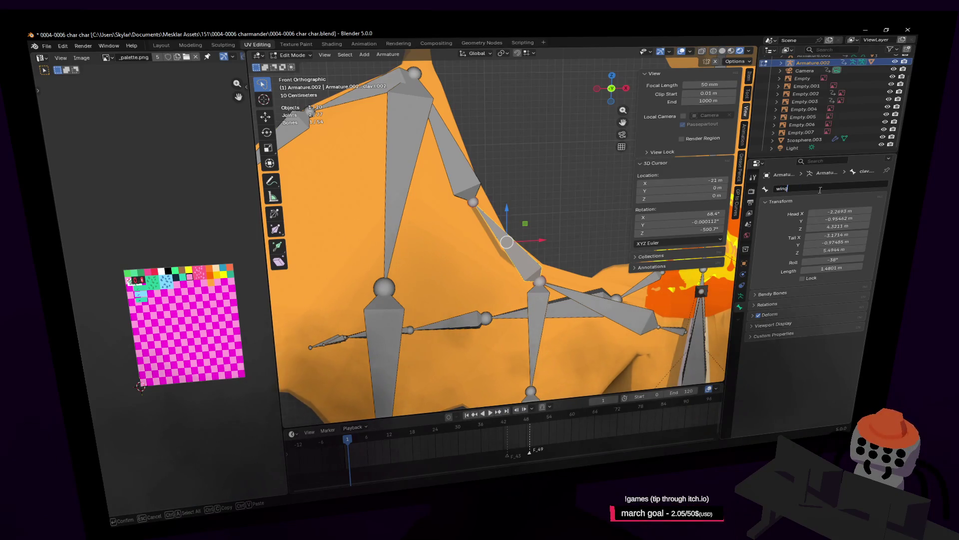
type("1")
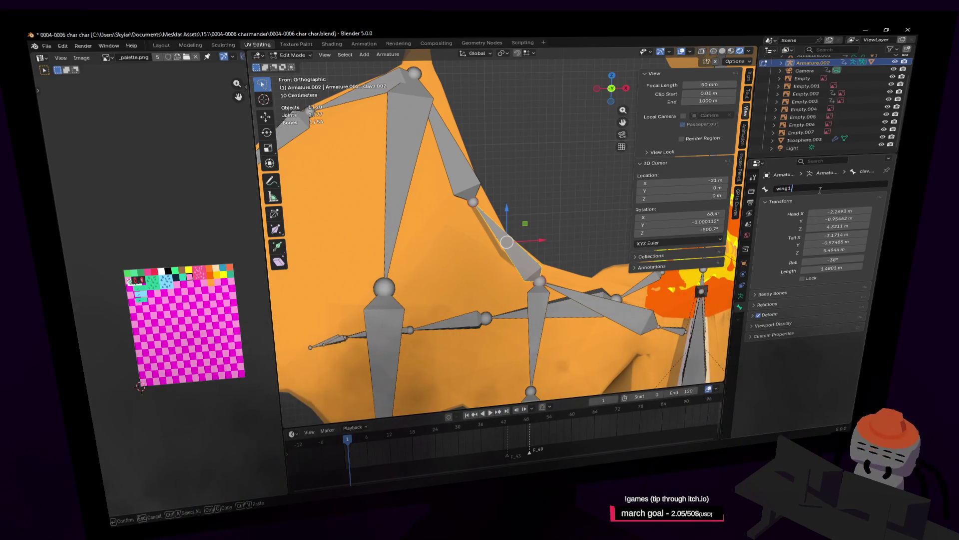
key("BackSpace")
type("2.l")
key("Return")
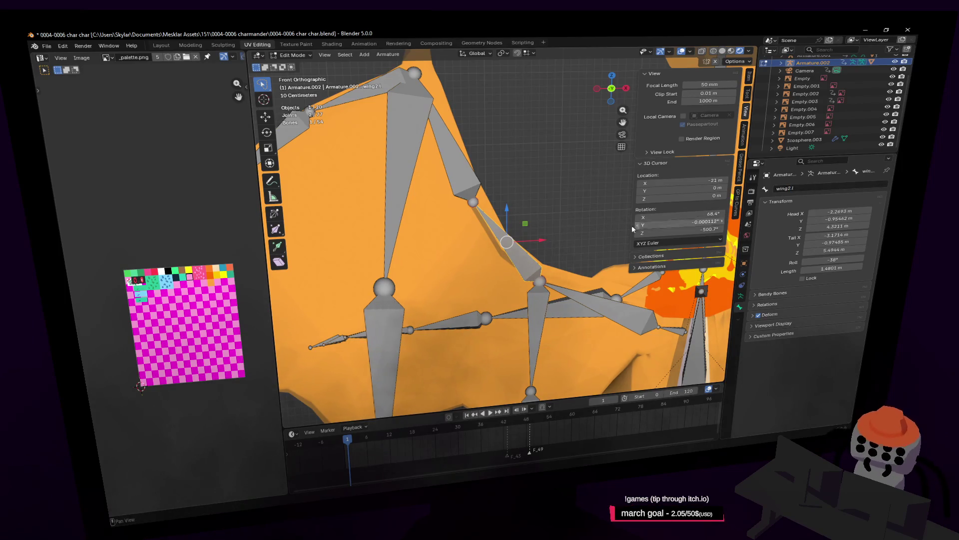
Rename the clav.l.003 bone to wing3.l
left_click(453, 166)
middle_click_drag(452, 165, 481, 190, "shift")
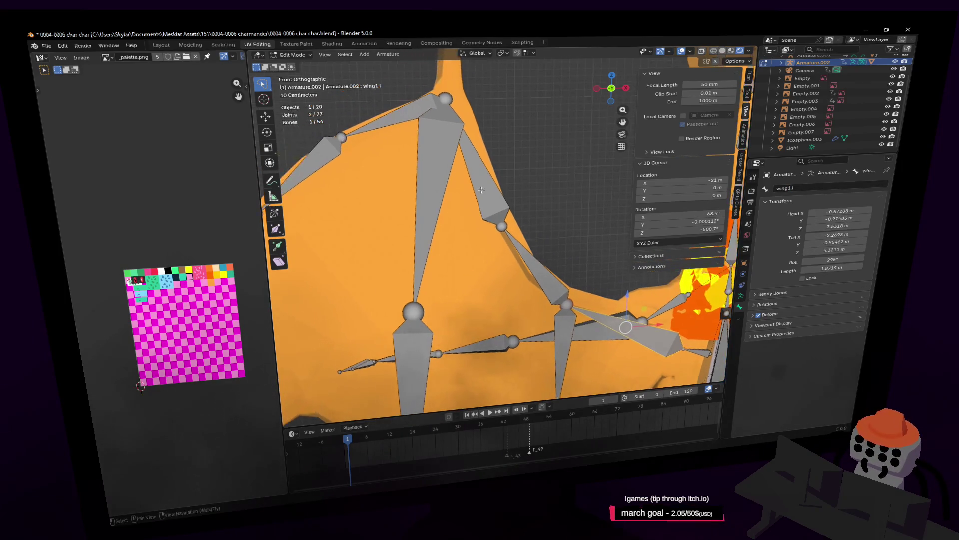
left_click(481, 190)
left_click(816, 193)
type("w")
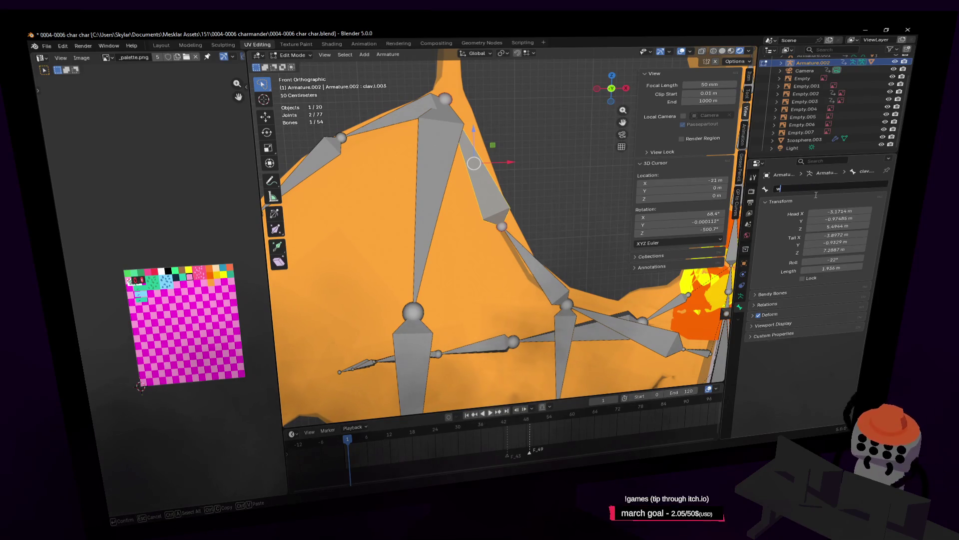
type("ing3")
key("Return")
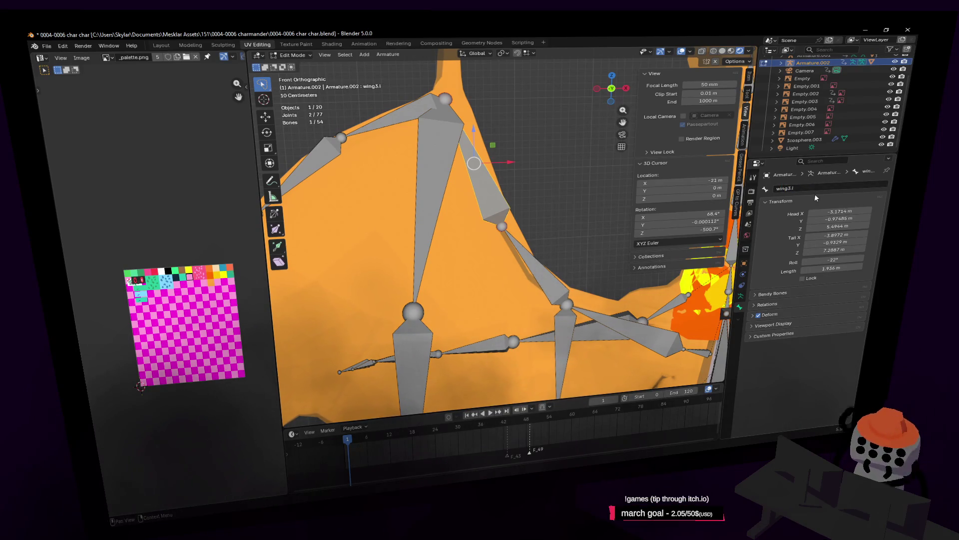
Rename the upper clav.l.004 bone to wing4.l
left_click(411, 115)
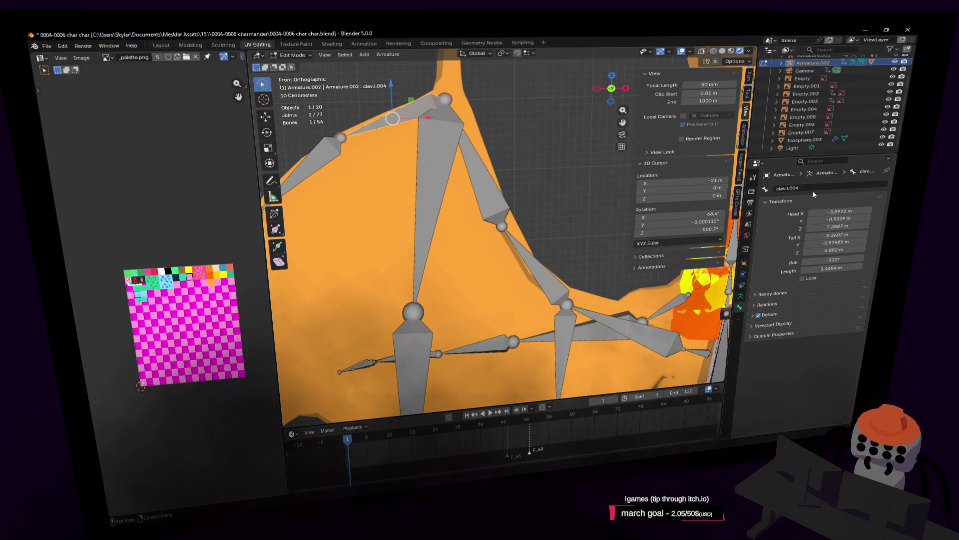
left_click(808, 188)
type("wing4")
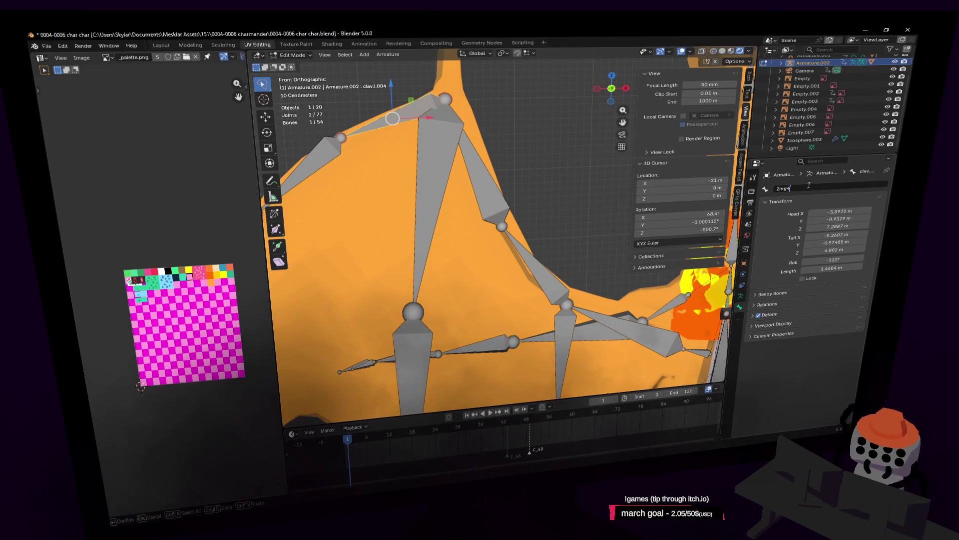
key("BackSpace")
key("BackSpace")
type("w")
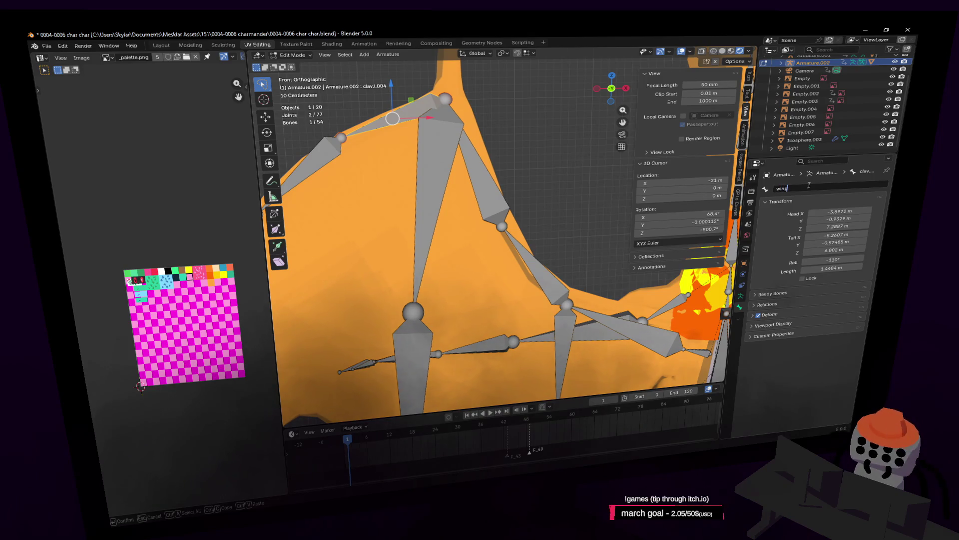
type("ing4")
key("Return")
left_click(810, 187)
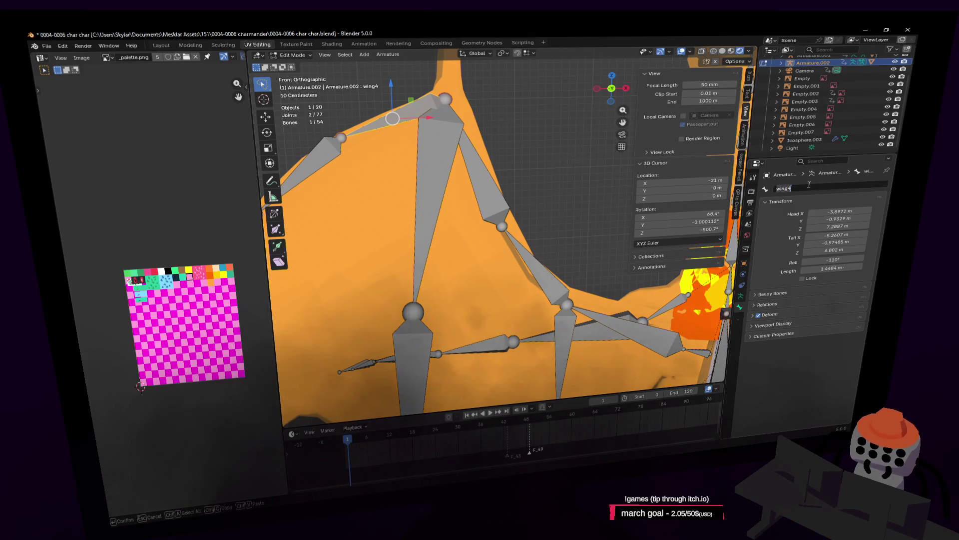
type(".l")
key("Return")
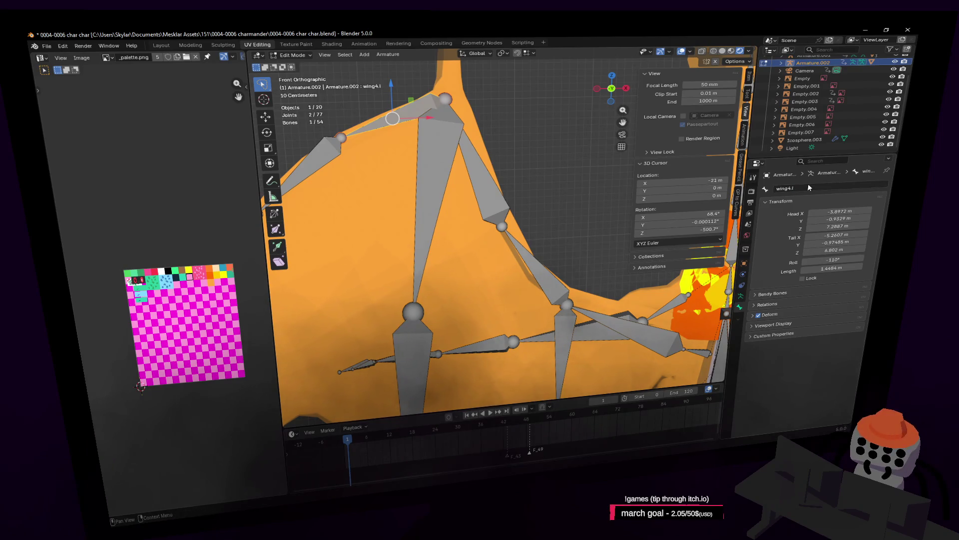
Rename the clav.l.005 bone to wing5.l
key("bracketleft")
middle_click_drag(670, 199, 806, 193, "shift")
left_click(806, 190)
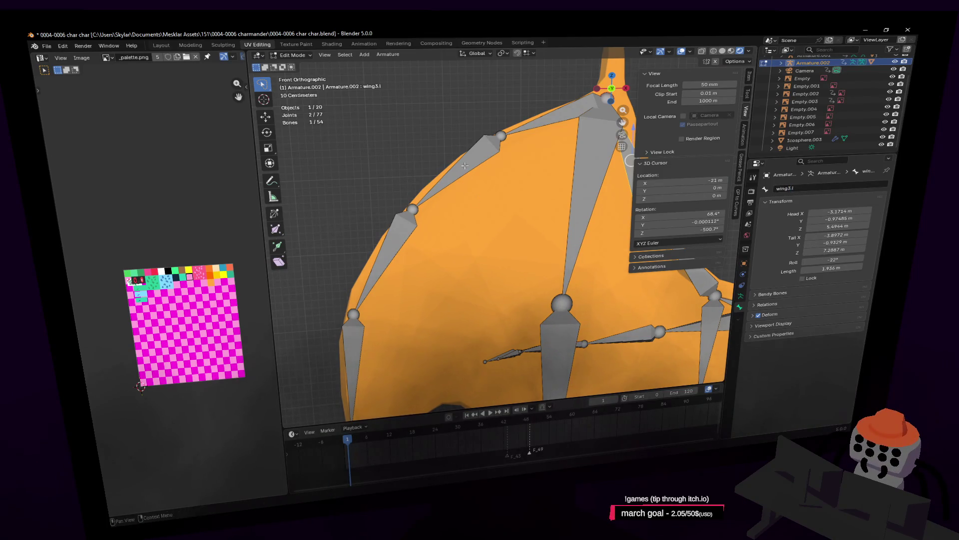
left_click(477, 153)
left_click(801, 188)
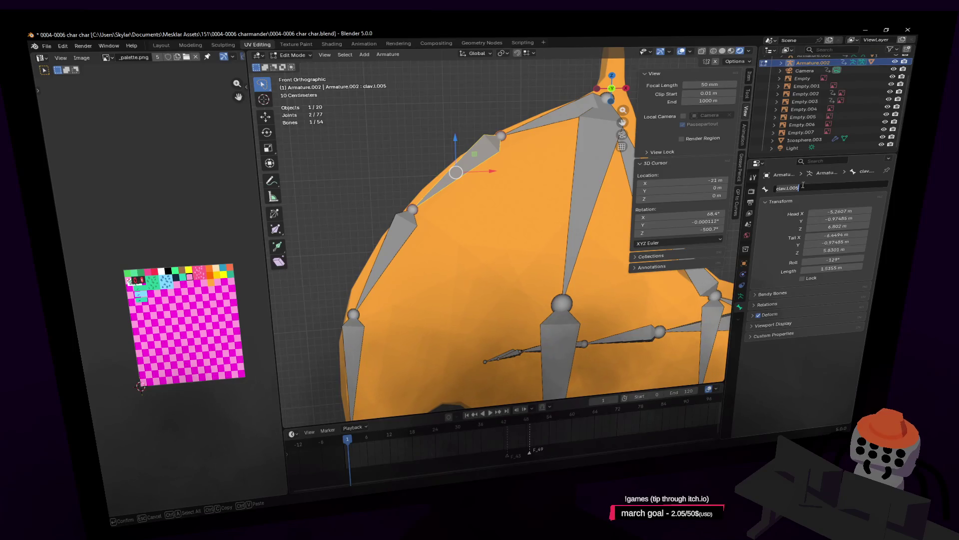
type("wing5.l")
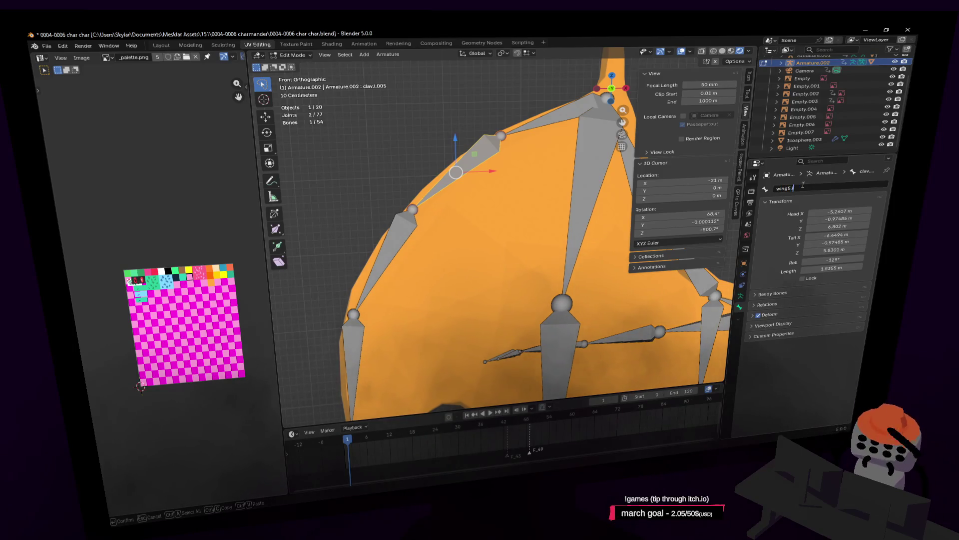
key("Return")
Rename clav.l.006 to wing6.l and clav.l.007 to wing7.l
left_click(406, 252)
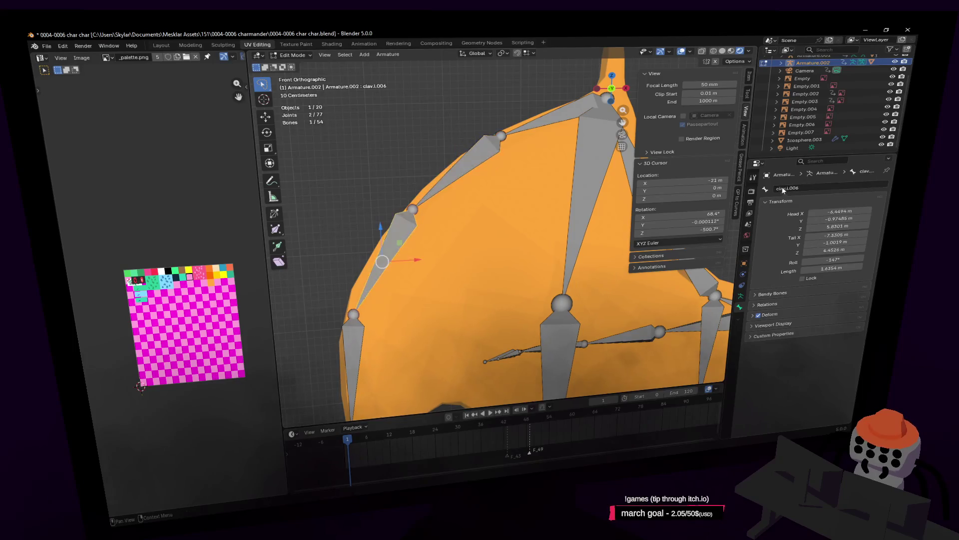
left_click(800, 188)
type("wing0")
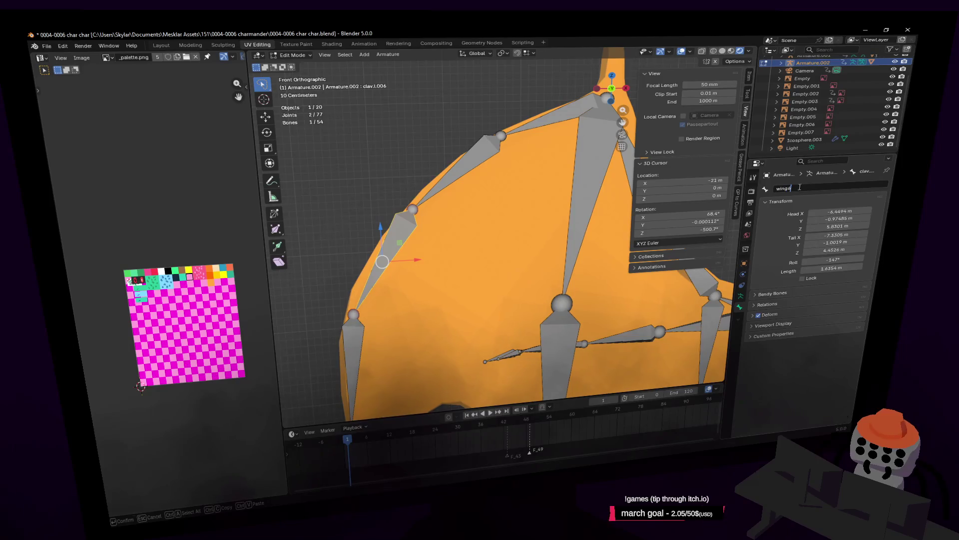
type("6.l")
key("Return")
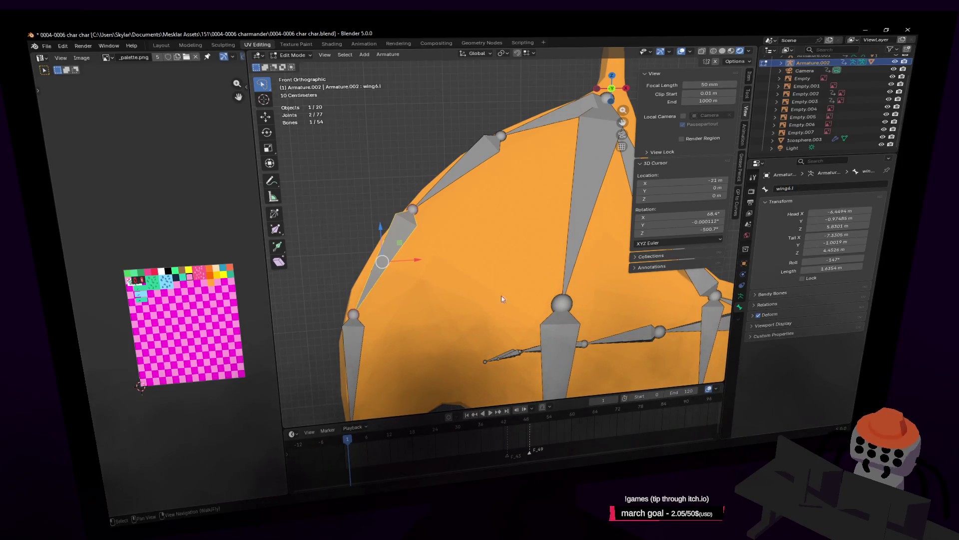
left_click(814, 186)
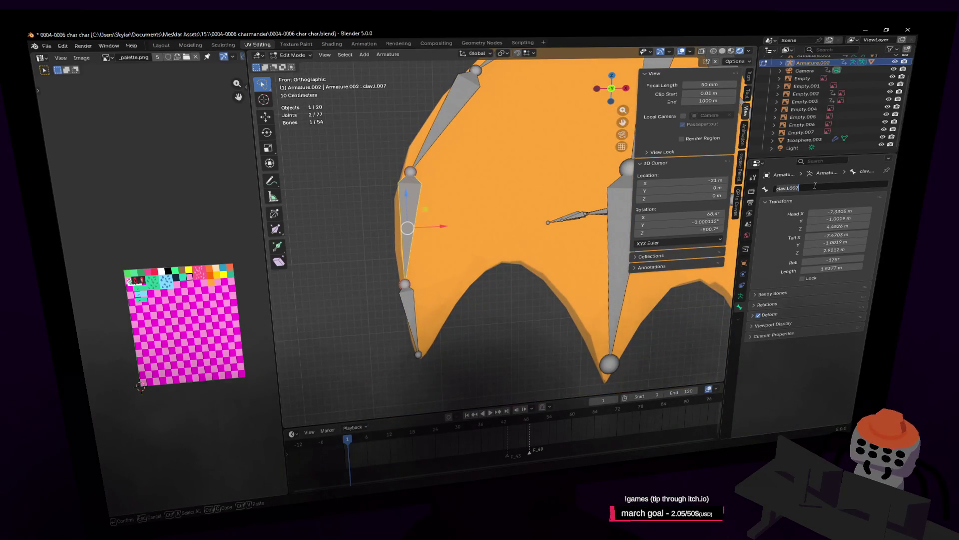
type("wing ")
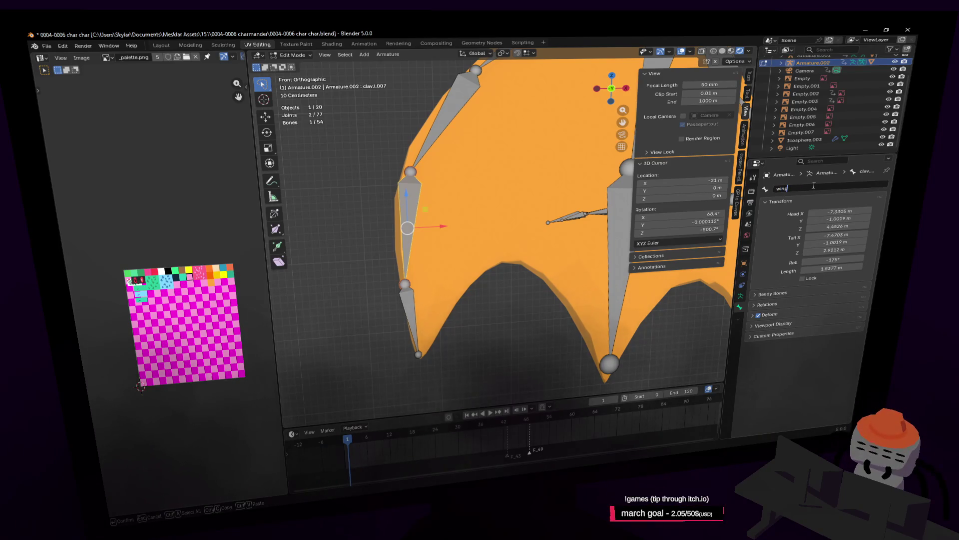
type("7.")
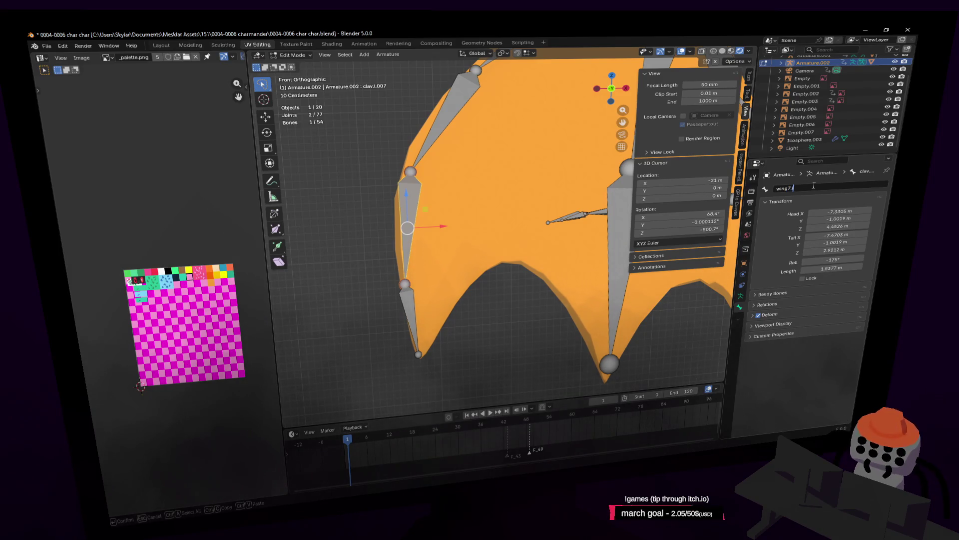
key("Return")
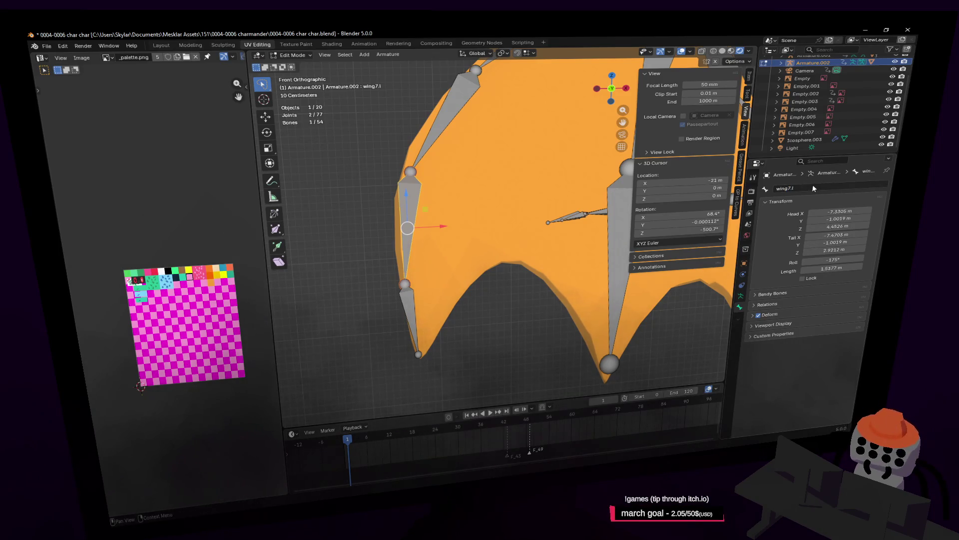
Rename the lower clav.l.008 bone to wing8.l
left_click(414, 322)
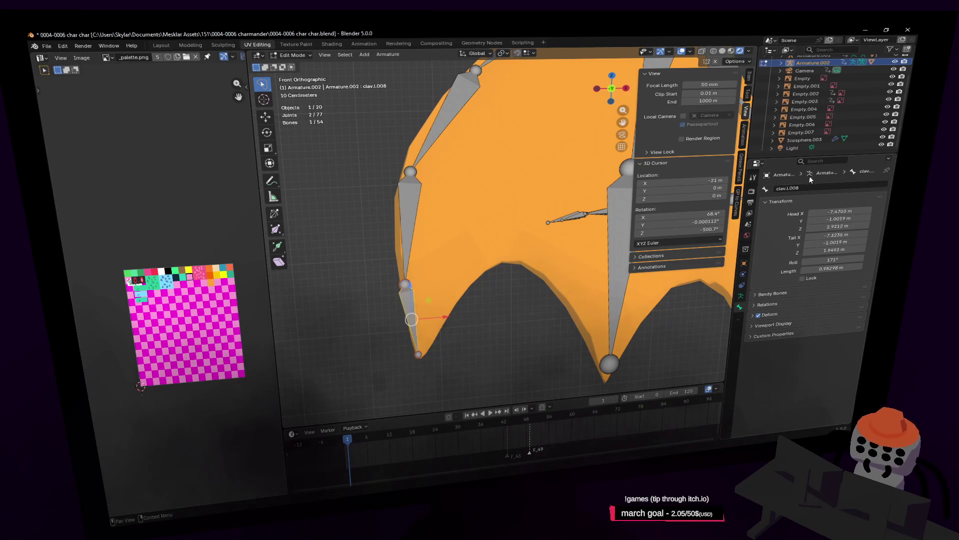
double_click(811, 188)
key("BackSpace")
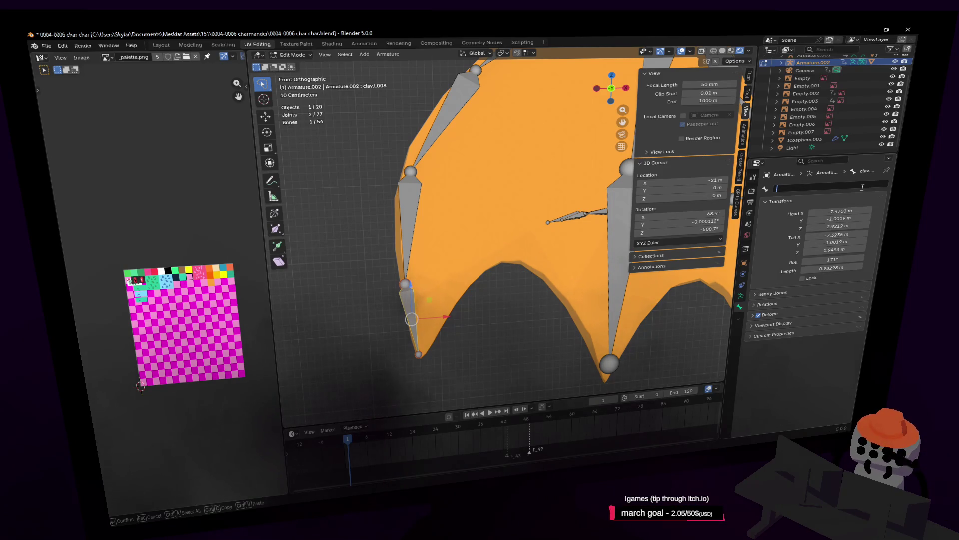
type("wing8.l")
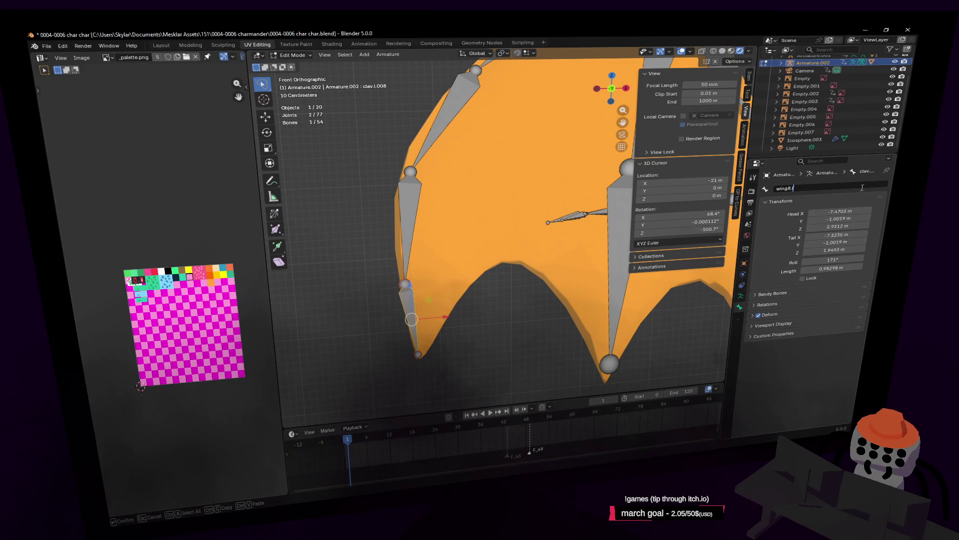
key("Return")
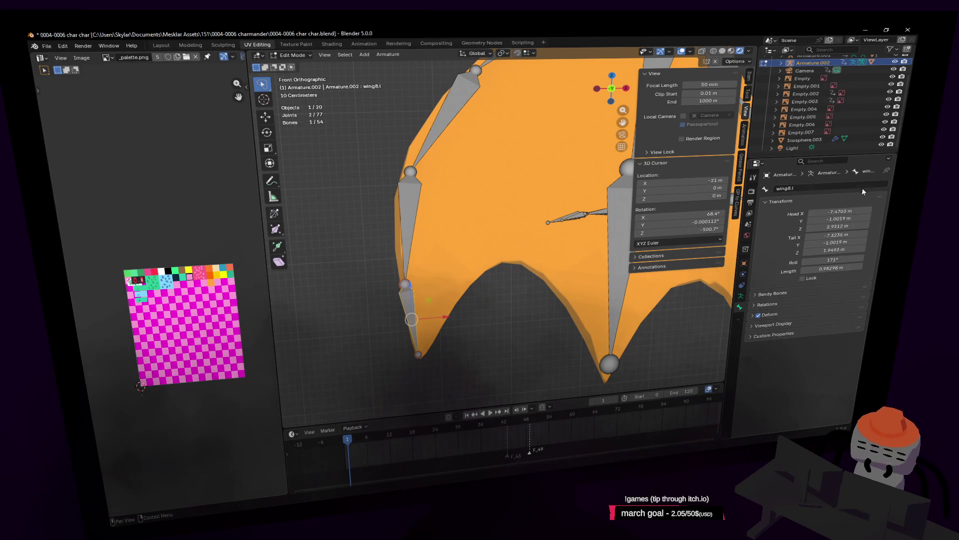
scroll(529, 253, "up", 8)
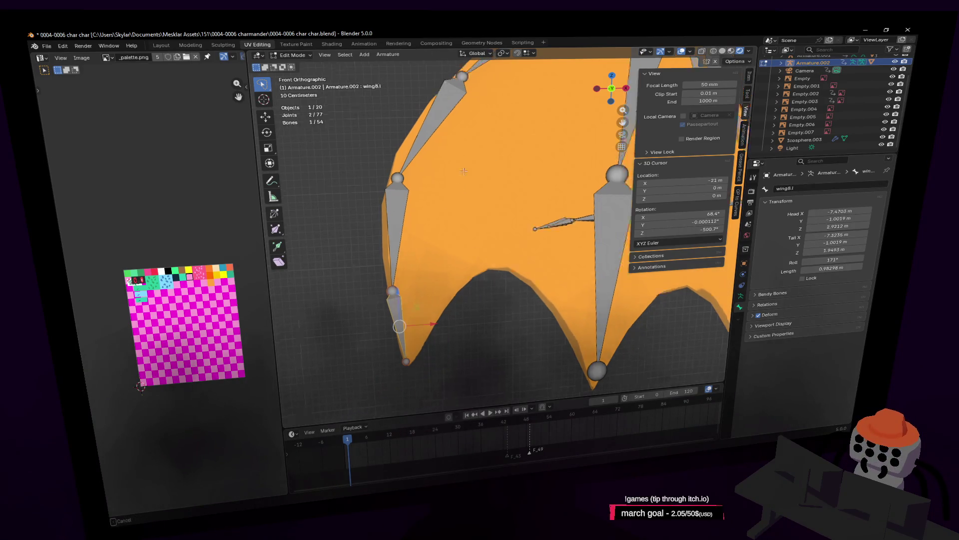
Rename the inner wing bone clav.l.011 to innerwing1.l
scroll(528, 253, "up", 1)
left_click(528, 253)
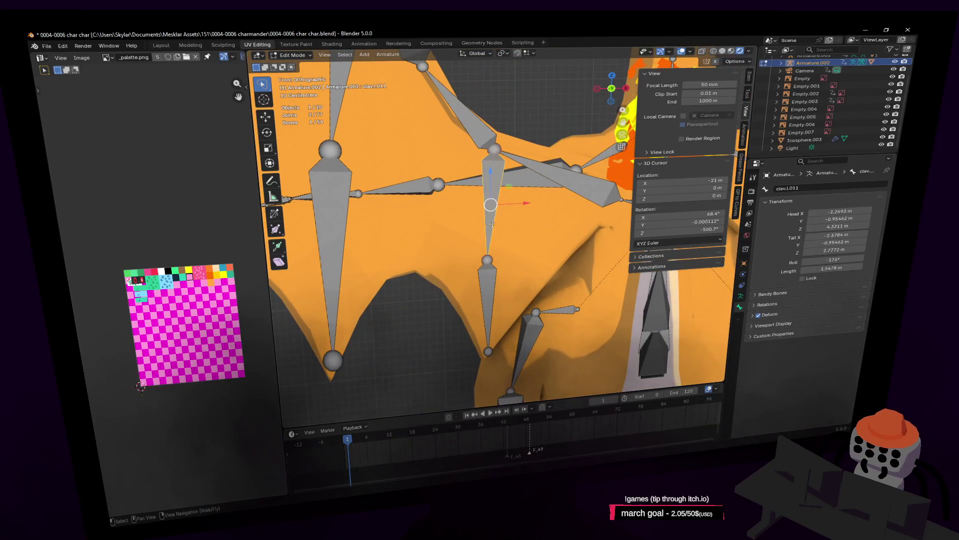
scroll(528, 253, "down", 2)
scroll(527, 254, "down", 4)
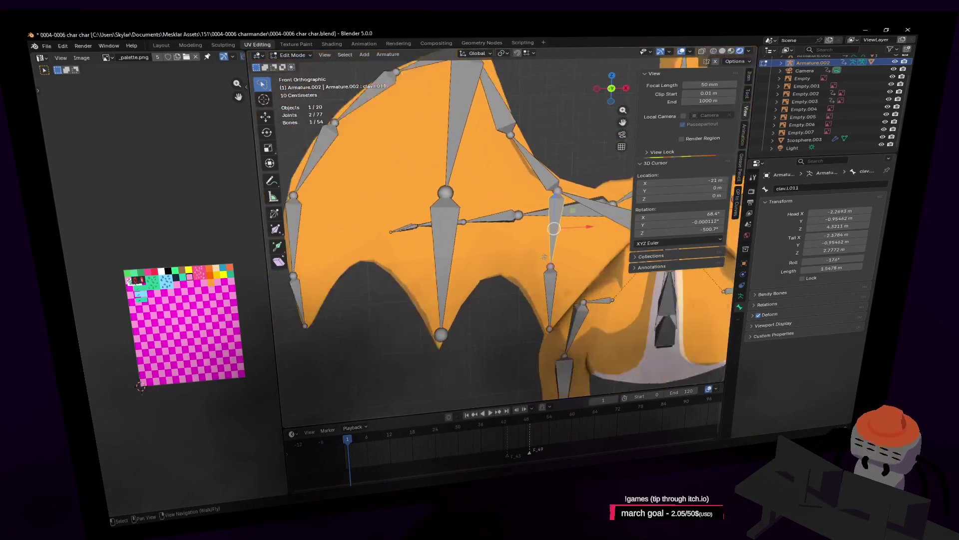
scroll(546, 243, "up", 3)
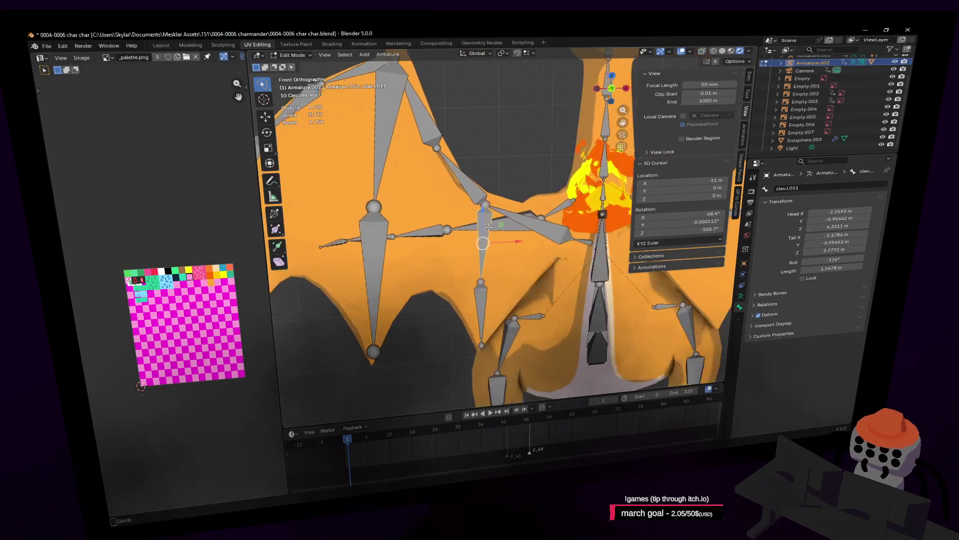
scroll(620, 200, "up", 1)
left_click(806, 186)
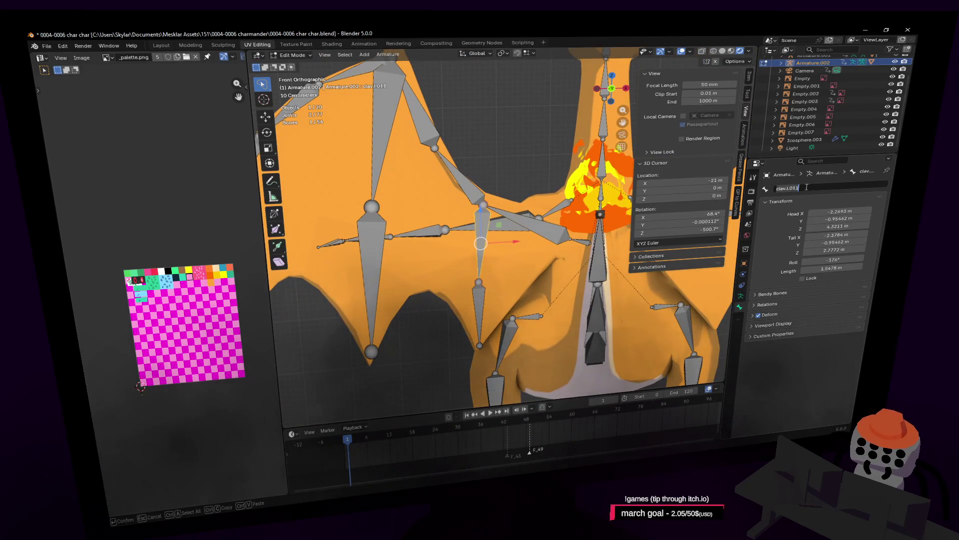
type("inner")
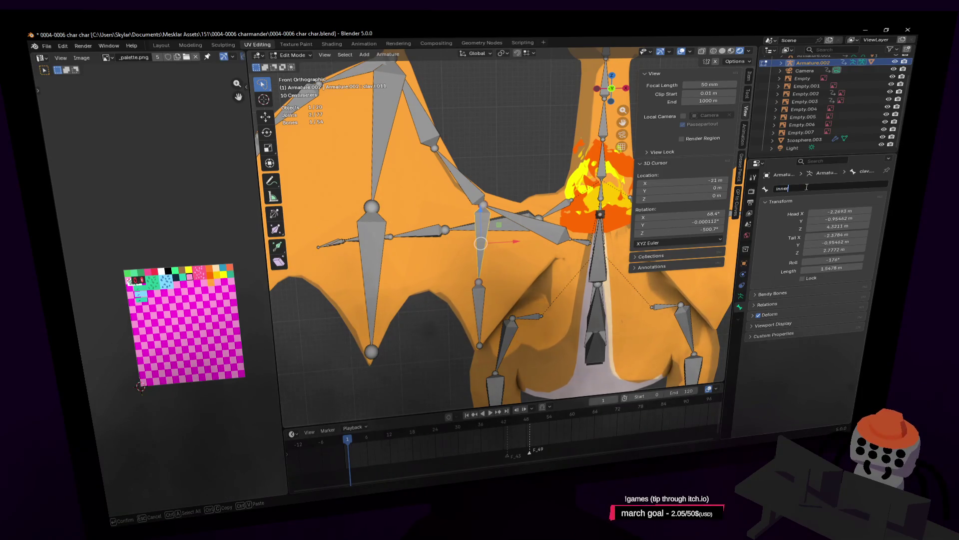
type("wing")
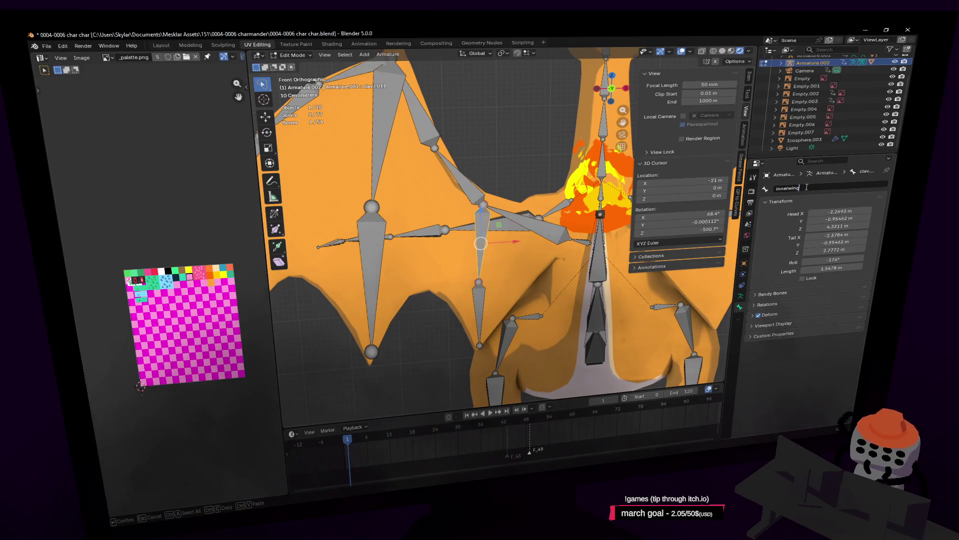
type("1.l")
key("Return")
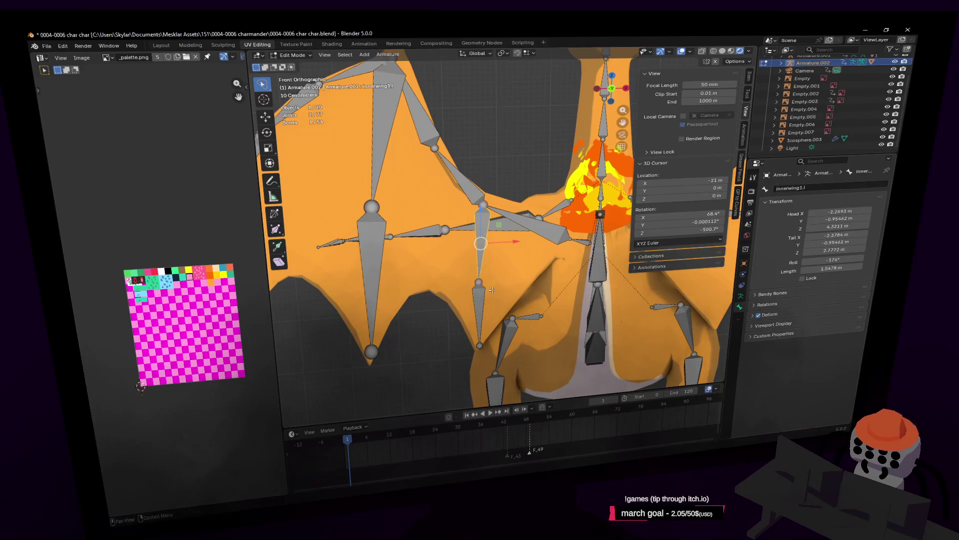
Rename its child bone clav.l.012 to innerwing2.l by editing the pasted name
key("bracketright")
left_click(813, 188)
key("ctrl+v")
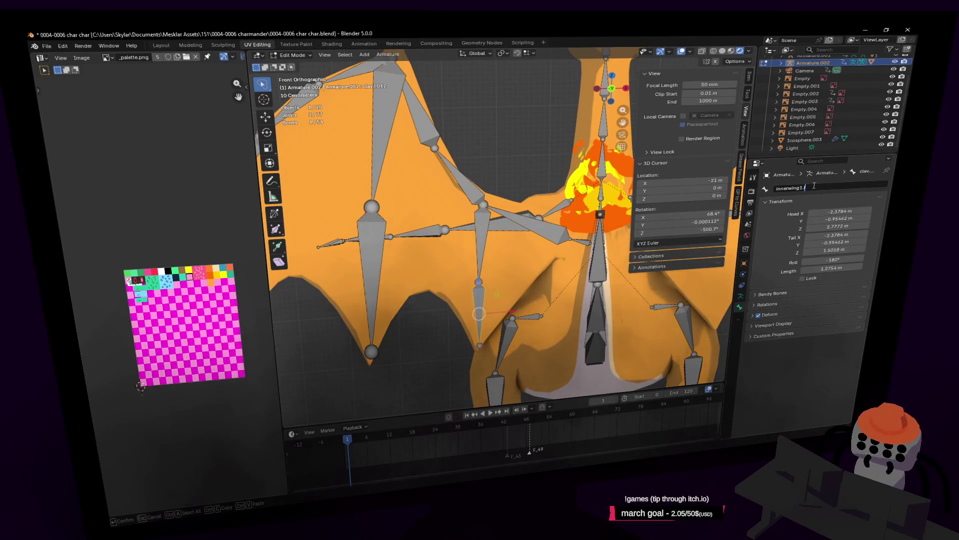
key("BackSpace")
type("2")
key("Return")
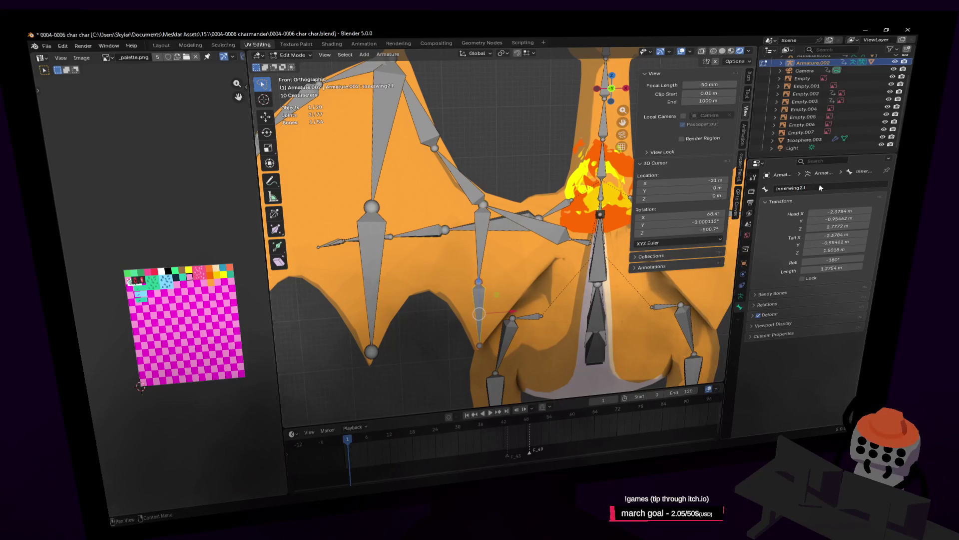
middle_click_drag(389, 144, 503, 144, "shift")
left_click(502, 144)
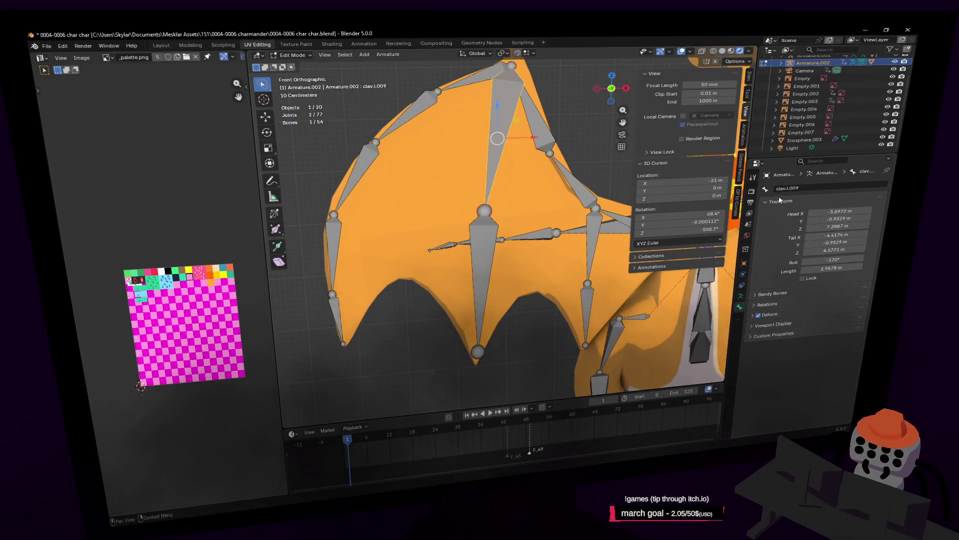
Rename clav.L.009 to outerwing1.l by pasting the name and replacing 'inner' with 'outer'
left_click(816, 186)
type("innerwing1.l")
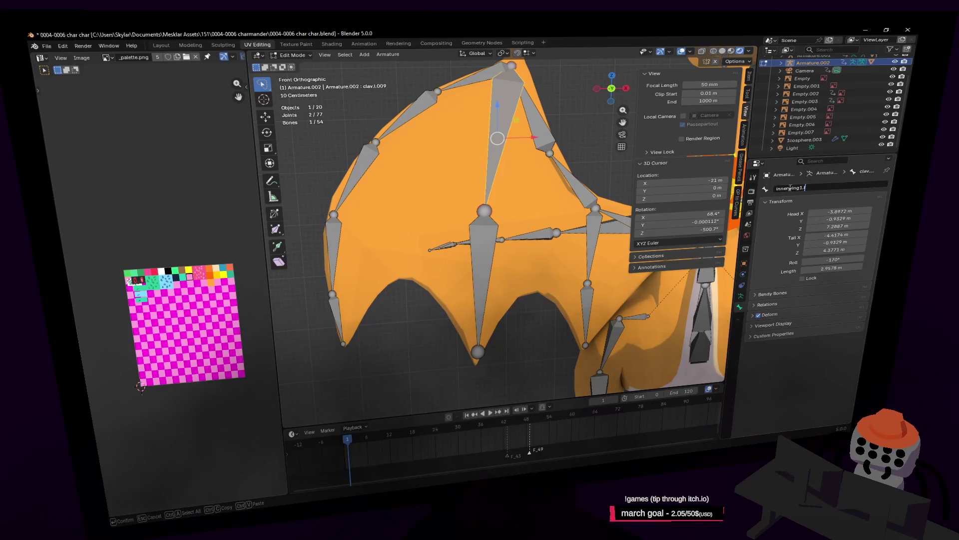
left_click(776, 188)
key("Delete")
key("Delete")
key("Delete")
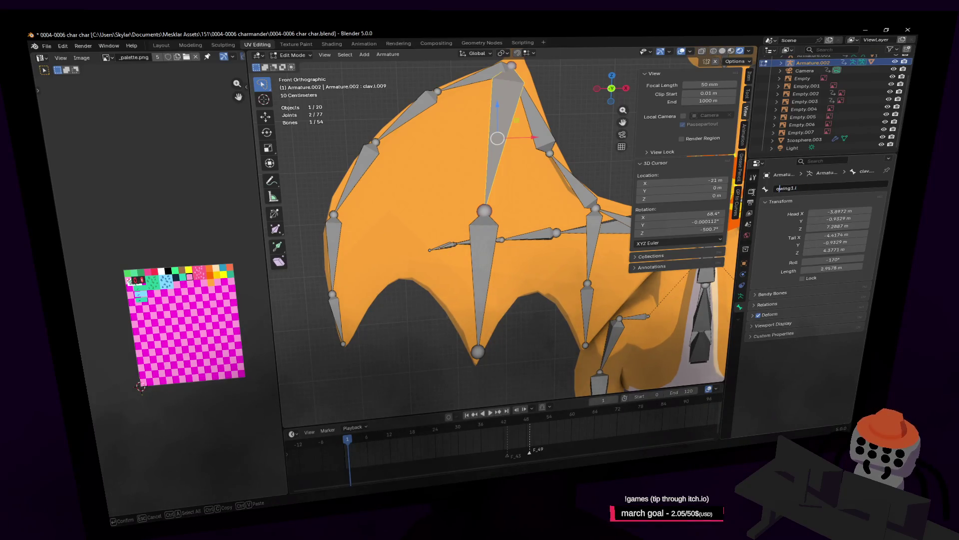
type("outer")
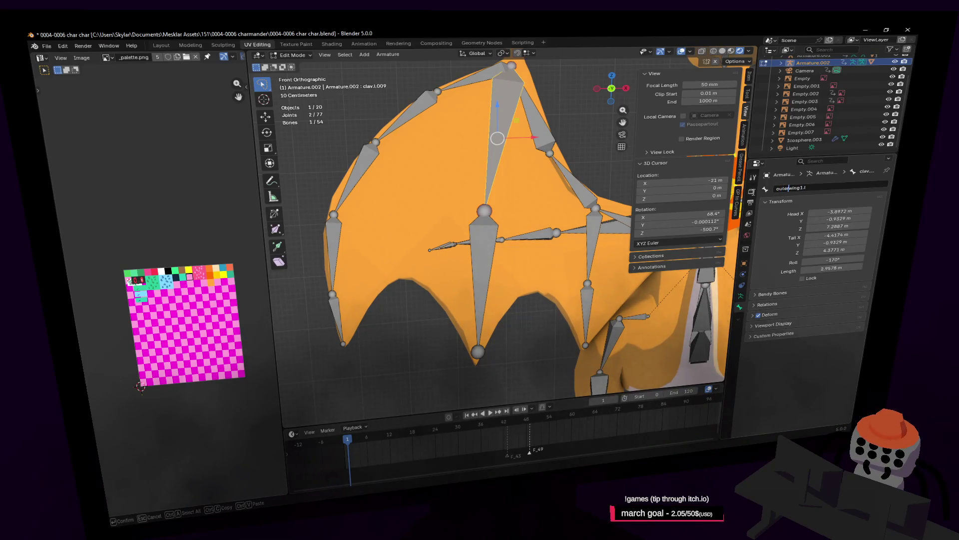
left_click(805, 188)
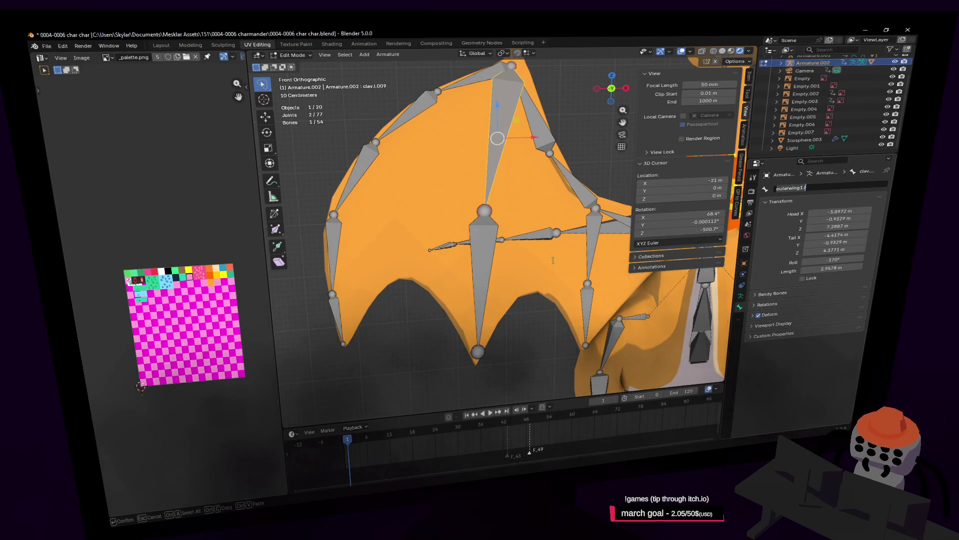
left_click(490, 232)
Rename clav.L.010 to outerwing2.l, starting from the pasted outerwing1.l name
left_click(491, 232)
left_click(609, 157)
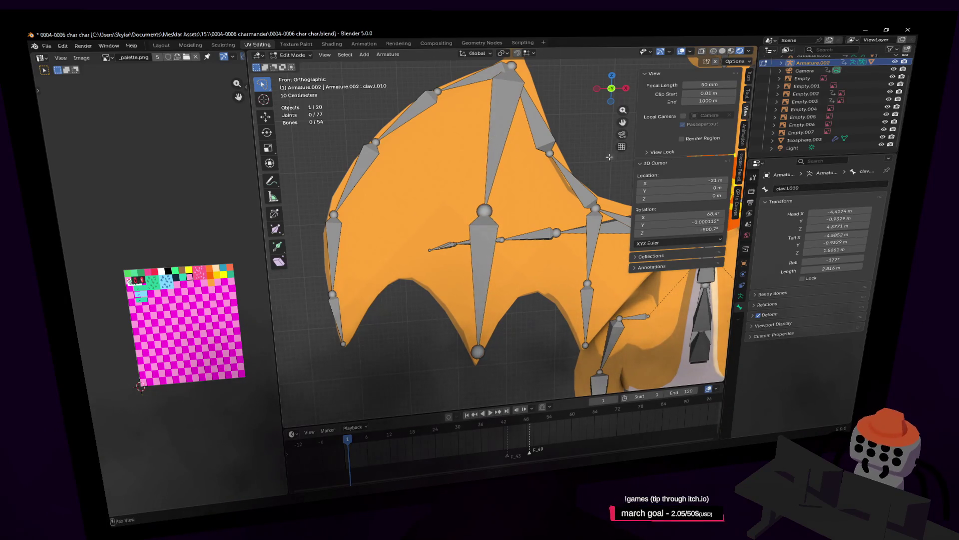
left_click(500, 128)
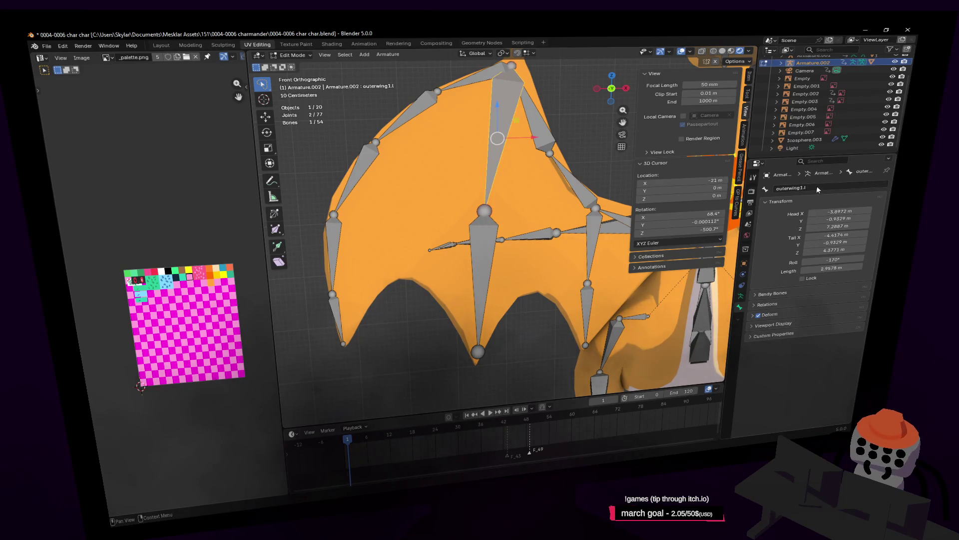
left_click(482, 249)
left_click(802, 188)
key("ctrl+v")
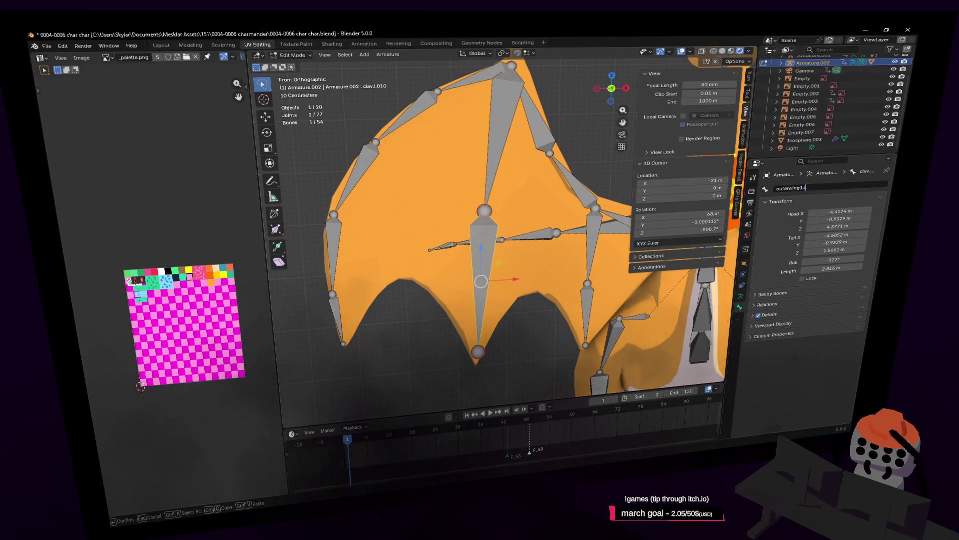
key("BackSpace")
key("BackSpace")
key("BackSpace")
type("2.l")
key("Return")
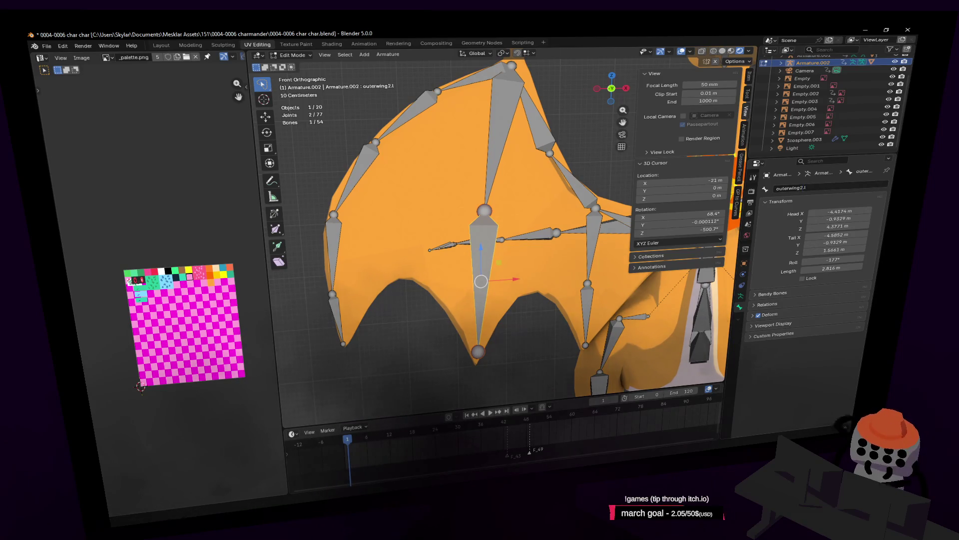
scroll(520, 222, "down", 3)
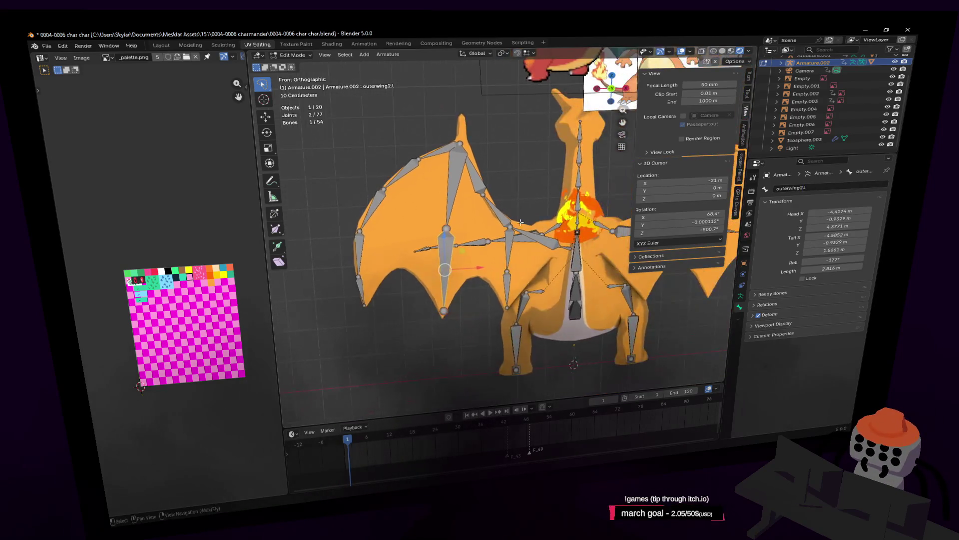
Check the names of innerwing1.l, innerwing2.l and the wing2.l through wing8.l bones
left_click(510, 274)
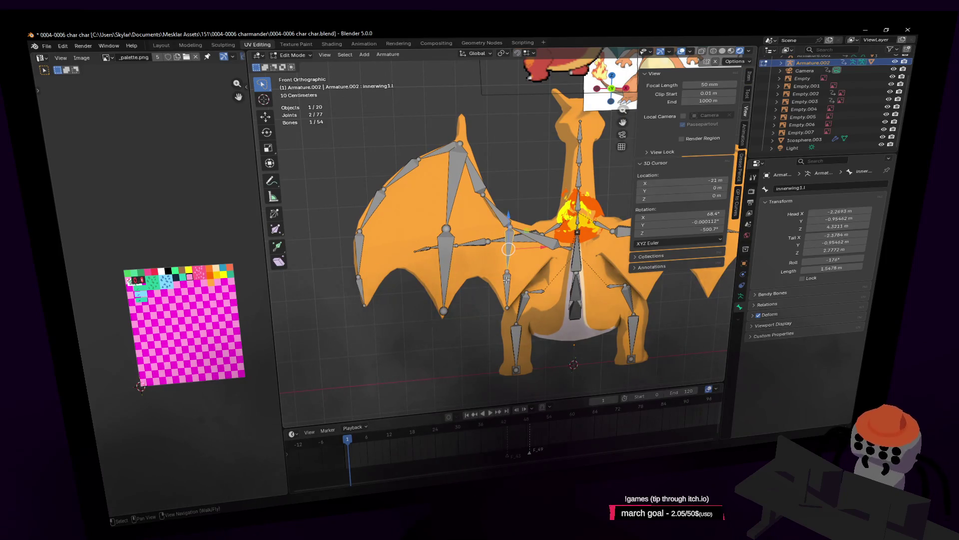
left_click(508, 276)
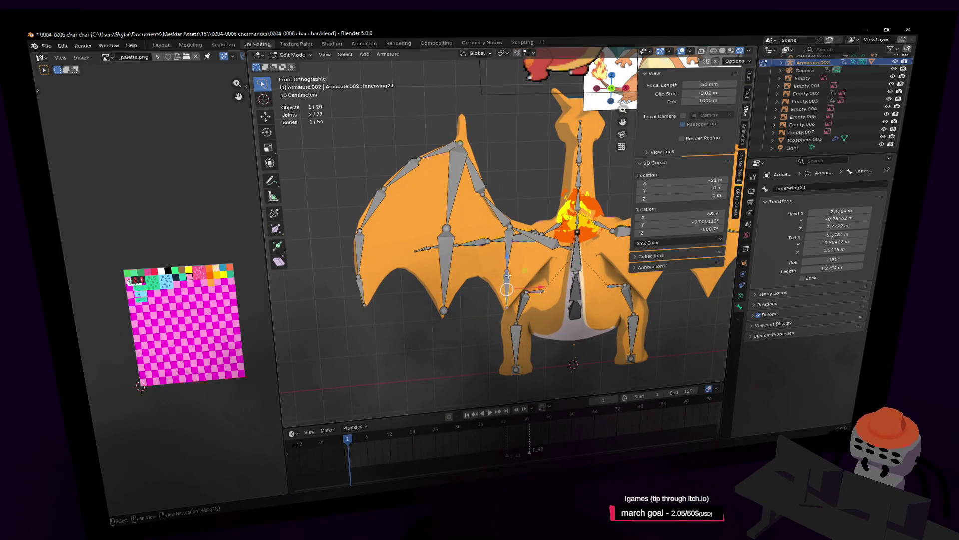
left_click(553, 245)
left_click(491, 193)
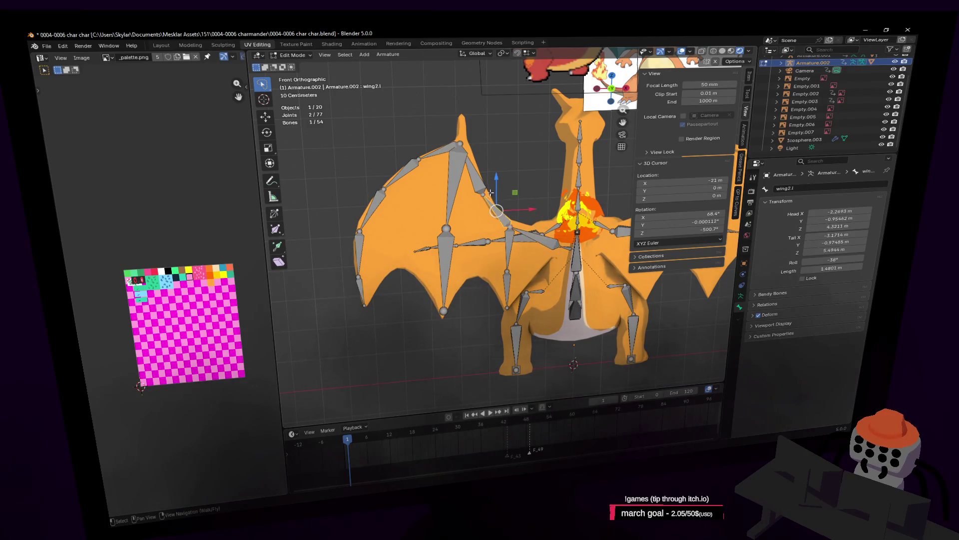
left_click(472, 170)
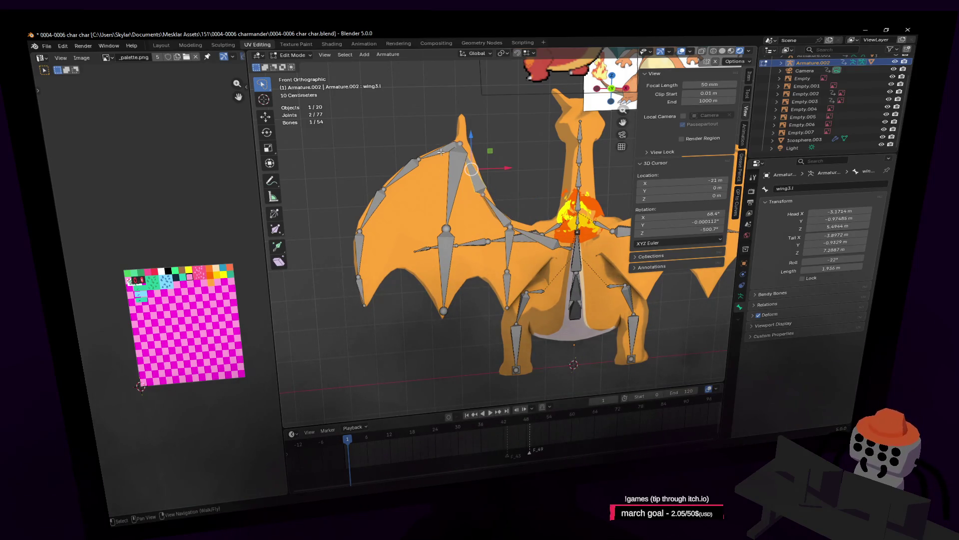
left_click(440, 152)
left_click(397, 189)
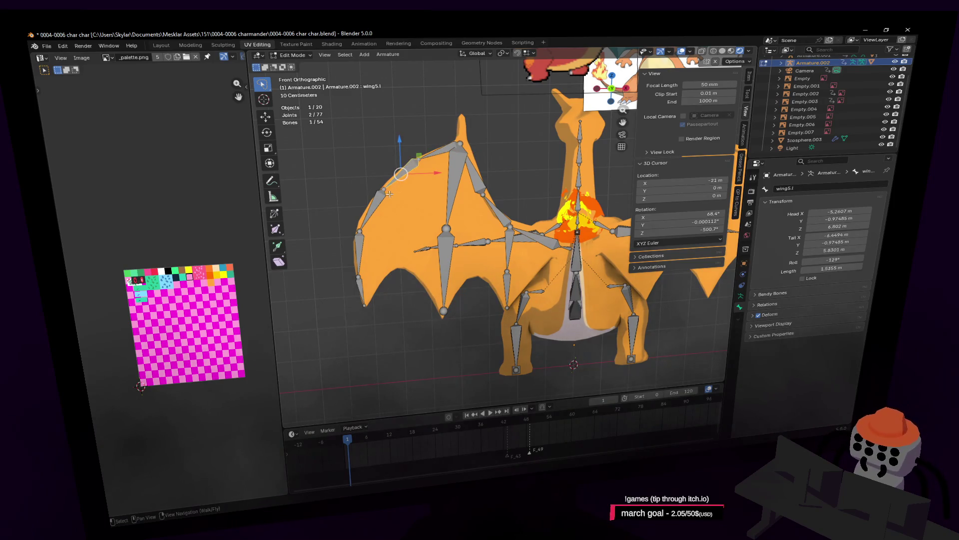
left_click(379, 199)
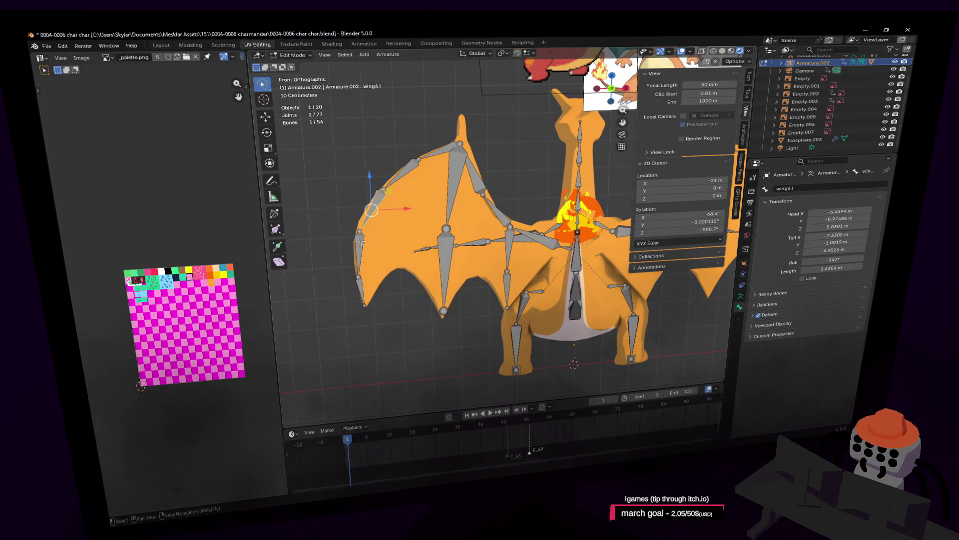
left_click(366, 280)
left_click(361, 292)
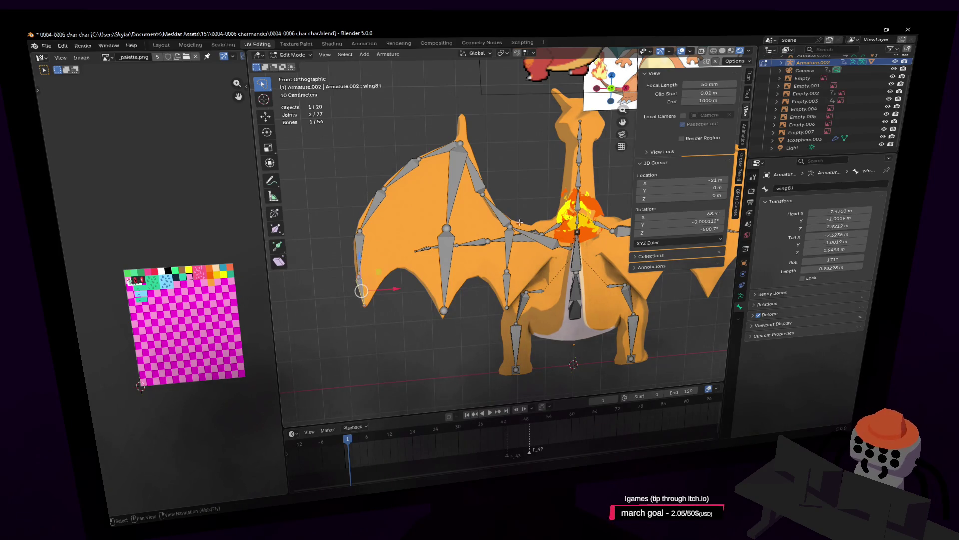
Recheck wingclav.l, innerwing1.l, innerwing2.l and outerwing2.l, then enter walk navigation
scroll(540, 213, "up", 2)
scroll(540, 213, "up", 3)
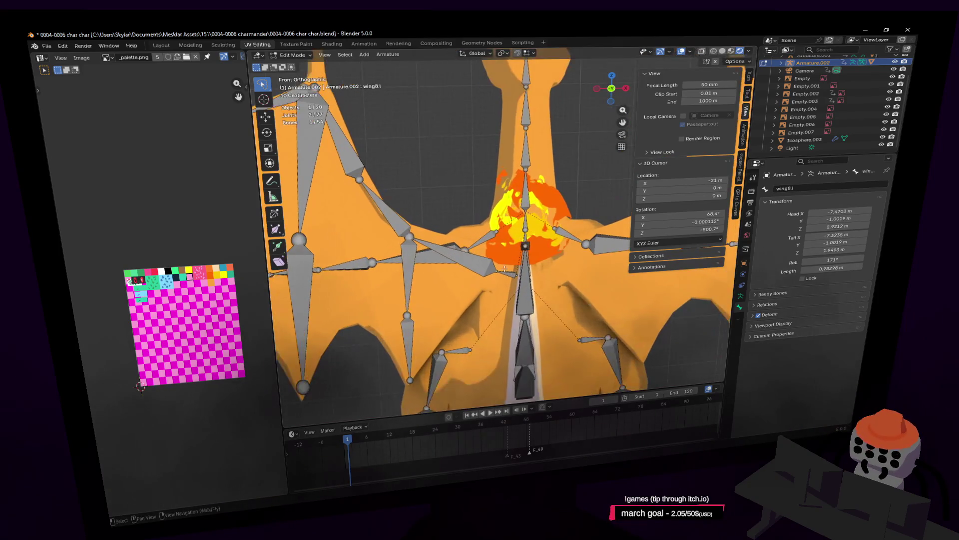
left_click(493, 269)
middle_click_drag(465, 307, 557, 288, "shift")
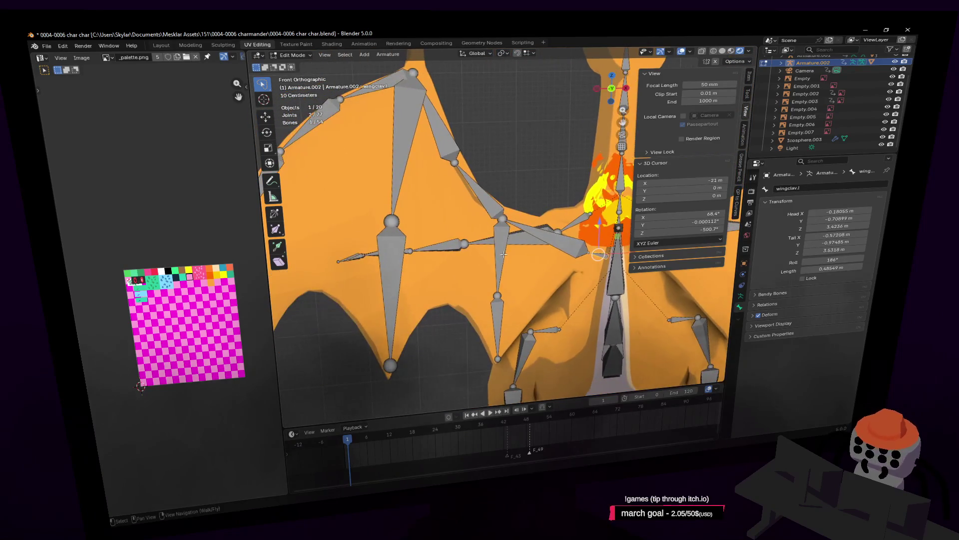
left_click(496, 267)
left_click(491, 313)
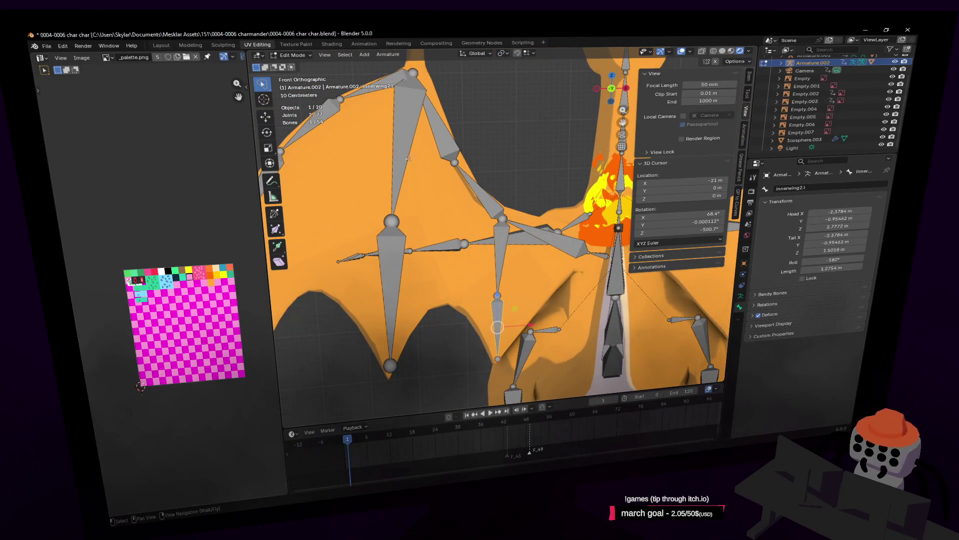
left_click(390, 276)
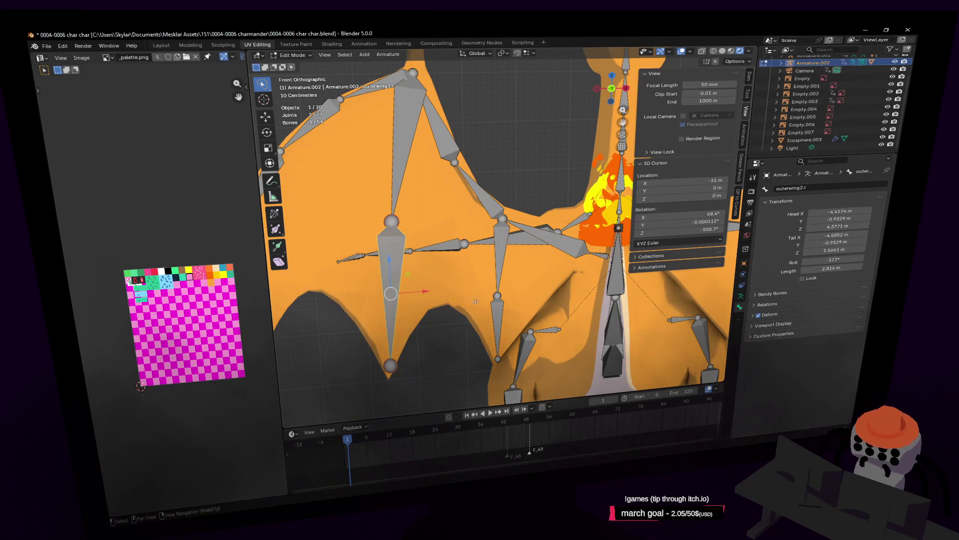
key("shift+grave")
Walk toward the wing bones and back out, then keep a full-dragon perspective view
key("s")
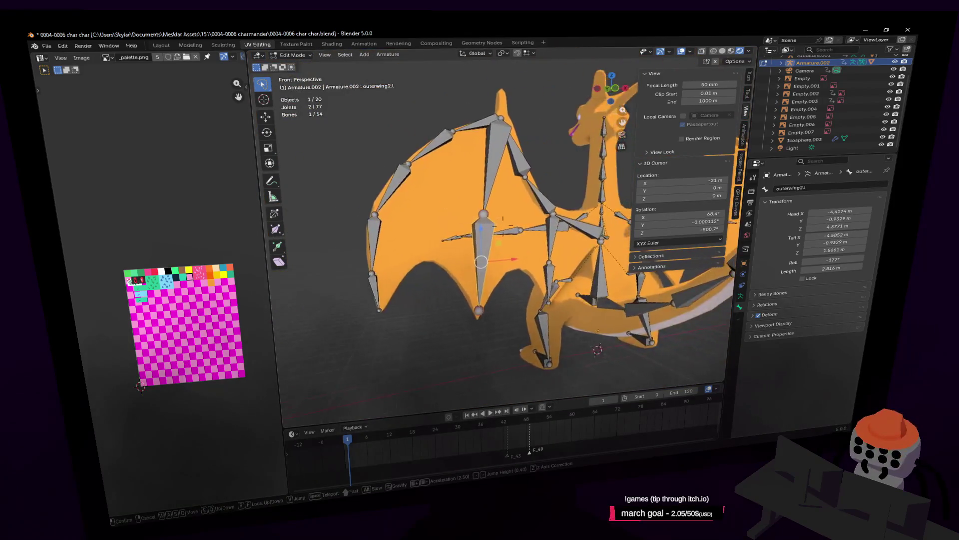
key("w")
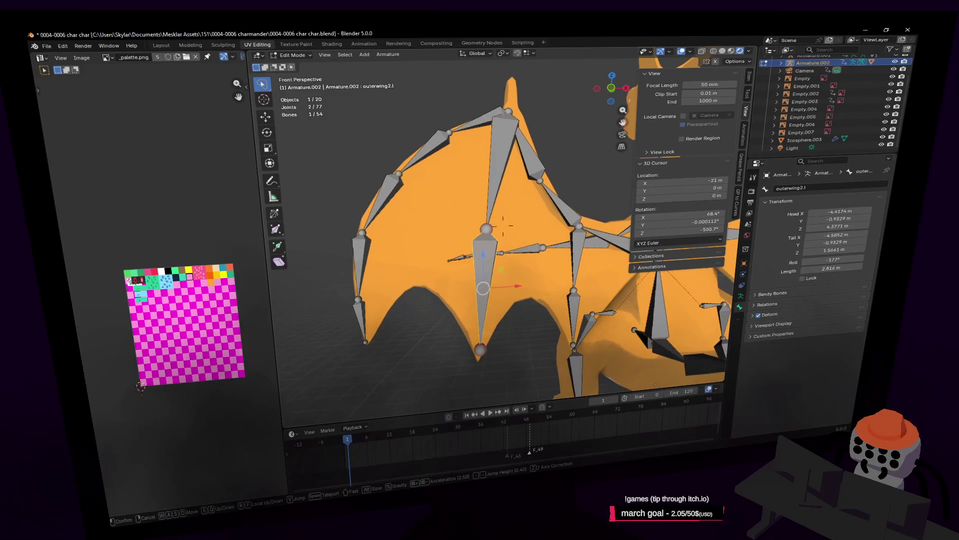
key("s")
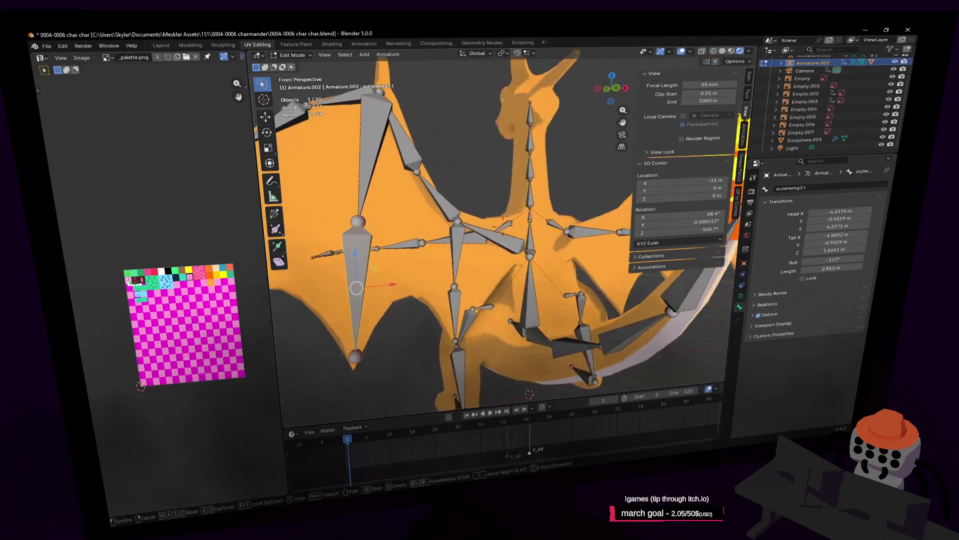
key("s")
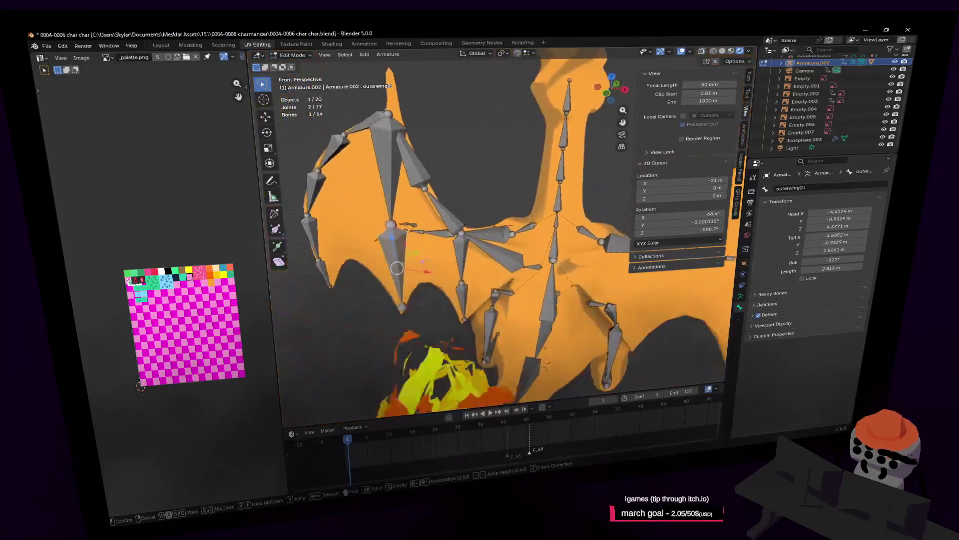
key("Return")
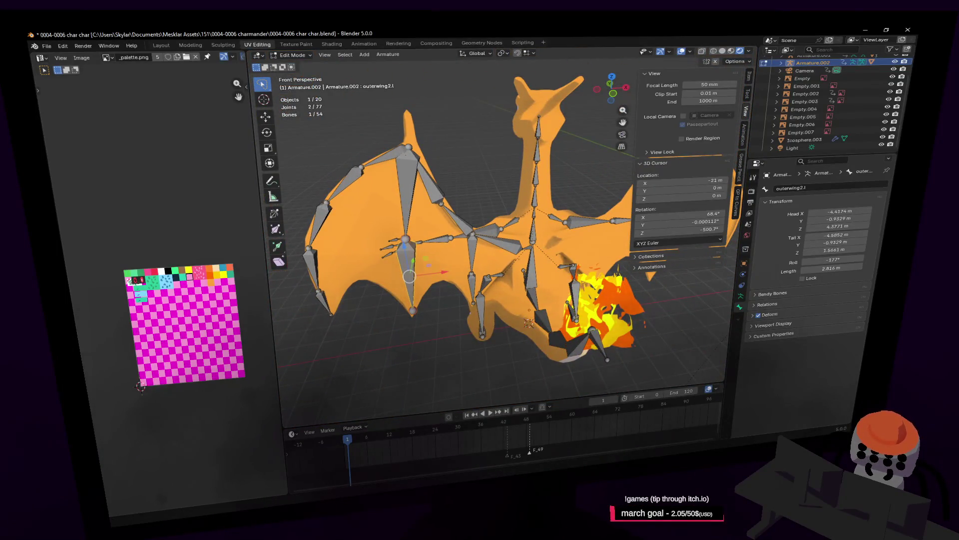
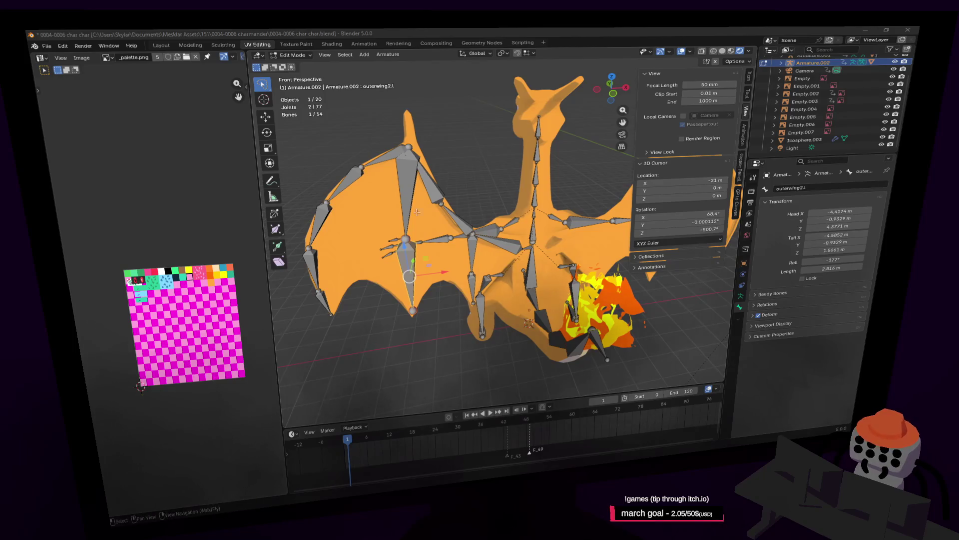
Select the left wing bone chain and duplicate it in place
middle_click_drag(608, 233, 587, 234)
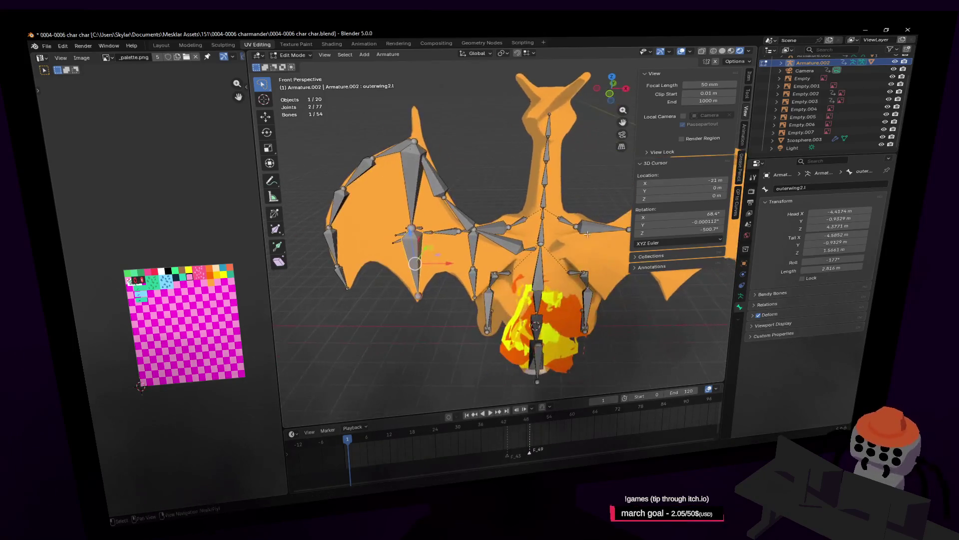
key("l")
middle_click_drag(533, 249, 526, 259)
key("shift+d")
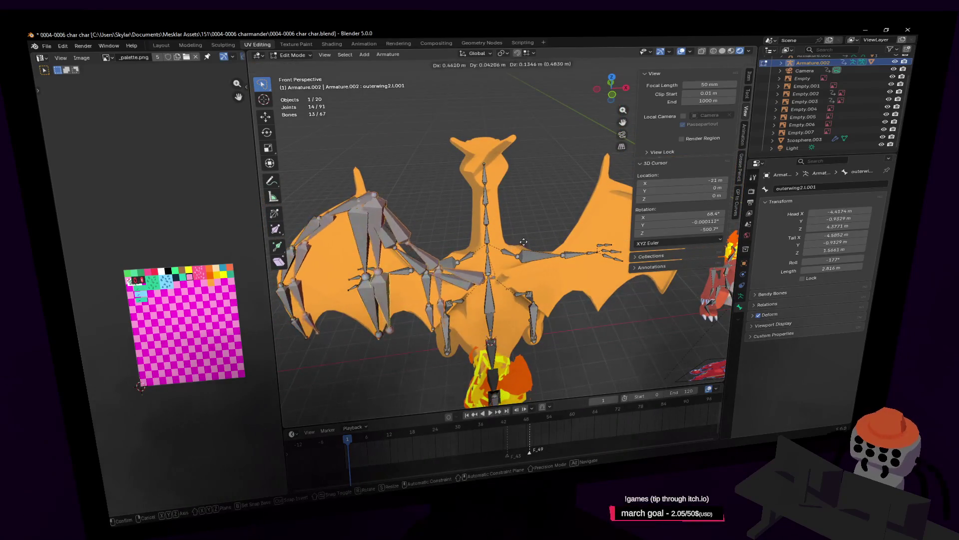
key("Escape")
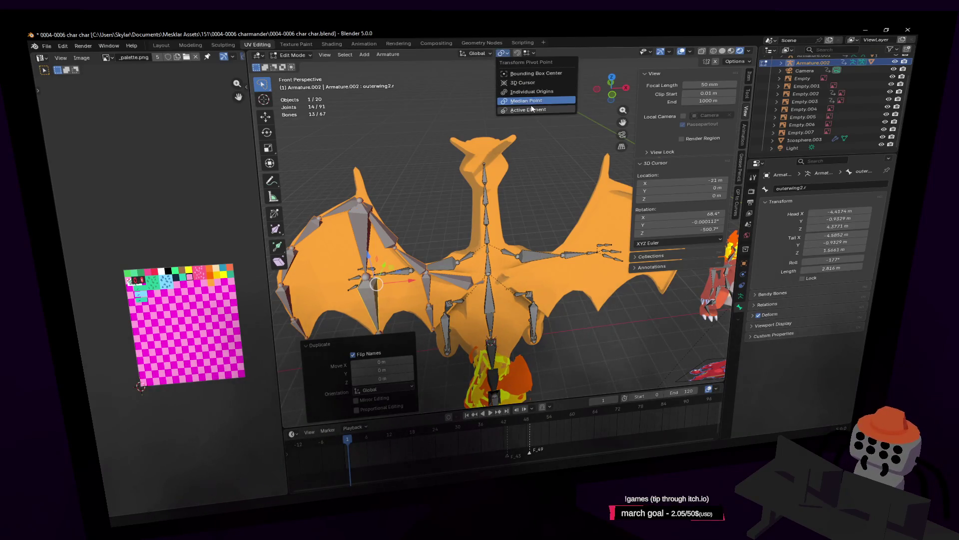
Mirror the duplicate onto the right wing with X scale -1 about the 3D cursor, then exit Edit Mode
left_click(532, 82)
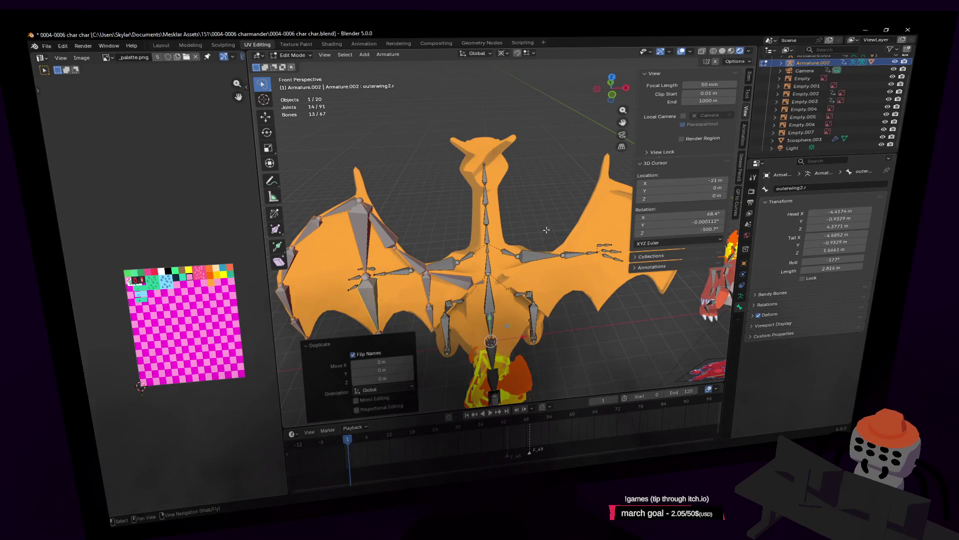
key("x")
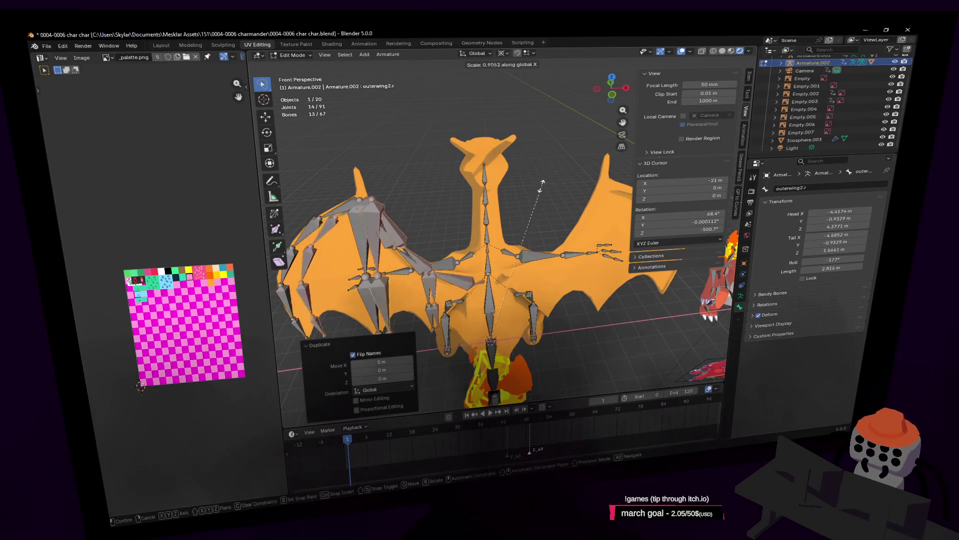
type("-1")
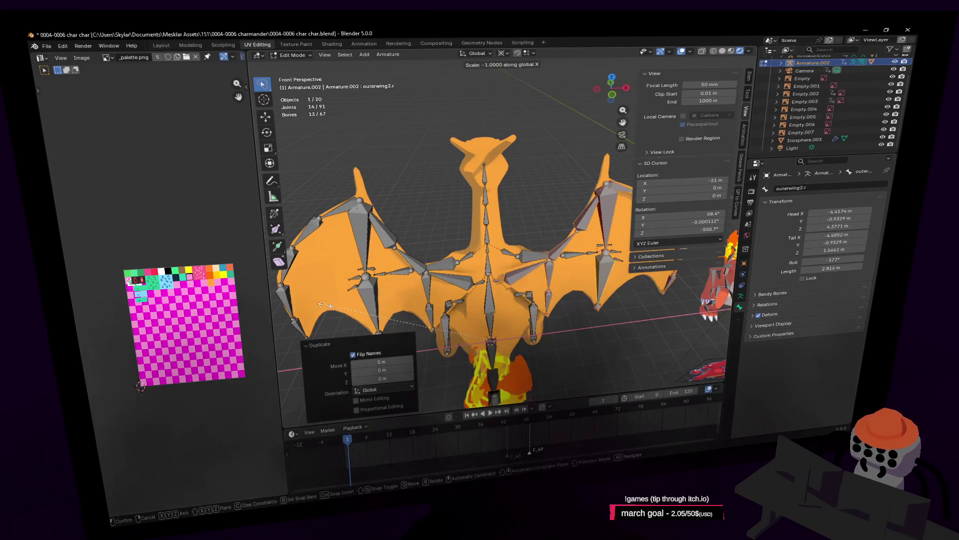
key("Return")
mouse_move(443, 267)
middle_mouse_down()
mouse_move(530, 250)
mouse_move(489, 243)
mouse_move(501, 238)
middle_mouse_up()
key("Tab")
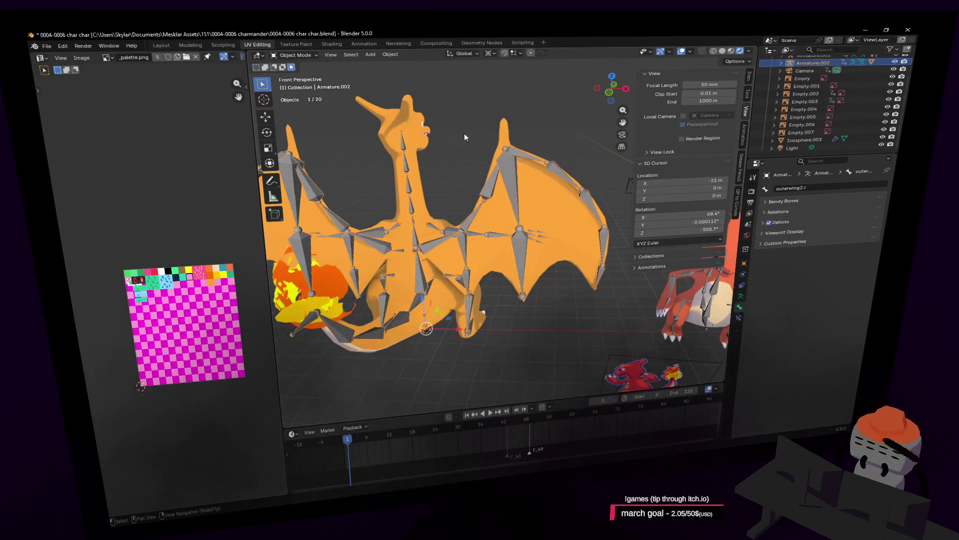
Select the Armature.002 object after walking the view closer to the rig
key("shift+grave")
key("w")
left_click(480, 230)
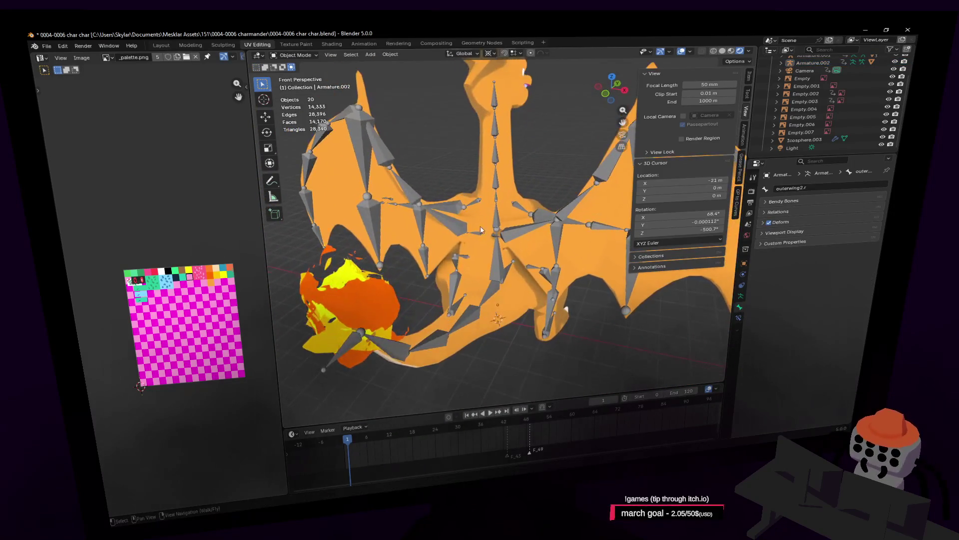
left_click(518, 229)
key("shift+grave")
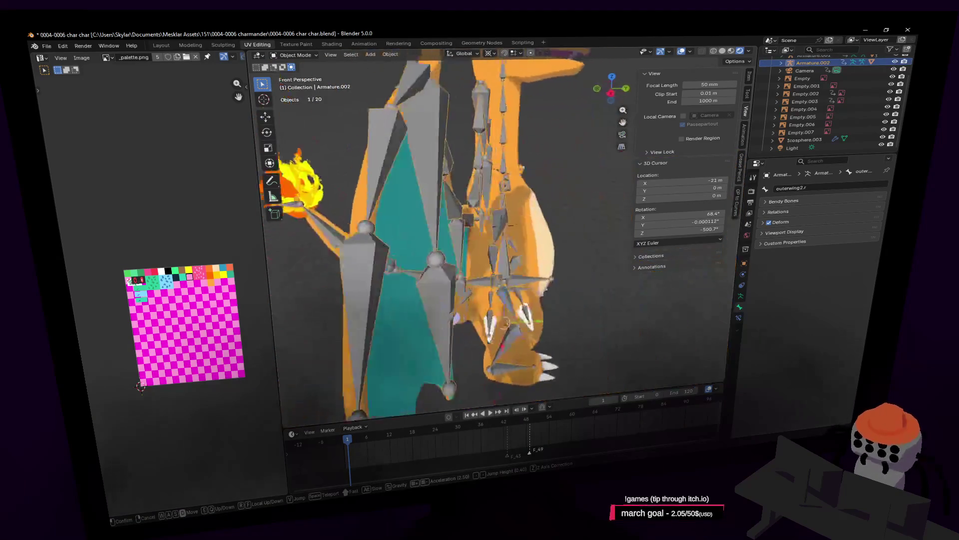
key("s")
left_click(521, 241)
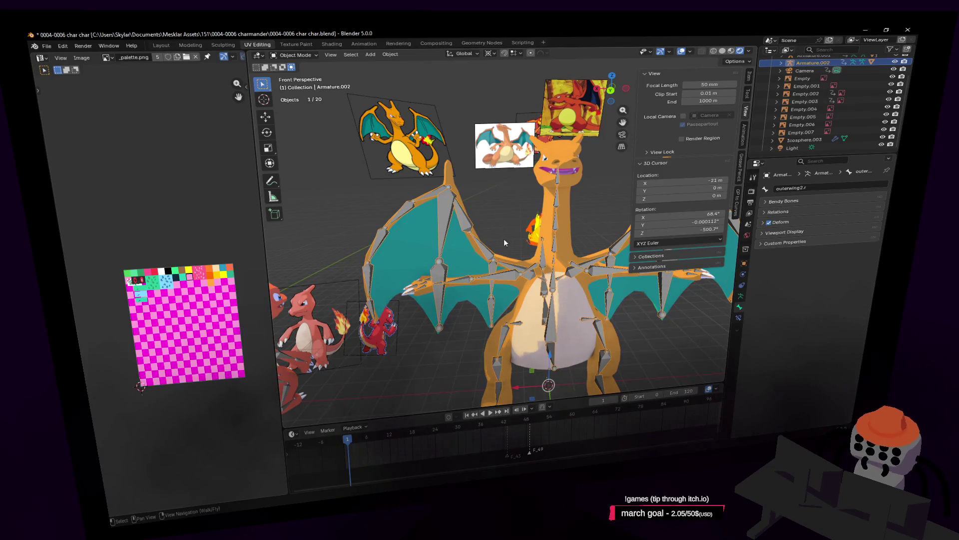
Orbit, walk and zoom the view out to frame the whole Charizard rig
middle_click_drag(450, 235, 391, 232)
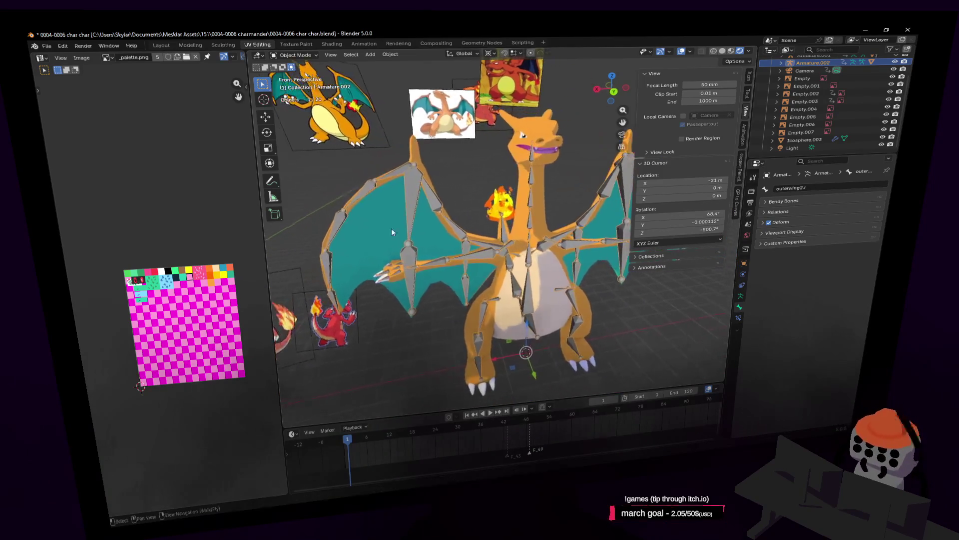
left_click(468, 235)
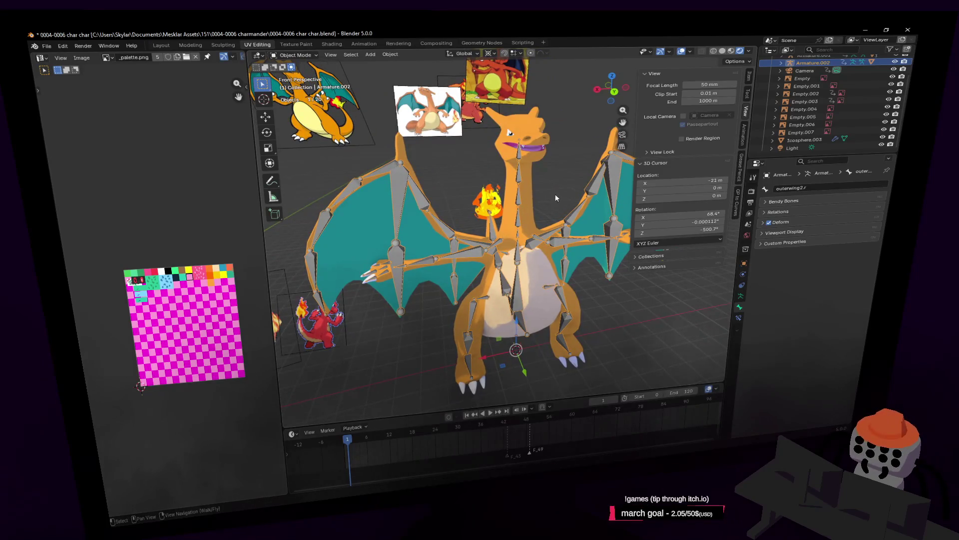
key("shift+grave")
key("w")
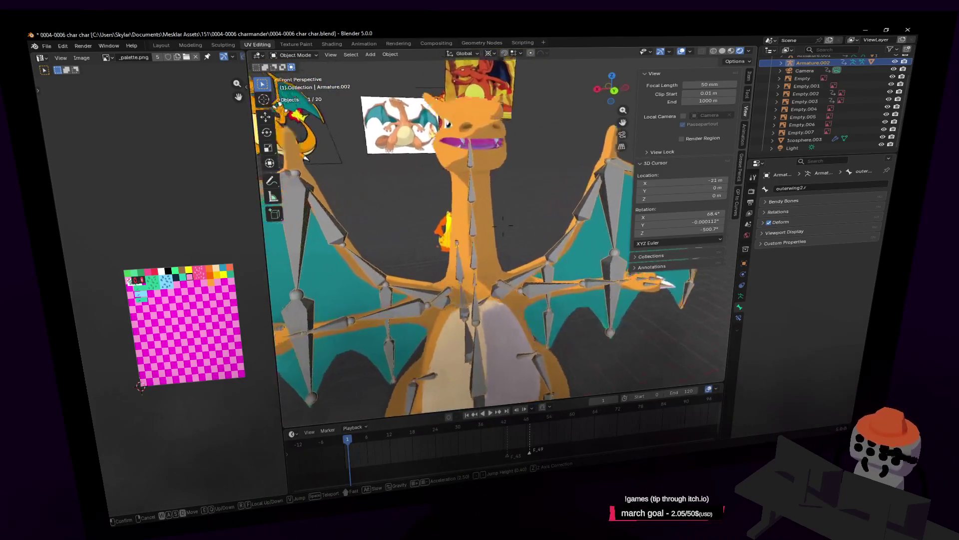
key("s")
left_click(478, 159)
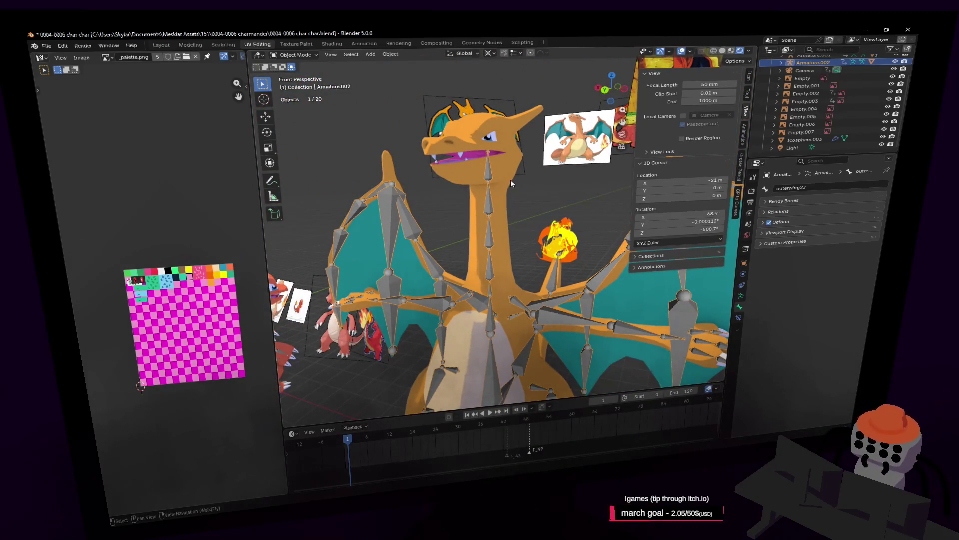
middle_click_drag(511, 184, 513, 187)
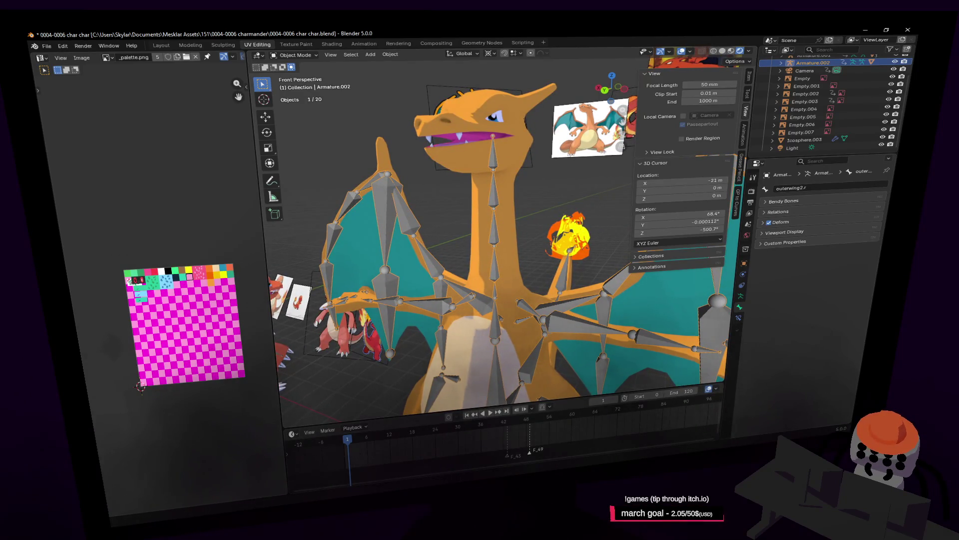
mouse_move(522, 236)
middle_mouse_down()
mouse_move(502, 243)
mouse_move(506, 201)
middle_mouse_up()
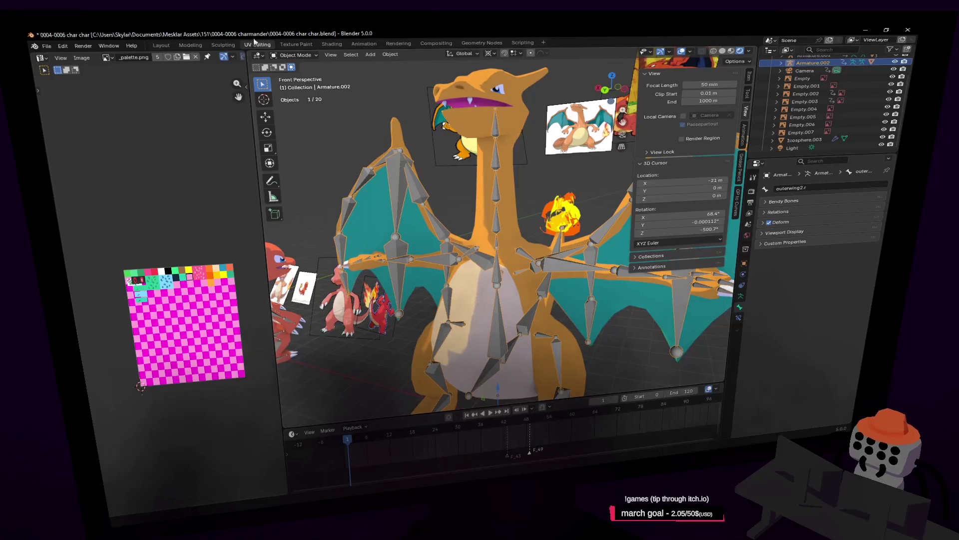
Parent the Cube.002 mesh to Armature.002 with automatic weights
left_click(510, 131)
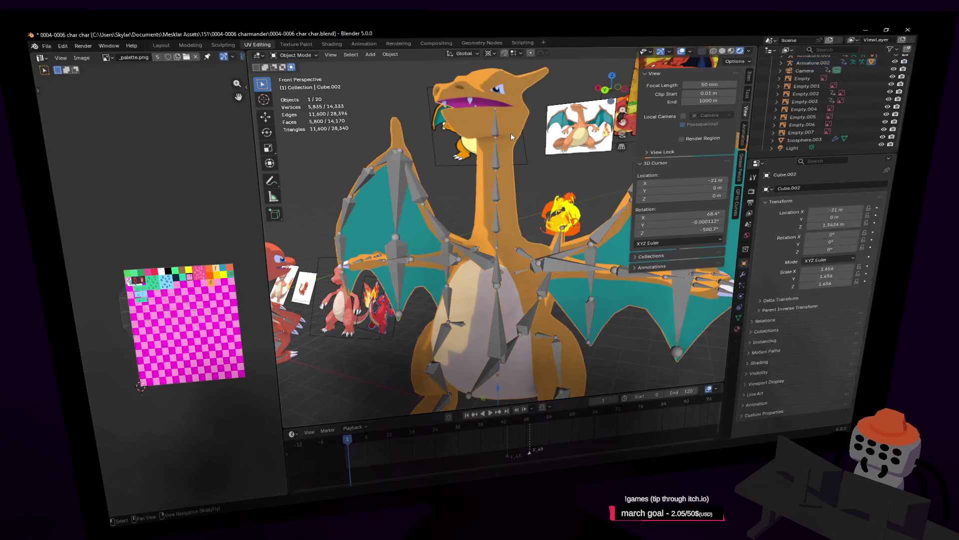
left_click(497, 159)
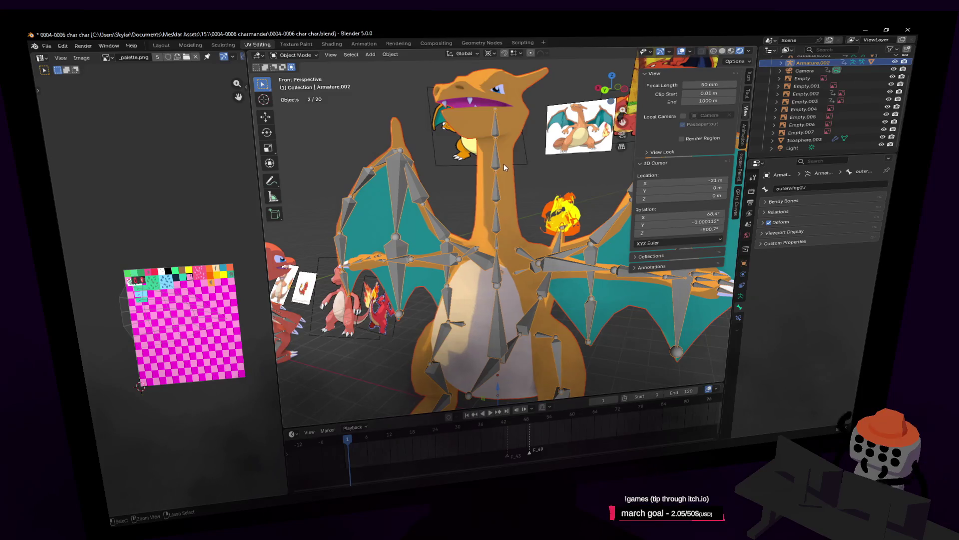
key("ctrl+p")
left_click(504, 163)
Select Armature.002 and switch it into Pose Mode
left_click(509, 172)
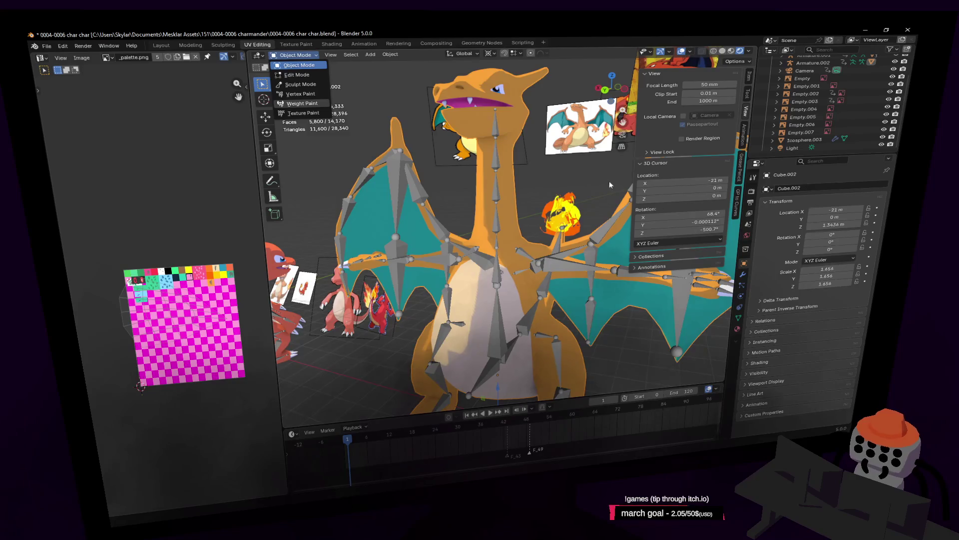
left_click(498, 131)
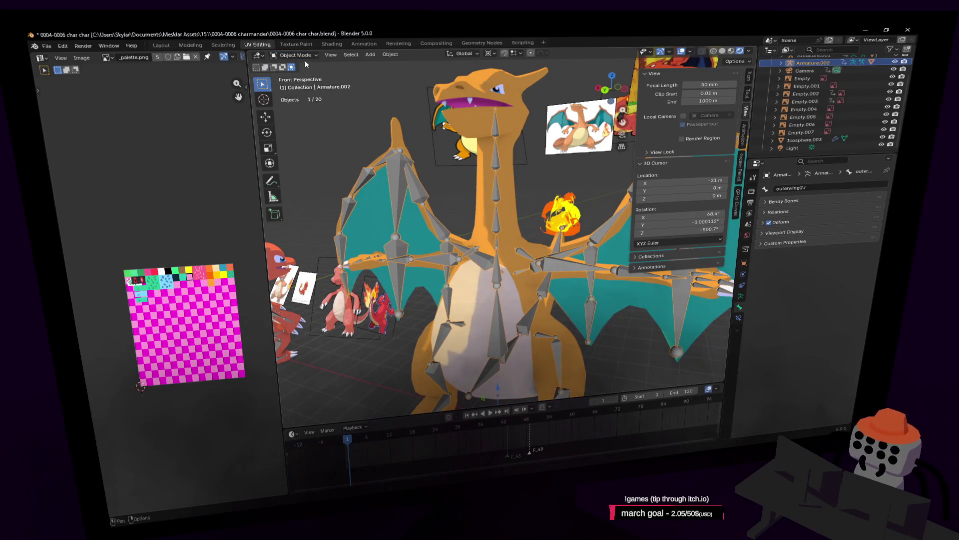
left_click(298, 84)
Test-move the hand.l bone to check deformation, then cancel it back to rest
key("shift+grave")
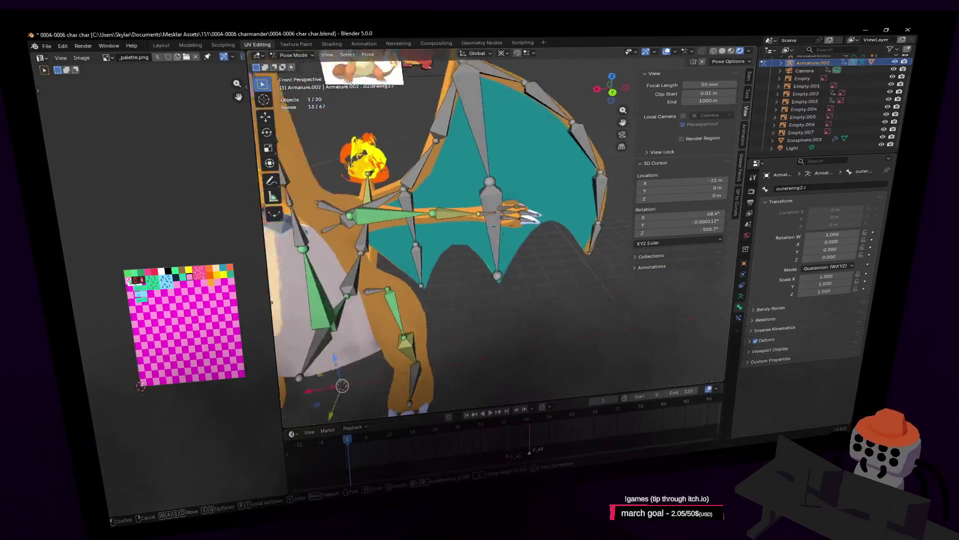
left_click(448, 215)
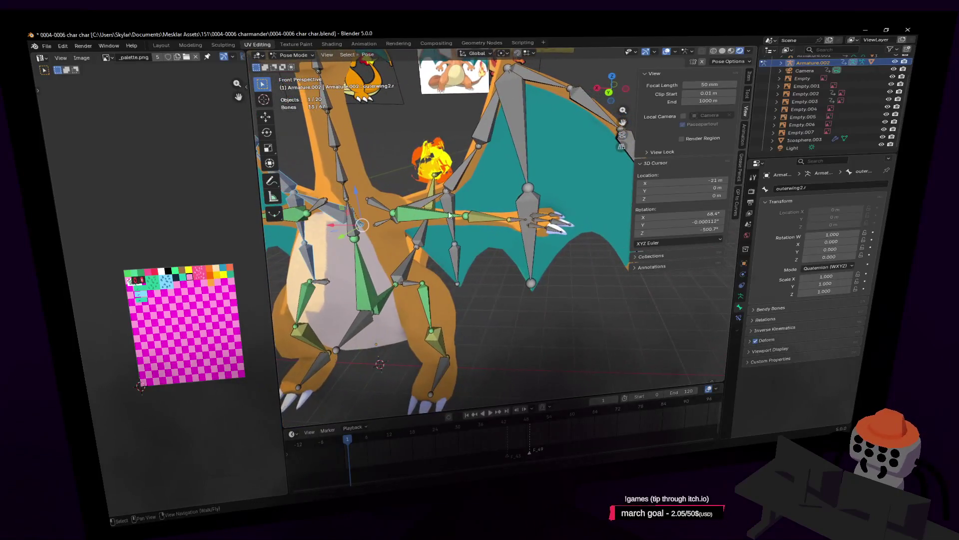
left_click(513, 223)
key("g")
scroll(497, 222, "down", 3)
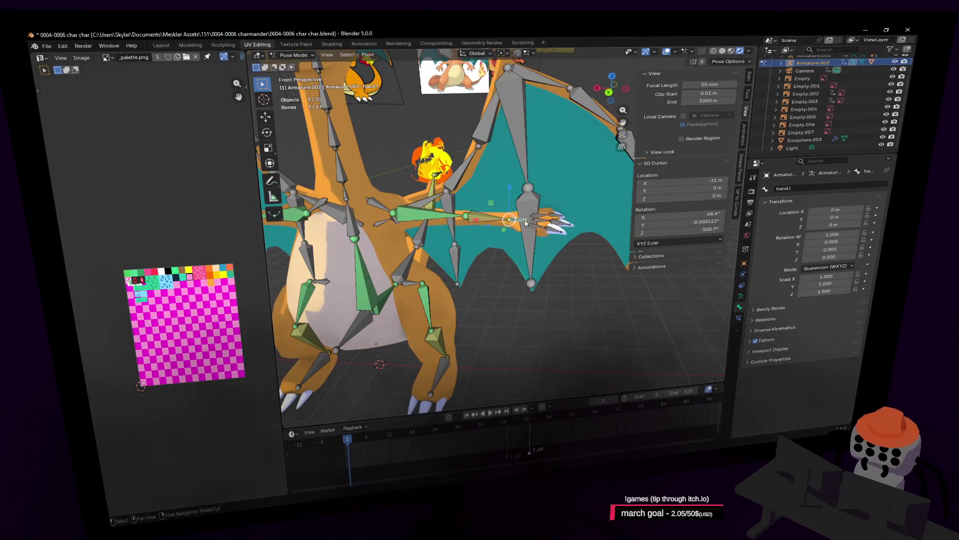
middle_click_drag(497, 222, 568, 231)
key("Escape")
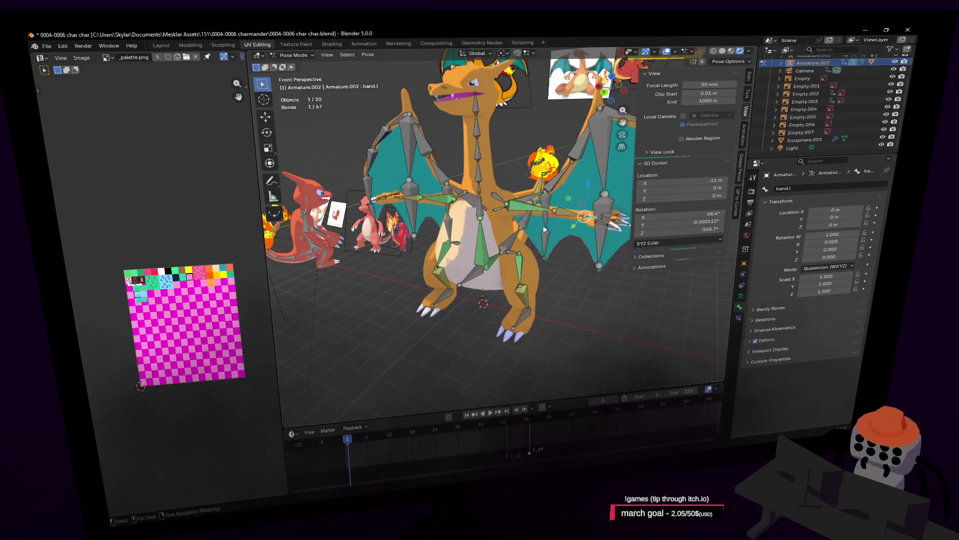
Rotate outerwing1.l to bend the wing, then test and cancel a wing4.l rotation
key("shift+grave")
left_click(515, 190)
key("r")
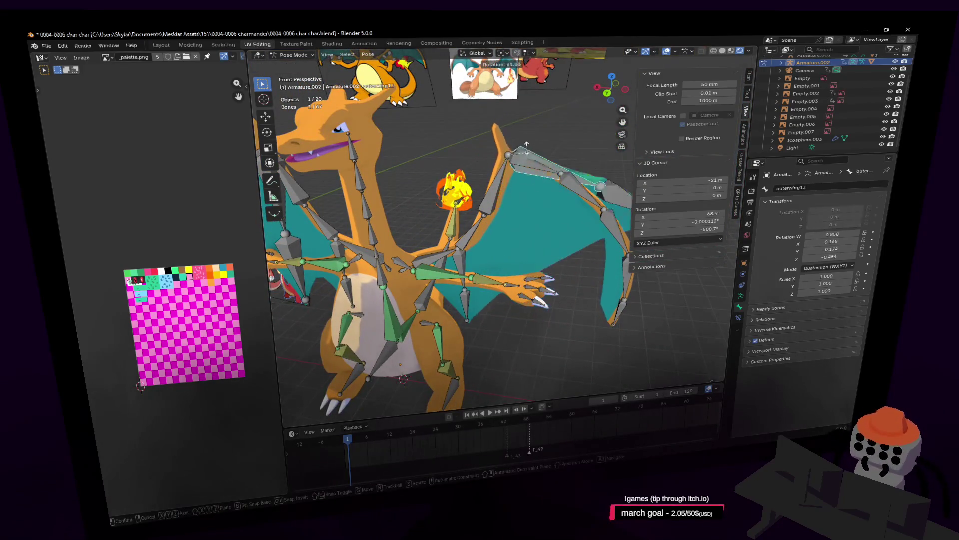
left_click(531, 167)
left_click(542, 159)
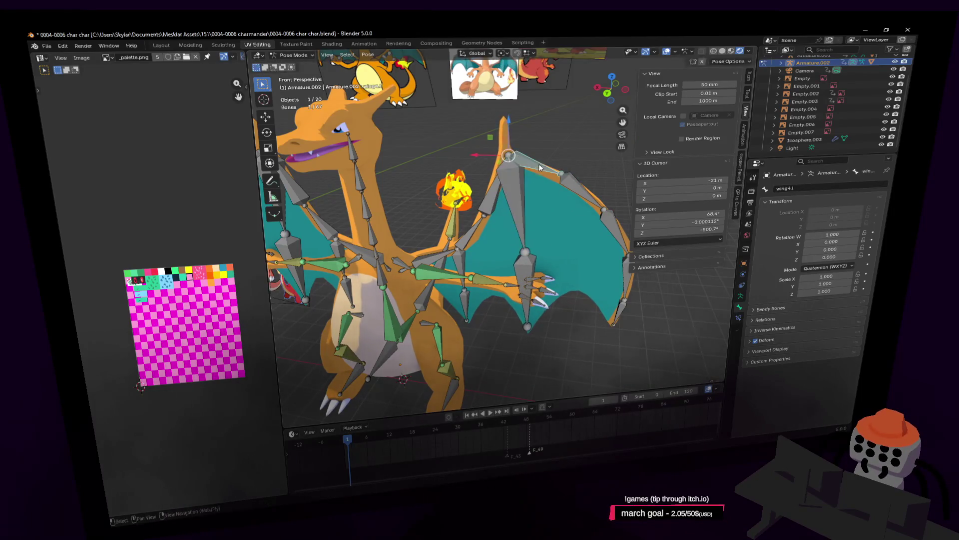
key("r")
key("Escape")
Test a Z-axis rotation of wing1.l and cancel it, then select the left foot bone
key("shift+grave")
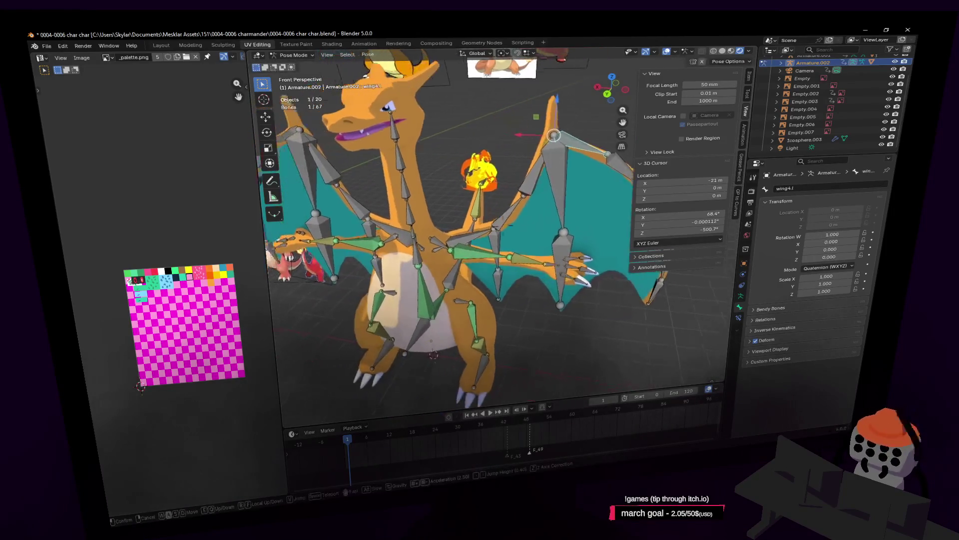
left_click(507, 231)
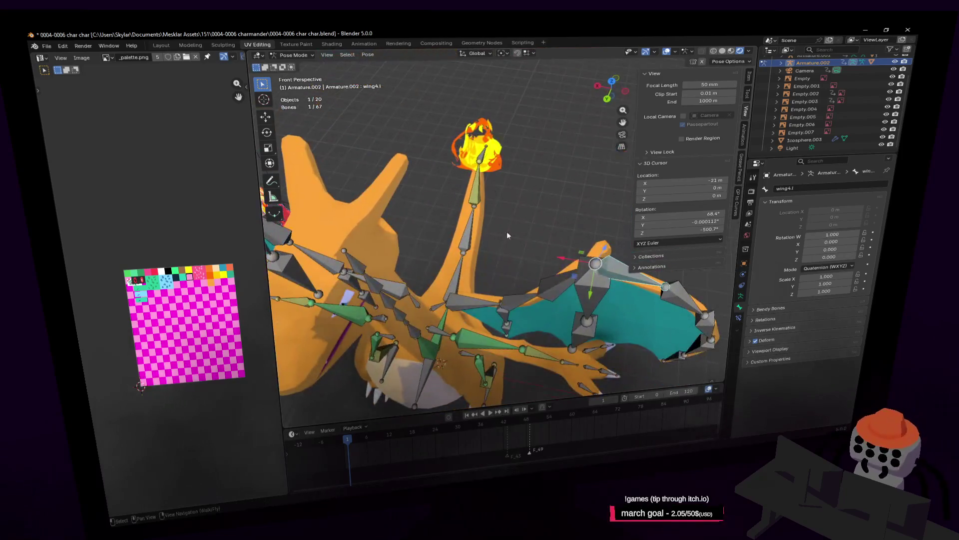
left_click(476, 301)
key("r")
key("z")
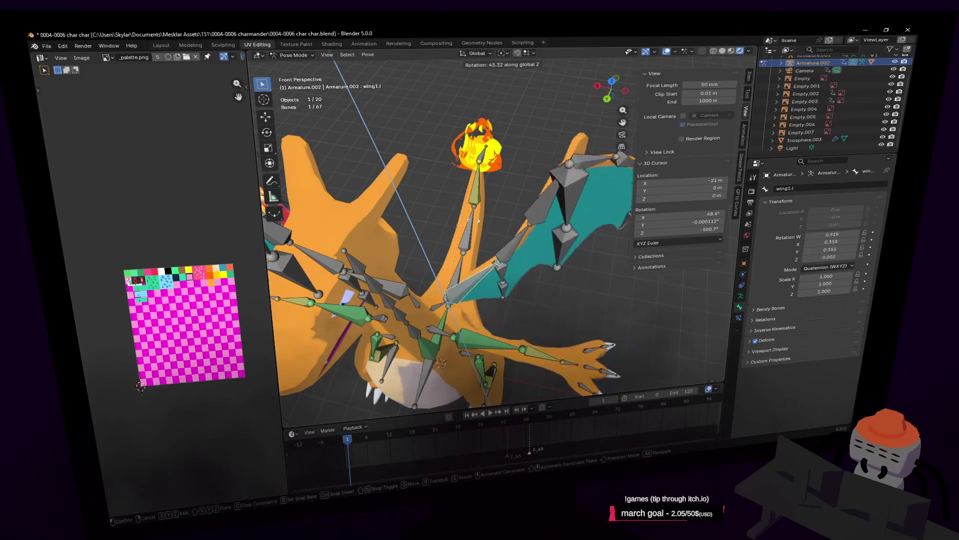
key("Escape")
key("shift+grave")
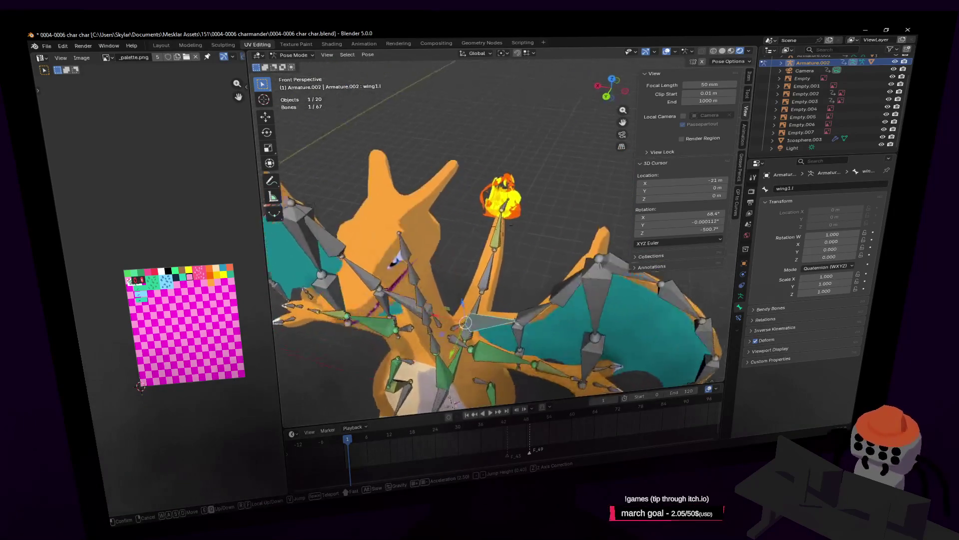
left_click(503, 298)
left_click(506, 280)
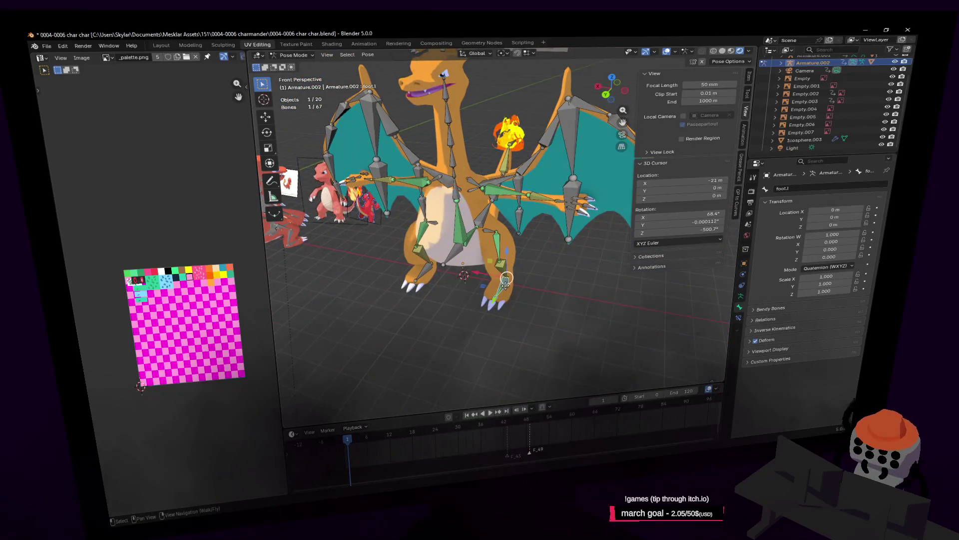
key("shift+grave")
key("w")
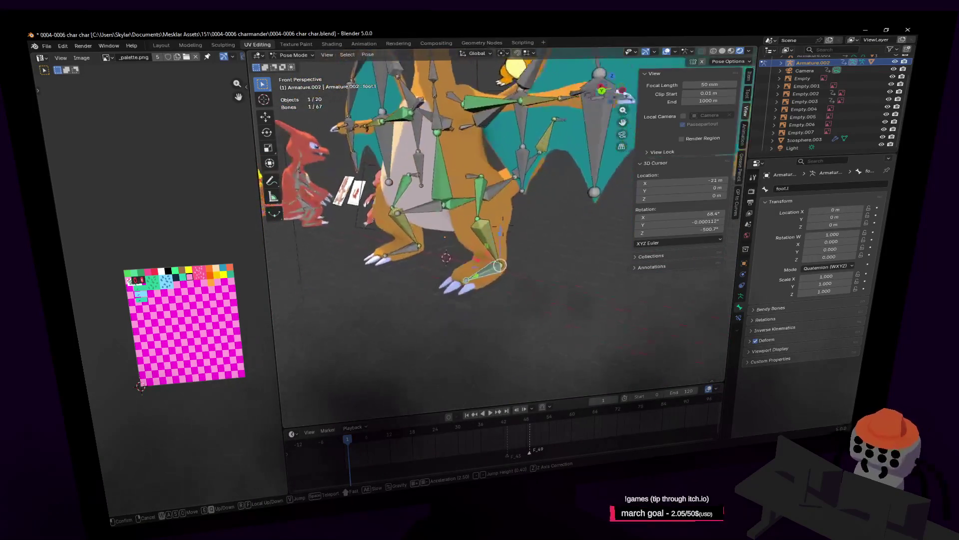
key("w")
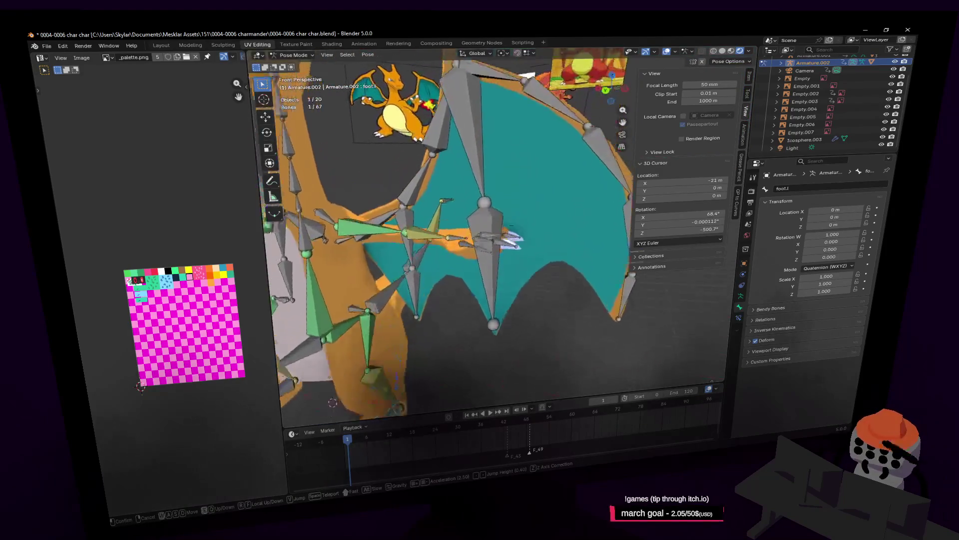
left_click(513, 288)
left_click(448, 253)
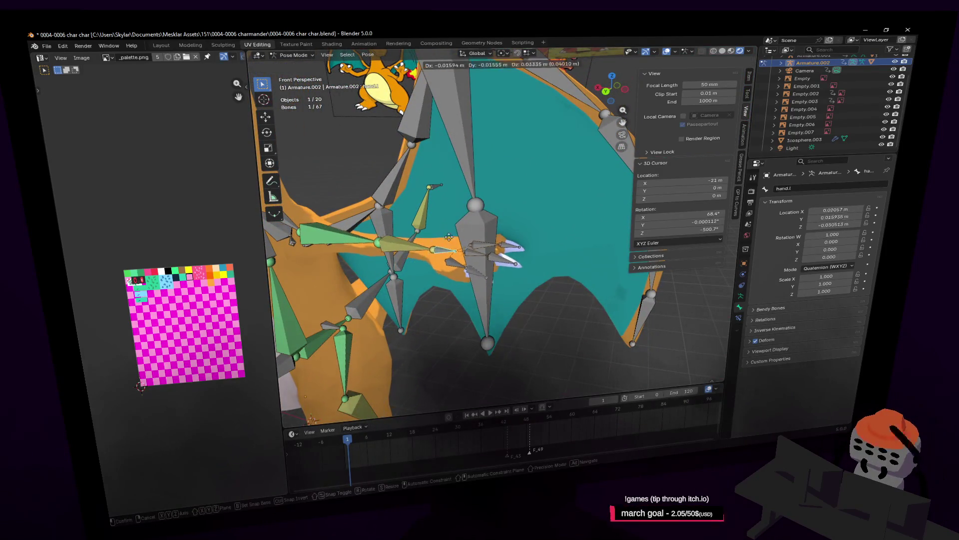
key("shift+grave")
key("w")
left_click(575, 259)
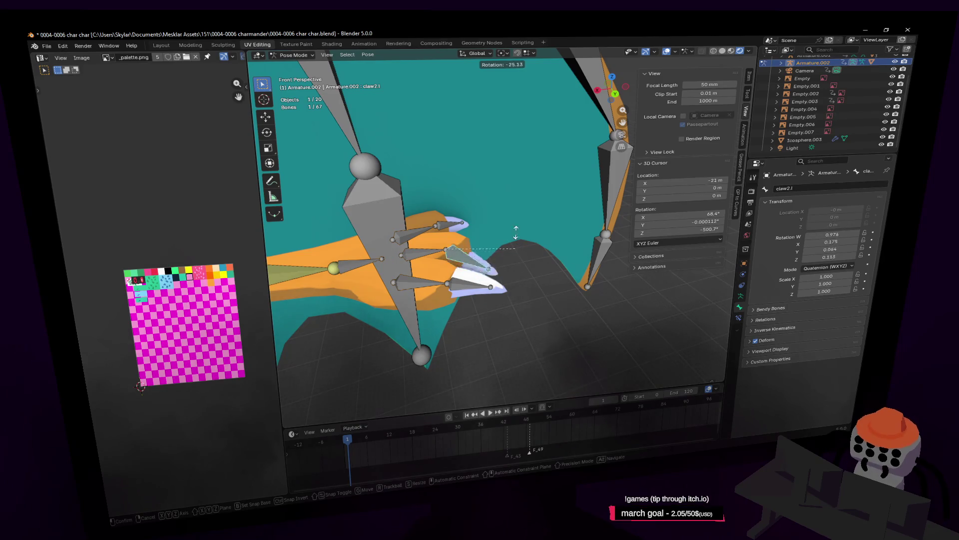
key("Escape")
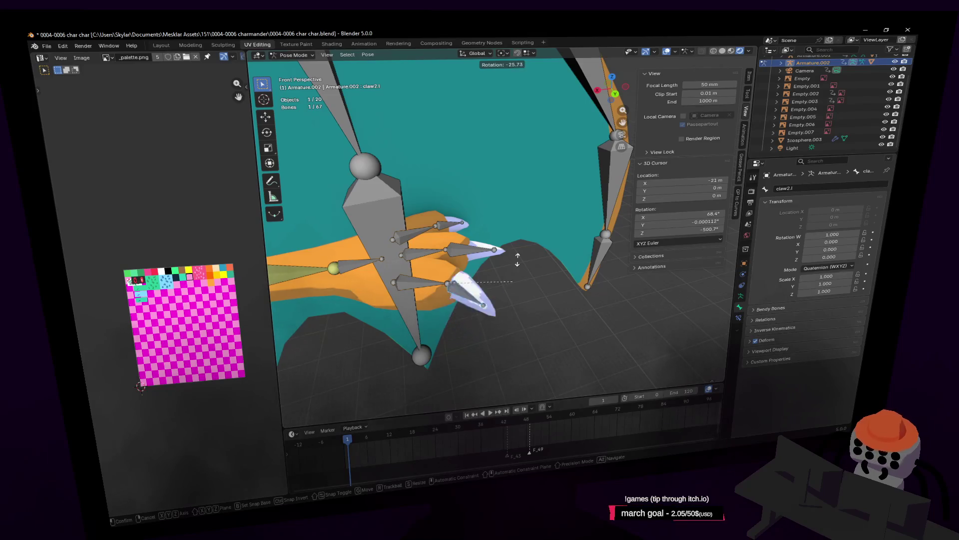
key("Escape")
key("r")
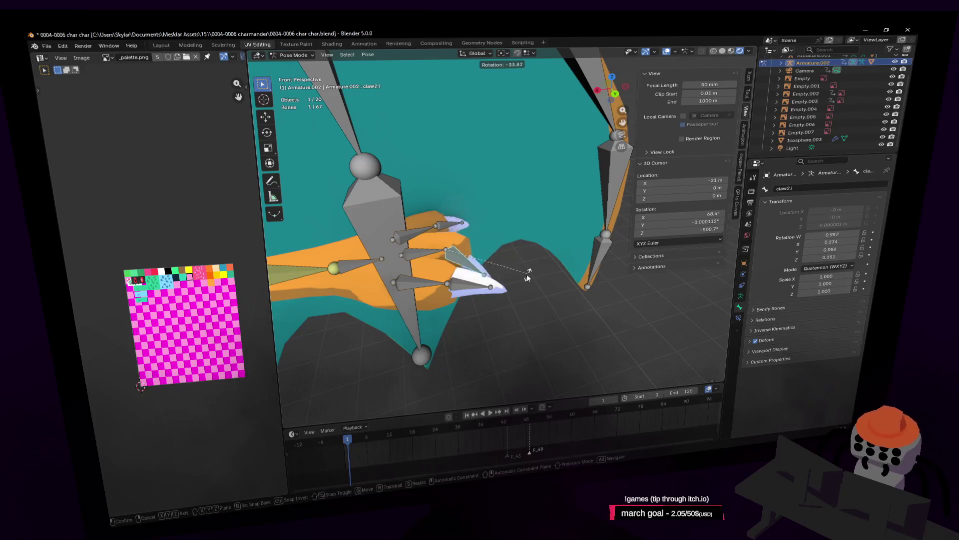
key("Escape")
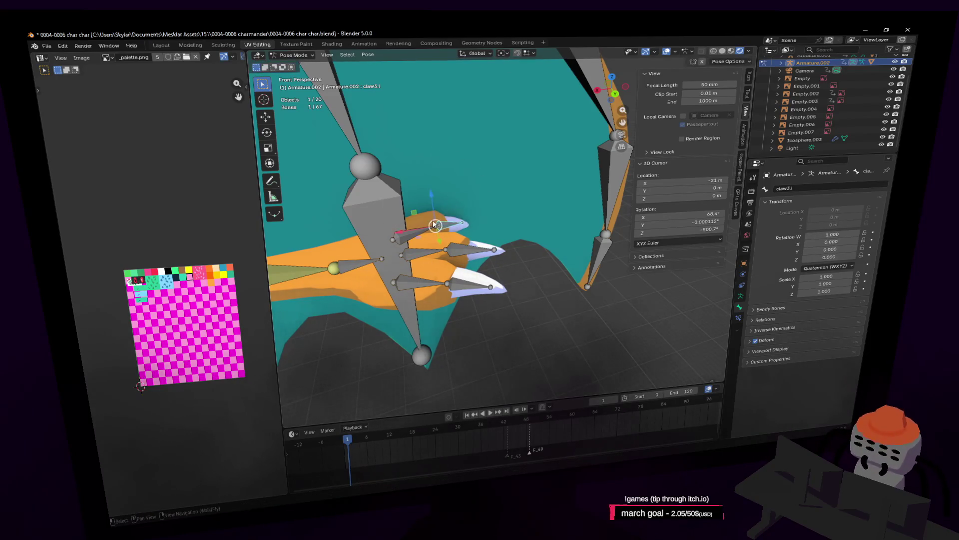
left_click_drag(435, 225, 434, 223)
left_click(411, 240)
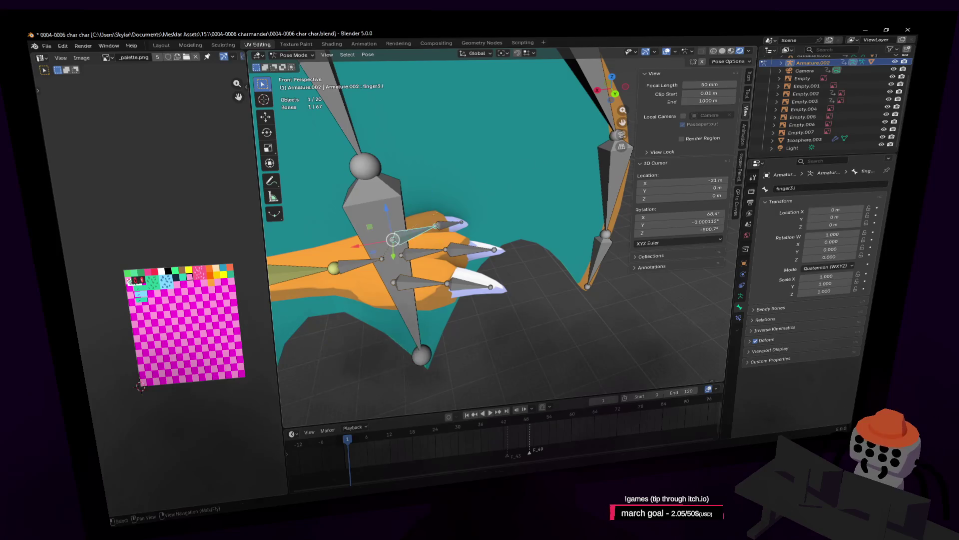
key("r")
key("Escape")
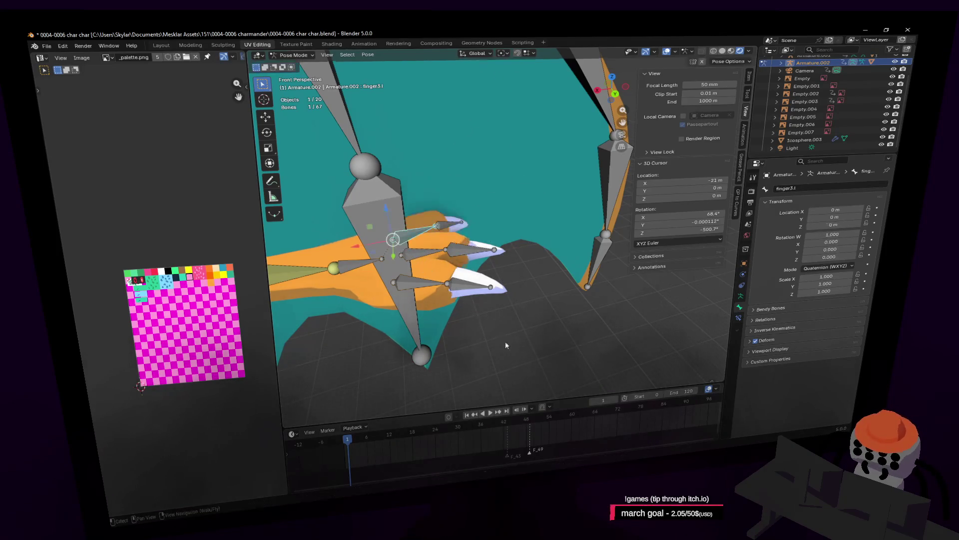
left_click(420, 262)
key("r")
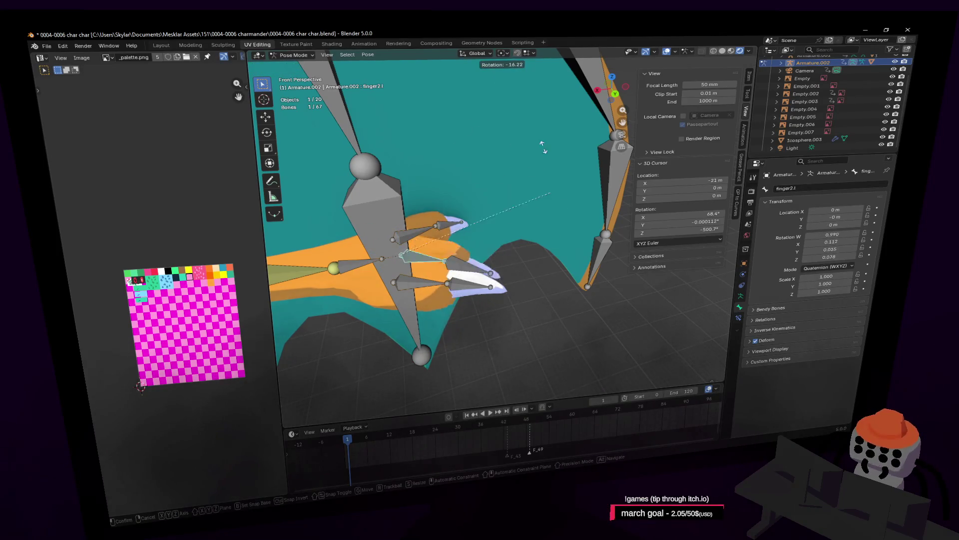
key("Escape")
key("shift+grave")
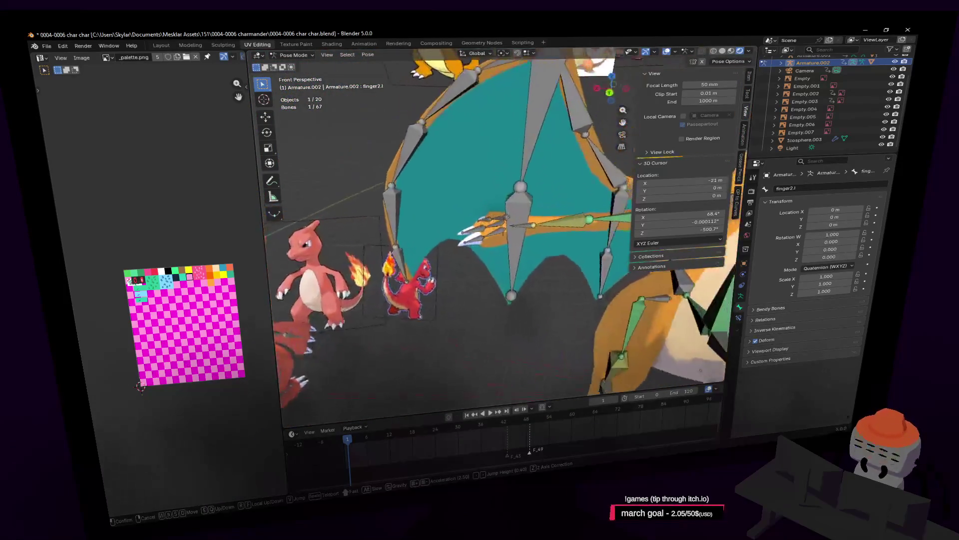
key("s")
key("w")
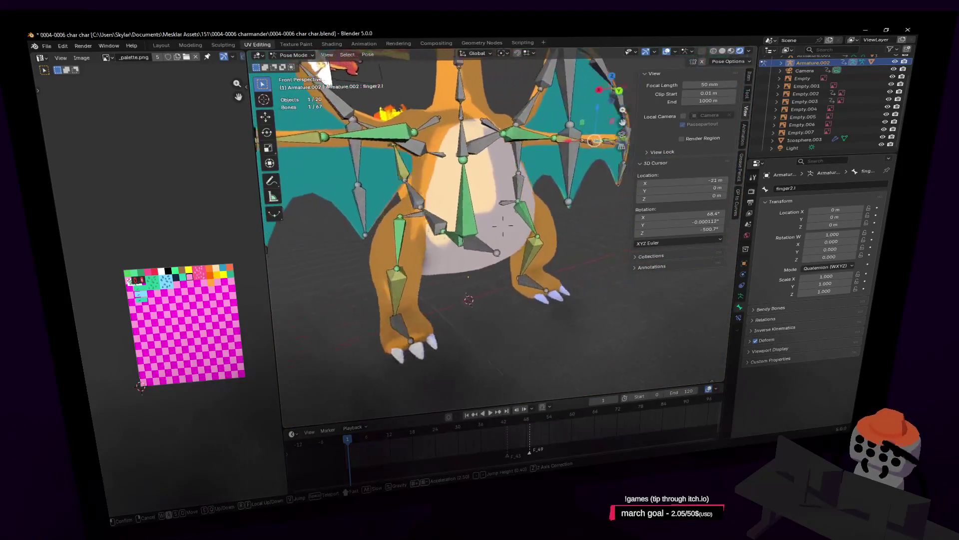
left_click(558, 207)
left_click(505, 228)
key("g")
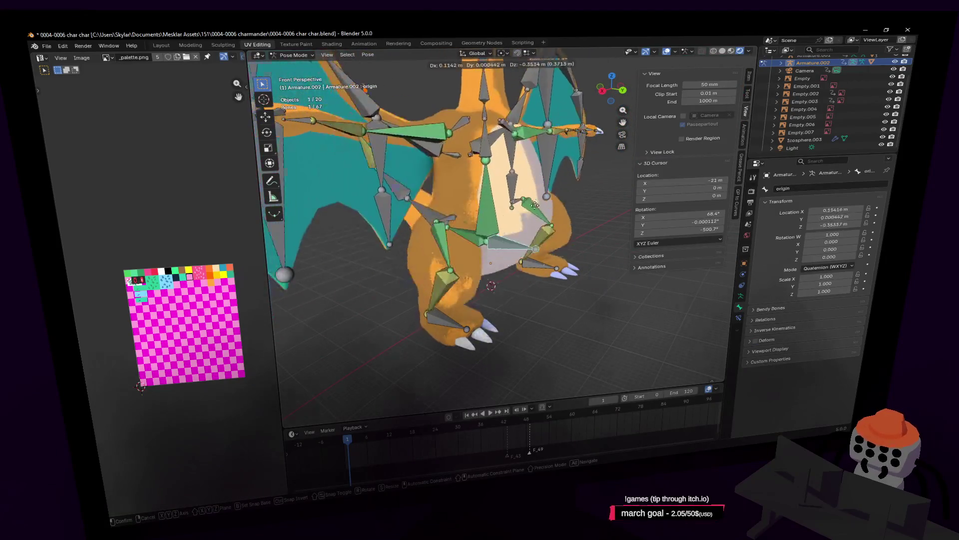
key("Escape")
key("shift+grave")
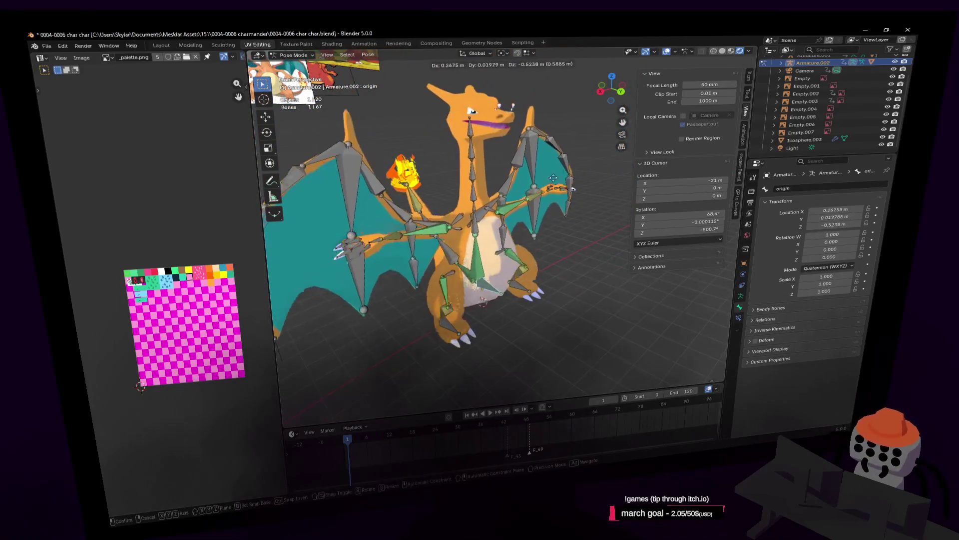
left_click(517, 272)
key("g")
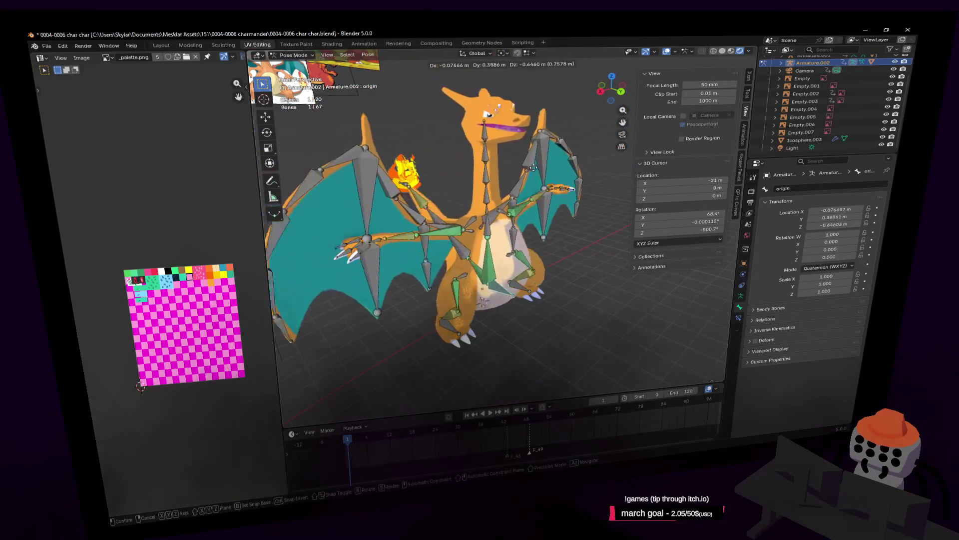
key("Escape")
key("shift+grave")
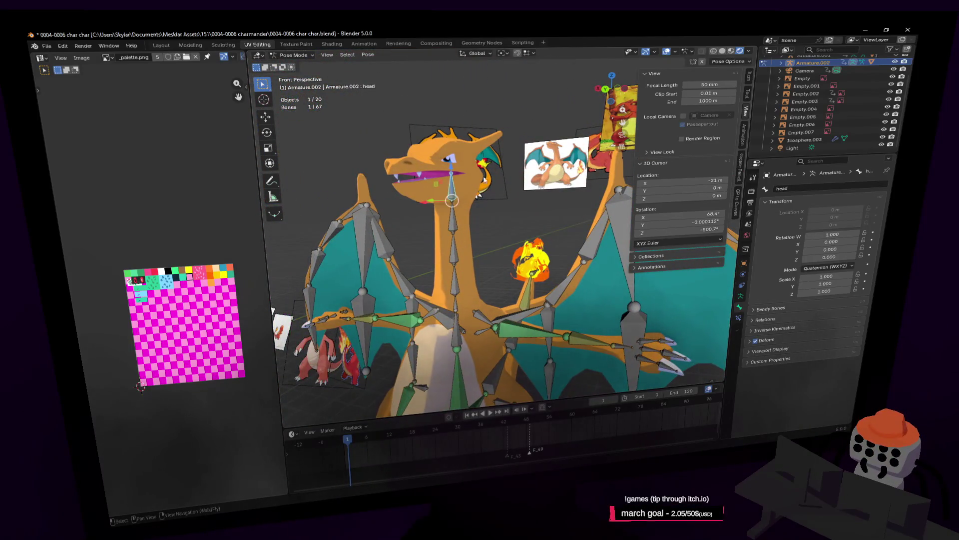
key("Escape")
key("shift+grave")
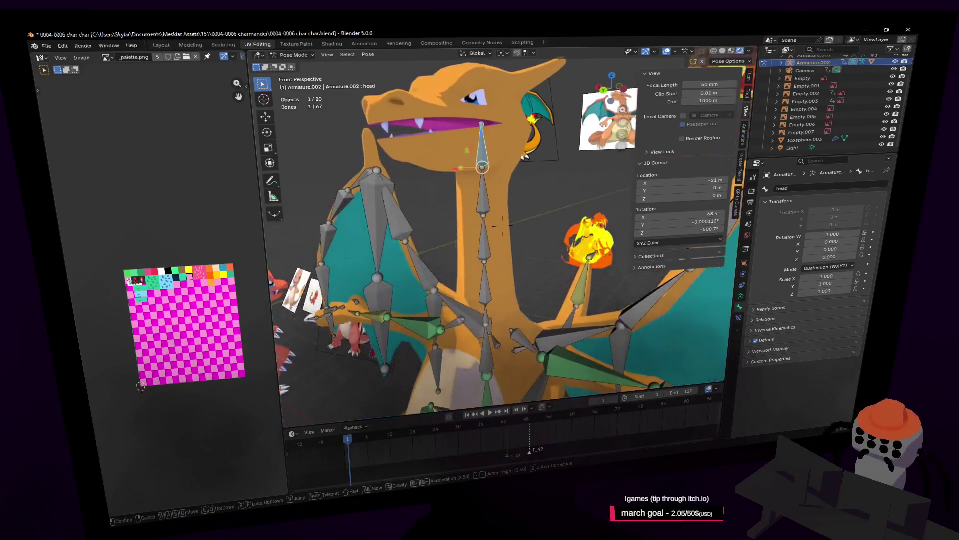
key("w")
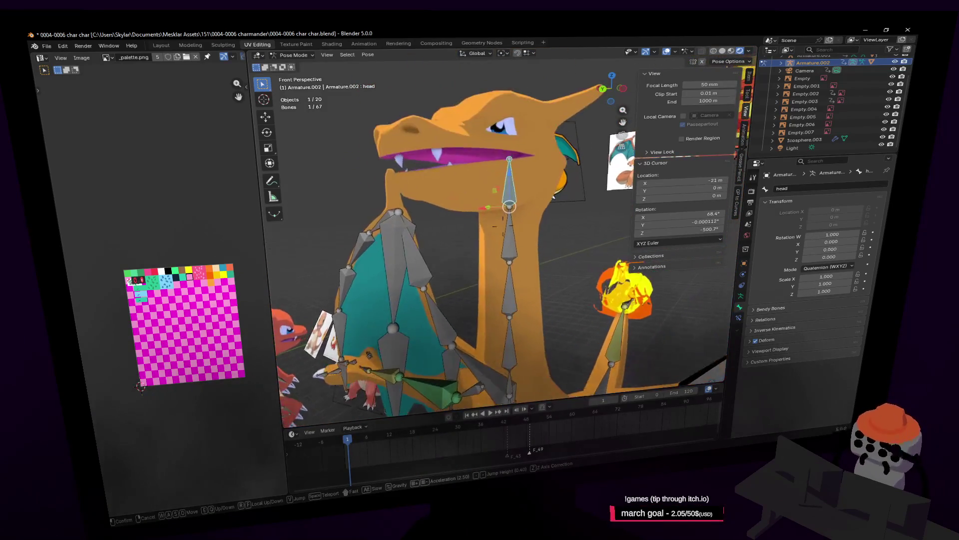
key("r")
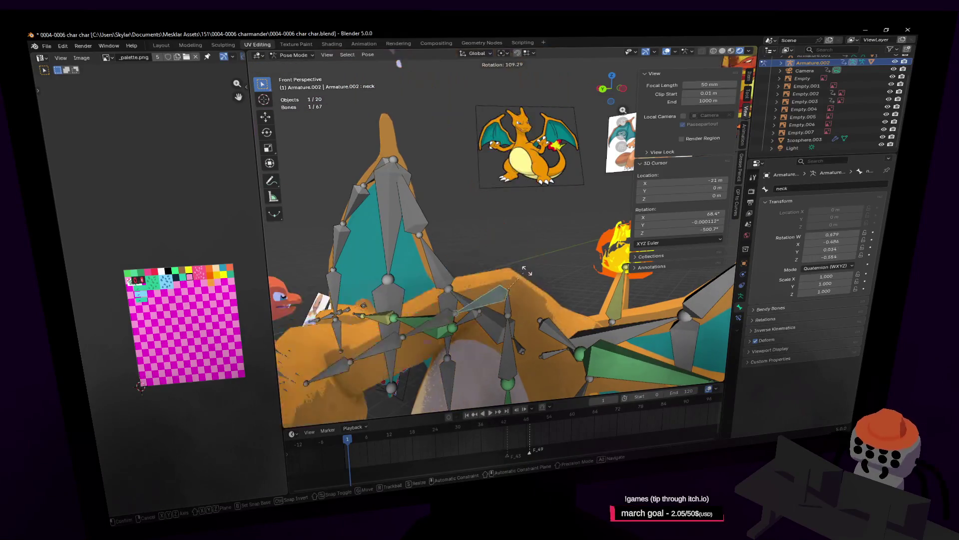
key("Escape")
key("shift+grave")
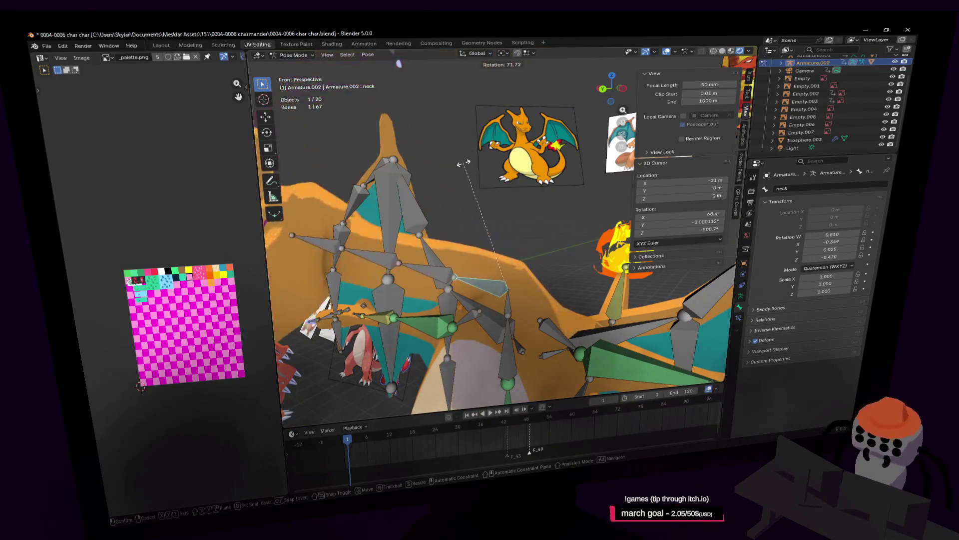
key("s")
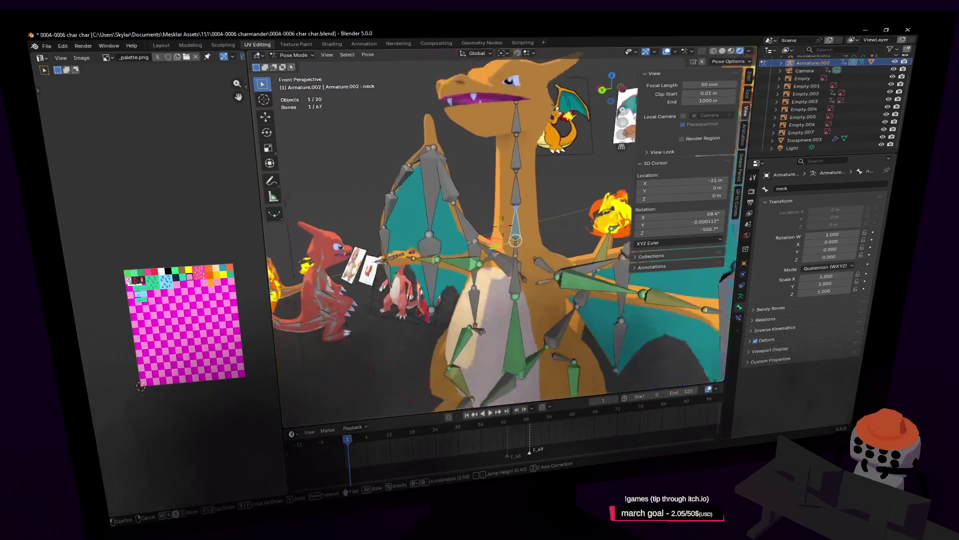
key("Return")
key("r")
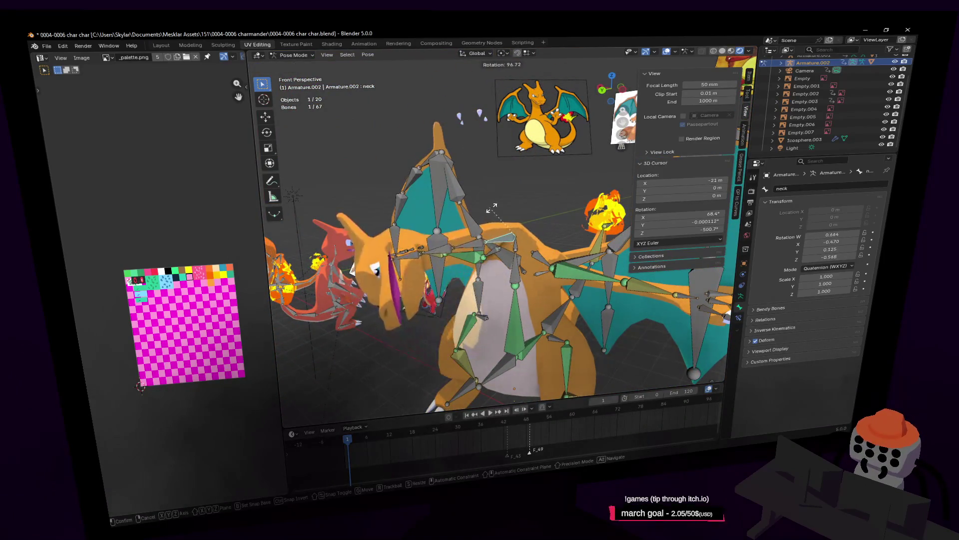
key("Escape")
key("shift+grave")
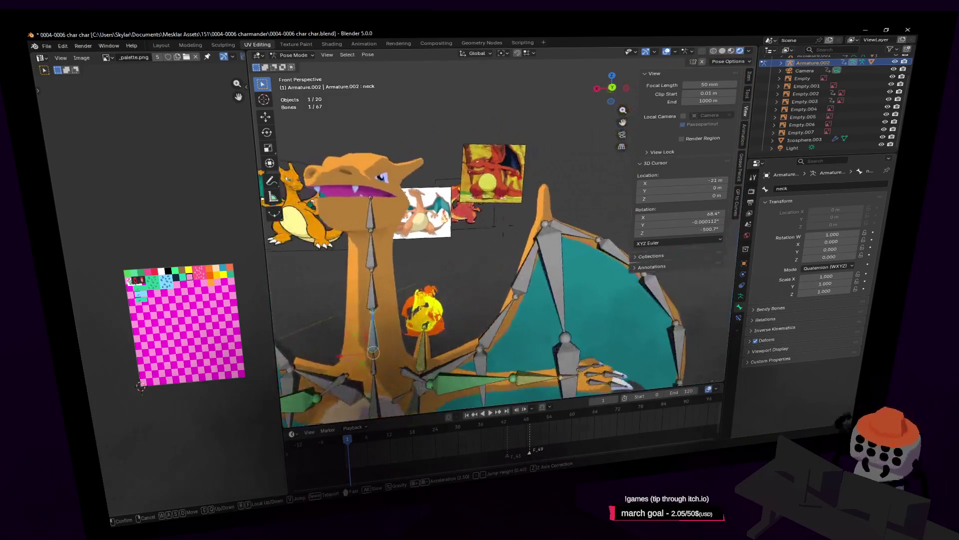
left_click(504, 232)
middle_click_drag(524, 212, 503, 204)
key("r")
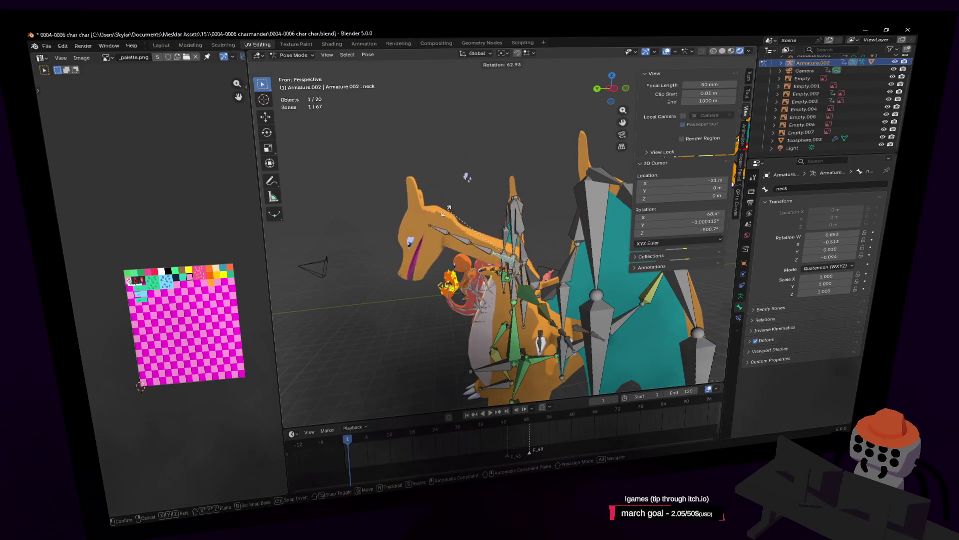
left_click(503, 204)
left_click(447, 210)
key("r")
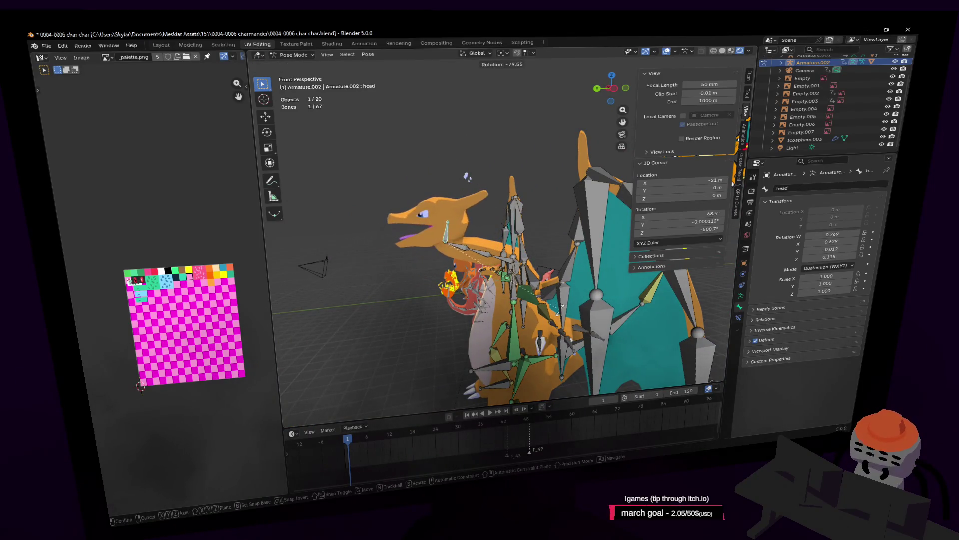
left_click(560, 309)
left_click(510, 262)
key("r")
left_click(531, 230)
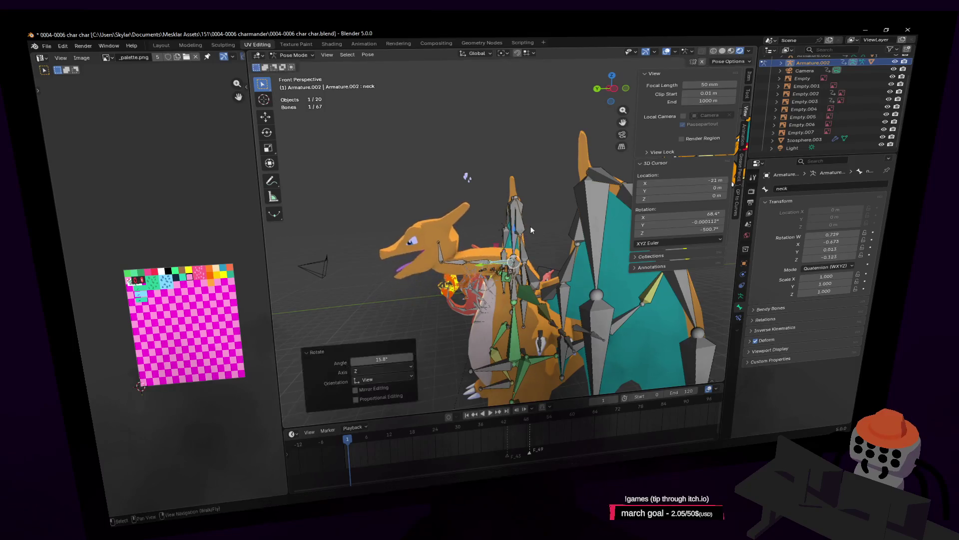
key("shift+grave")
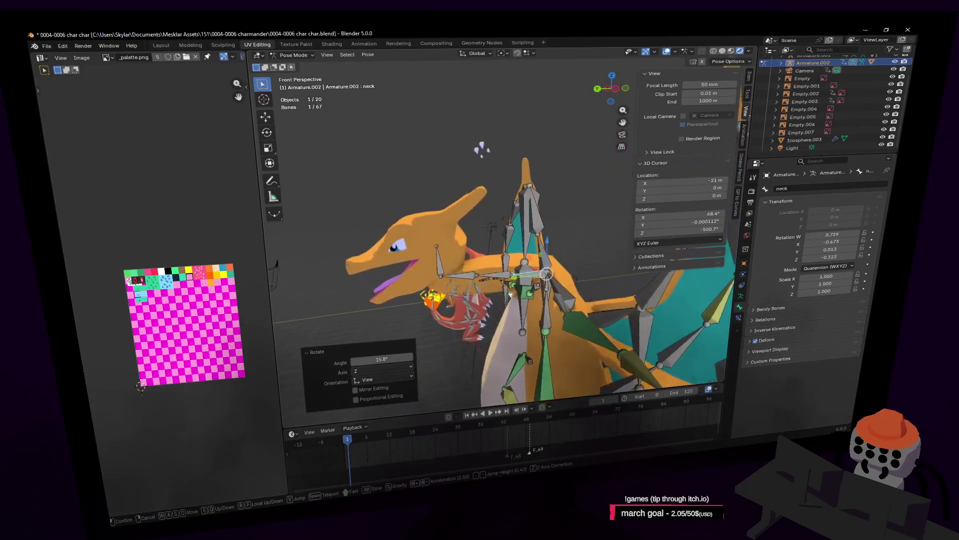
key("a")
left_click(474, 239)
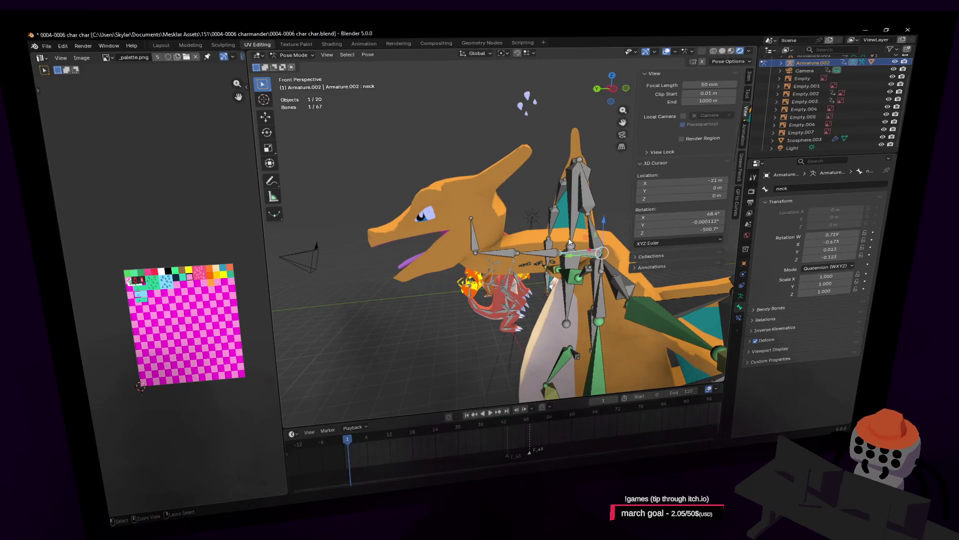
key("ctrl+z")
key("alt+r")
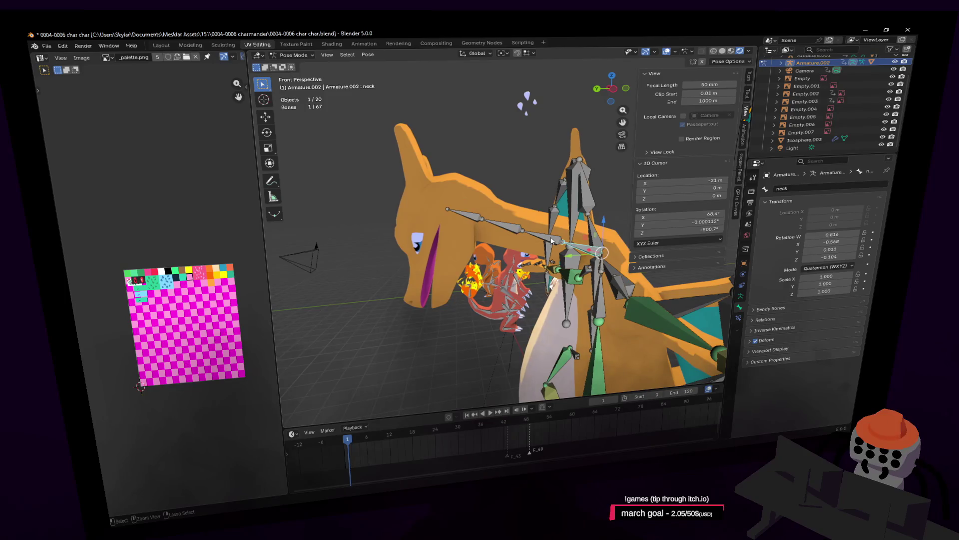
key("alt+r")
key("shift+grave")
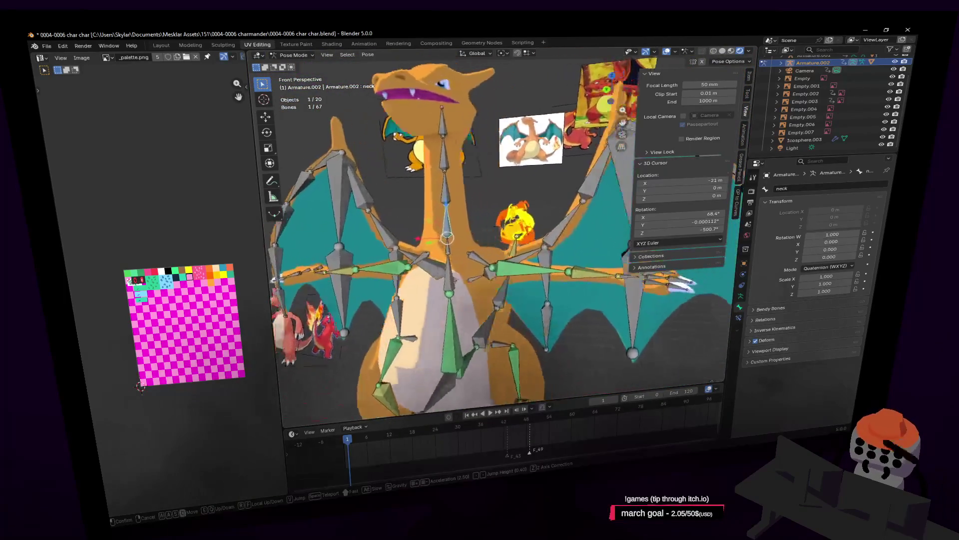
left_click(440, 254)
middle_click_drag(457, 272, 504, 249)
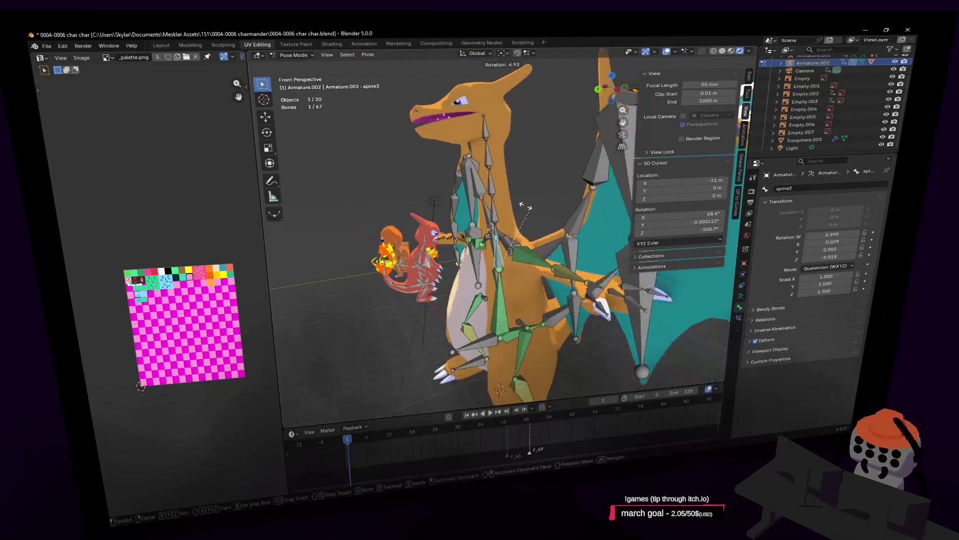
key("r")
key("Escape")
middle_click_drag(567, 239, 717, 196)
key("shift+grave")
key("w")
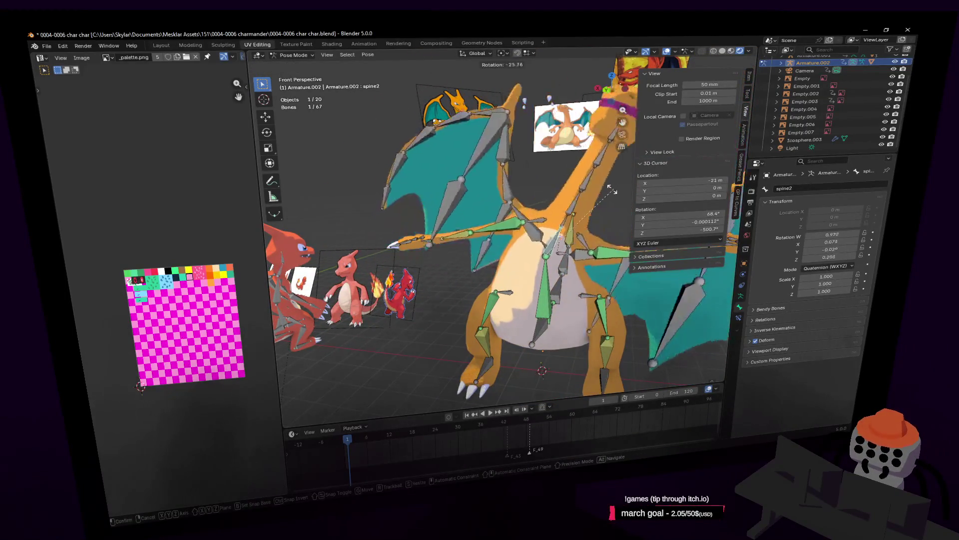
key("Escape")
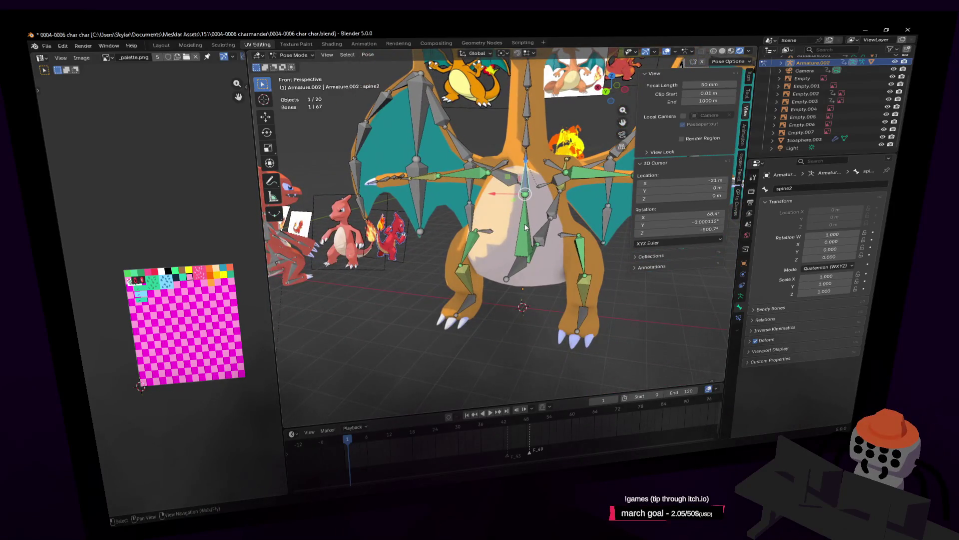
scroll(525, 228, "up", 2)
left_click(455, 230)
key("r")
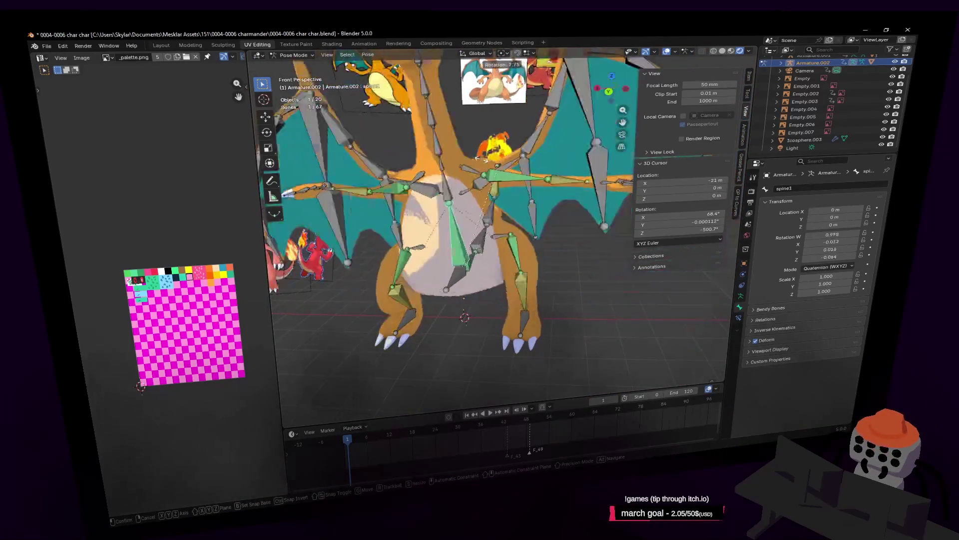
key("Escape")
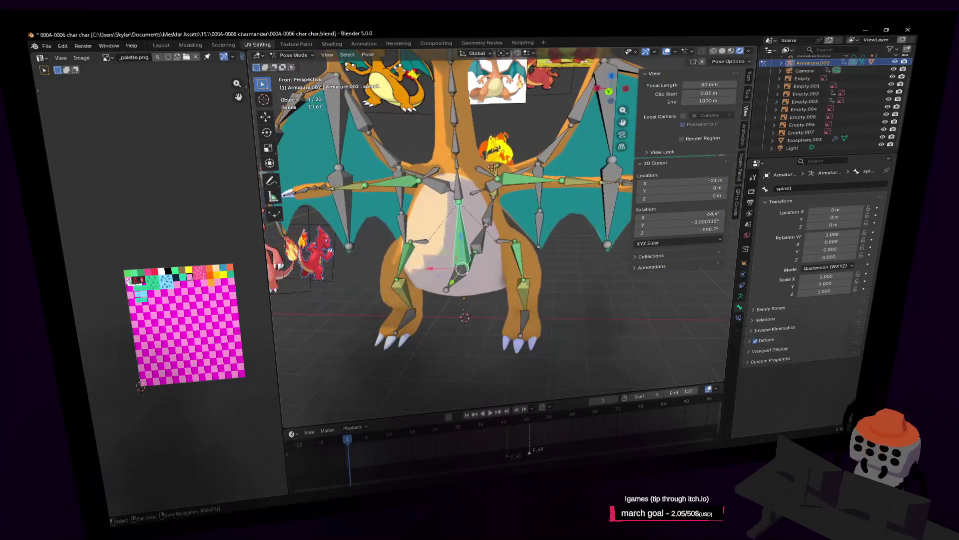
key("r")
key("Escape")
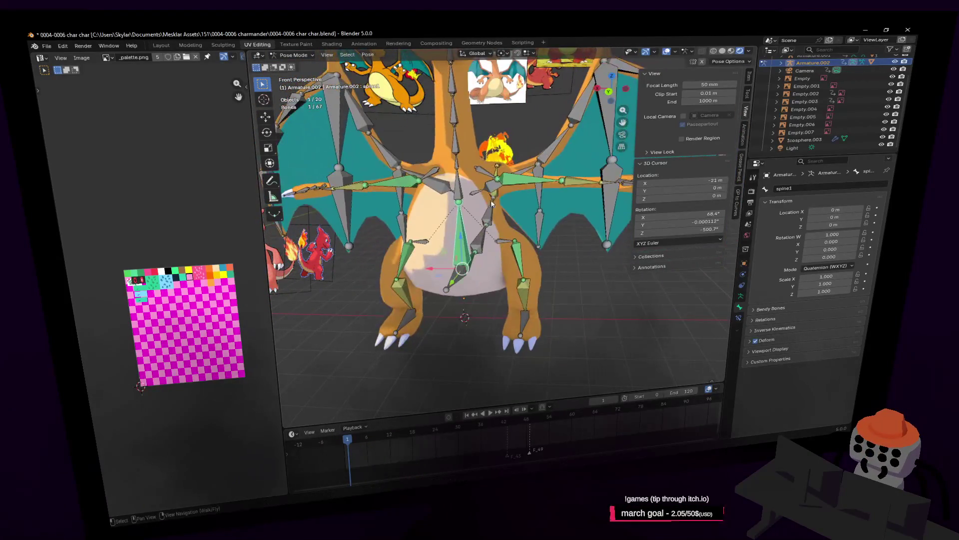
middle_click_drag(491, 205, 508, 262)
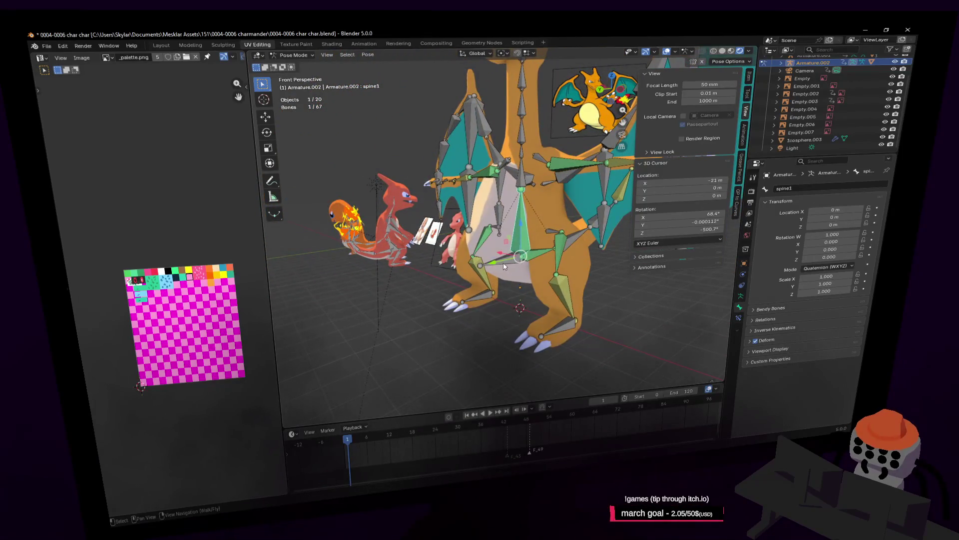
left_click(505, 265)
key("r")
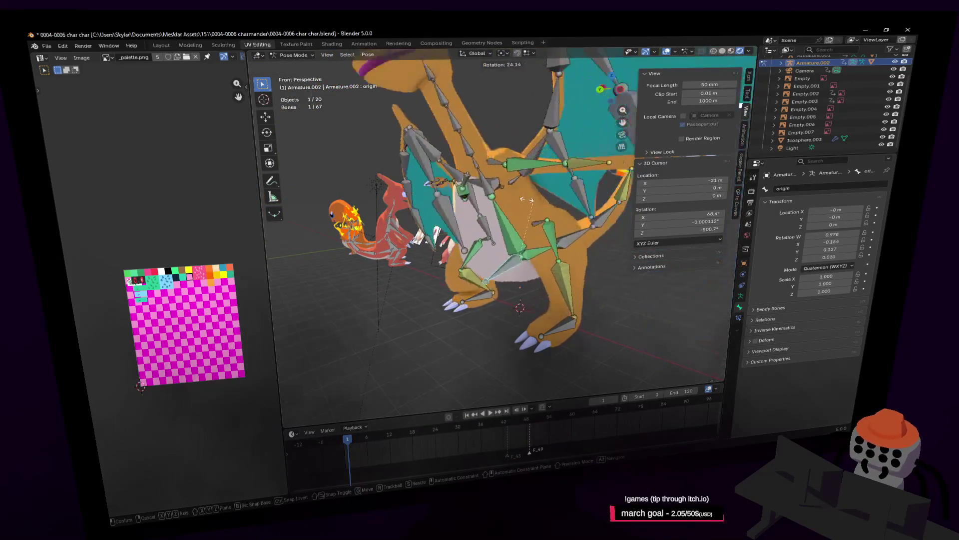
key("Escape")
middle_click_drag(513, 207, 506, 261)
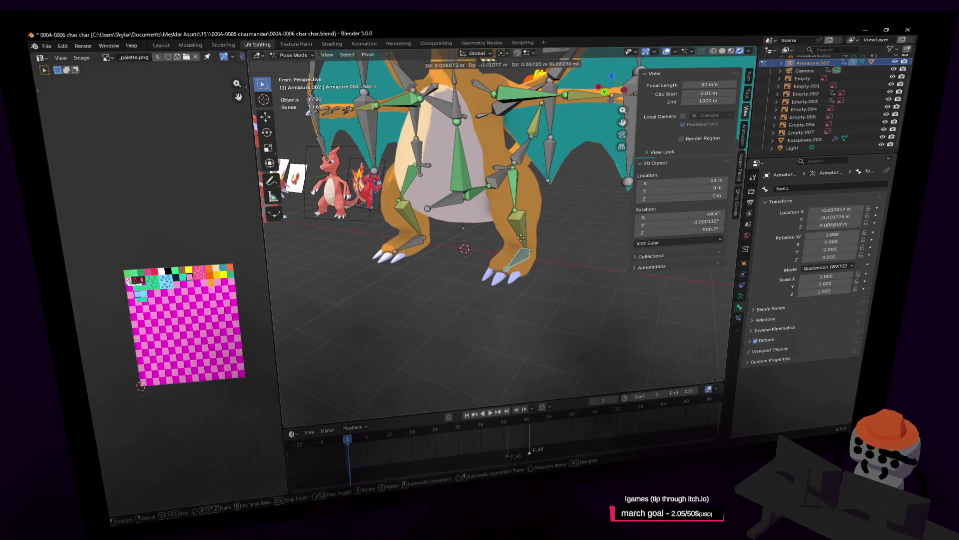
key("Escape")
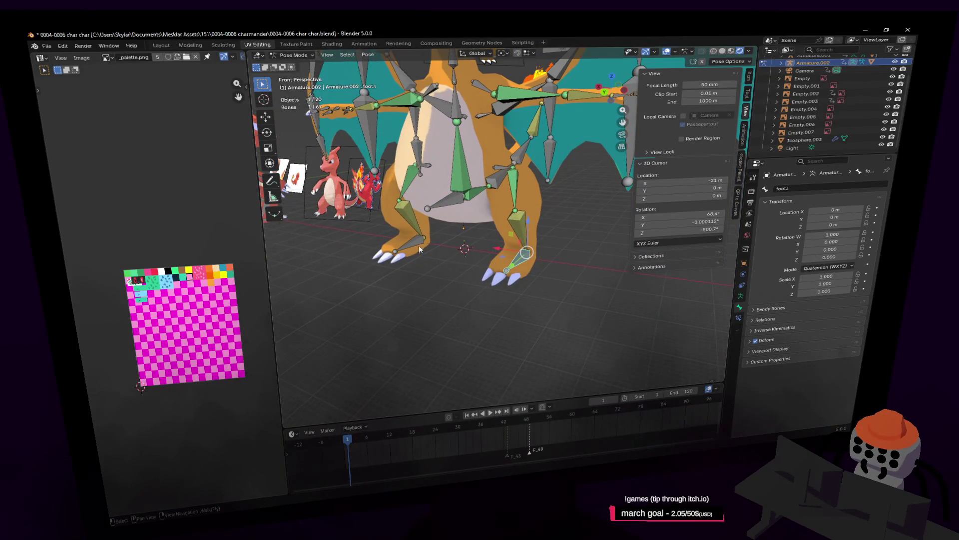
key("shift+grave")
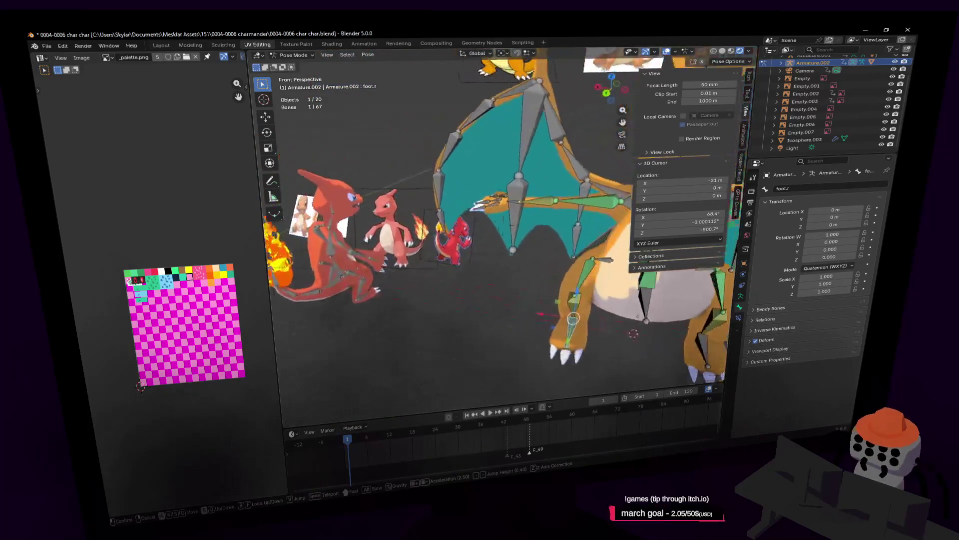
left_click(421, 221)
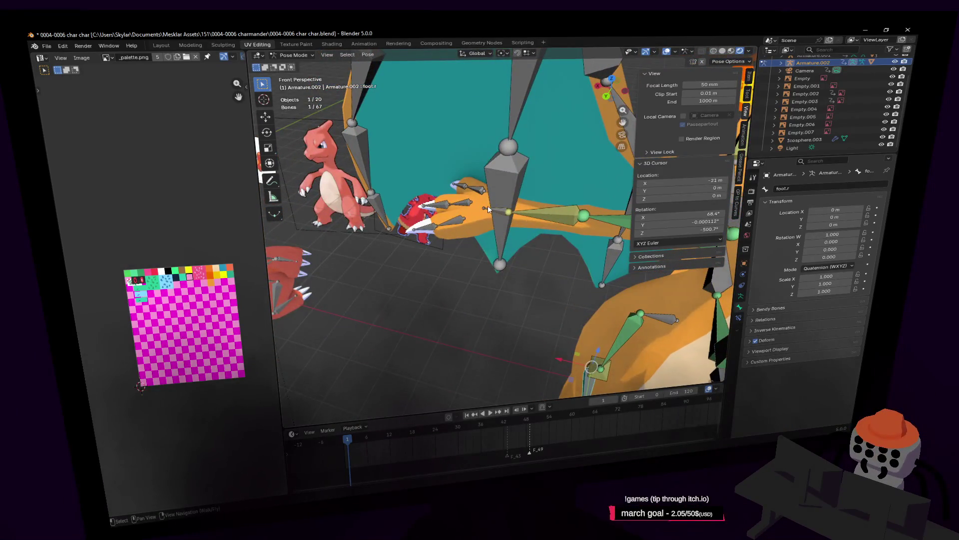
key("shift+grave")
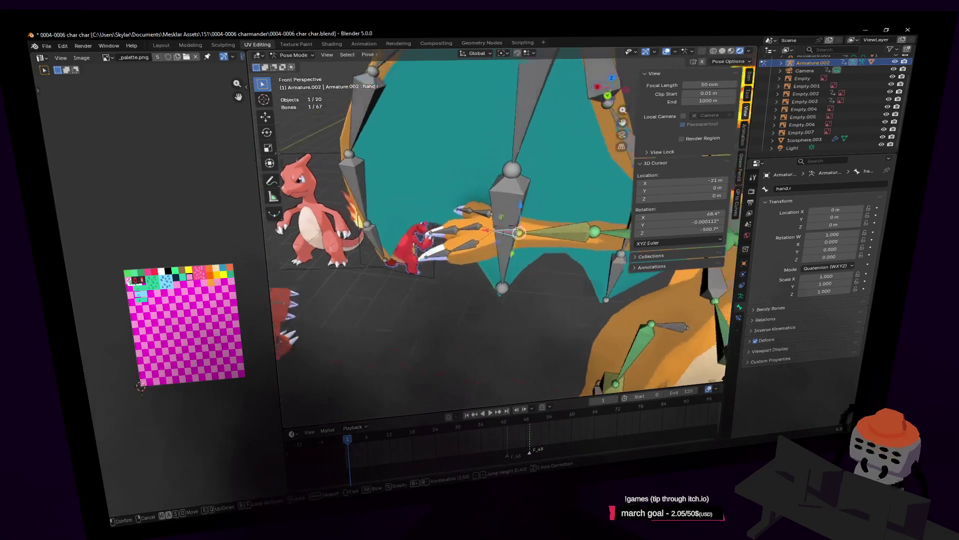
left_click(502, 199)
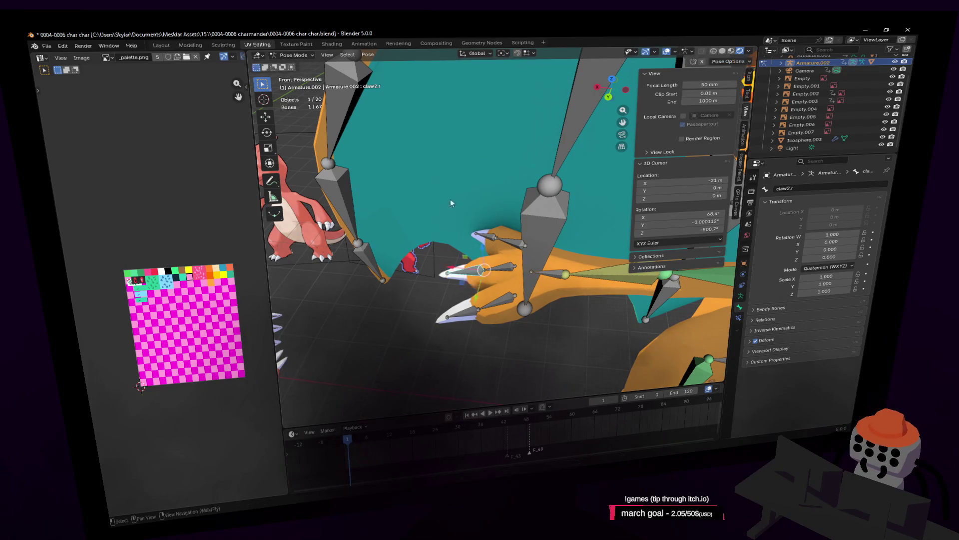
key("Escape")
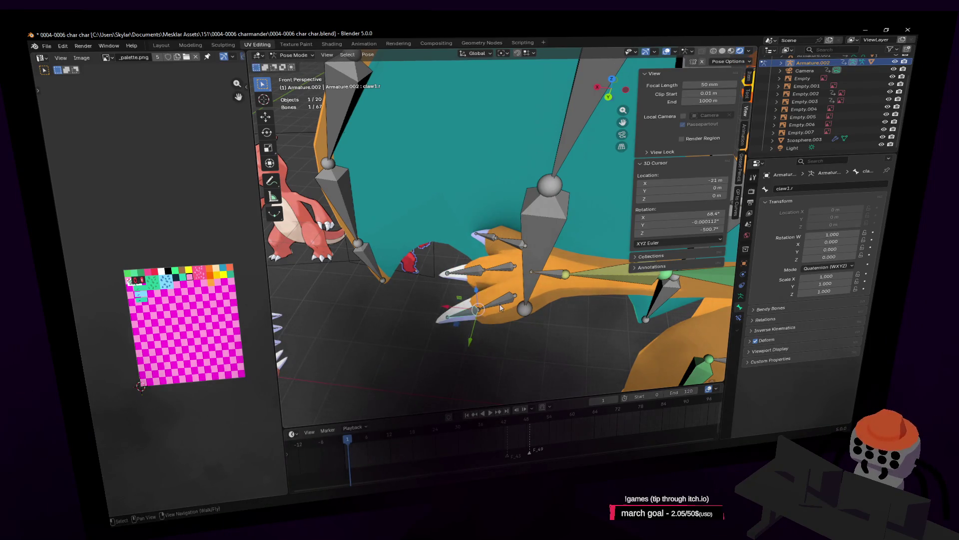
left_click(501, 307)
left_click(497, 268)
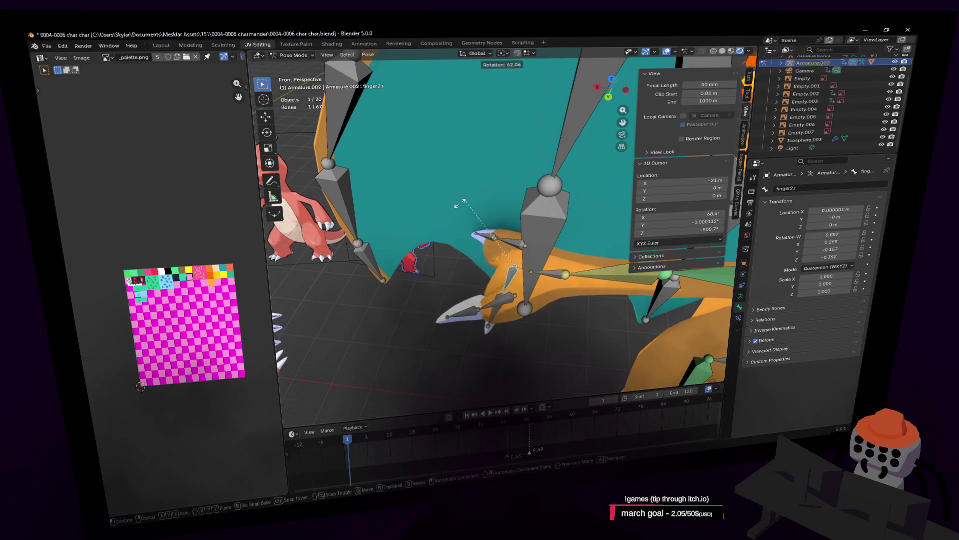
key("r")
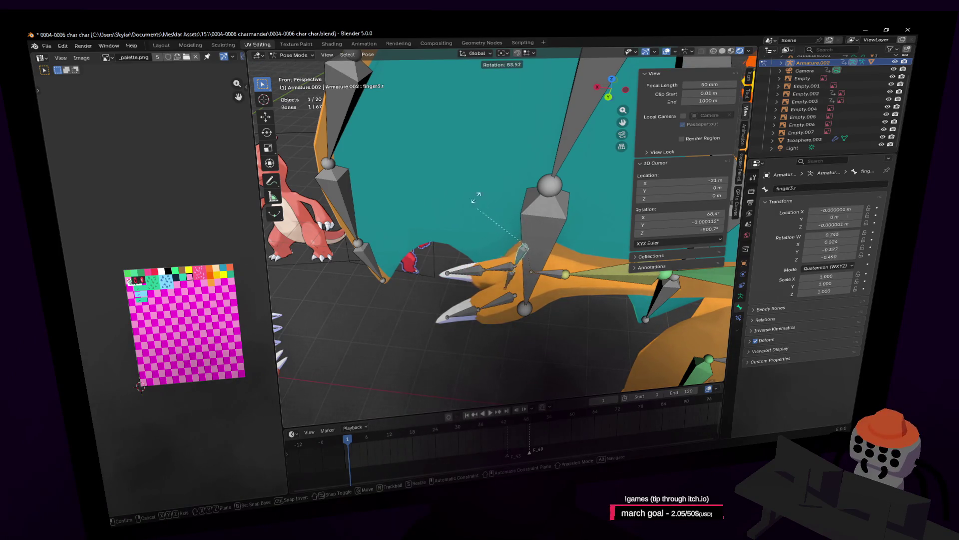
key("Escape")
key("shift+grave")
left_click(459, 206)
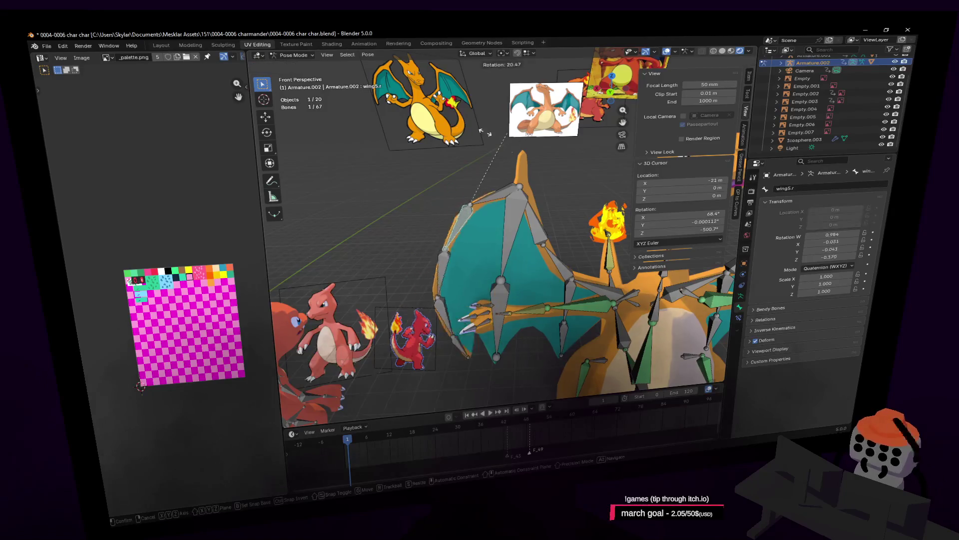
key("r")
key("Escape")
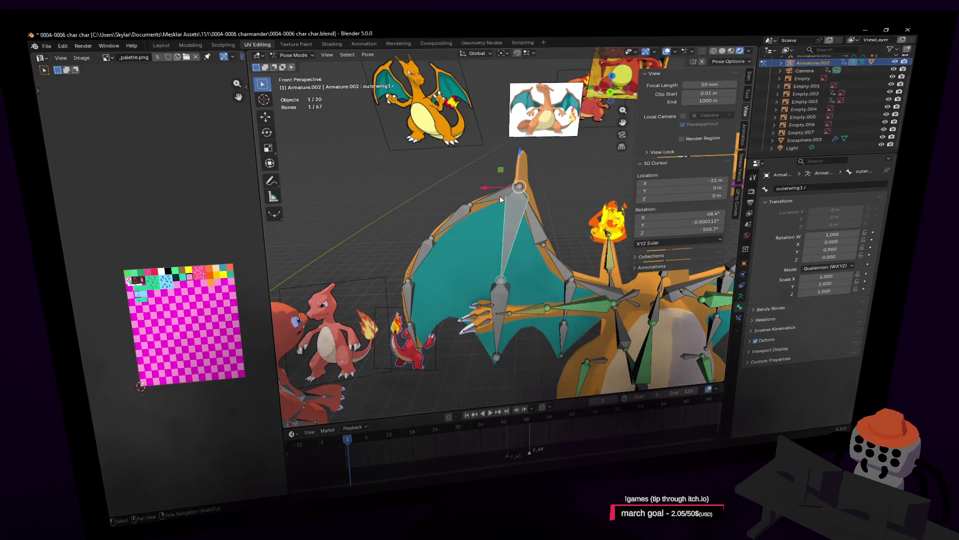
left_click(515, 197)
key("r")
key("Escape")
key("shift+grave")
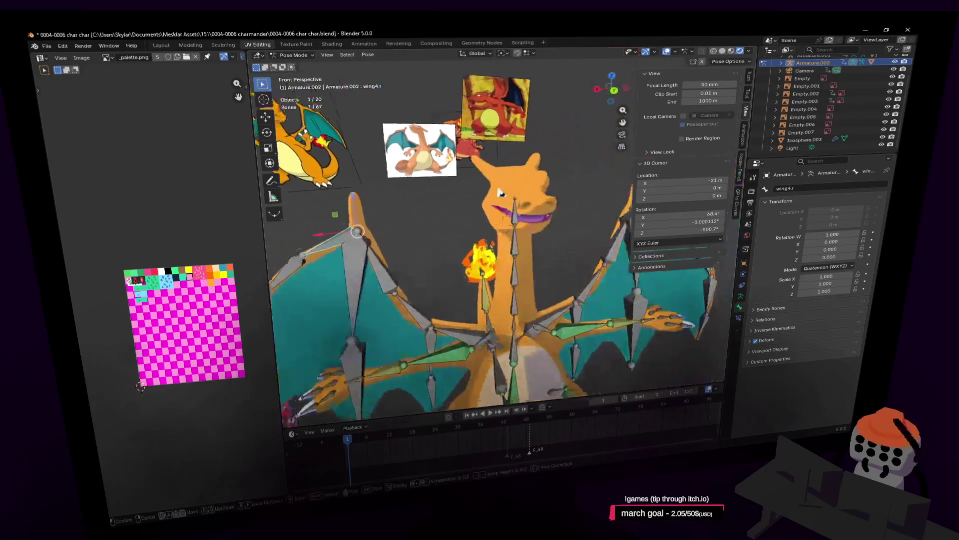
key("a")
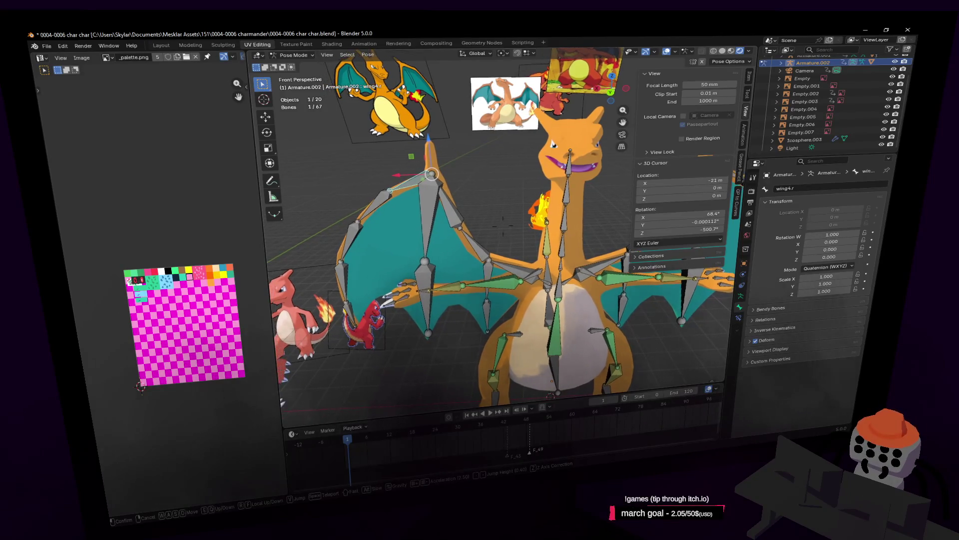
key("w")
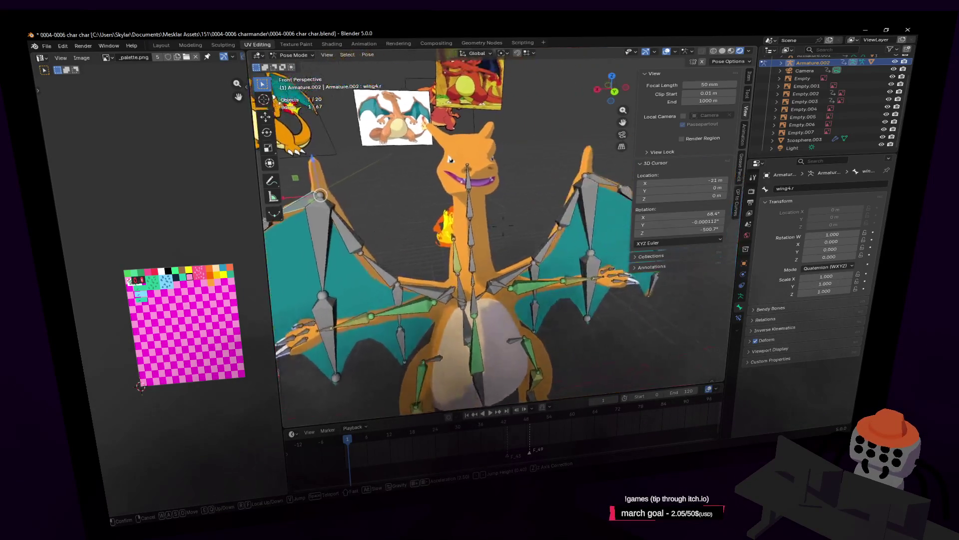
key("s")
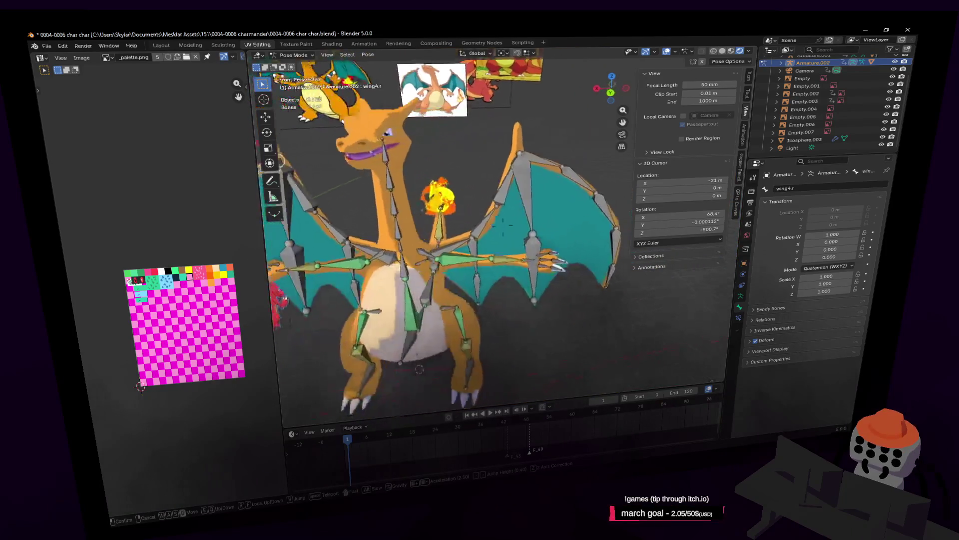
left_click(567, 184)
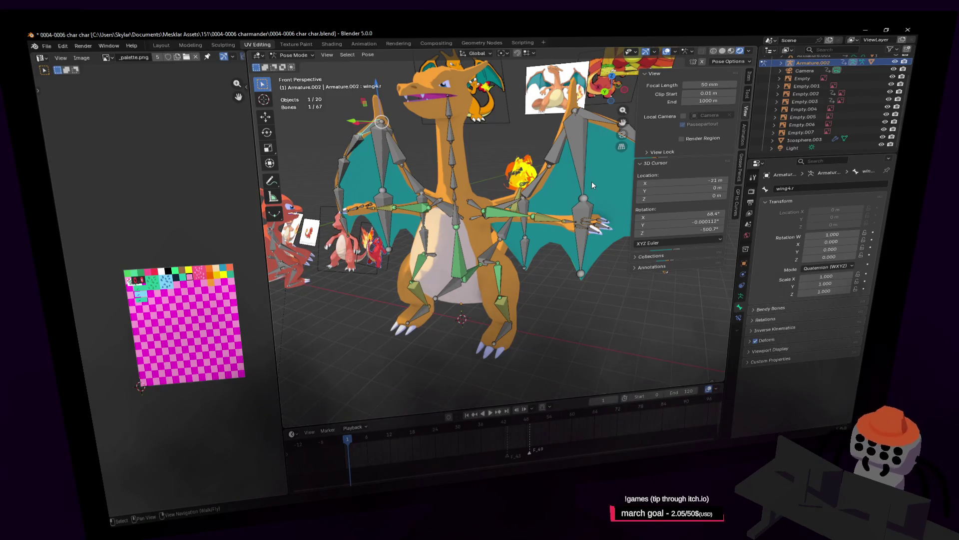
key("shift+grave")
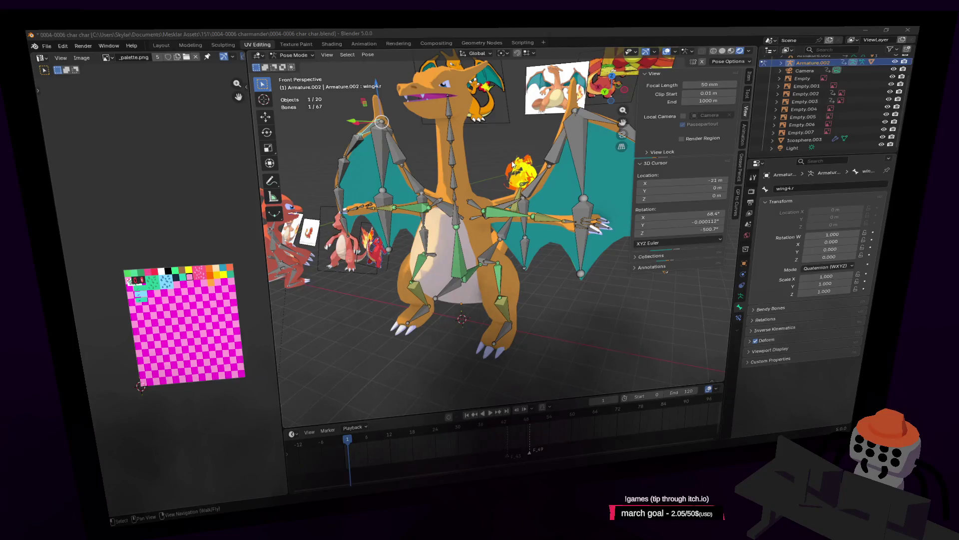
left_click(500, 146)
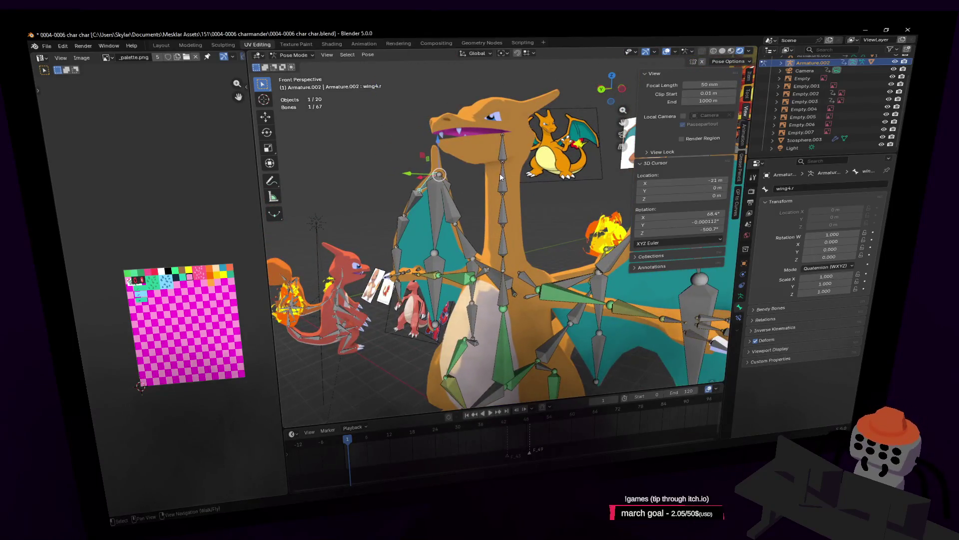
Select the head bone in Edit Mode, then return the armature to Pose Mode
left_click(501, 177)
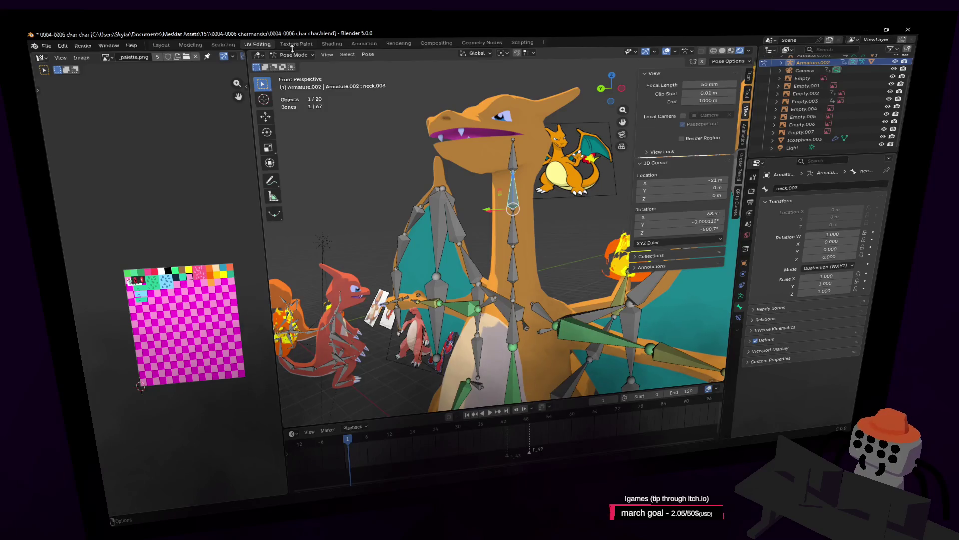
left_click(294, 54)
left_click(295, 74)
left_click(519, 154)
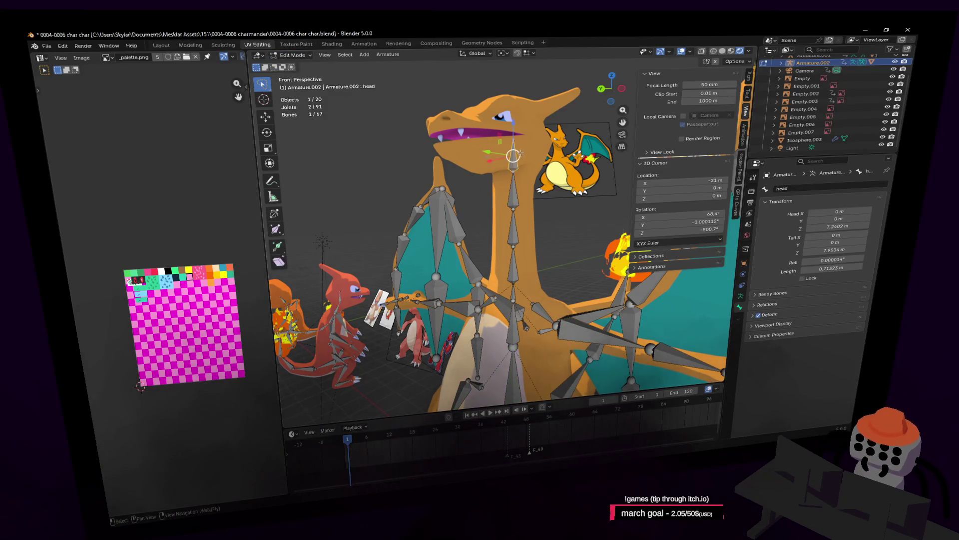
scroll(519, 153, "up", 2)
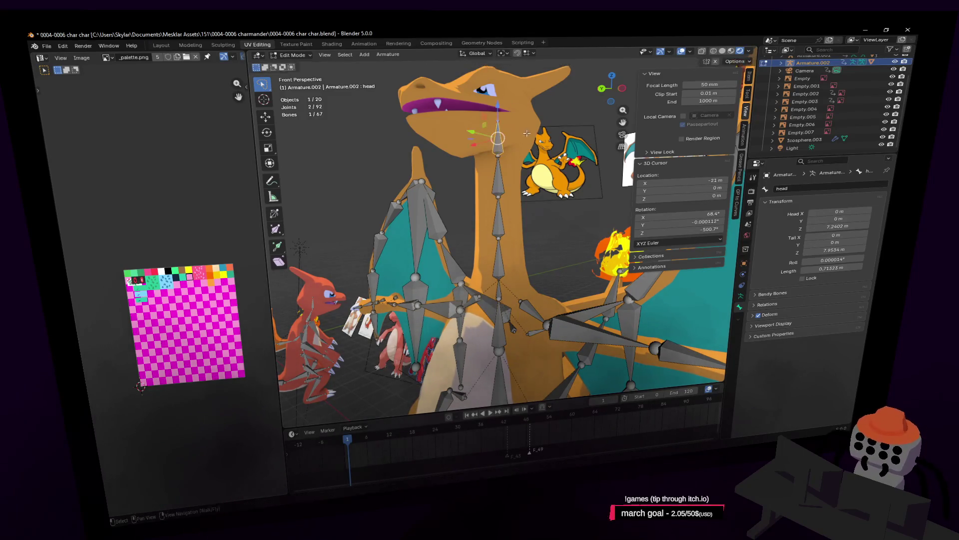
key("Tab")
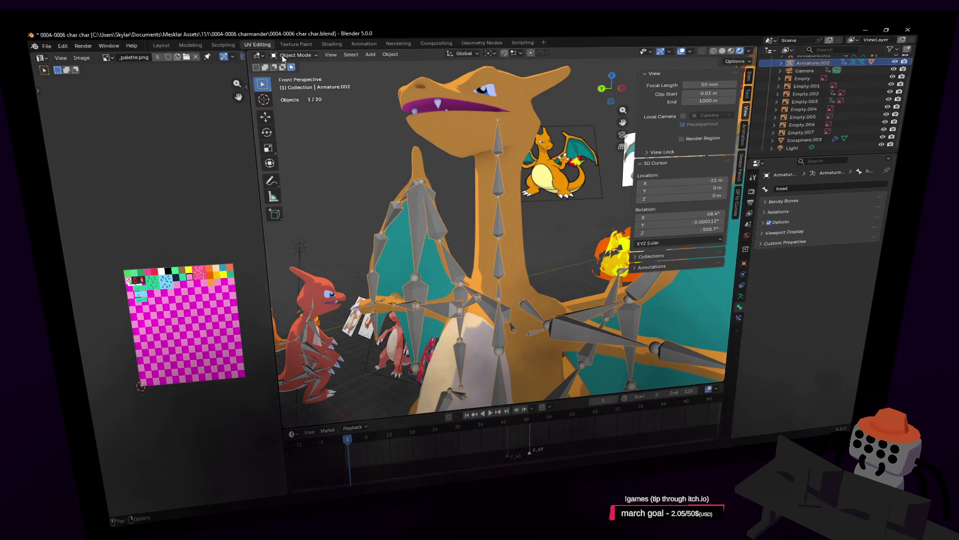
left_click(283, 58)
left_click(294, 85)
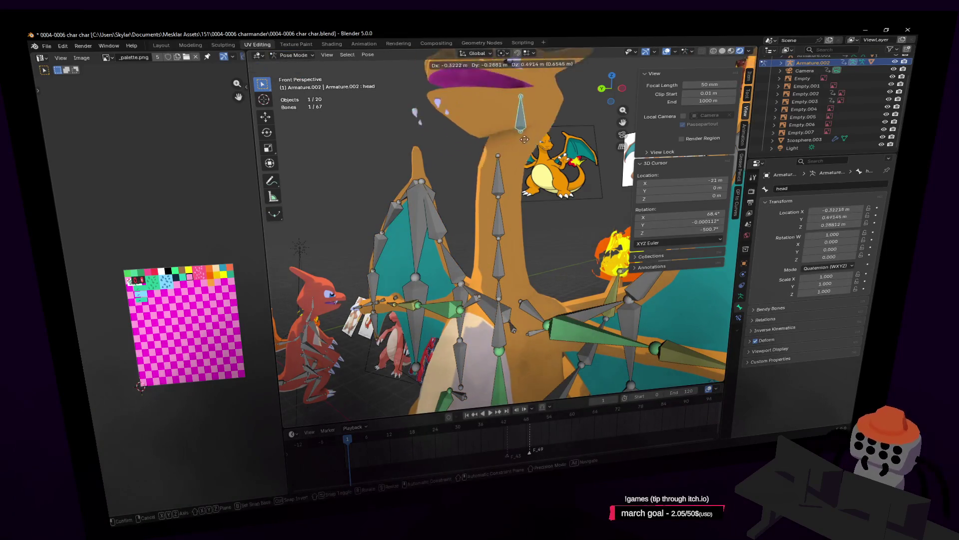
Pull the head bone, rotate neck.003, and test-then-cancel a neck.002 rotation
mouse_move(508, 145)
middle_mouse_down()
mouse_move(505, 176)
mouse_move(520, 155)
middle_mouse_up()
left_click(506, 176)
key("r")
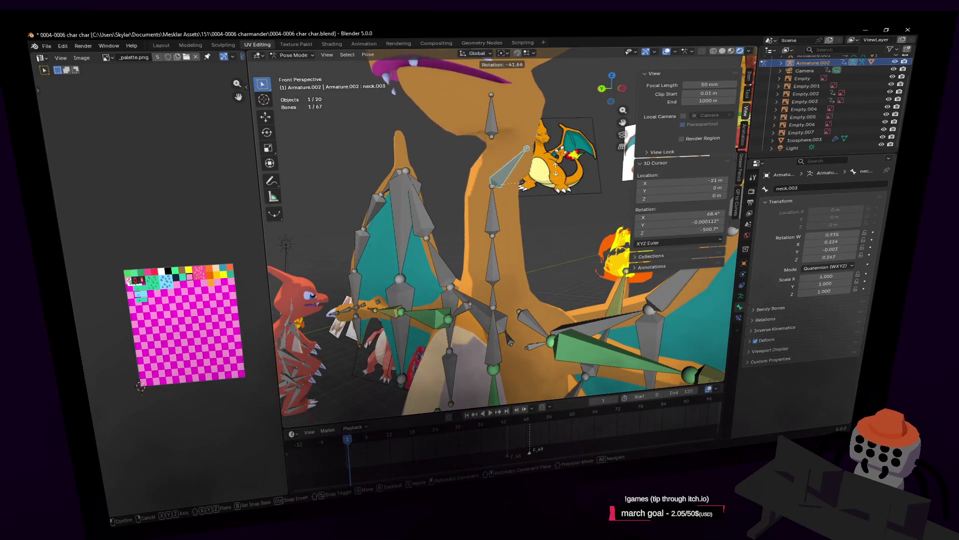
left_click(472, 132)
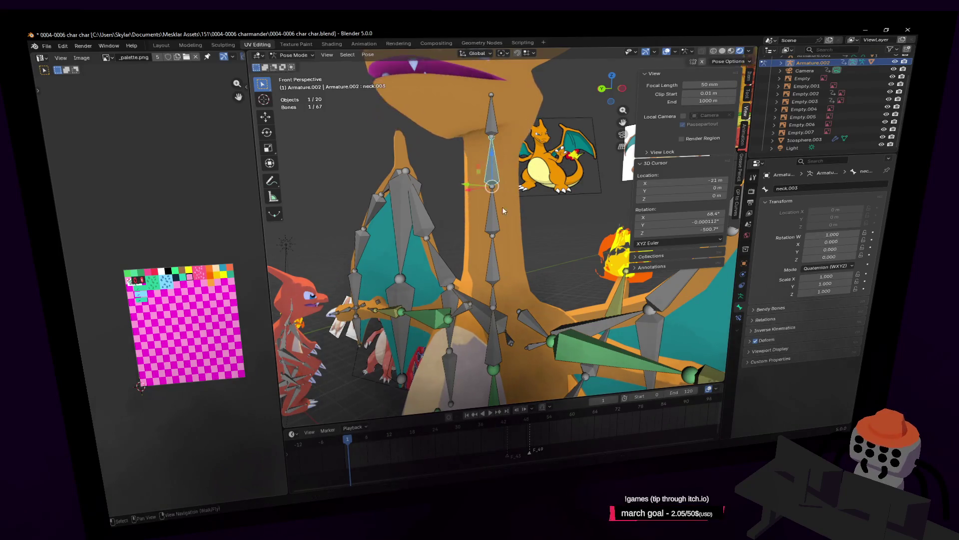
left_click(493, 210)
key("r")
key("Escape")
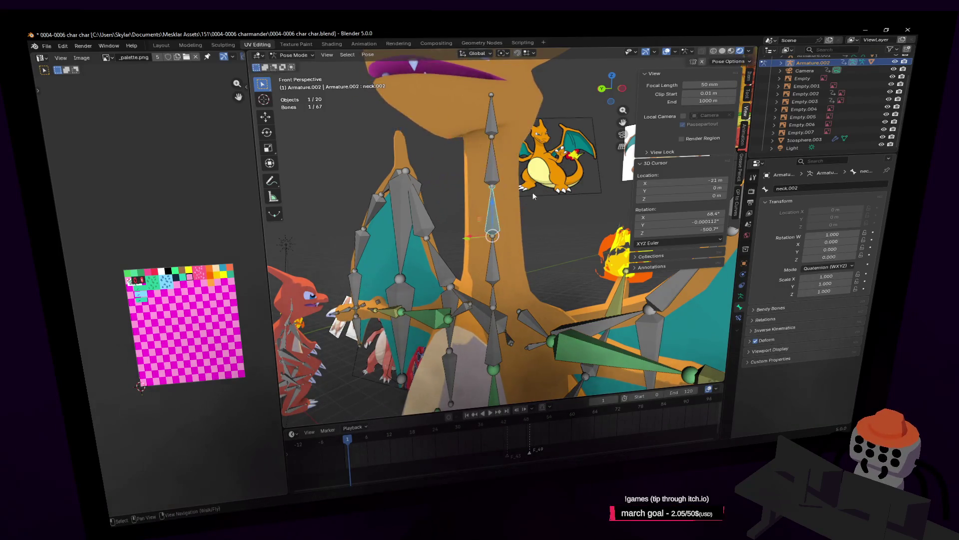
Select the neck bone and then the arm.l bone
middle_click_drag(525, 217, 511, 262)
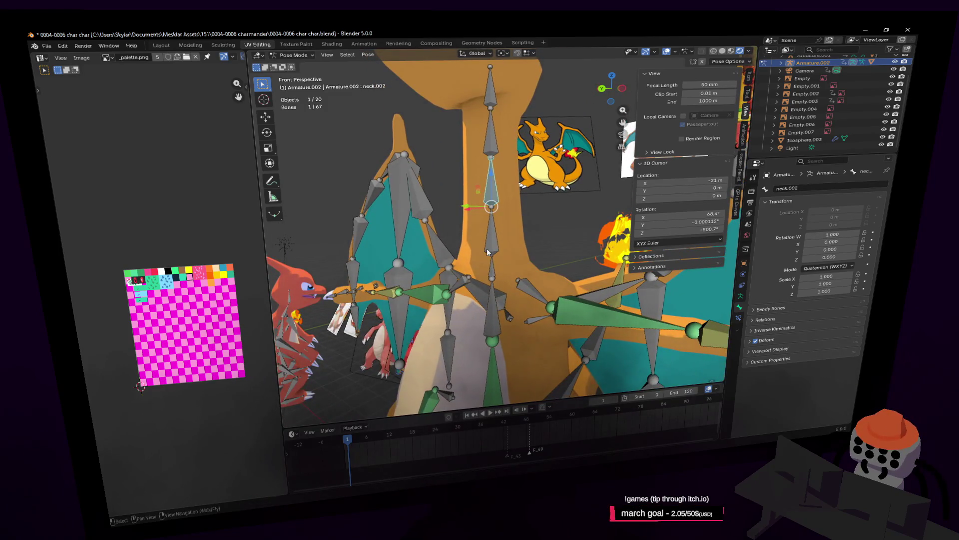
left_click(488, 252)
left_click(573, 307)
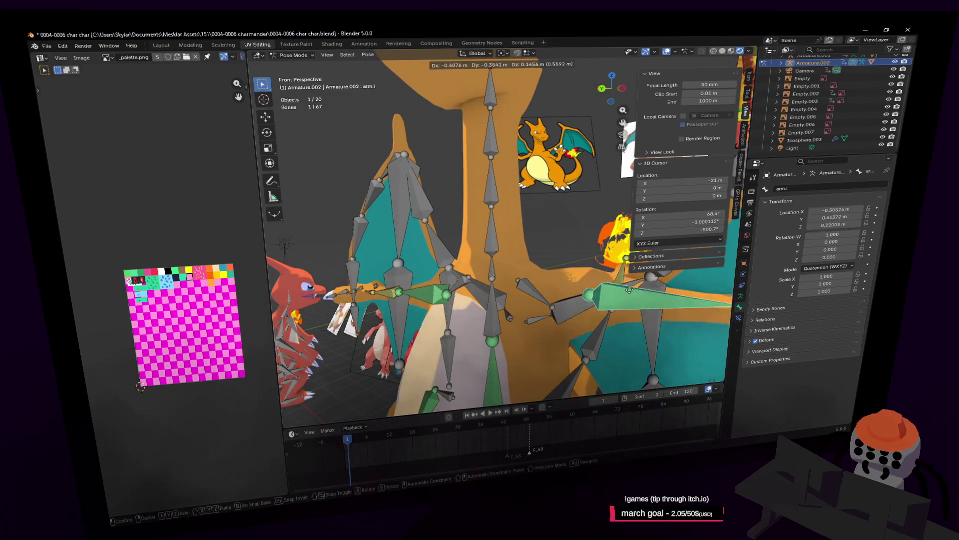
Test-rotate the spine3 and neck bones, cancelling both back to rest
mouse_move(494, 267)
middle_mouse_down()
mouse_move(492, 240)
mouse_move(517, 267)
middle_mouse_up()
left_click(494, 239)
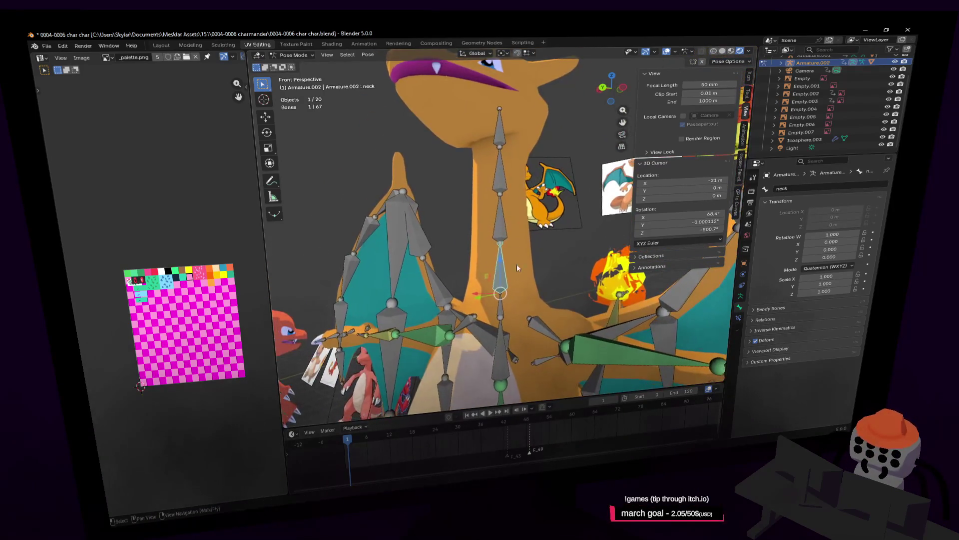
left_click(504, 296)
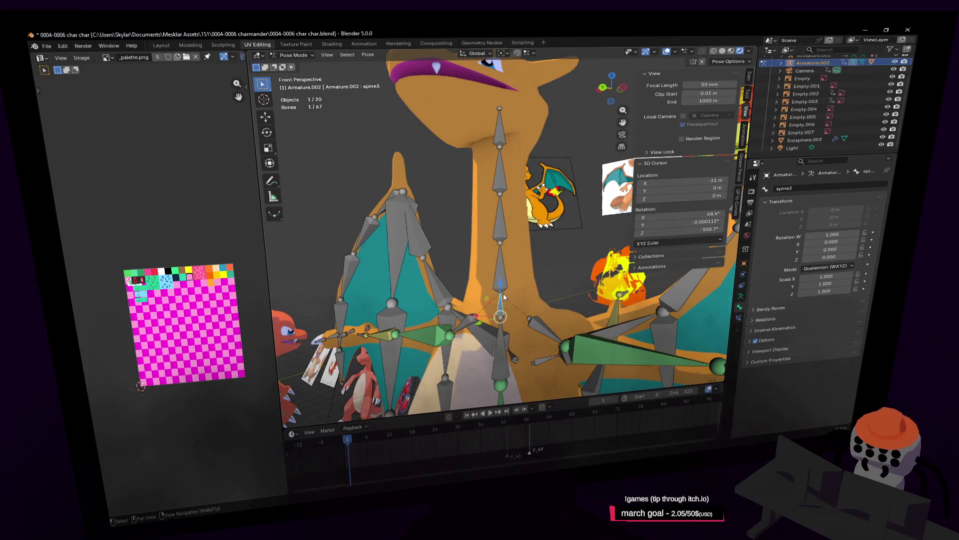
key("r")
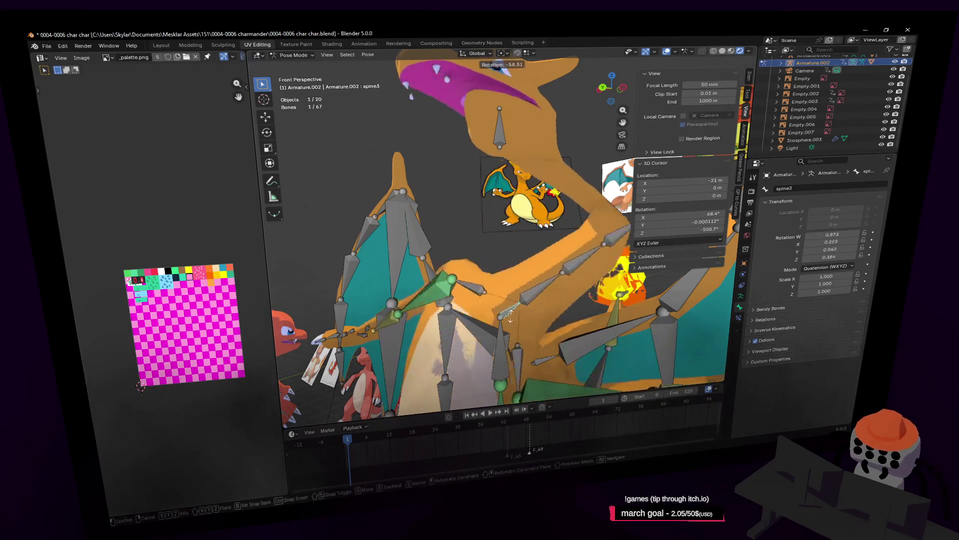
key("Escape")
left_click(500, 285)
key("r")
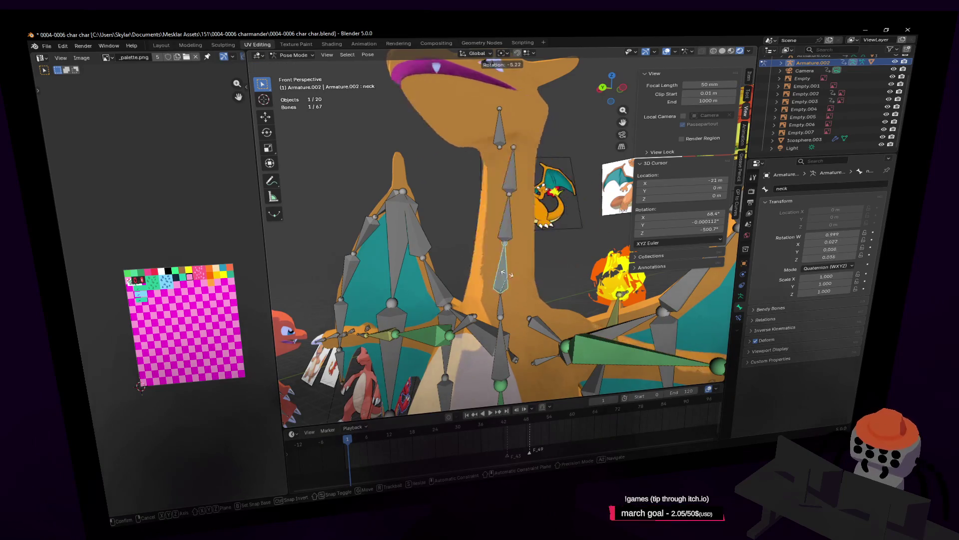
key("Escape")
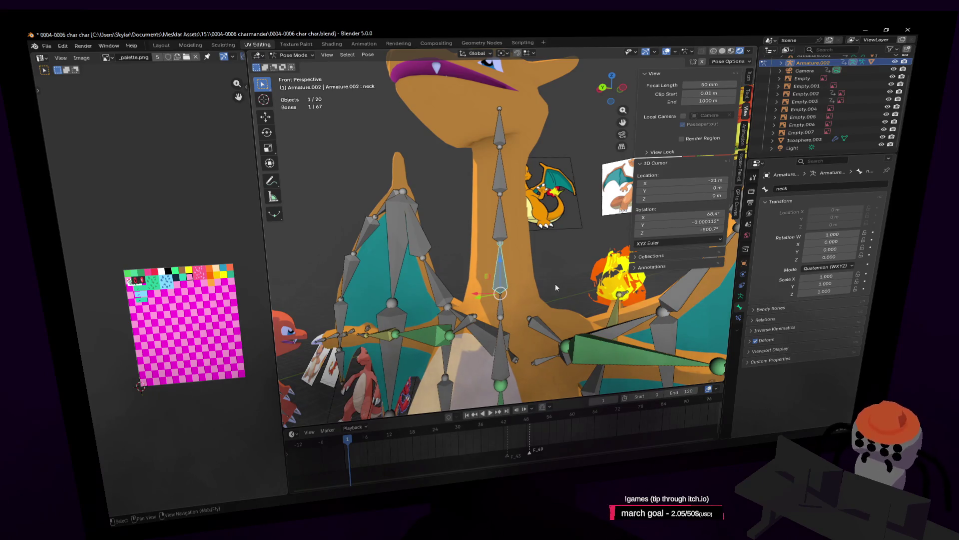
Deselect and reselect the neck bone with a closer view of the model
mouse_move(581, 266)
middle_mouse_down()
mouse_move(575, 273)
mouse_move(547, 253)
middle_mouse_up()
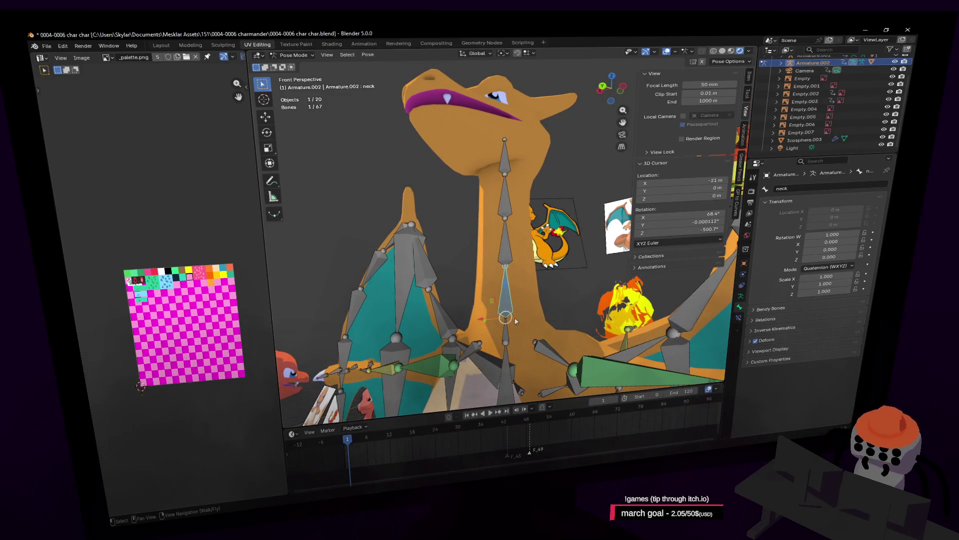
scroll(510, 316, "up", 3)
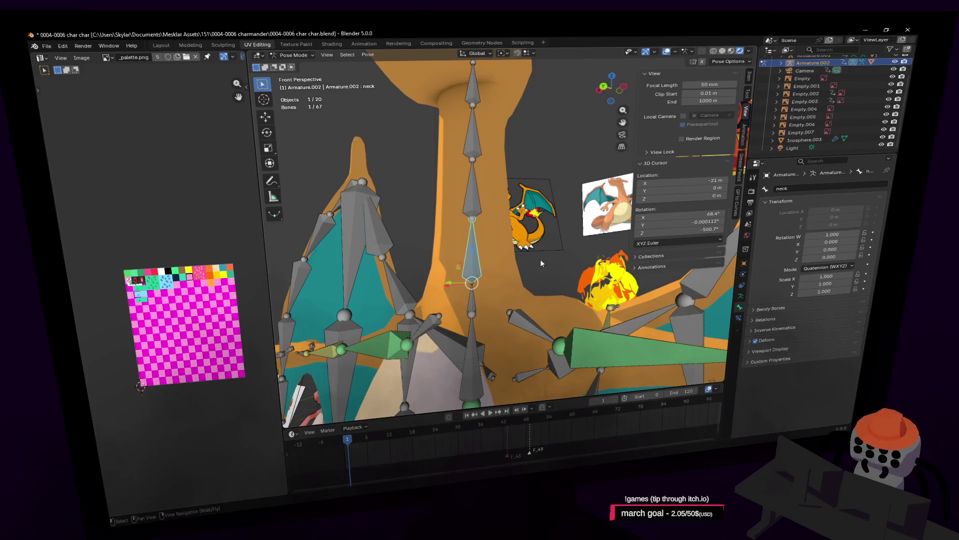
left_click(540, 263)
left_click(484, 270)
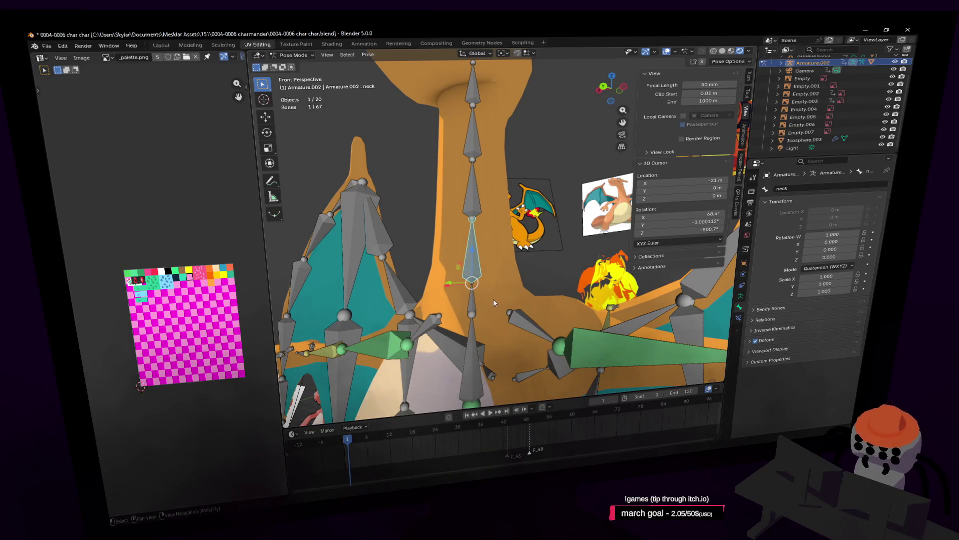
Move closer to the neck, reselect only the neck bone, then show the interaction mode list
key("shift+grave")
key("w")
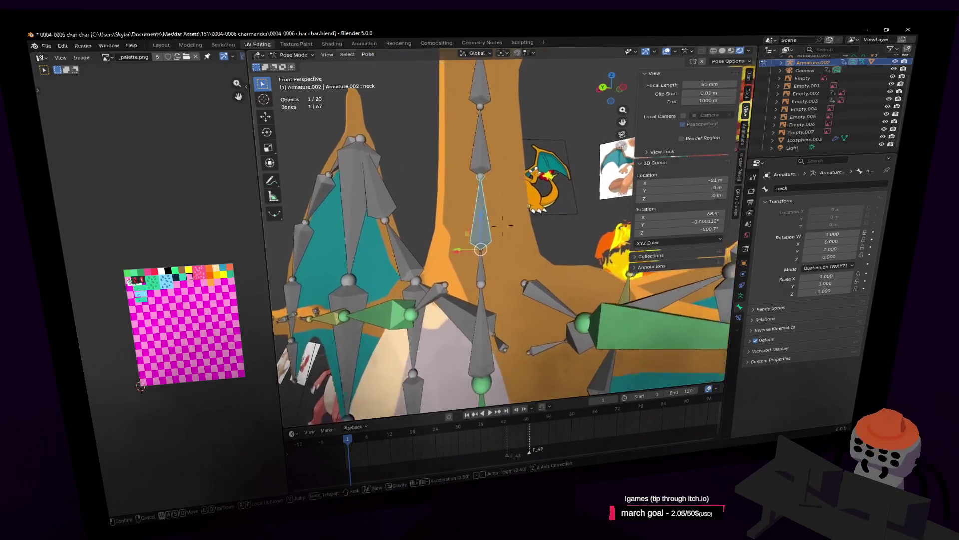
left_click(531, 279)
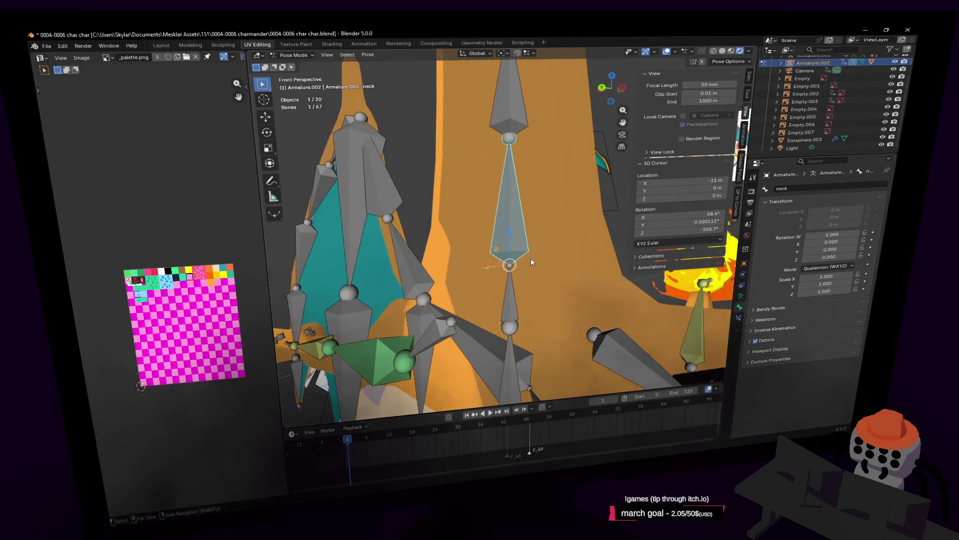
key("shift+bracketright")
left_click(508, 265)
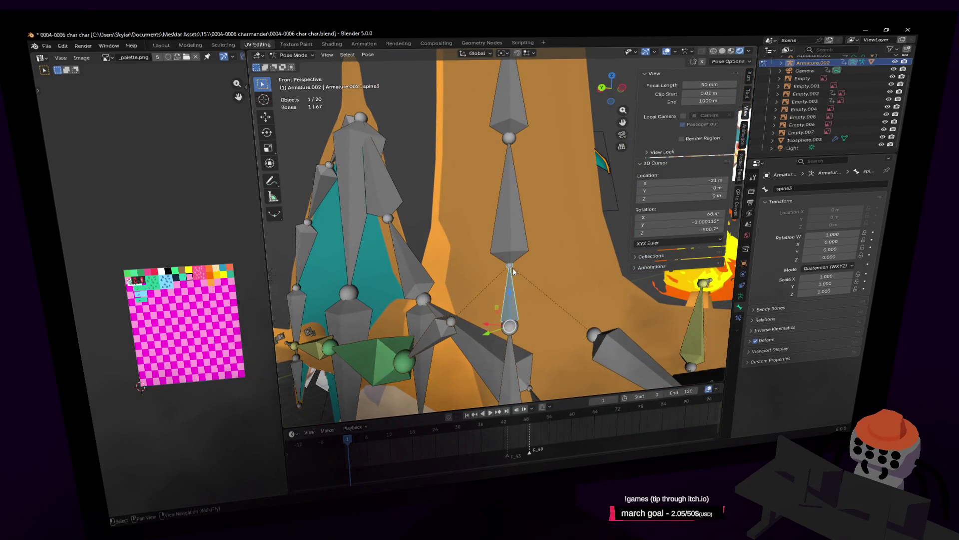
left_click(509, 265)
key("shift+grave")
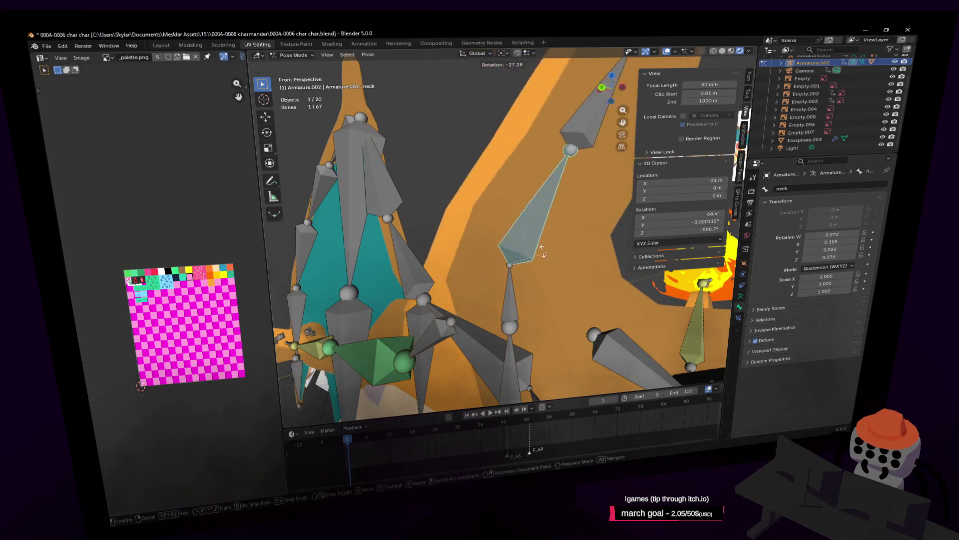
key("Escape")
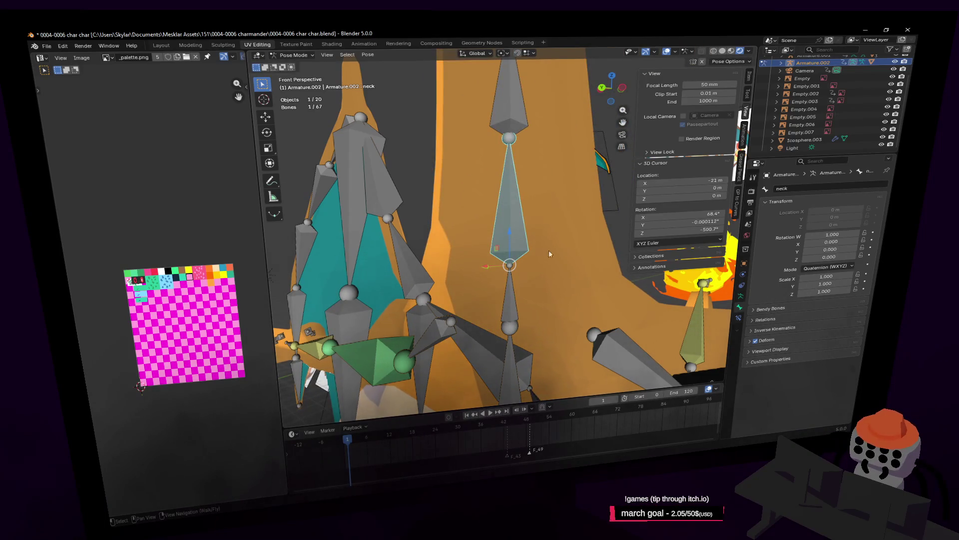
left_click(307, 55)
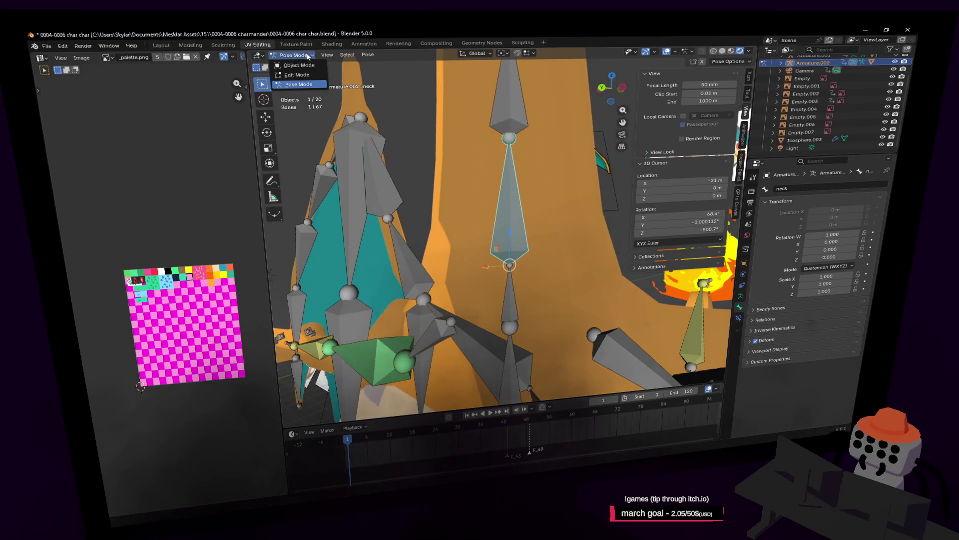
left_click(303, 83)
left_click(509, 266)
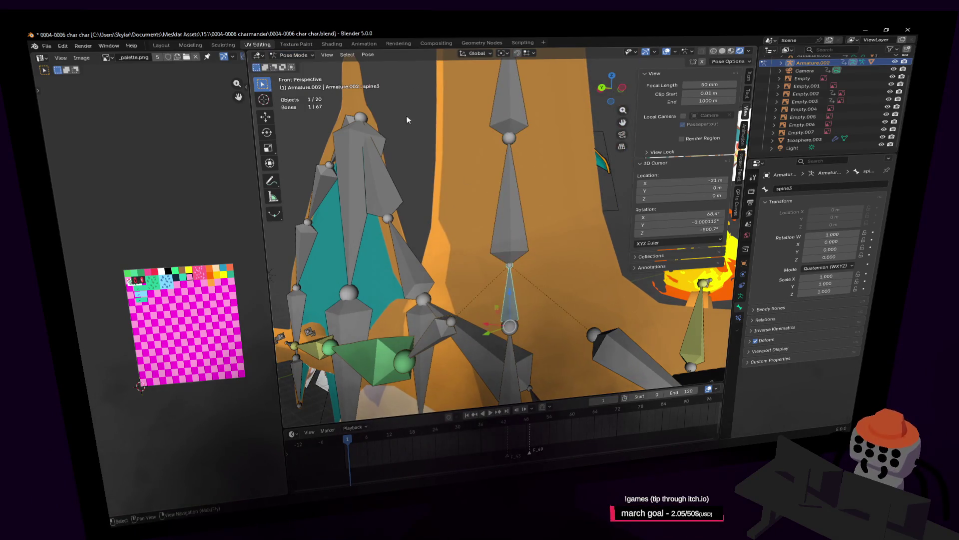
left_click(294, 56)
left_click(299, 76)
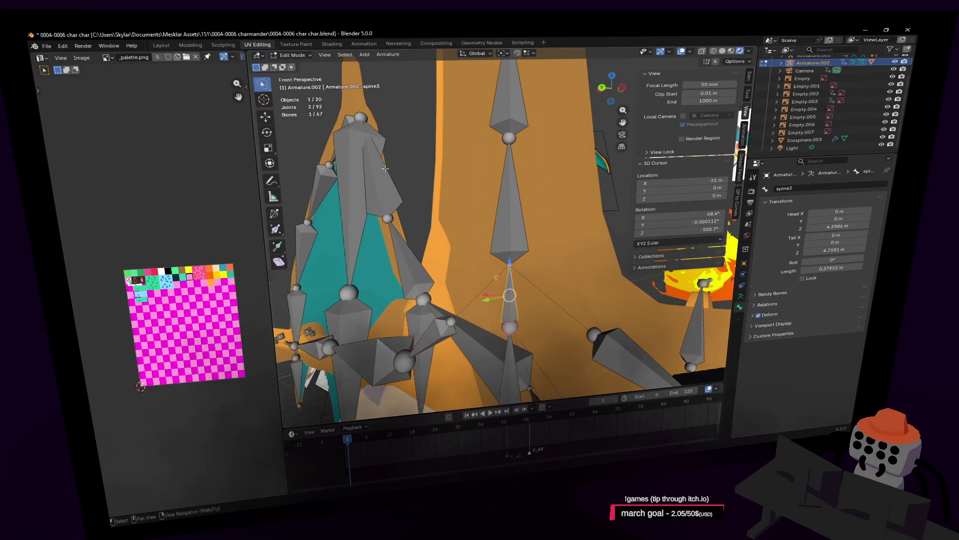
left_click(510, 263)
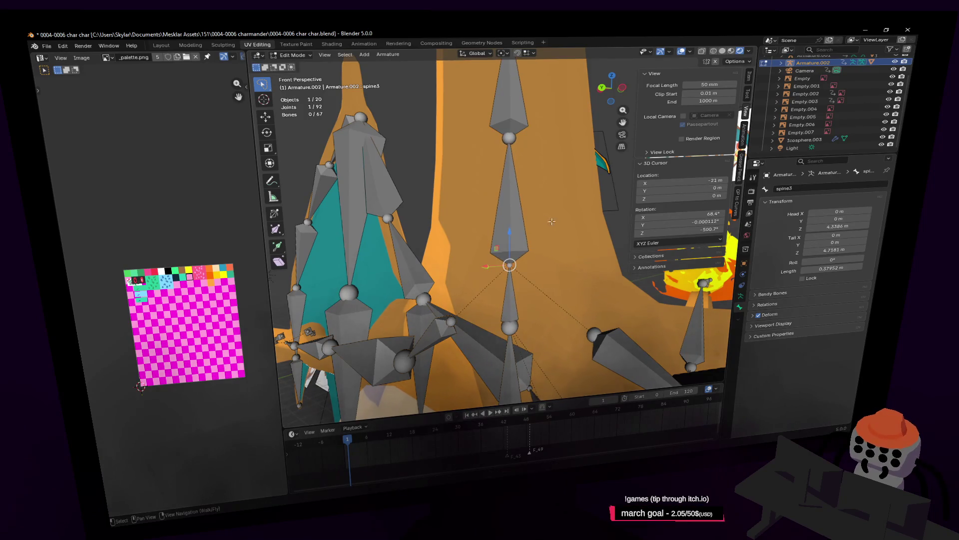
key("g")
key("Escape")
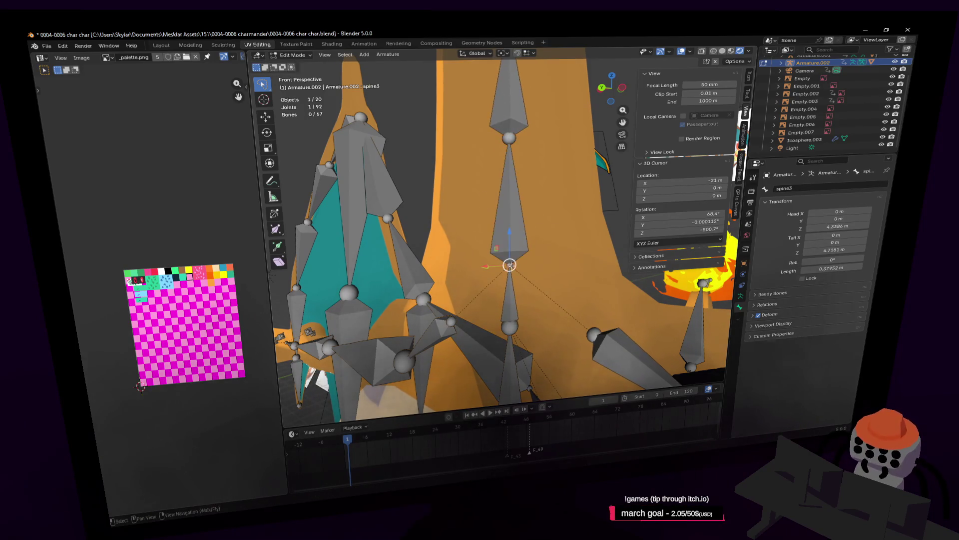
left_click(517, 251)
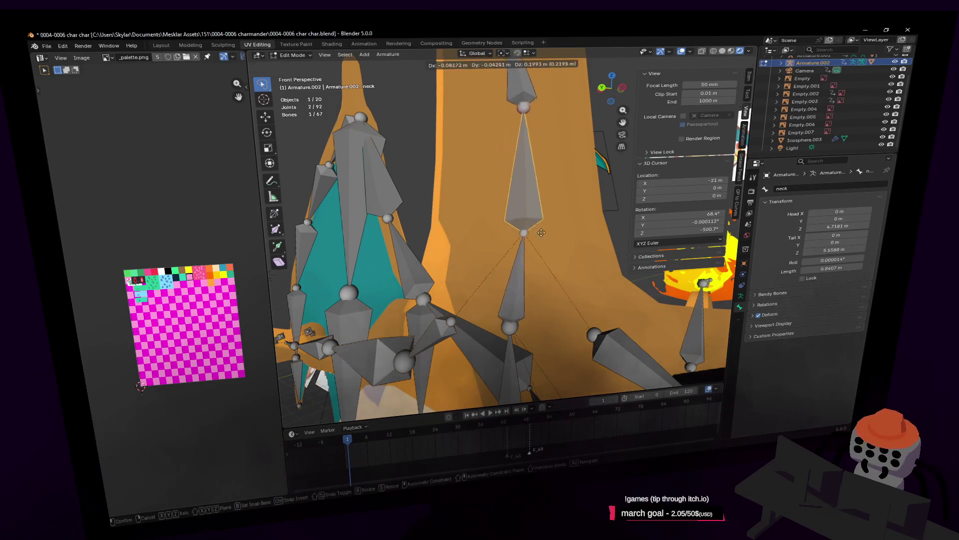
key("bracketright")
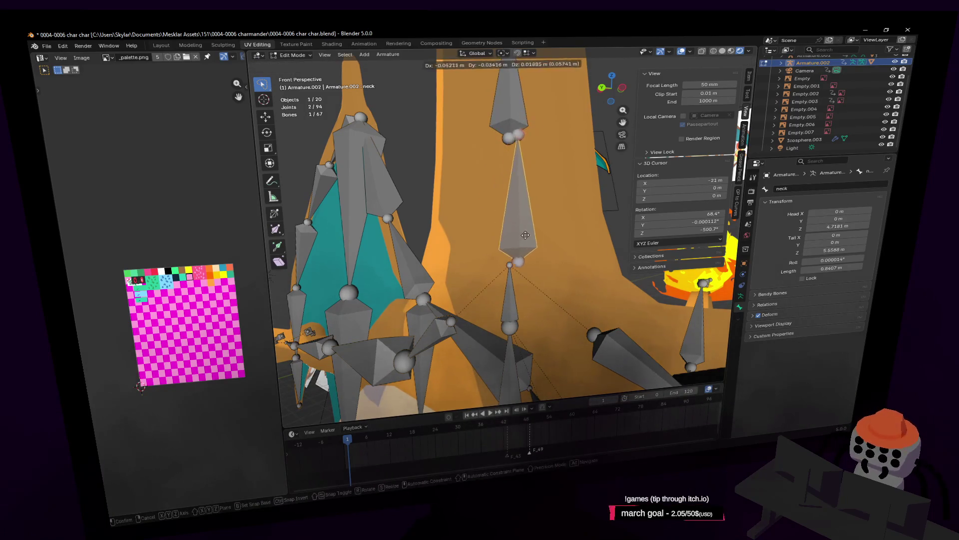
key("bracketleft")
key("bracketright")
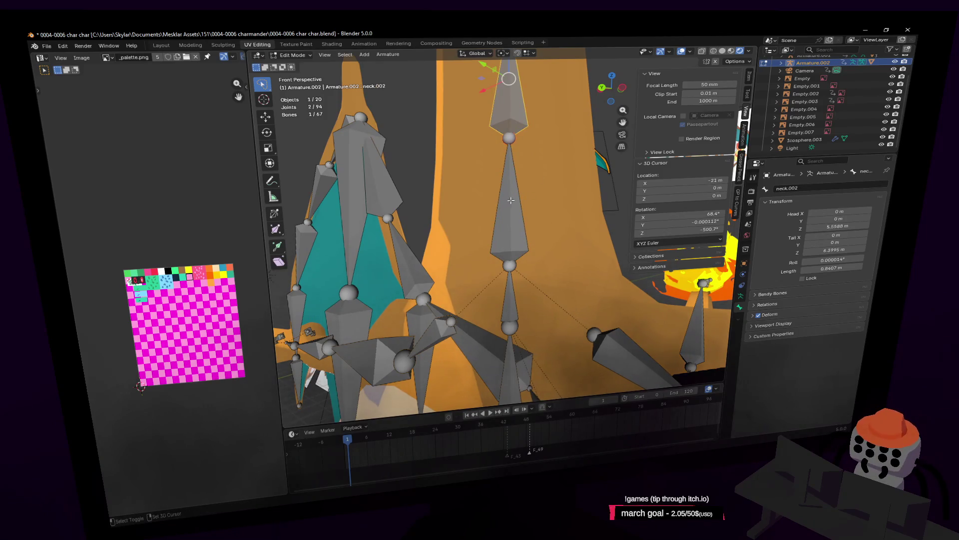
left_click(511, 209, "shift")
key("ctrl+p")
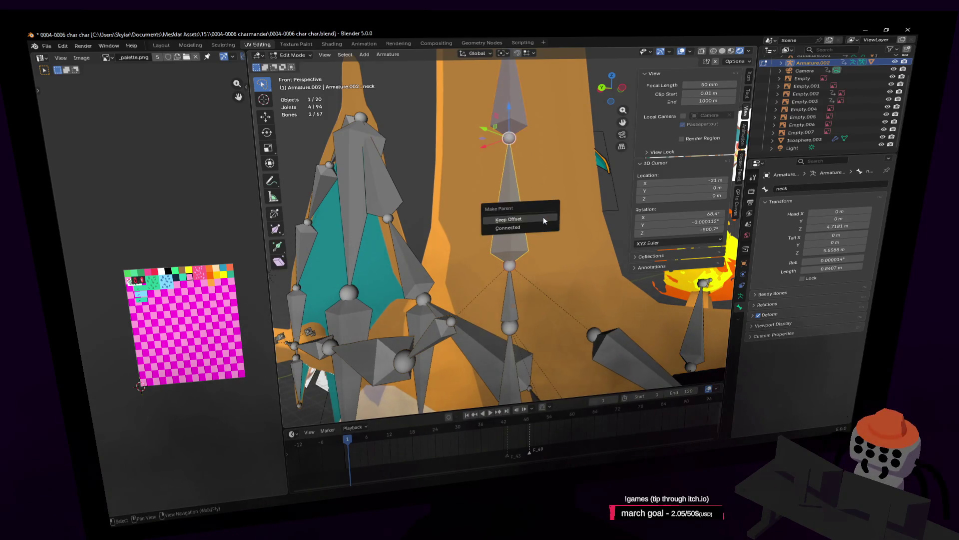
left_click(543, 217)
key("shift+grave")
left_click(511, 225)
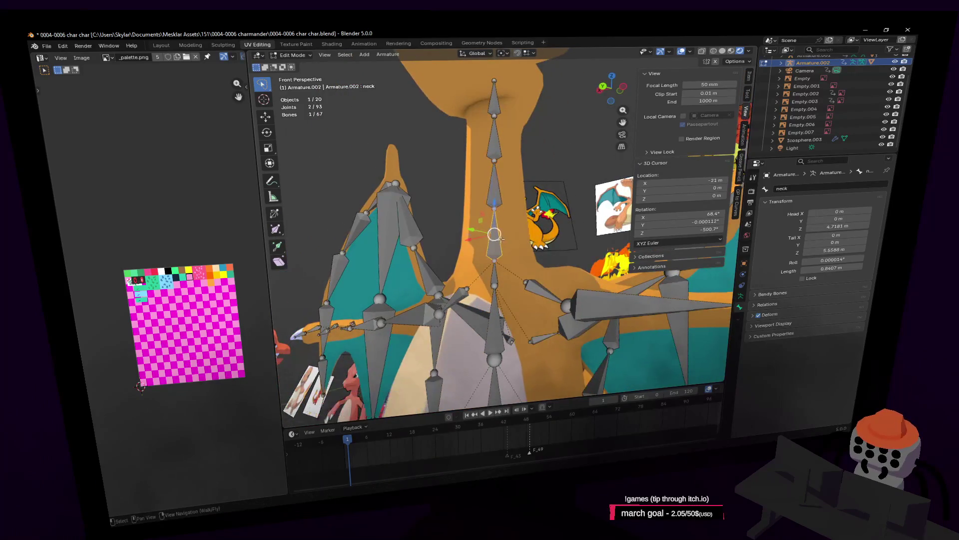
left_click(510, 223)
left_click(498, 150)
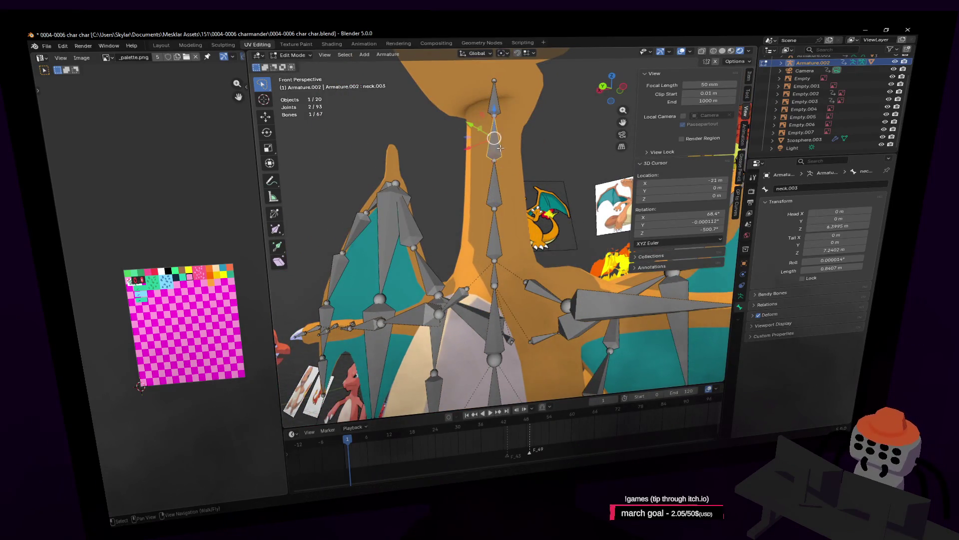
key("shift+grave")
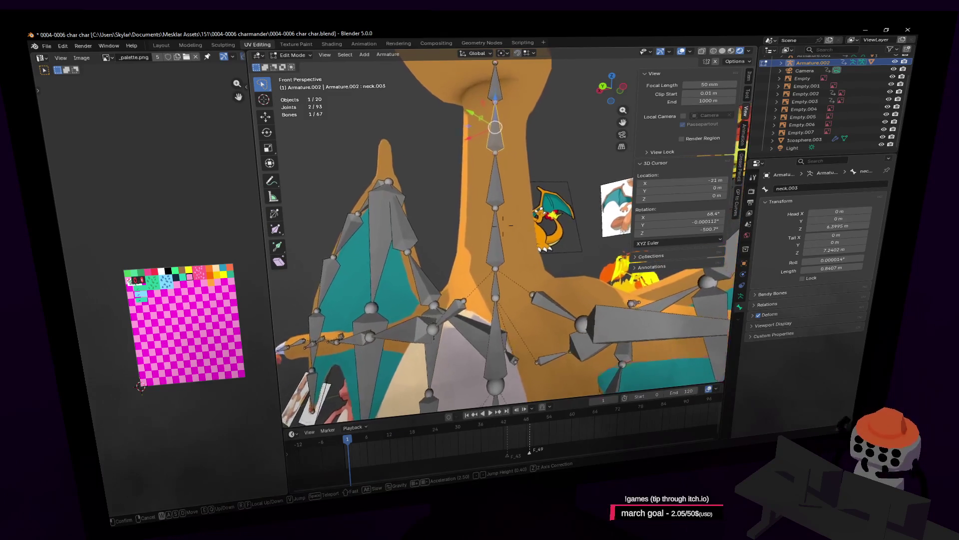
left_click(507, 258)
left_click(499, 260)
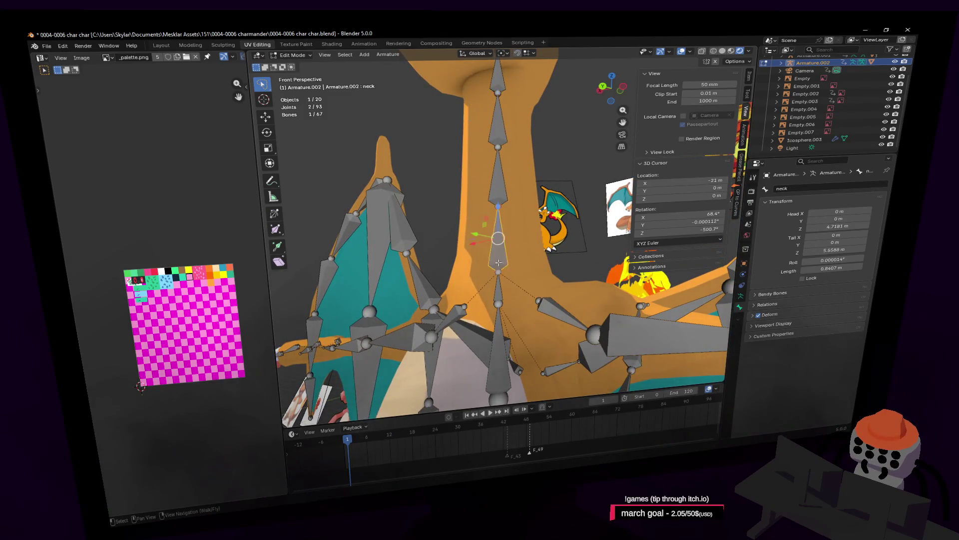
key("shift+grave")
left_click(488, 157)
key("shift+grave")
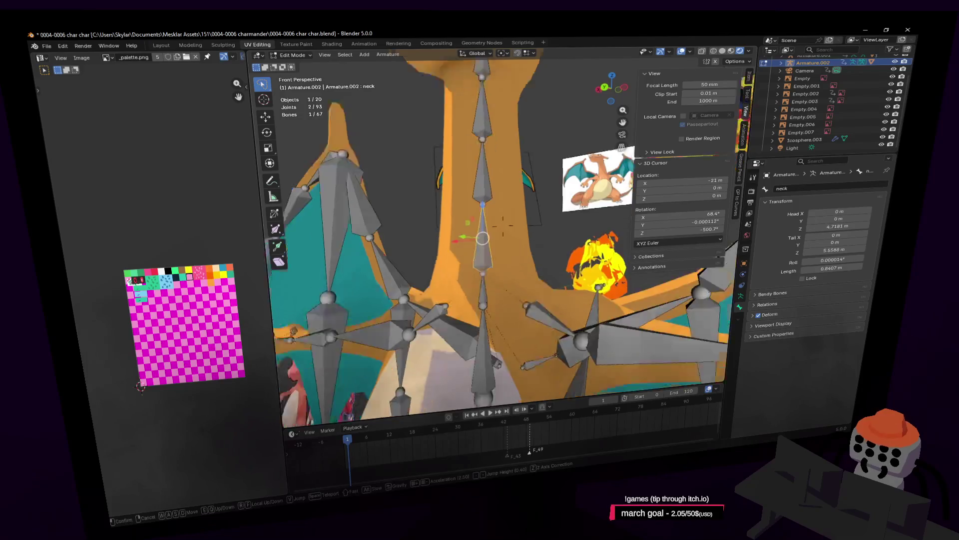
left_click(491, 195)
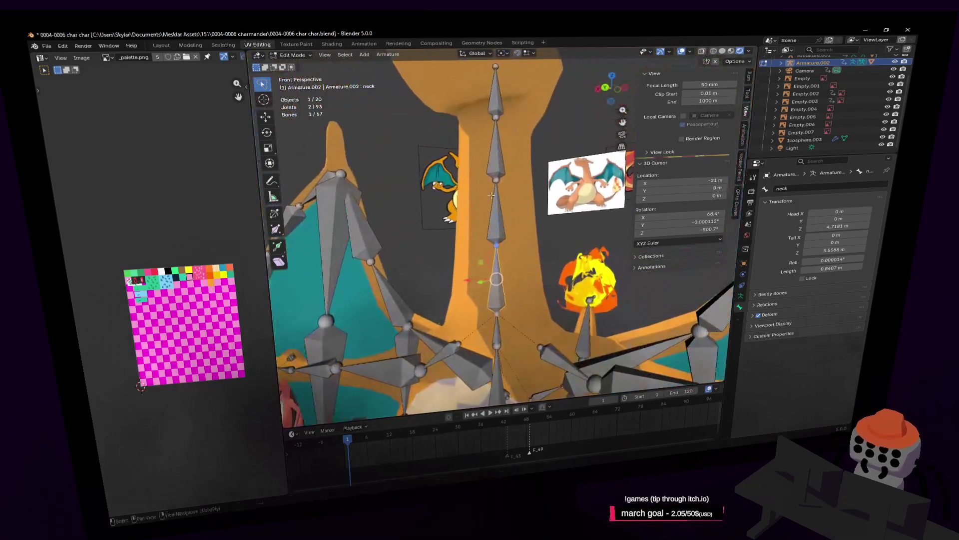
left_click(501, 150)
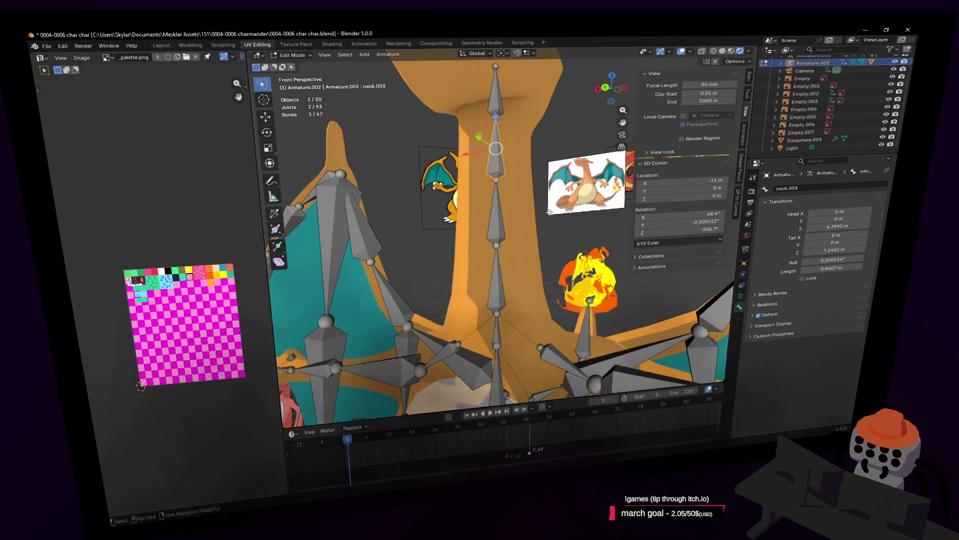
Switch to Pose Mode and give neck.003 an IK constraint without a target
left_click(295, 55)
left_click(297, 85)
key("shift+i")
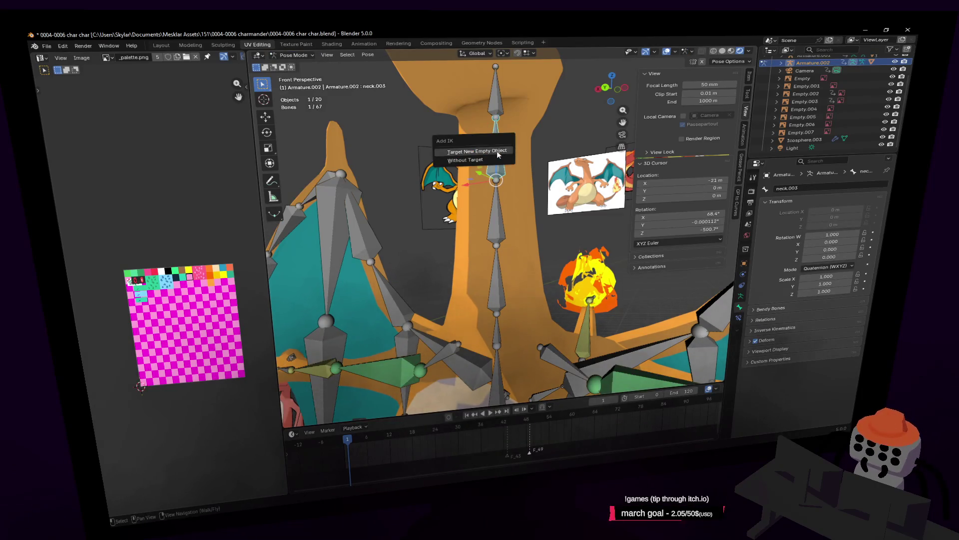
left_click(484, 160)
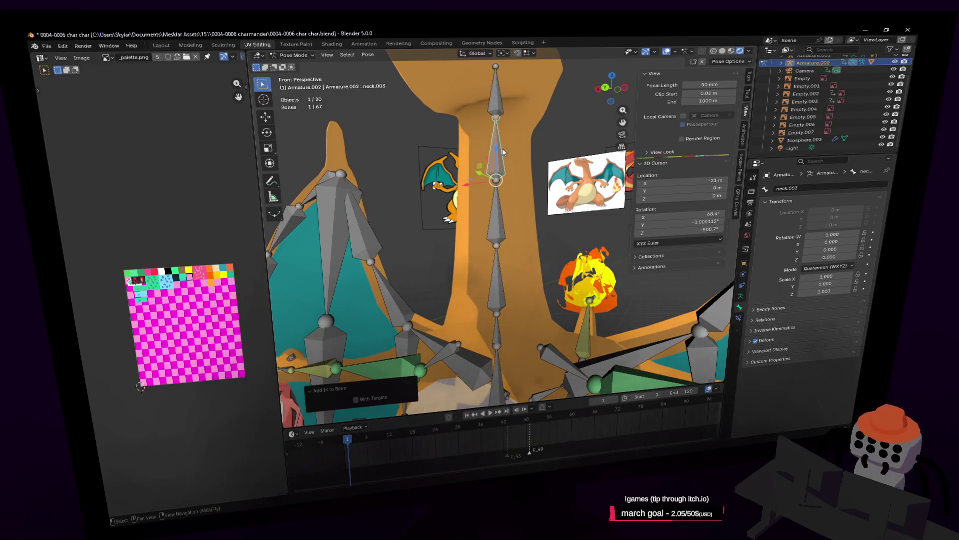
Test-grab neck.003 to check the neck IK, cancel it, and select the neck bone
key("g")
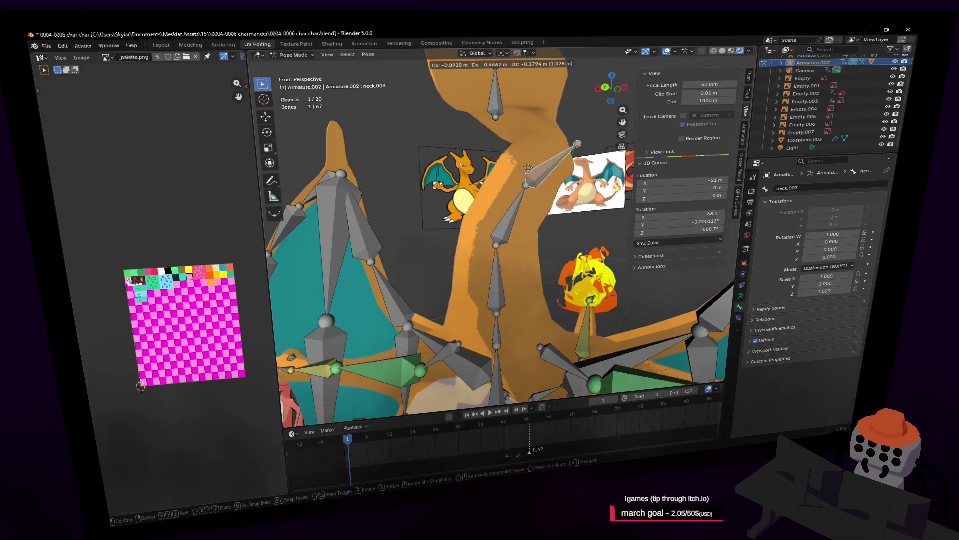
key("Escape")
left_click(497, 284)
key("shift+grave")
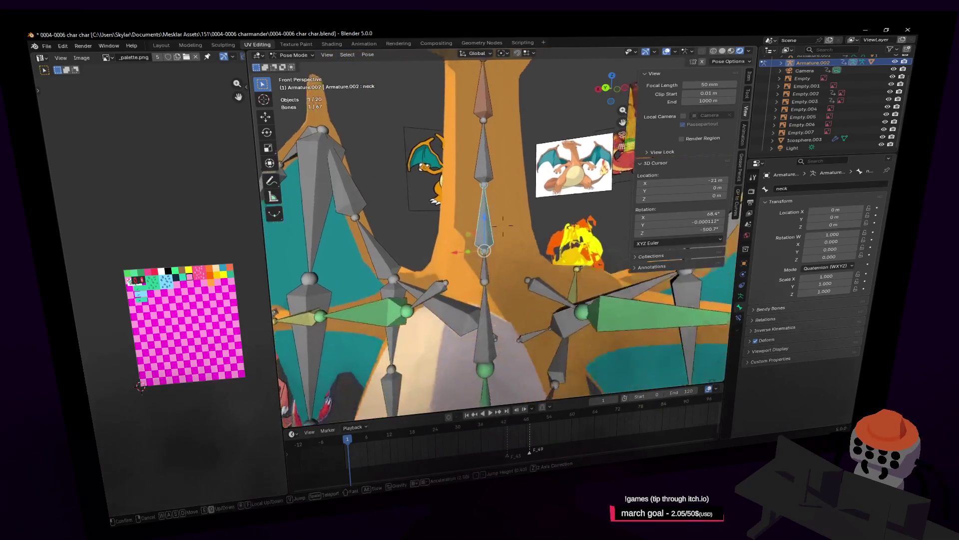
Add a Child Of constraint to the neck bone targeting Armature.002, bone spine3
key("Escape")
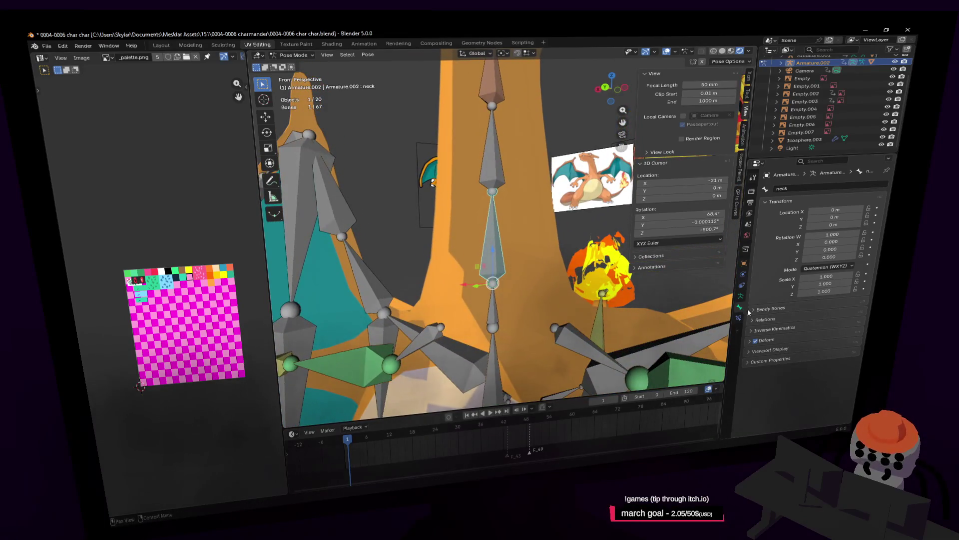
left_click(740, 316)
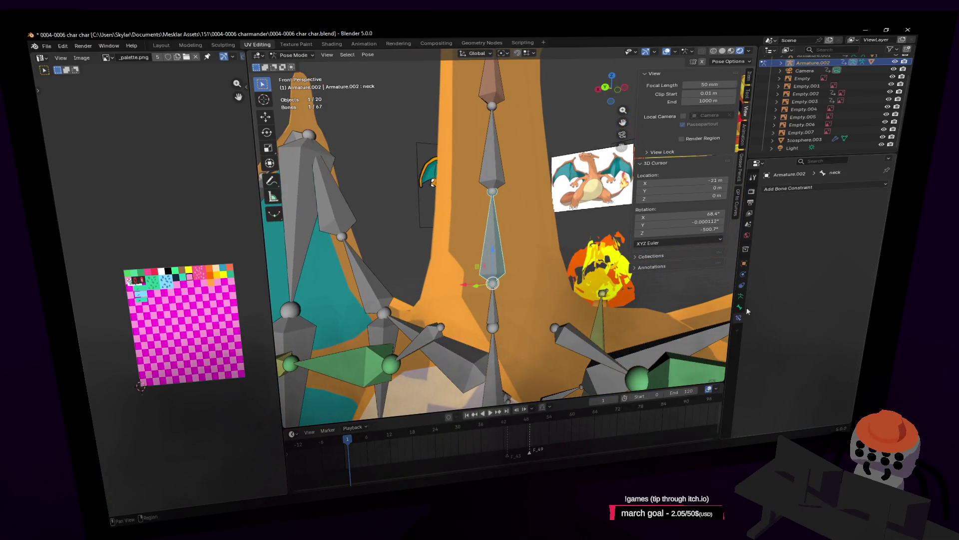
left_click(819, 188)
left_click(842, 223)
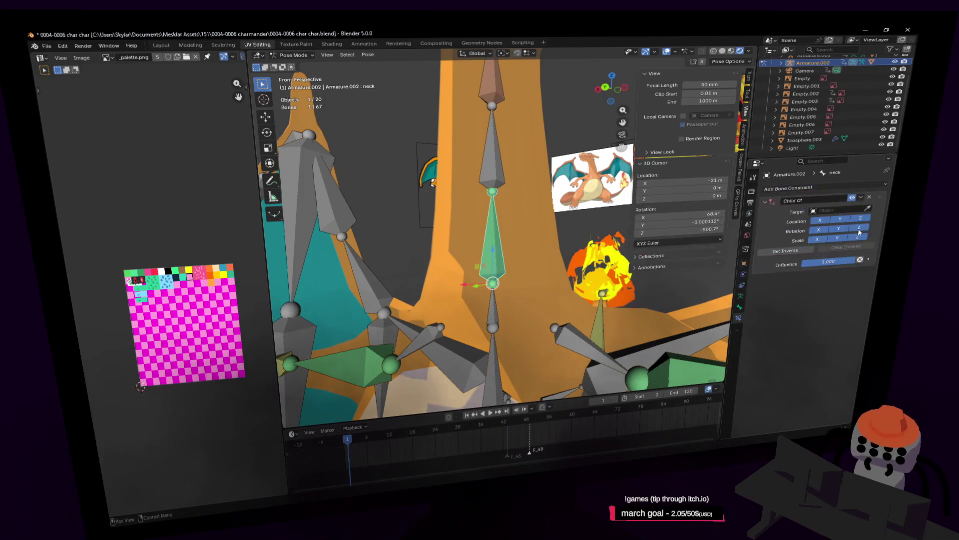
left_click(493, 303)
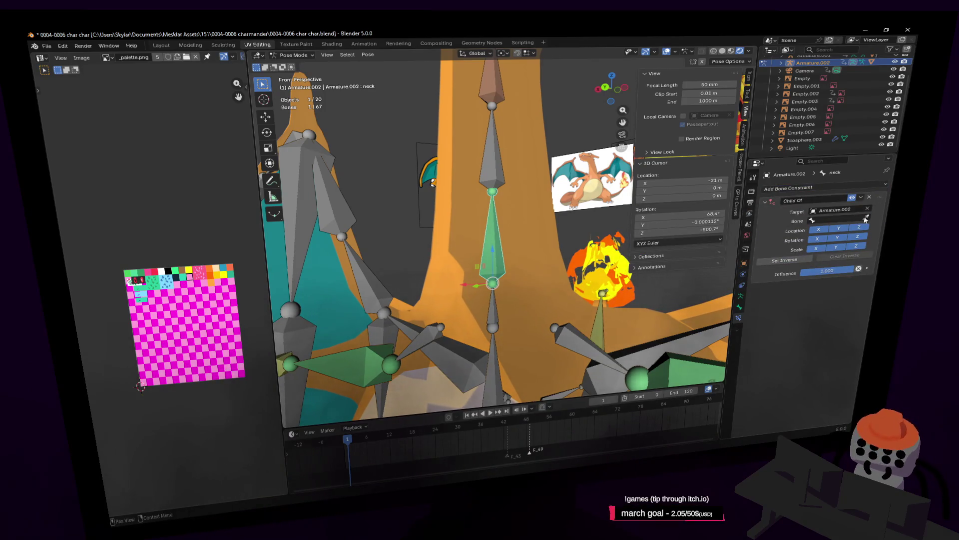
left_click(499, 311)
Set neck.003's IK target to Armature.002 with the head bone
key("shift+grave")
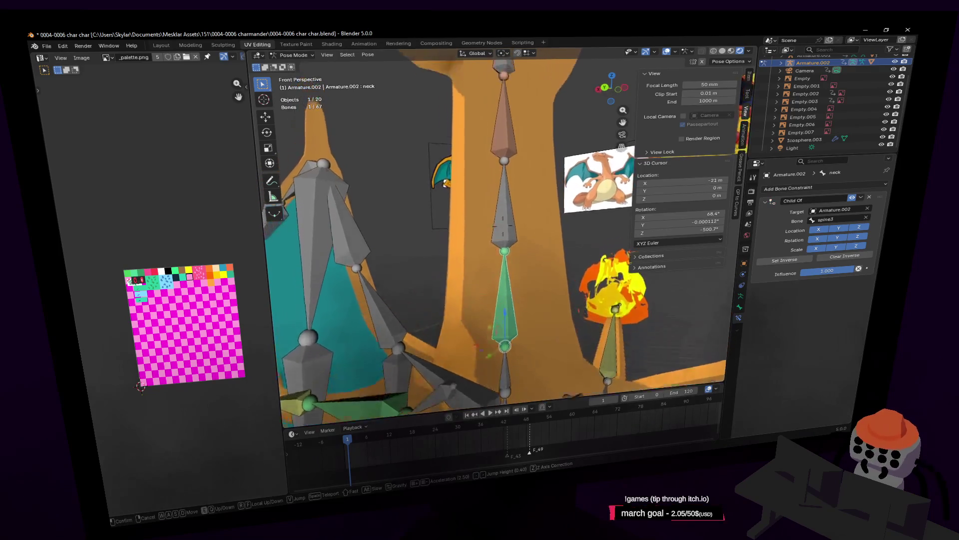
left_click(510, 168)
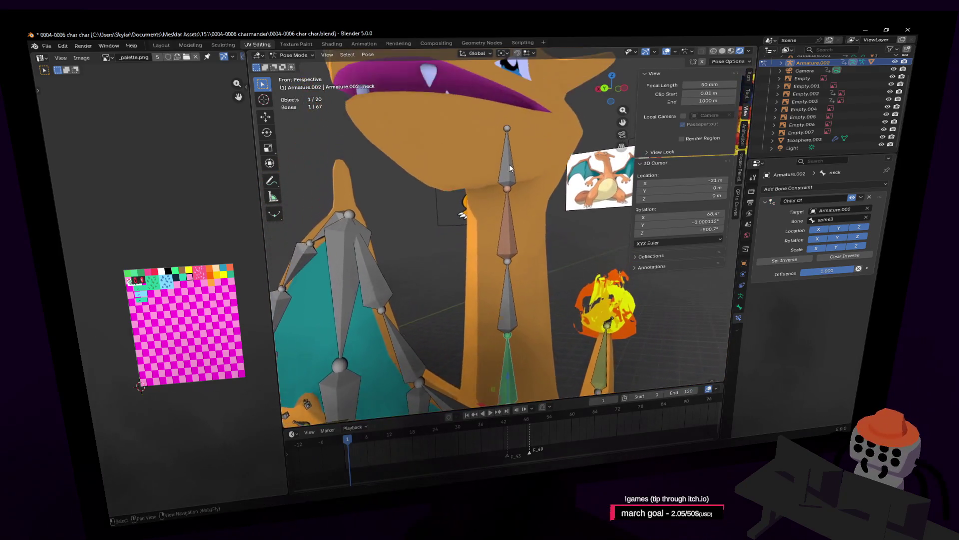
left_click(510, 217)
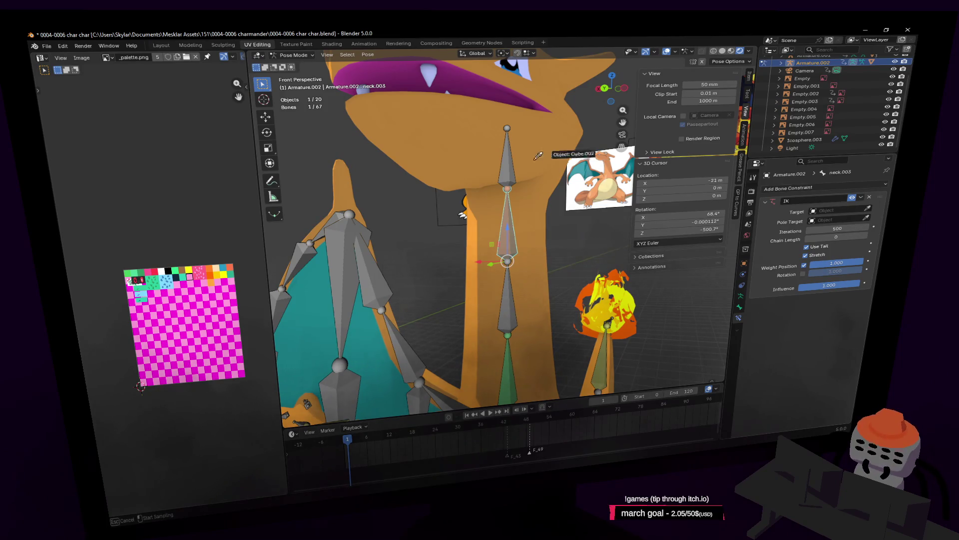
left_click(505, 157)
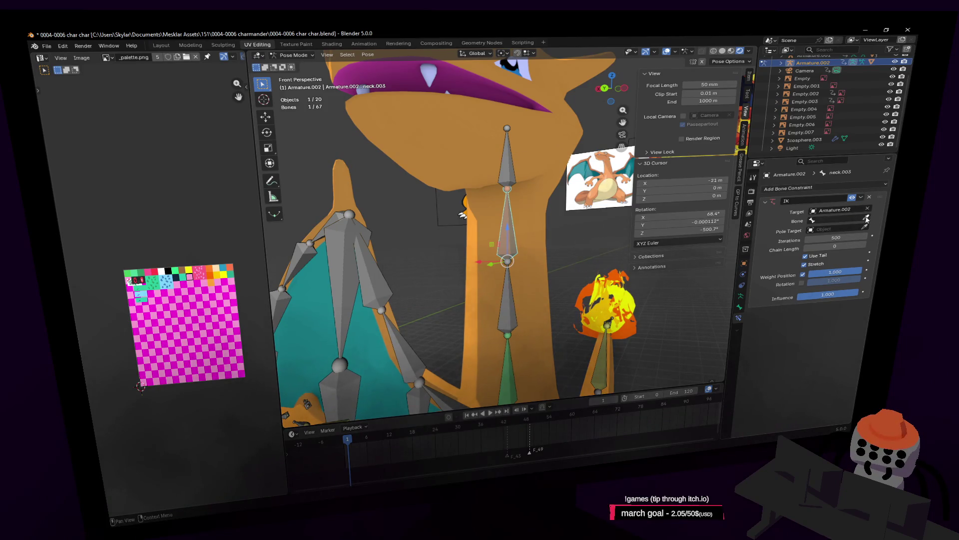
left_click(512, 168)
scroll(537, 179, "down", 5)
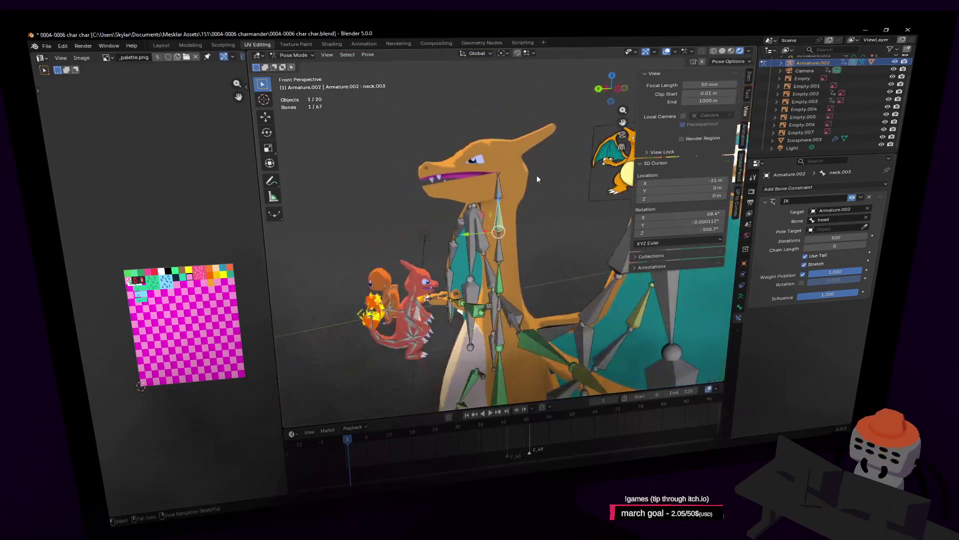
left_click(495, 191)
key("g")
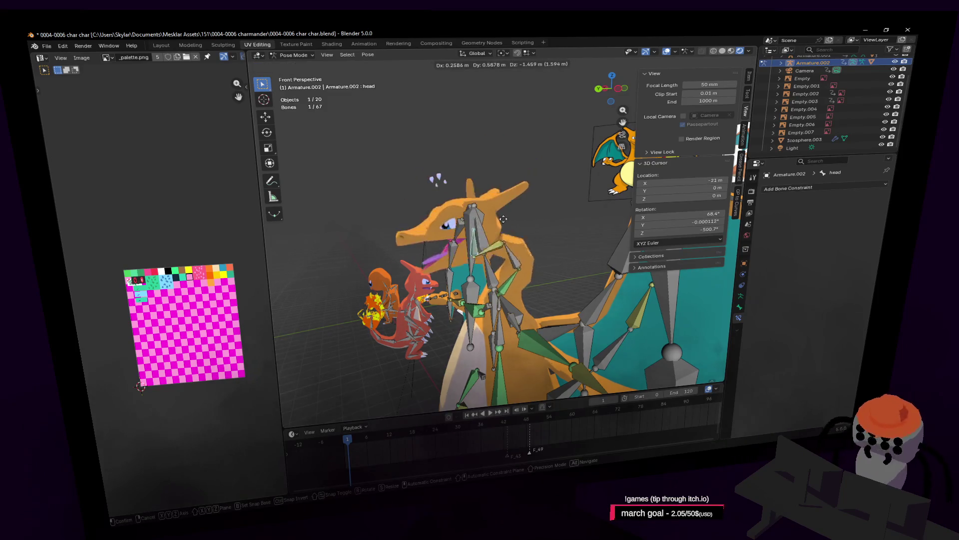
key("Escape")
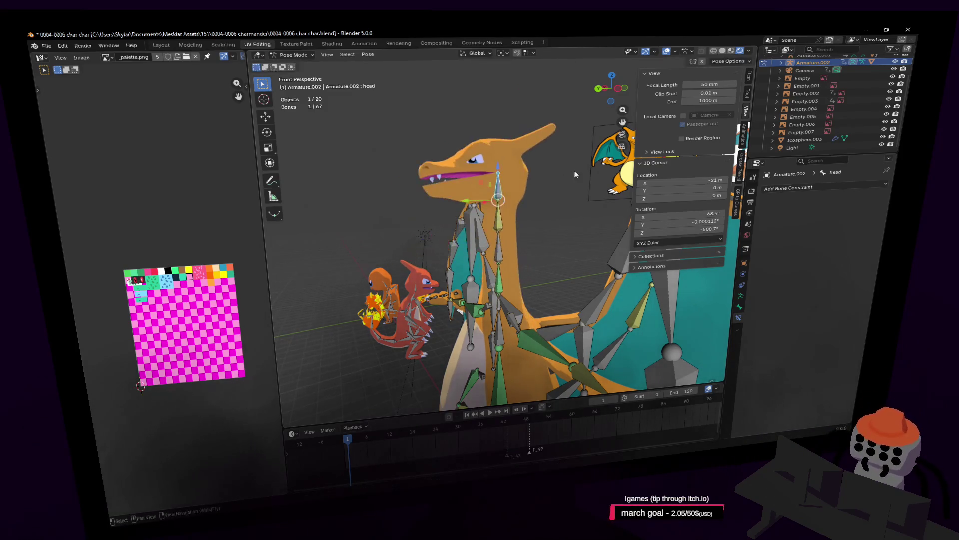
key("shift+grave")
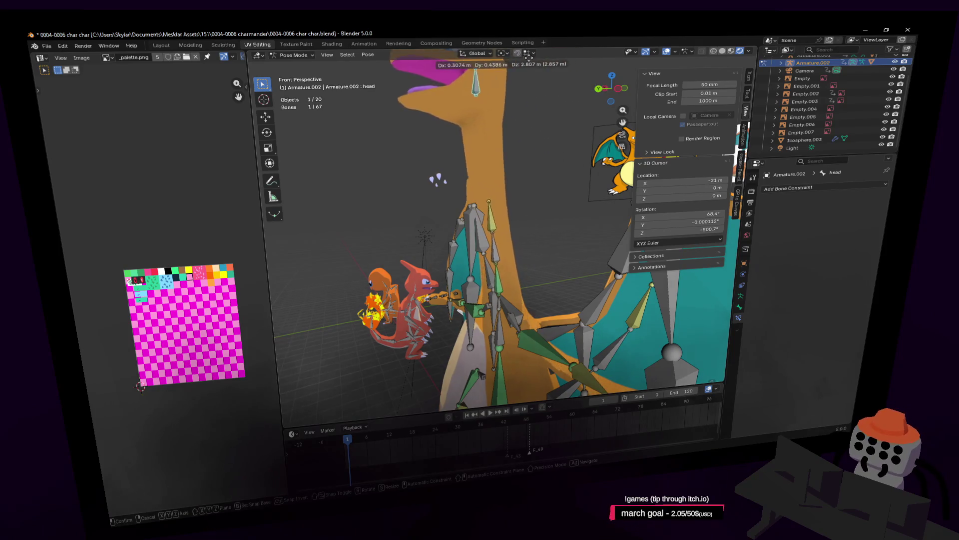
key("Return")
key("g")
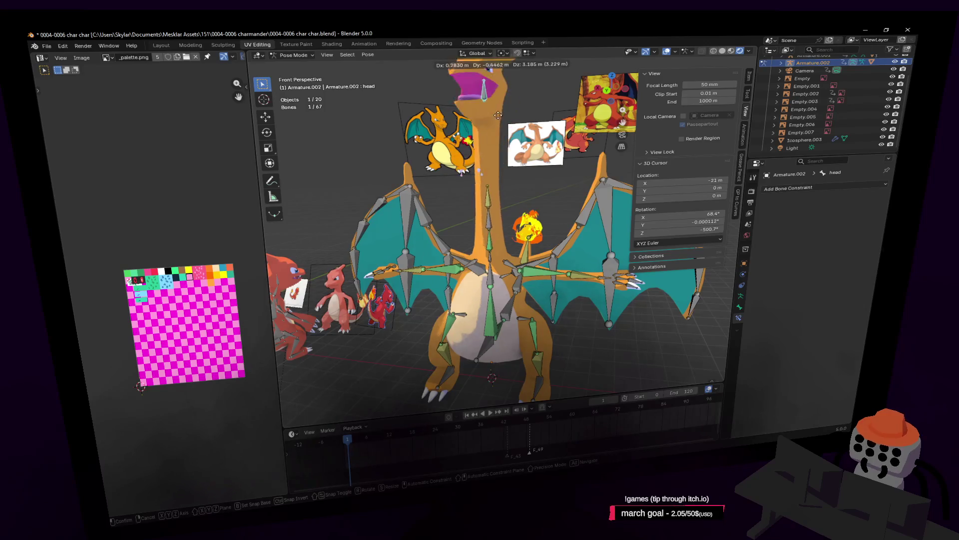
scroll(505, 150, "down", 2)
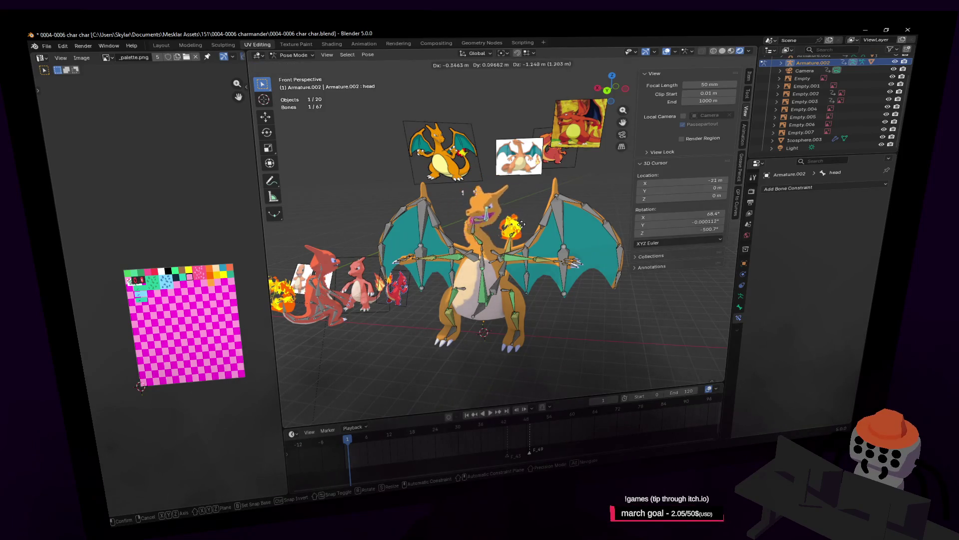
right_click(530, 211)
middle_click_drag(530, 211, 526, 205)
key("g")
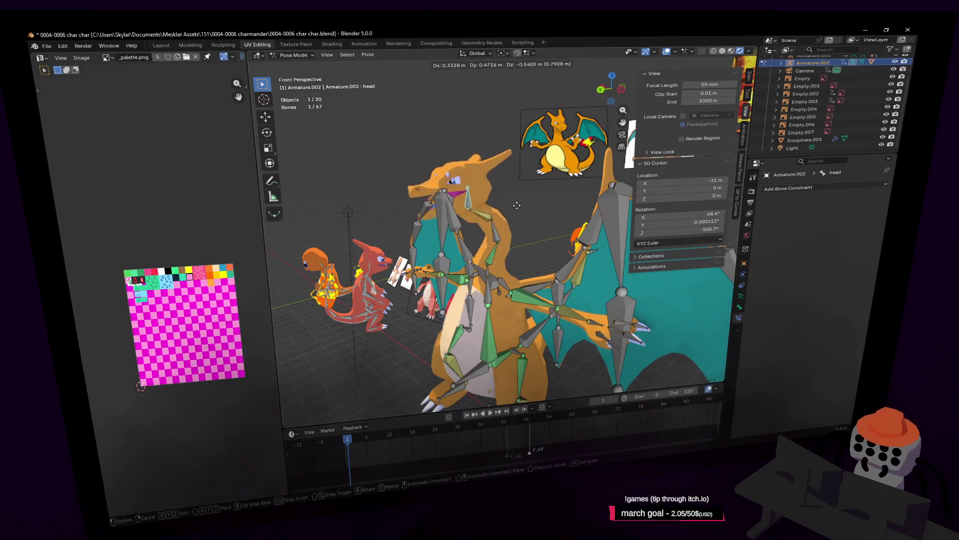
left_click(500, 226)
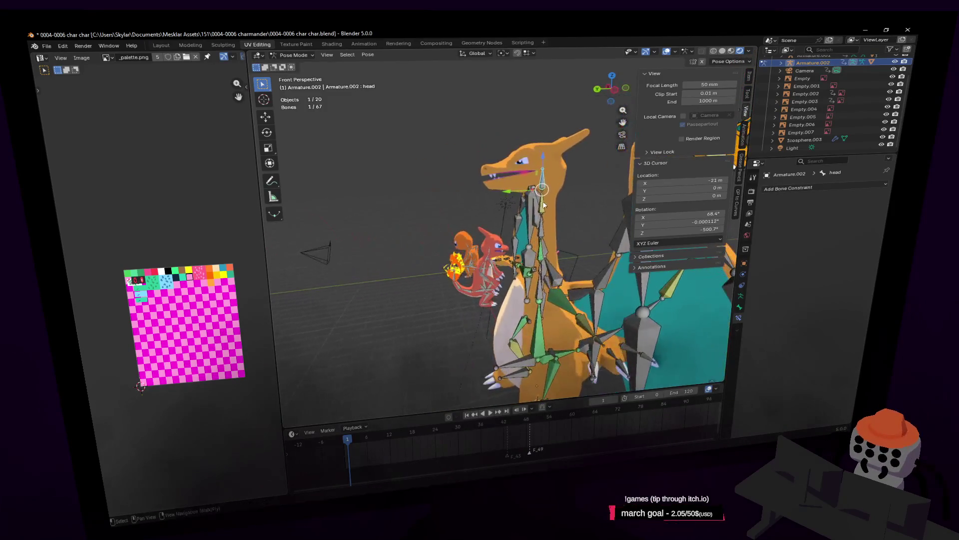
key("g")
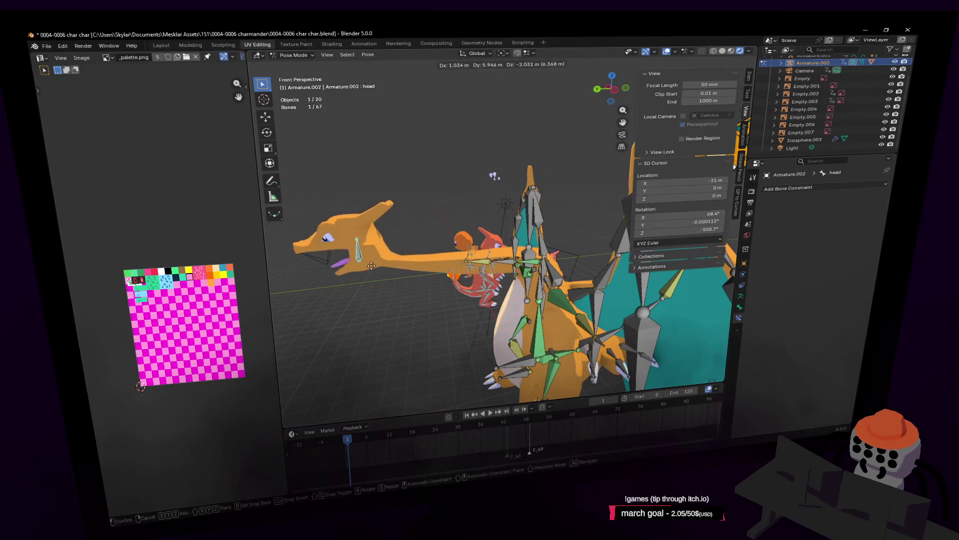
right_click(384, 274)
key("g")
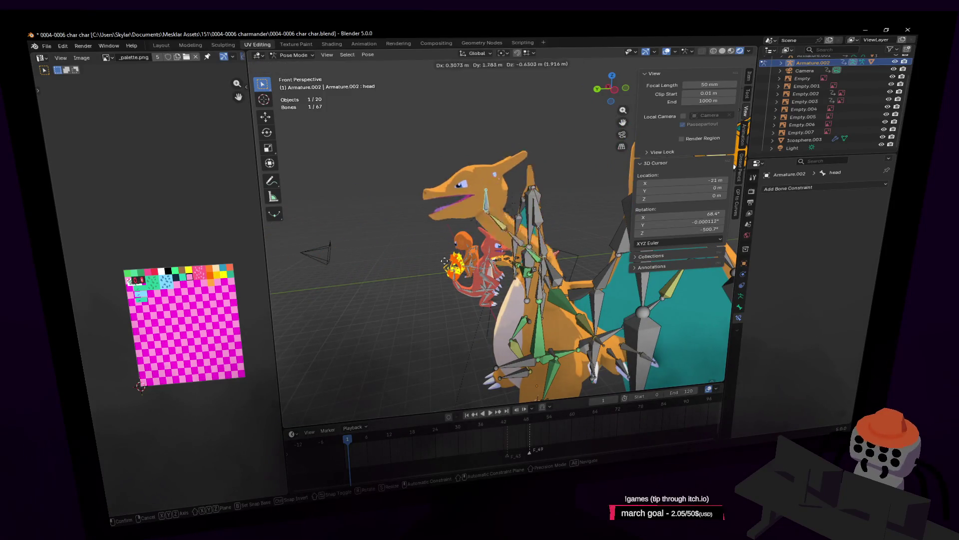
right_click(563, 197)
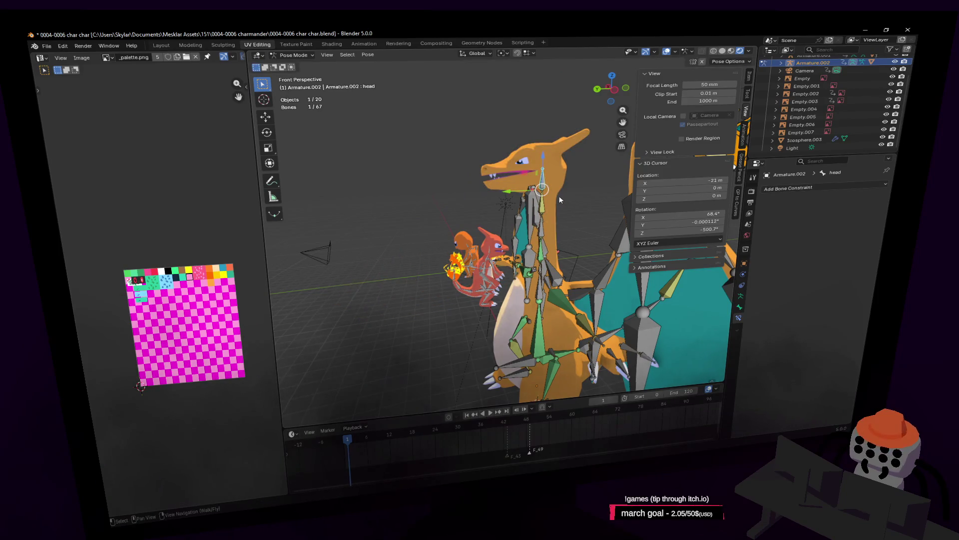
key("shift+grave")
key("w")
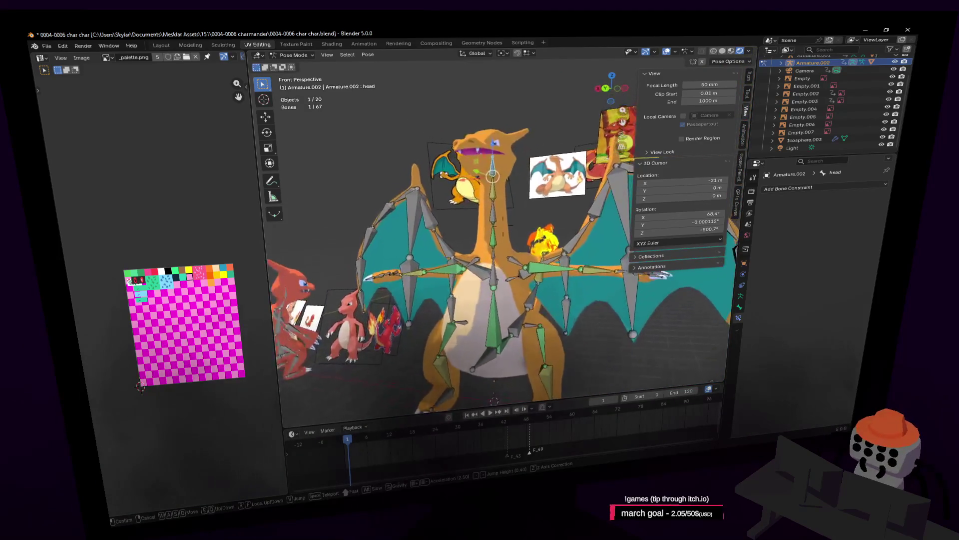
Test-rotate the head bone and cancel it, then move the view closer to the head and show the interaction mode list
left_click(560, 212)
key("r")
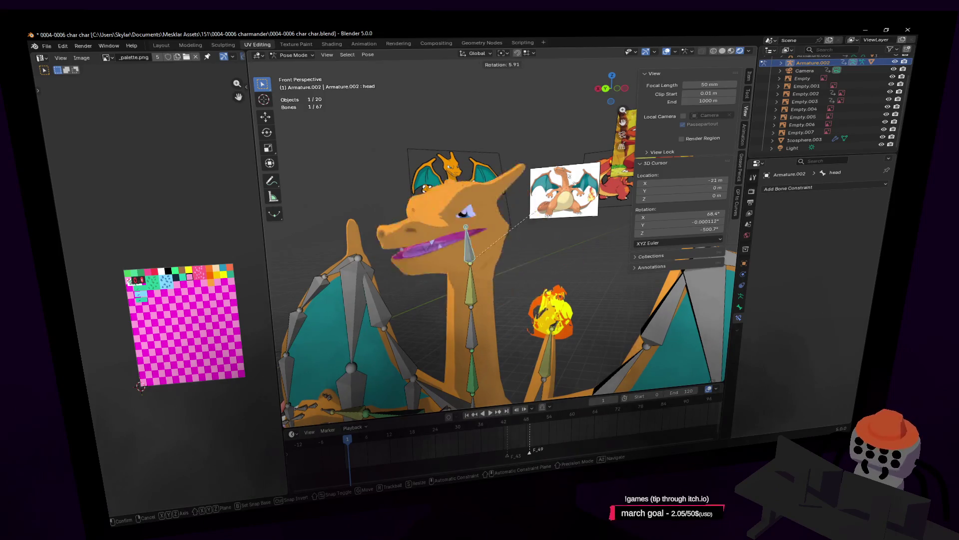
key("Escape")
key("shift+grave")
key("w")
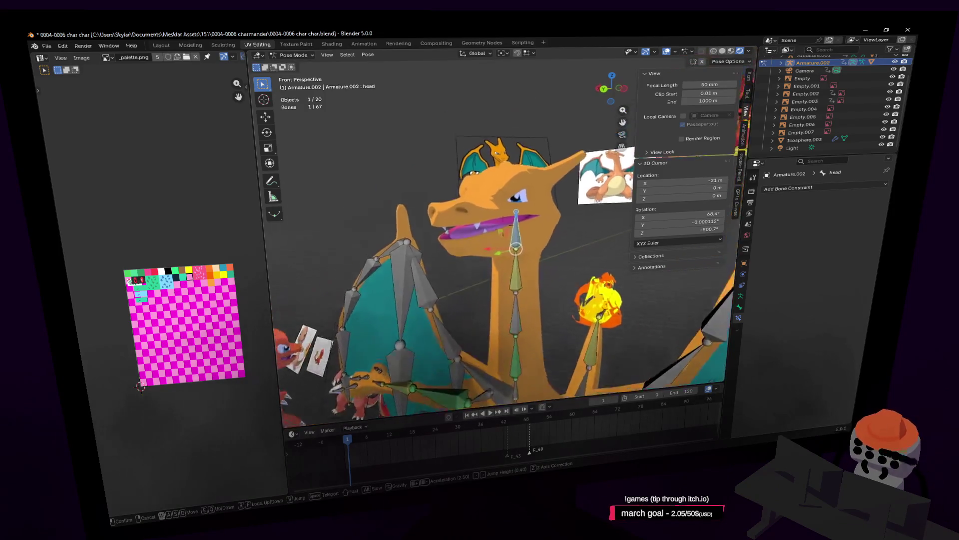
left_click(337, 140)
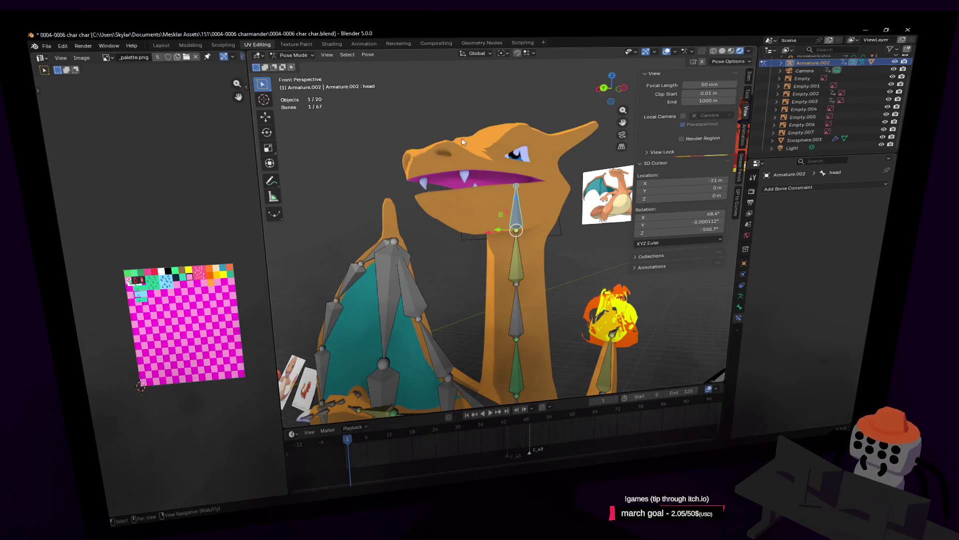
left_click(303, 56)
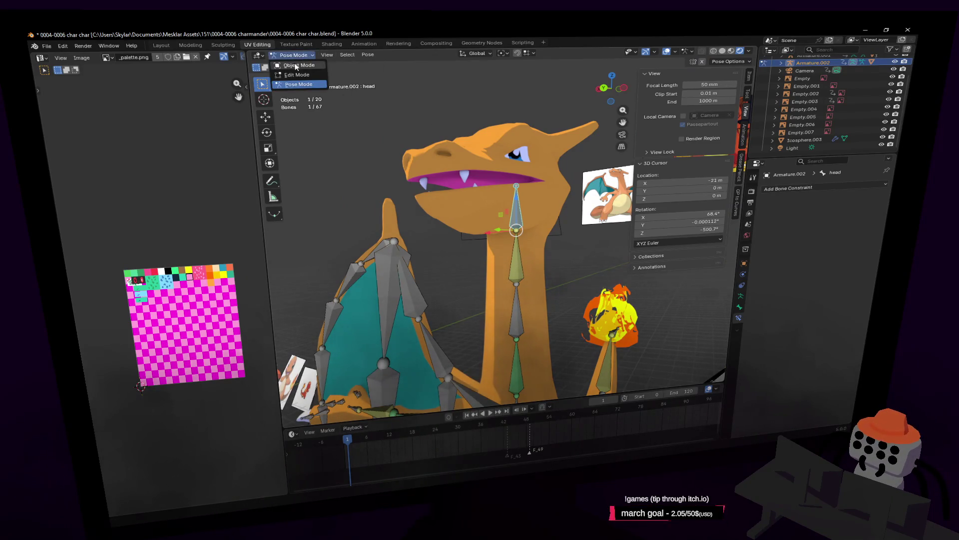
left_click(292, 67)
left_click(556, 142)
scroll(521, 187, "up", 3)
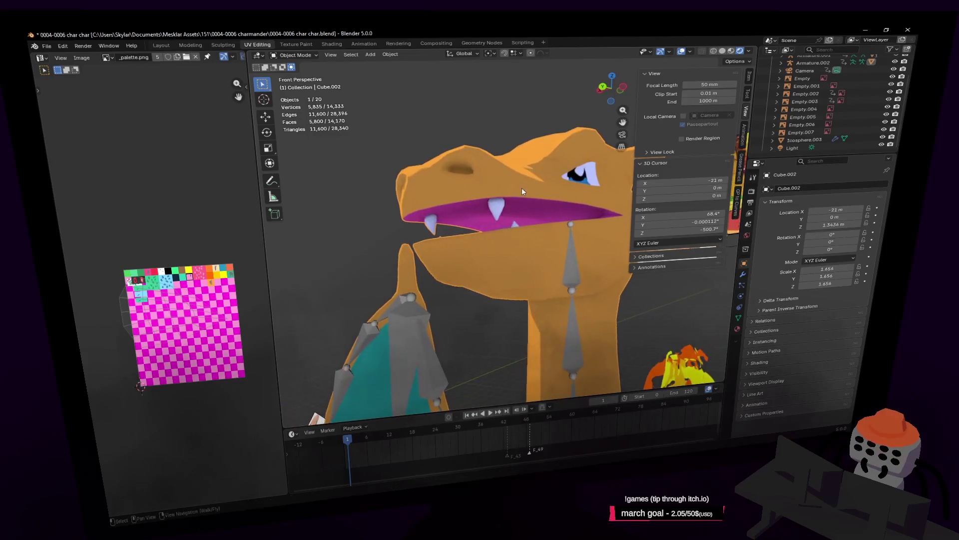
key("Tab")
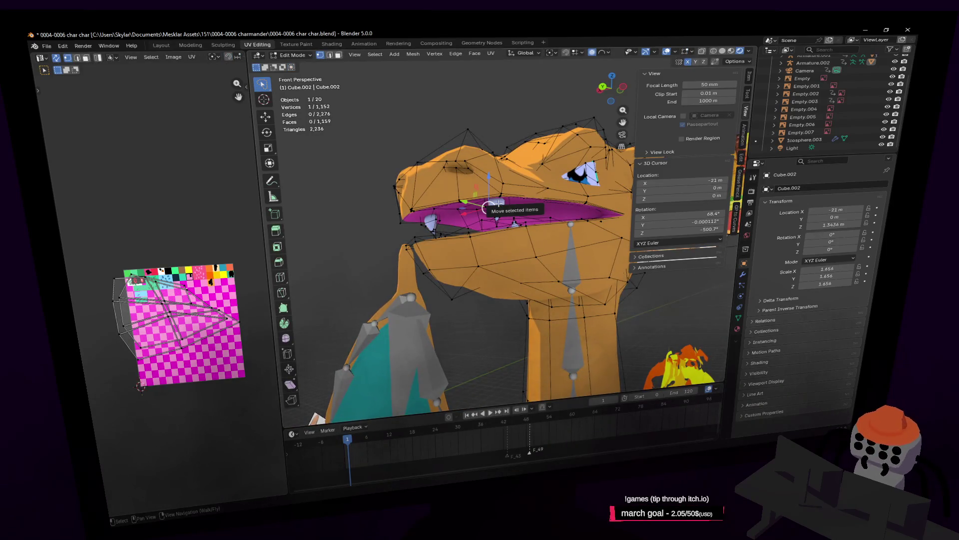
key("l")
middle_click_drag(488, 202, 508, 210)
key("alt+a")
key("3")
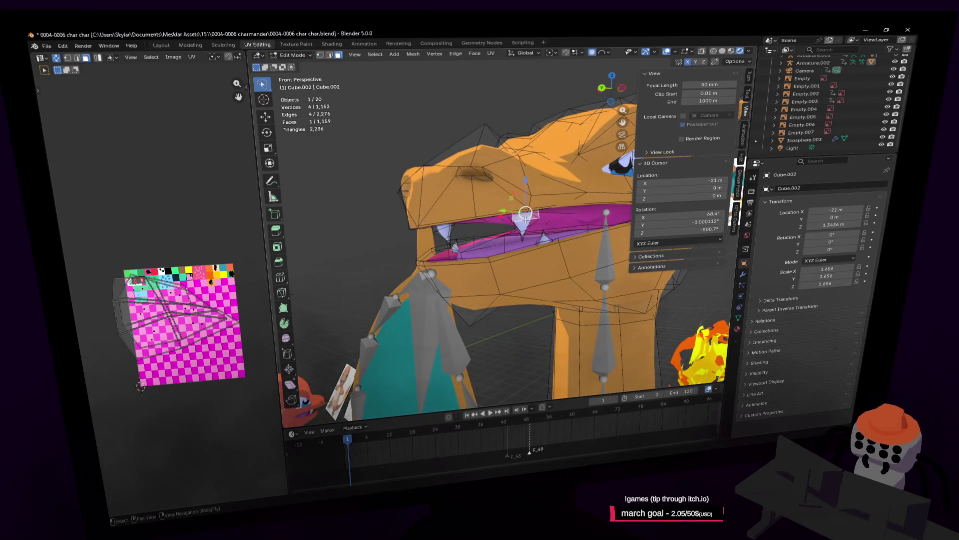
key("l")
key("l")
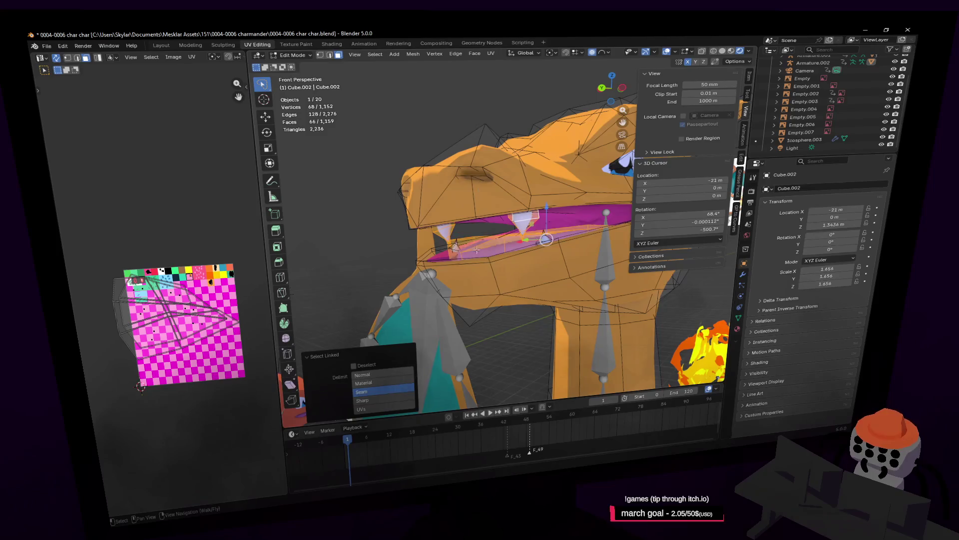
key("shift+l")
scroll(531, 240, "up", 3)
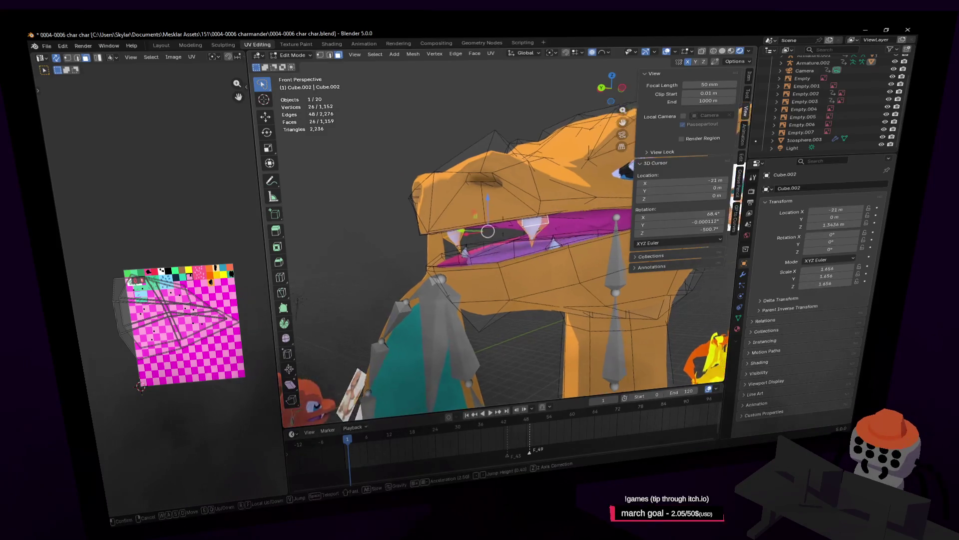
key("l")
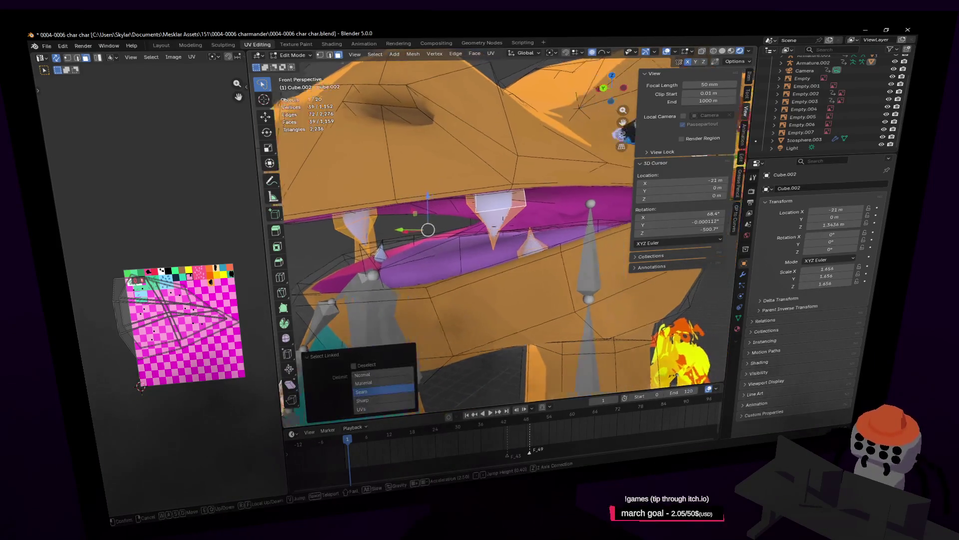
middle_click_drag(557, 239, 489, 221)
key("l")
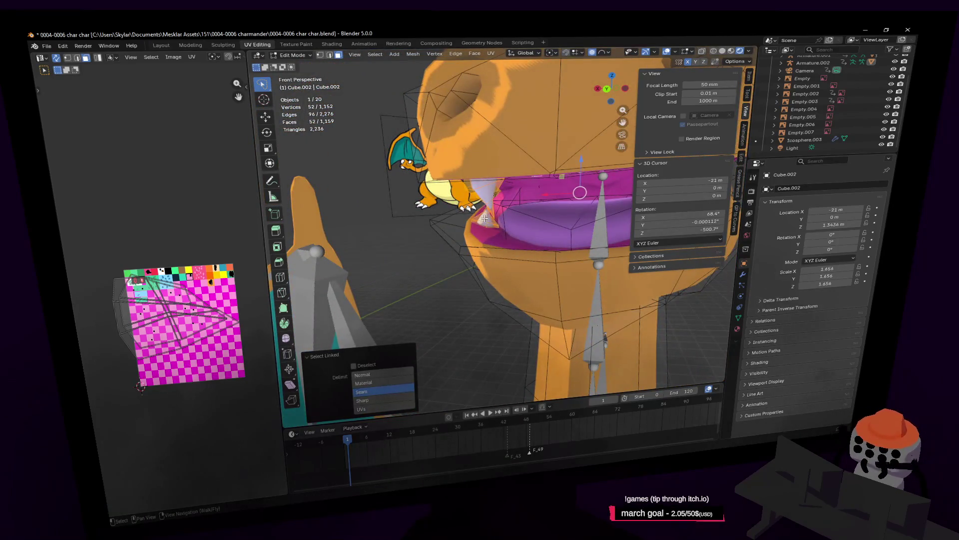
key("shift+grave")
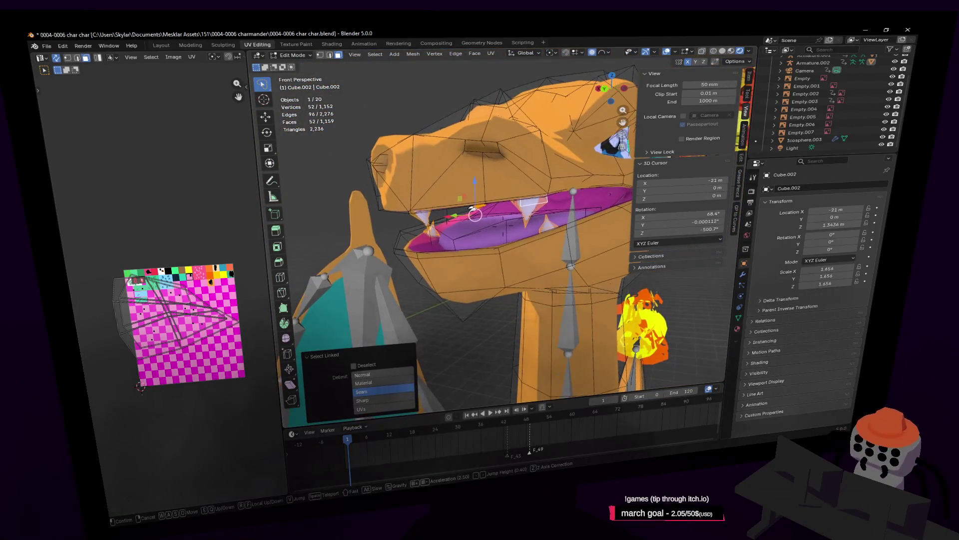
left_click(484, 219)
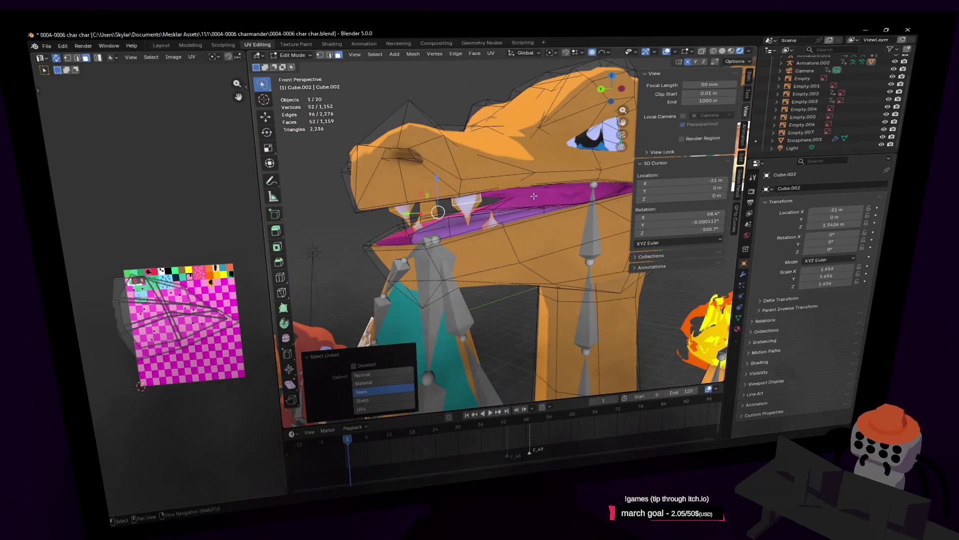
key("Tab")
key("shift+grave")
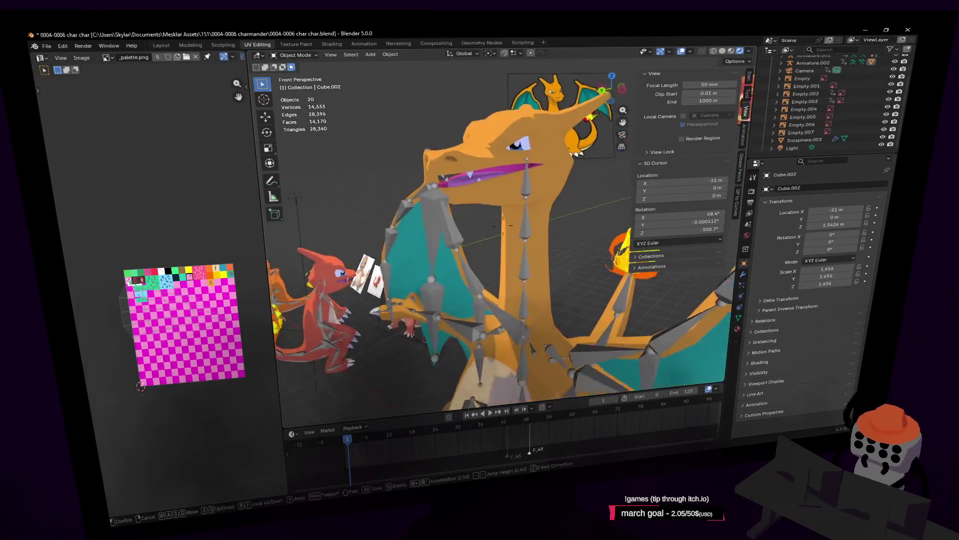
Select the Charizard mesh and delete its Armature and Mirror modifiers
left_click(474, 166)
left_click(482, 163)
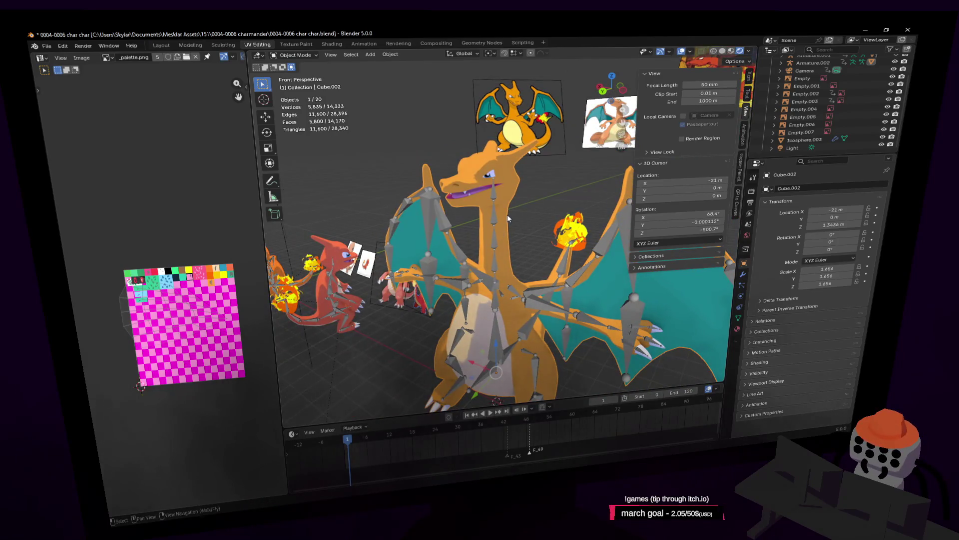
left_click(742, 274)
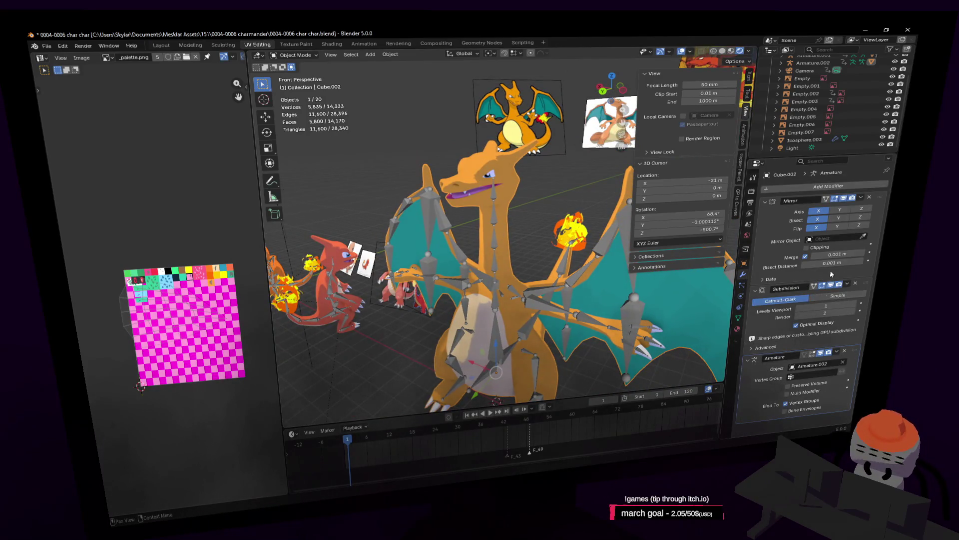
left_click(844, 352)
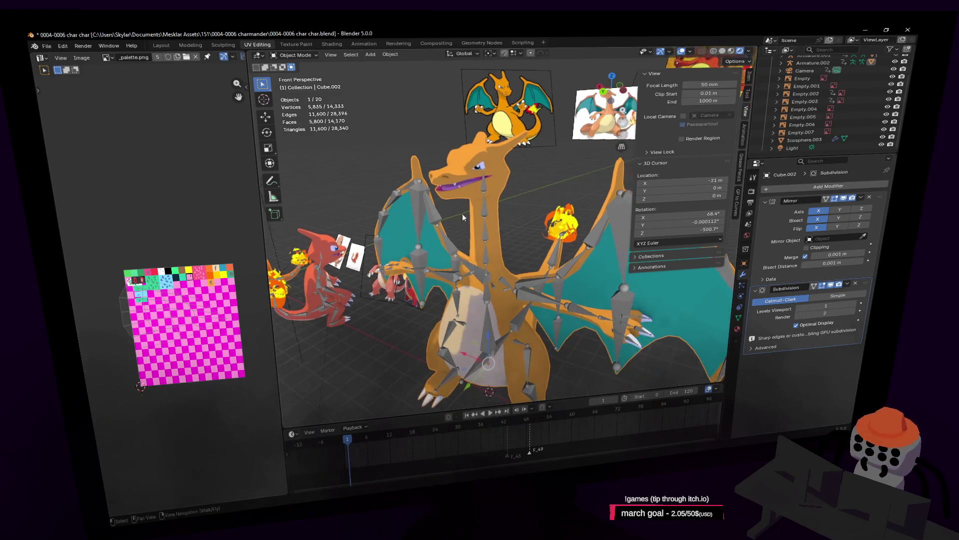
left_click(869, 197)
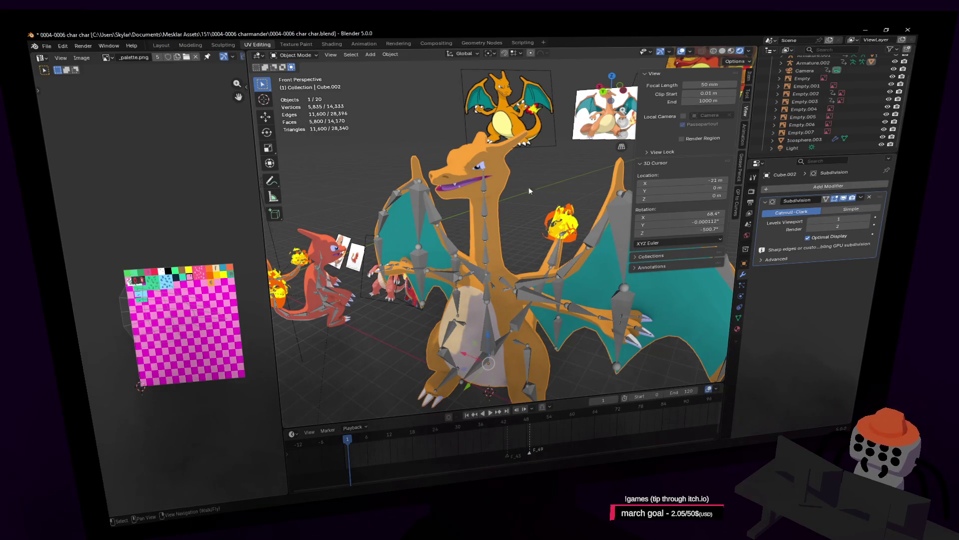
Check Armature.002's settings briefly, then reselect the Charizard mesh and show its modifier stack
left_click(487, 262)
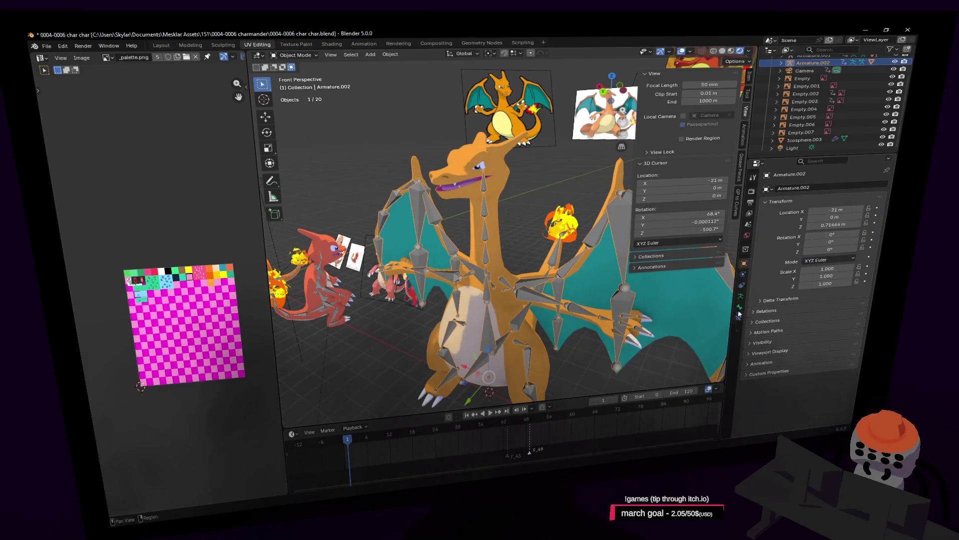
left_click(743, 274)
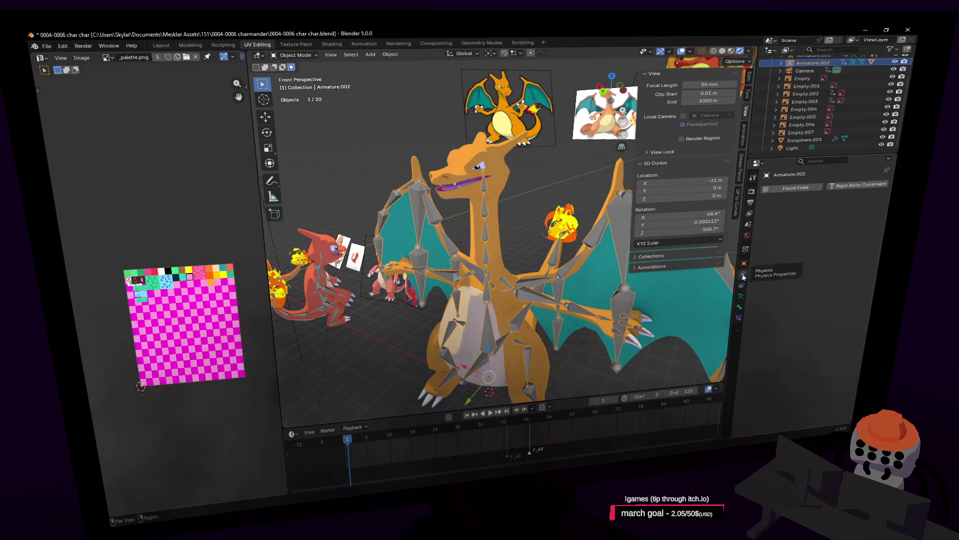
left_click(504, 193)
key("shift+grave")
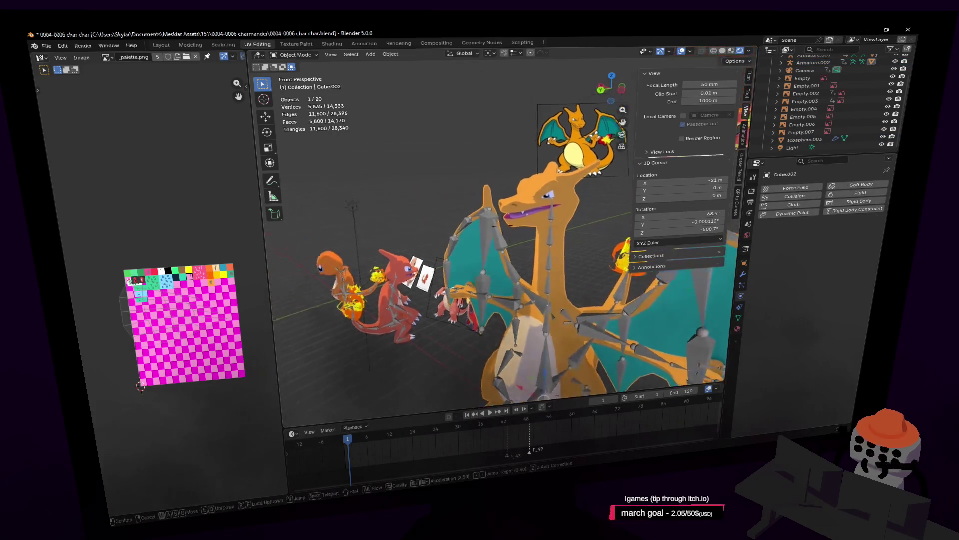
key("Return")
left_click(743, 275)
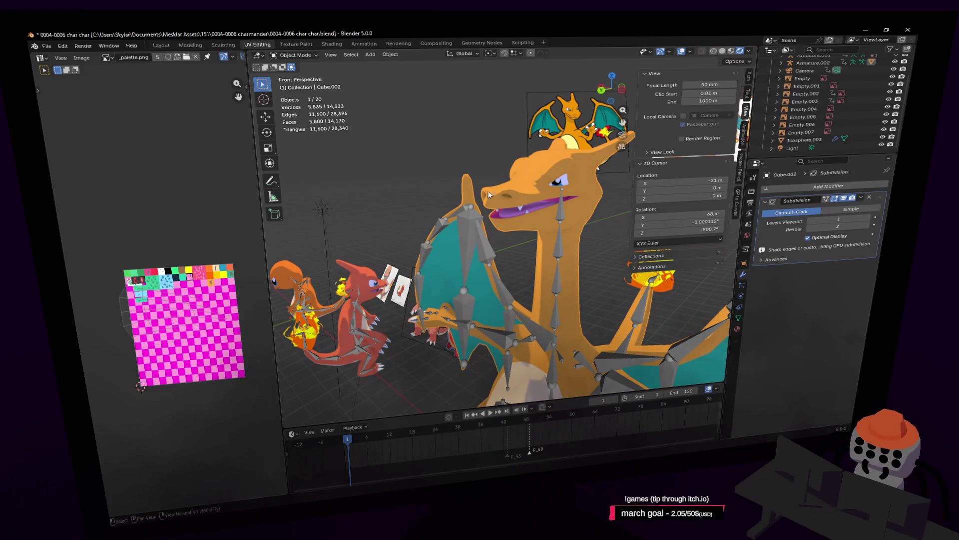
key("shift+grave")
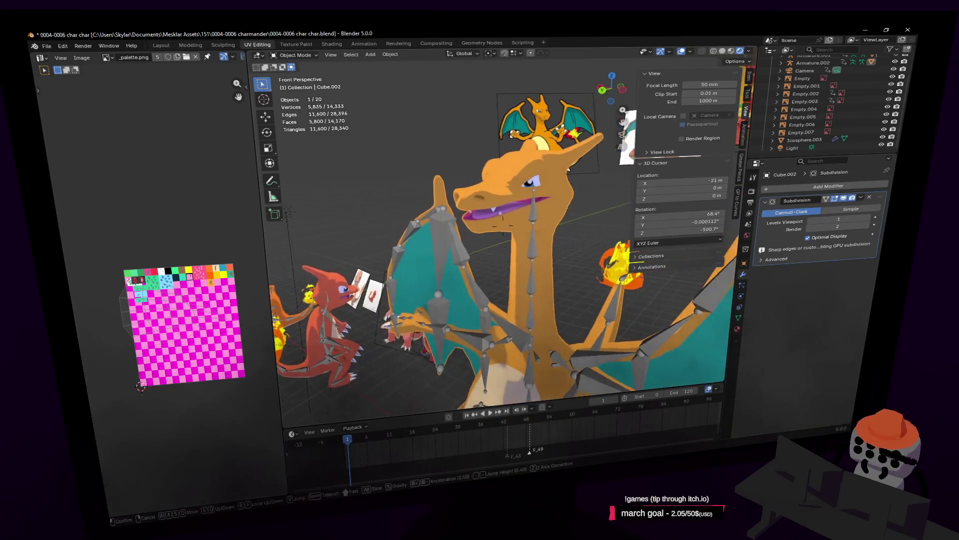
key("Return")
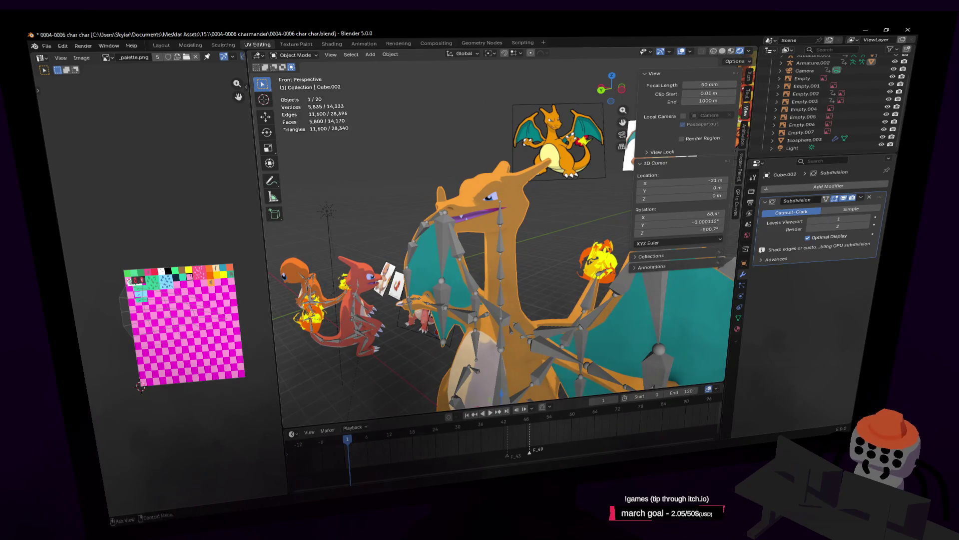
Toggle the Subdivision modifier's viewport display off and on to compare, leaving it enabled
left_click(844, 198)
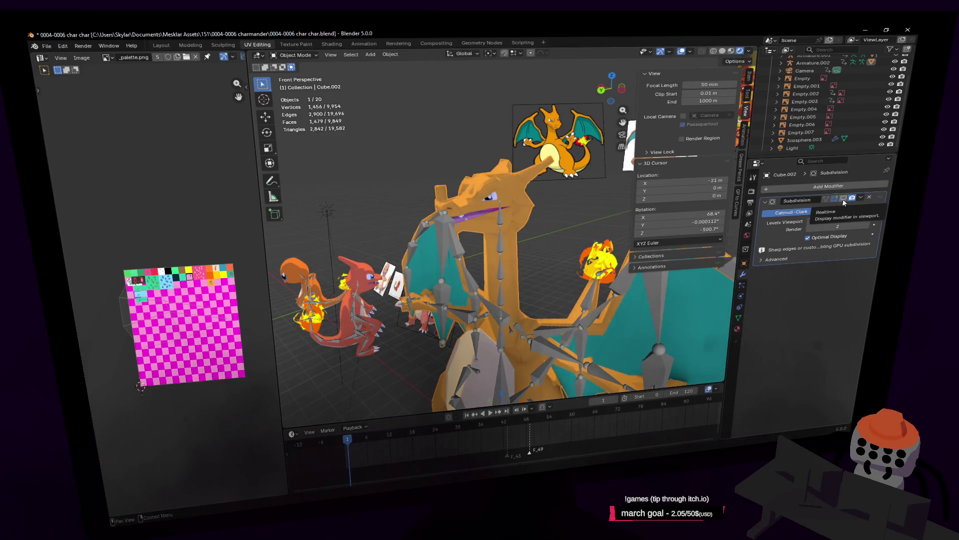
left_click(844, 198)
left_click(844, 199)
left_click(844, 199)
left_click(844, 199)
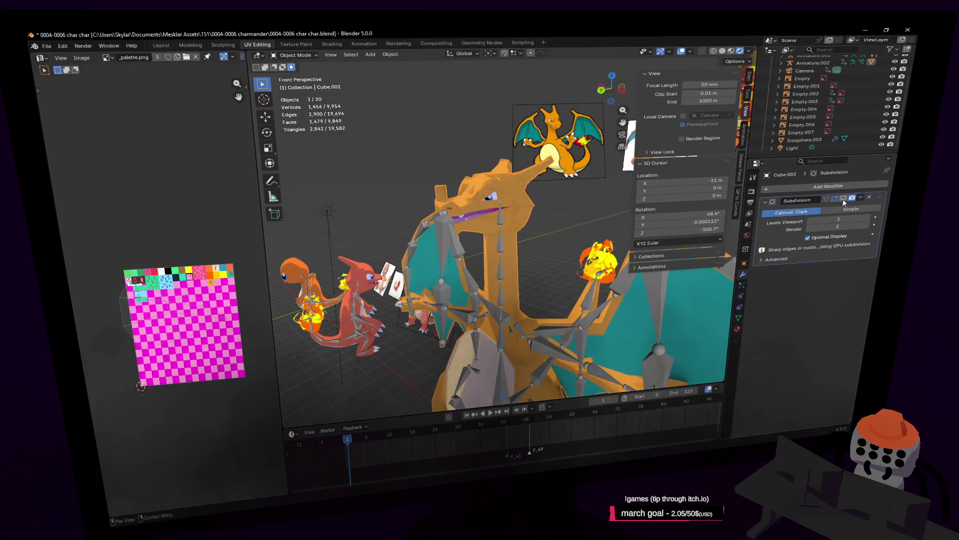
left_click(844, 199)
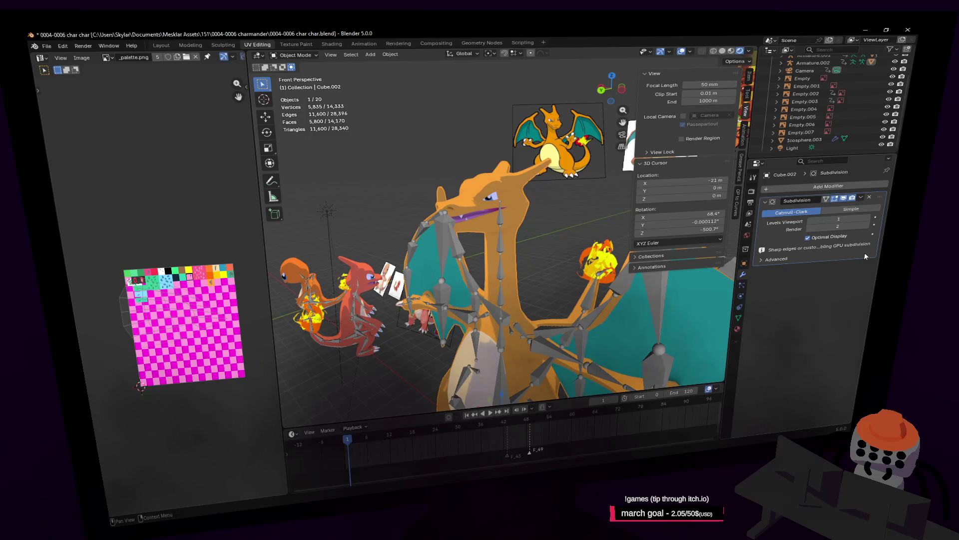
key("shift+grave")
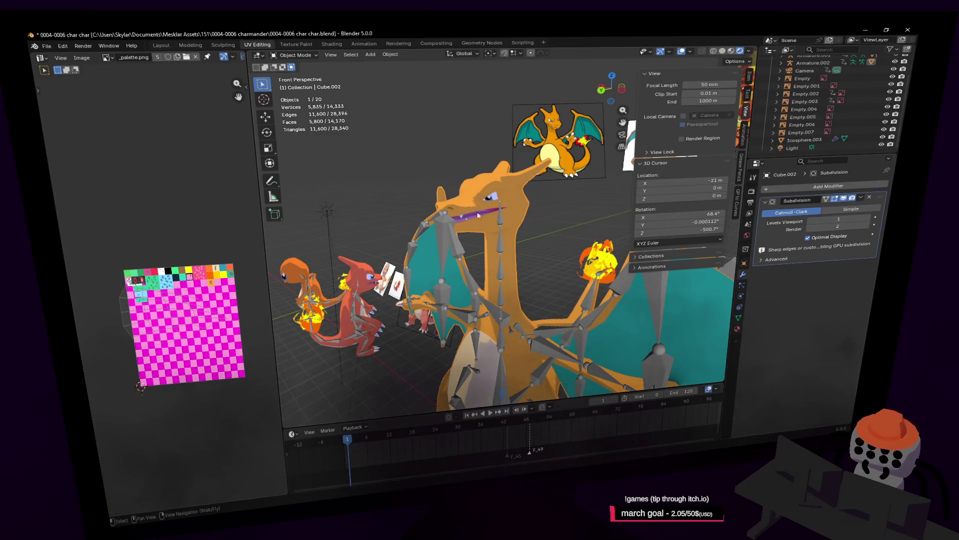
Select Armature.002, enter Pose Mode and test-move the head bone, then cancel
key("w")
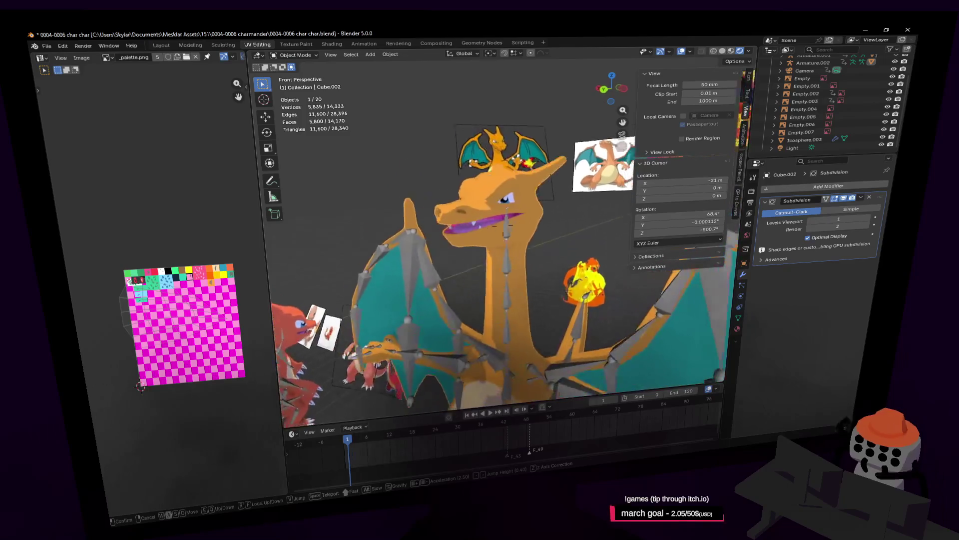
left_click(428, 179)
left_click(429, 179)
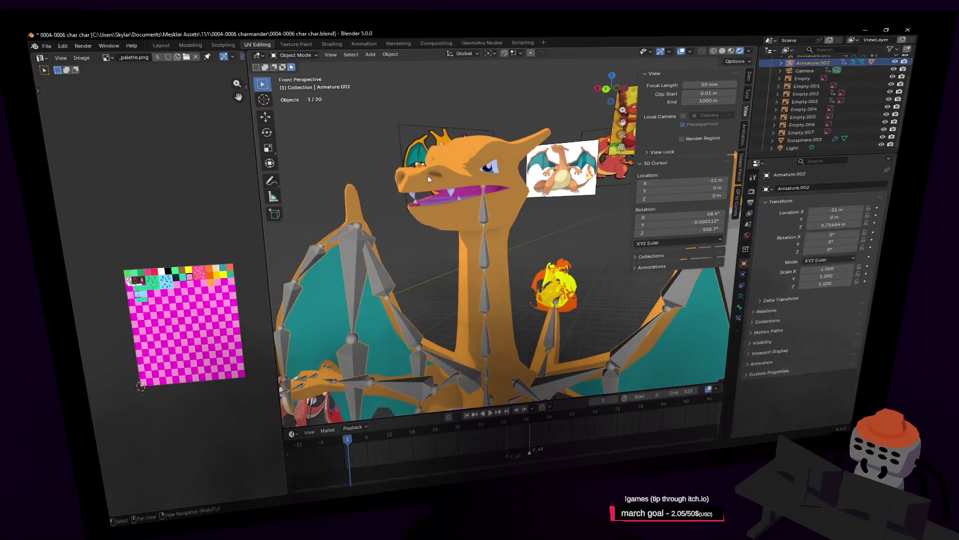
left_click(297, 55)
left_click(295, 86)
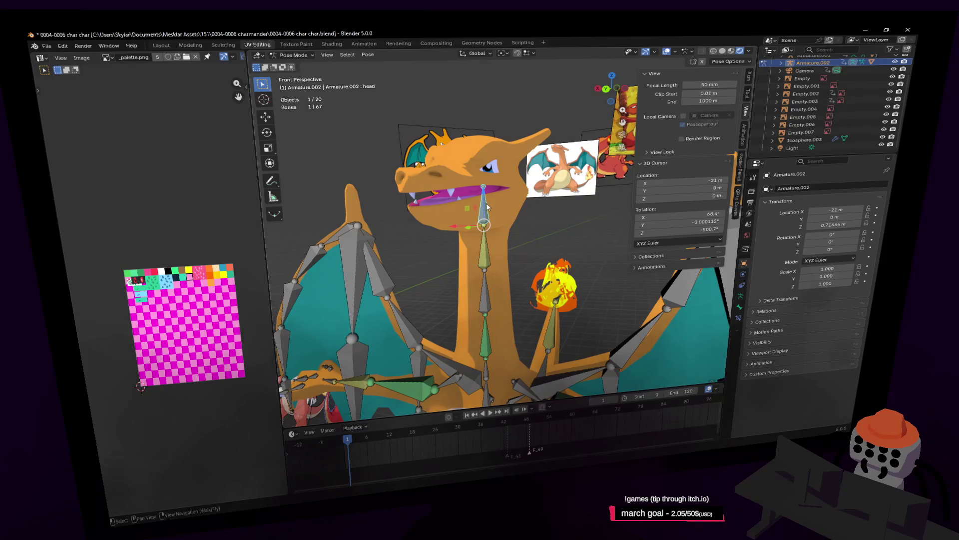
key("g")
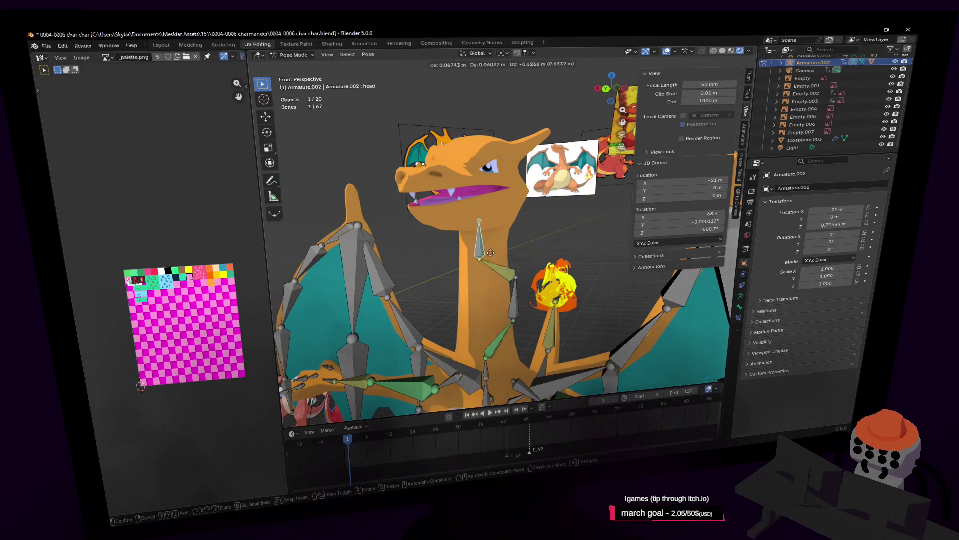
key("Escape")
Return to Object Mode and parent the mesh to Armature.002 With Automatic Weights
key("shift+grave")
key("Escape")
left_click(295, 55)
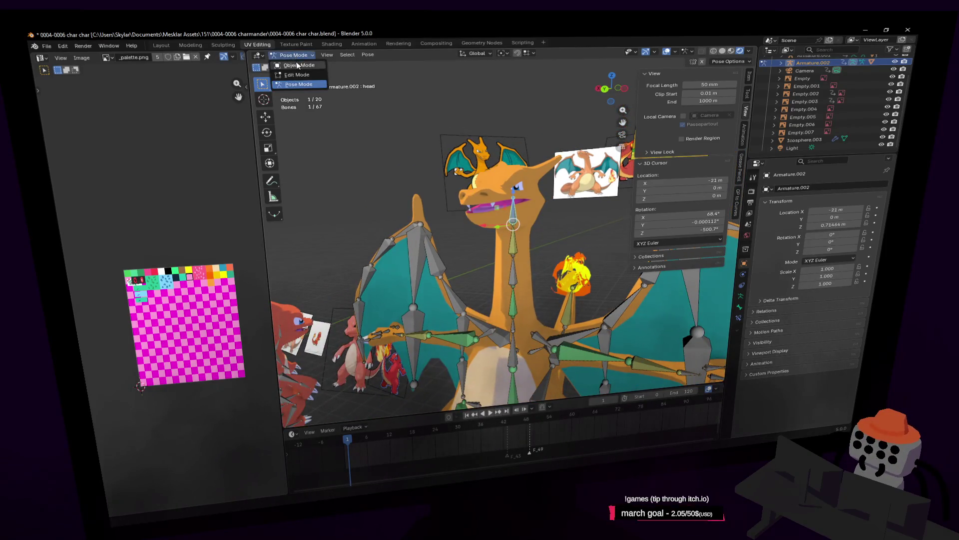
left_click(295, 65)
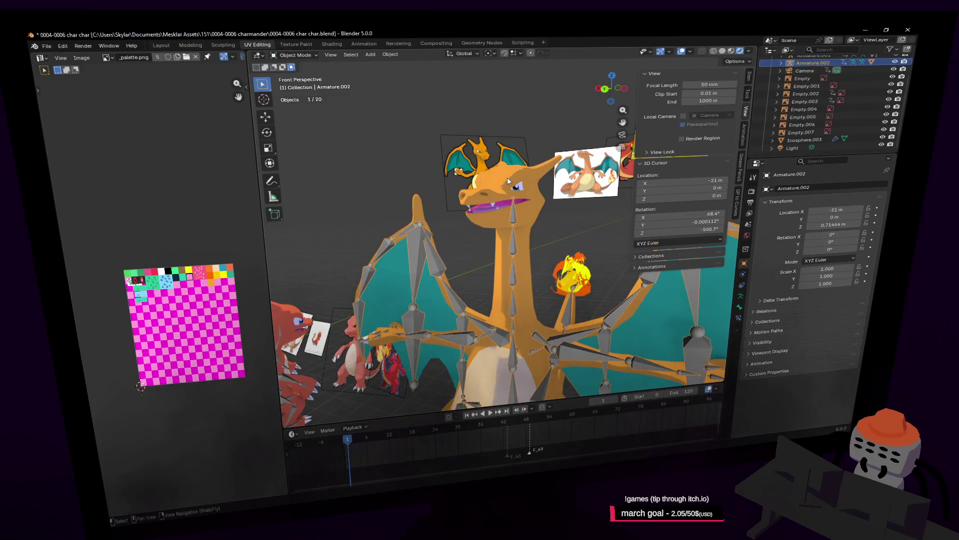
left_click(514, 226, "shift")
key("ctrl+p")
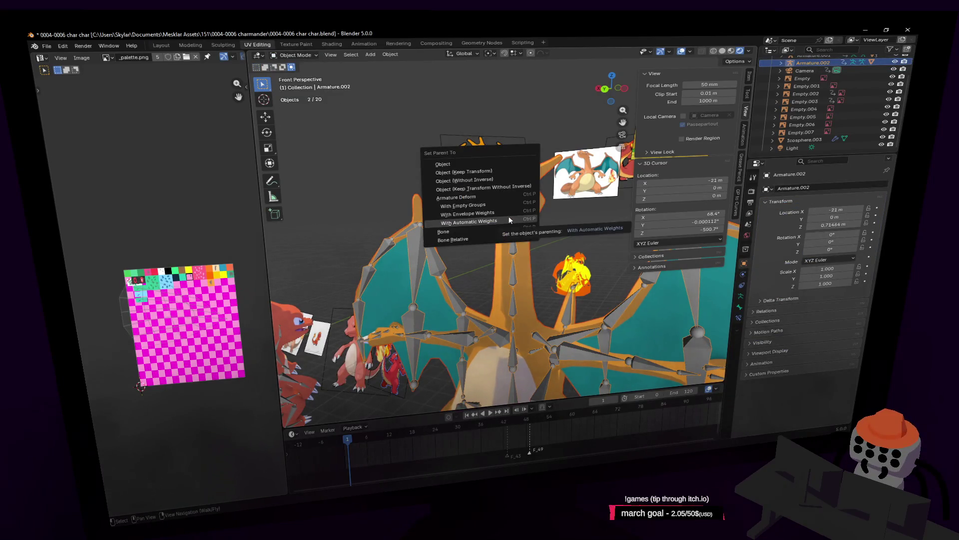
left_click(510, 222)
Re-test the head bone's deformation in Pose Mode, cancel the move, and return to Object Mode
scroll(510, 225, "up", 4)
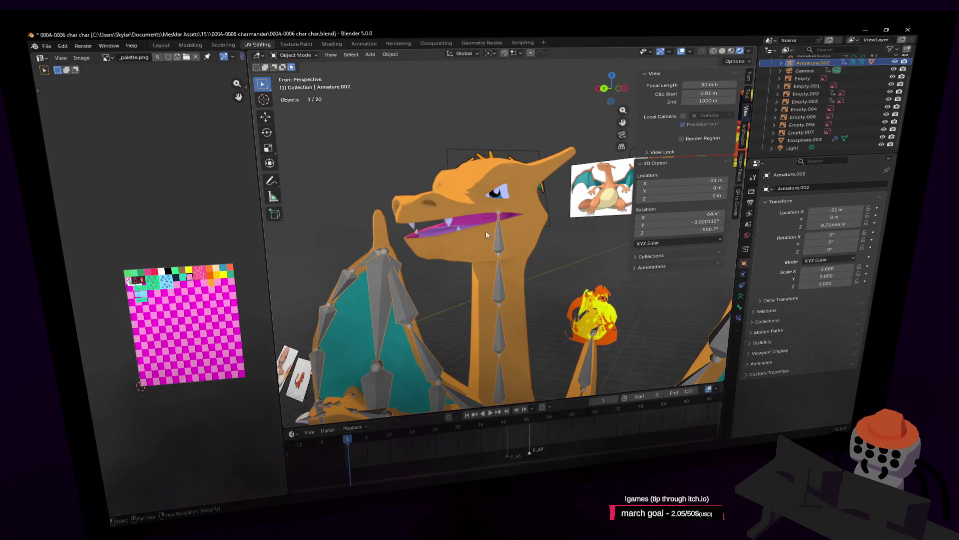
left_click(302, 55)
left_click(307, 92)
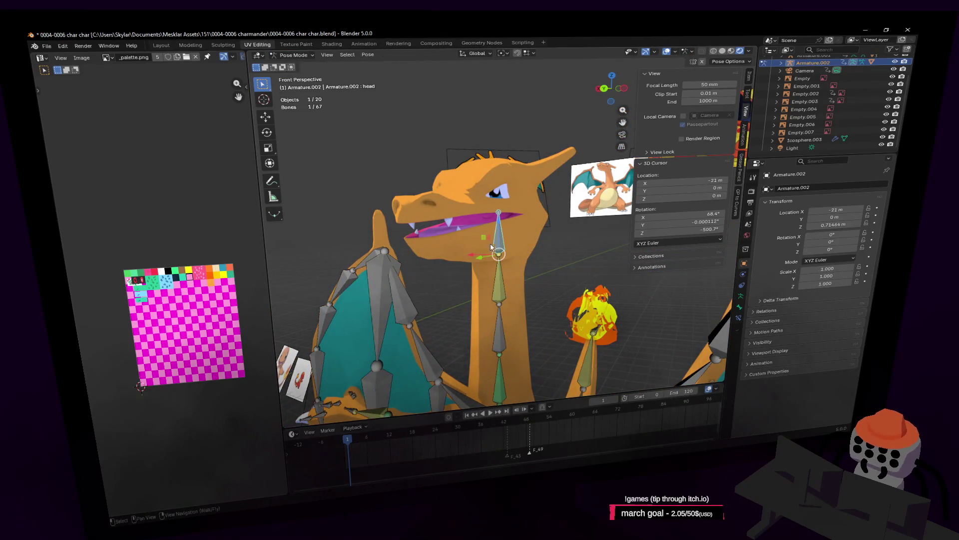
key("g")
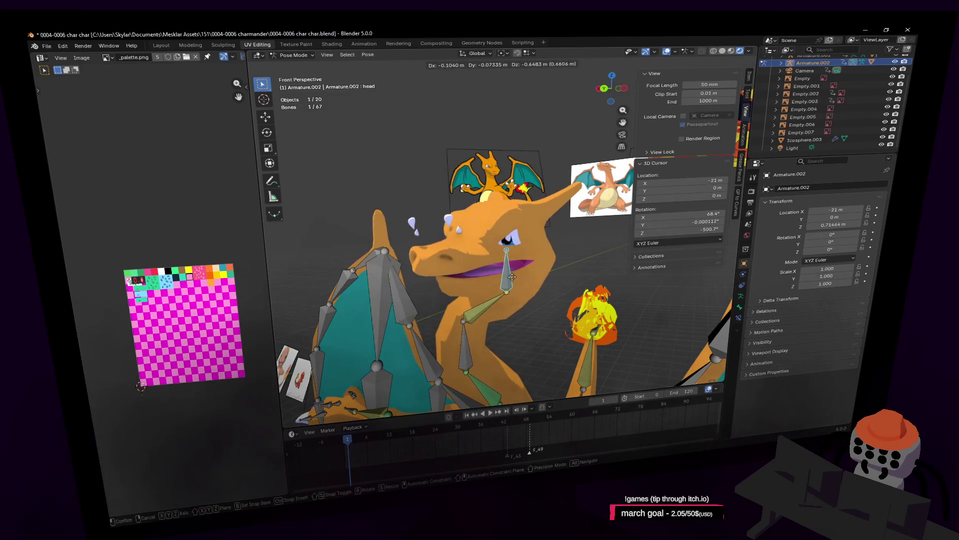
right_click(496, 274)
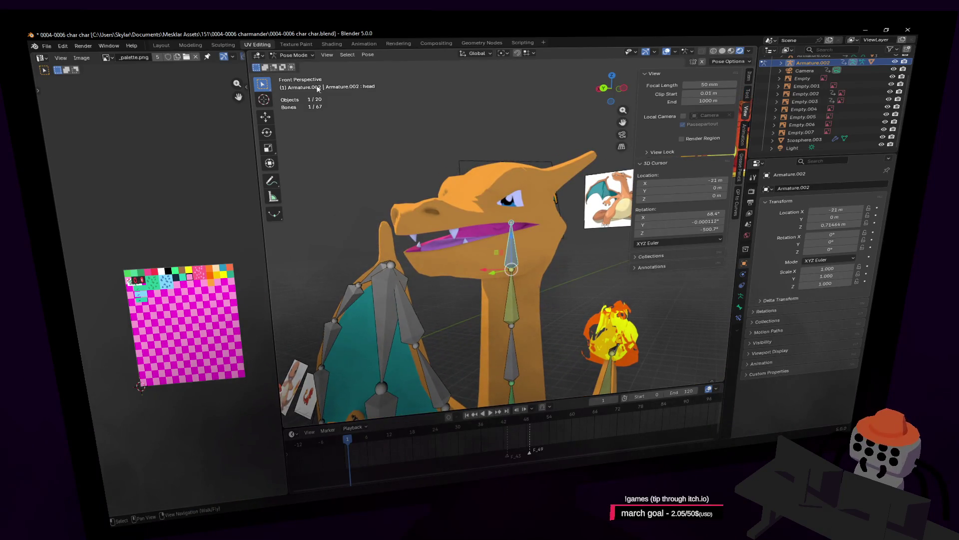
left_click(295, 54)
left_click(292, 68)
scroll(482, 194, "up", 5)
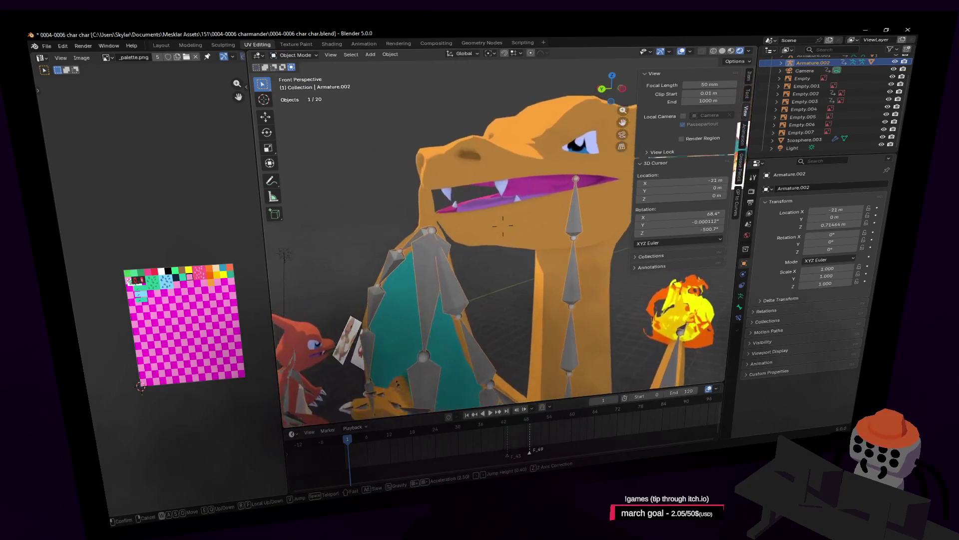
Select the Charizard body mesh Cube.002 and switch it into Edit Mode
left_click(433, 191)
left_click(294, 55)
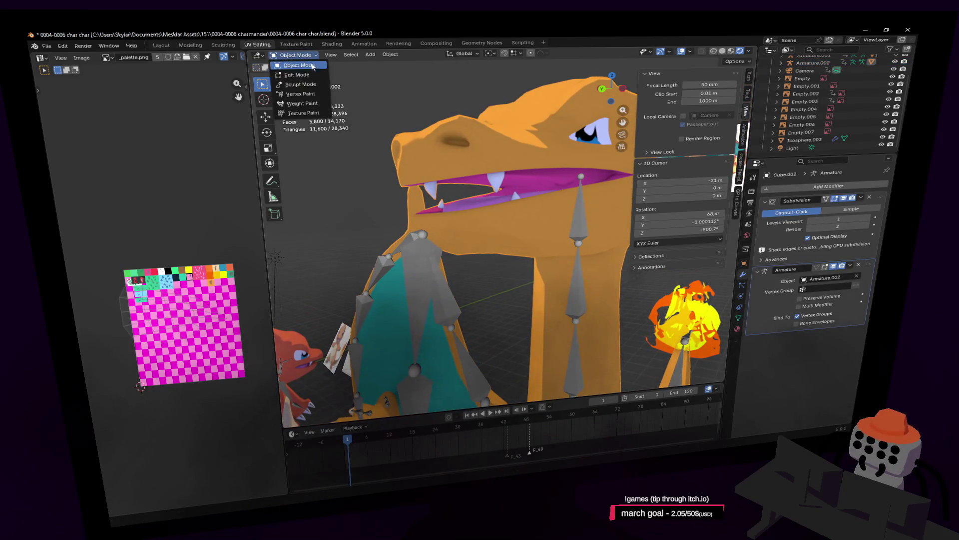
left_click(292, 76)
middle_click_drag(436, 190, 453, 193)
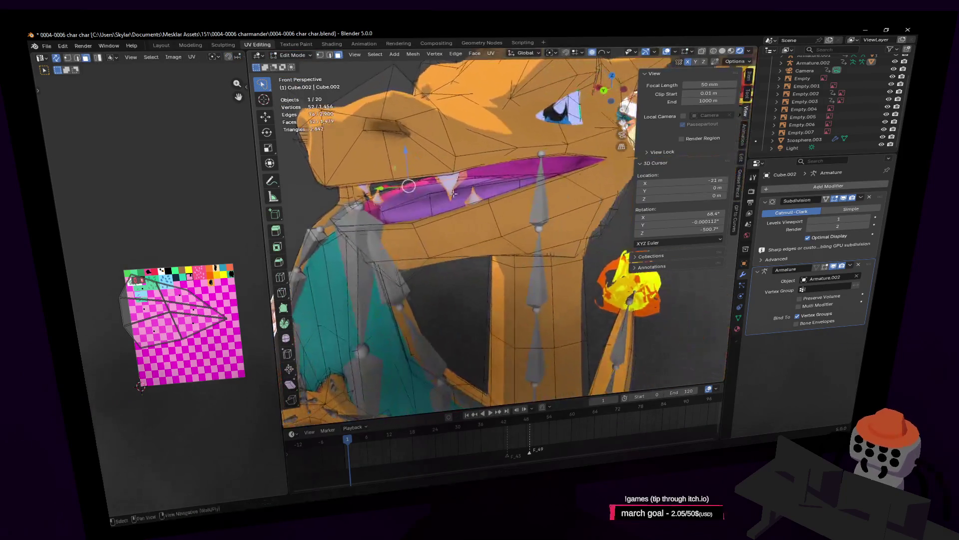
Show the mesh's vertex groups and enlarge the list to locate the 'head' group
left_click(739, 318)
left_click_drag(814, 249, 799, 372)
left_click_drag(844, 318, 861, 215)
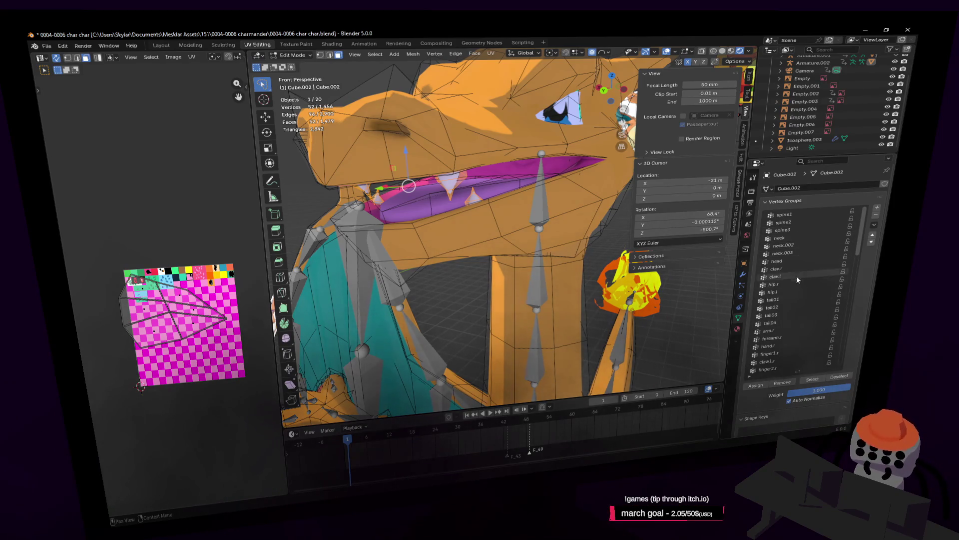
scroll(788, 330, "down", 3)
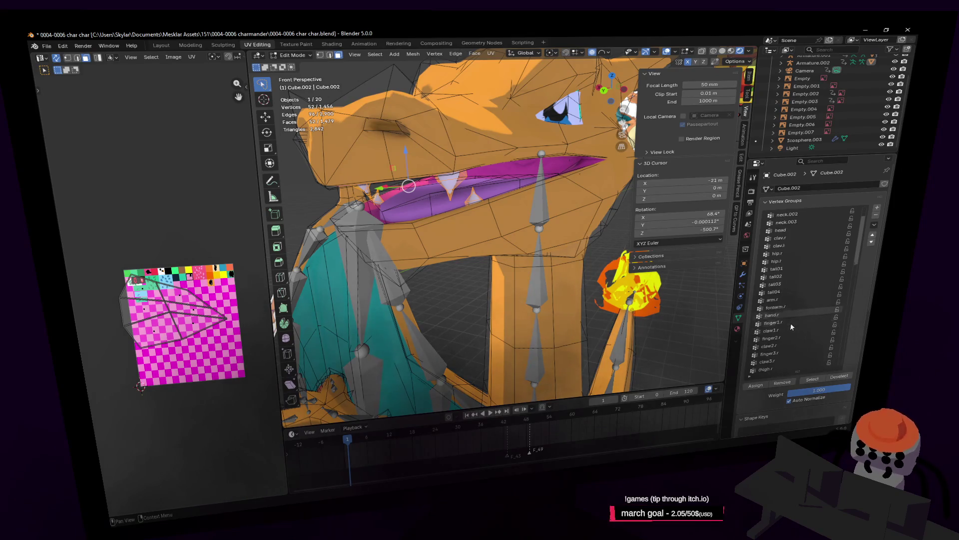
scroll(791, 326, "down", 2)
mouse_move(857, 236)
left_mouse_down()
mouse_move(847, 329)
mouse_move(870, 215)
left_mouse_up()
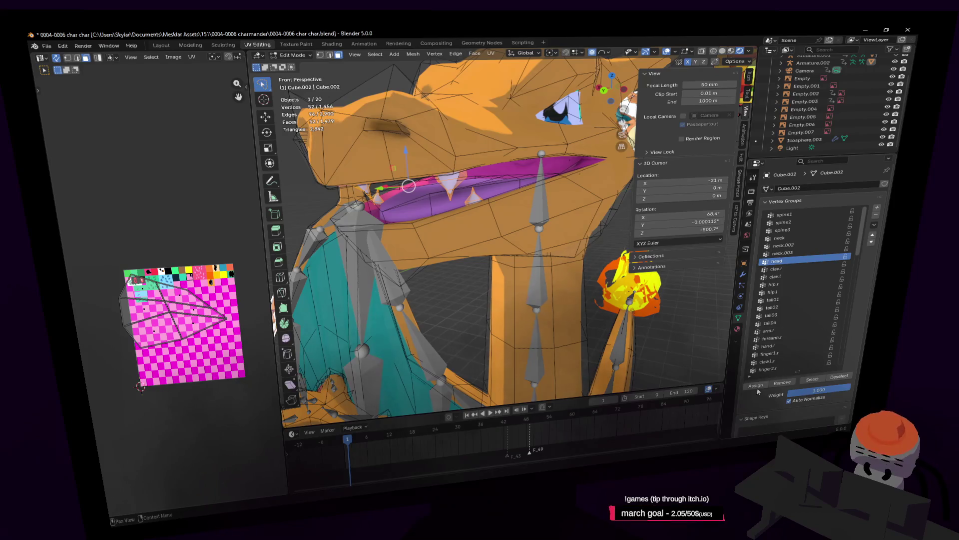
scroll(586, 131, "down", 3)
scroll(586, 131, "up", 3)
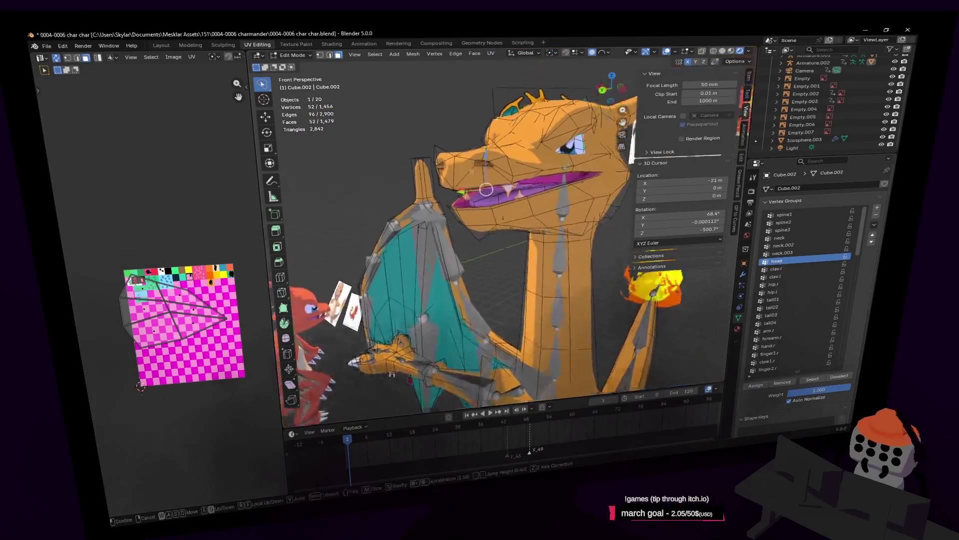
left_click(292, 55)
left_click(497, 116)
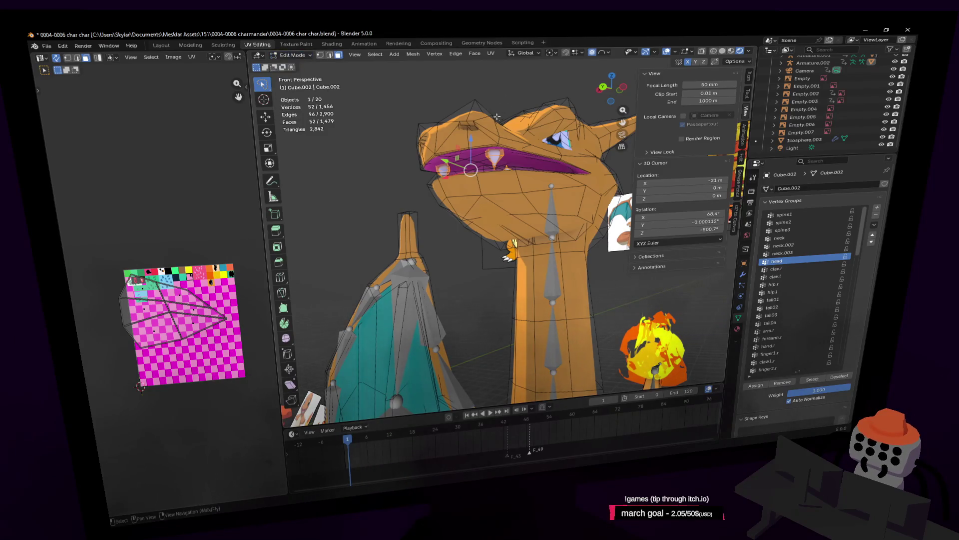
left_click(287, 56)
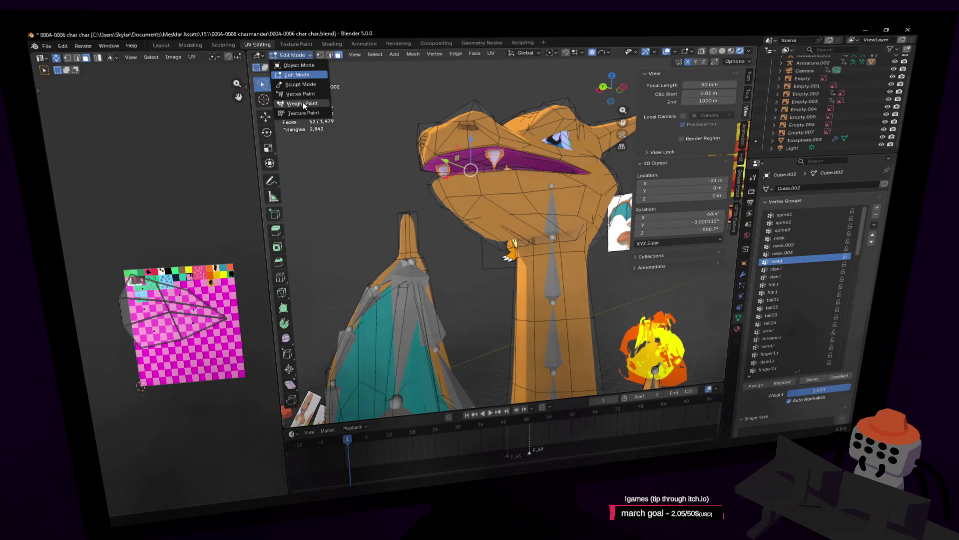
Switch to Weight Paint and paint full head weight across the top of the head and brow
left_click(302, 103)
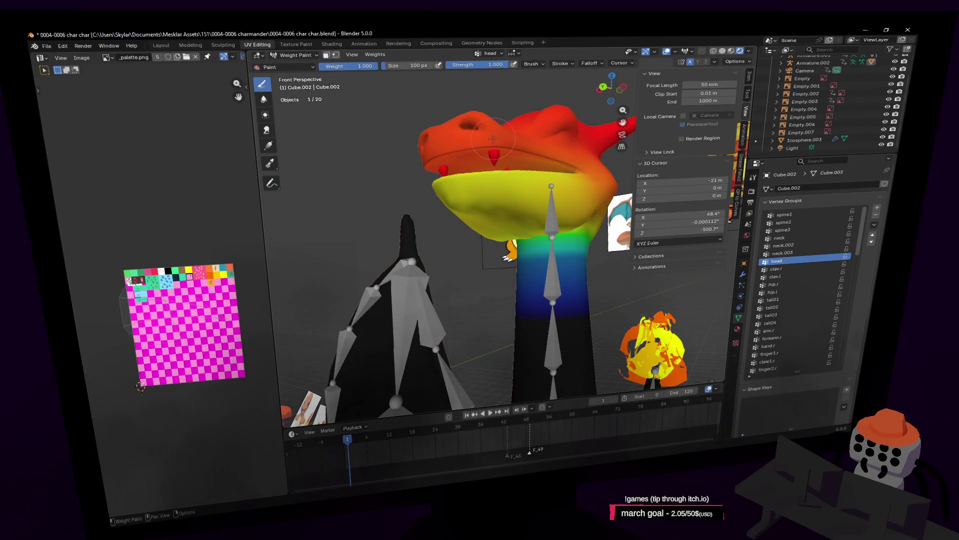
mouse_move(497, 134)
left_mouse_down()
mouse_move(479, 139)
mouse_move(504, 138)
left_mouse_up()
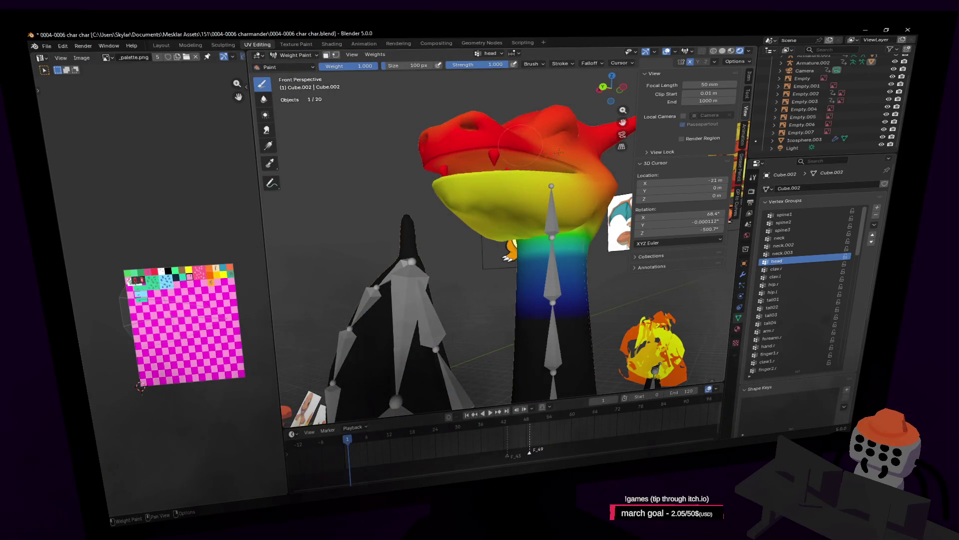
mouse_move(559, 151)
left_mouse_down()
mouse_move(579, 138)
mouse_move(573, 127)
left_mouse_up()
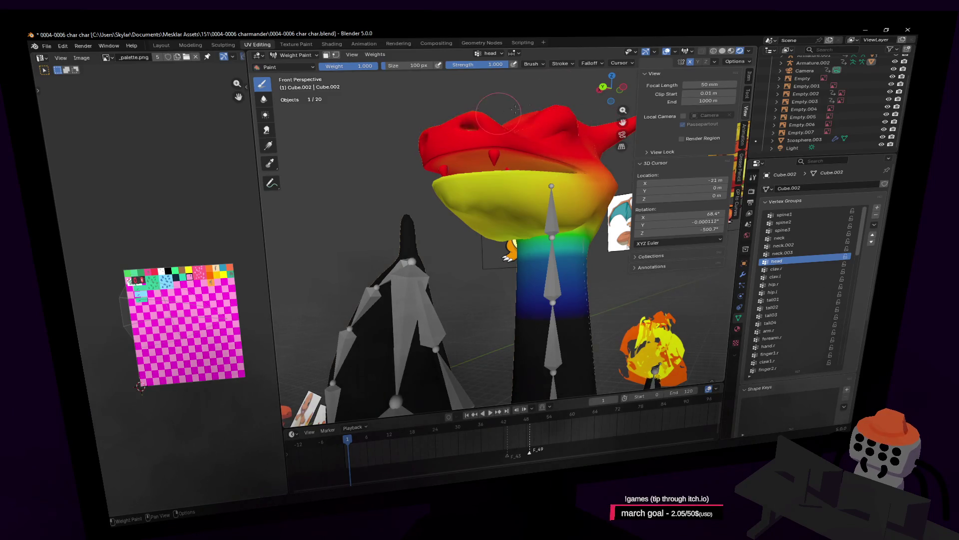
Set the brush falloff to Constant and paint the upper and lower jaw to full weight
left_click(591, 63)
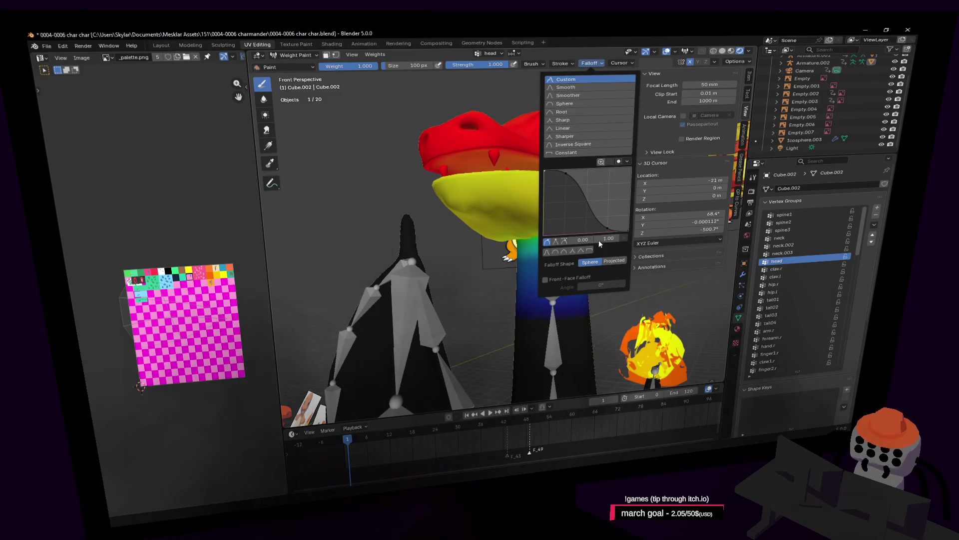
left_click(587, 153)
mouse_move(529, 159)
left_mouse_down()
mouse_move(479, 170)
mouse_move(539, 175)
mouse_move(481, 193)
mouse_move(590, 182)
mouse_move(578, 169)
left_mouse_up()
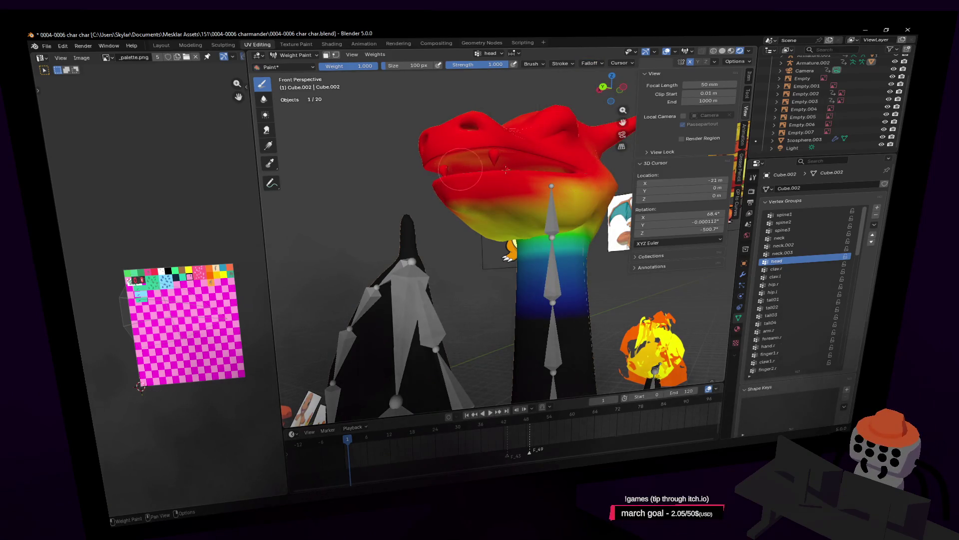
mouse_move(517, 199)
left_mouse_down()
mouse_move(479, 200)
mouse_move(564, 210)
mouse_move(500, 212)
mouse_move(614, 189)
mouse_move(555, 208)
mouse_move(603, 201)
left_mouse_up()
Switch into Edit Mode and orbit to view the tail flame from the side
key("Tab")
middle_click_drag(557, 150, 549, 133)
key("Tab")
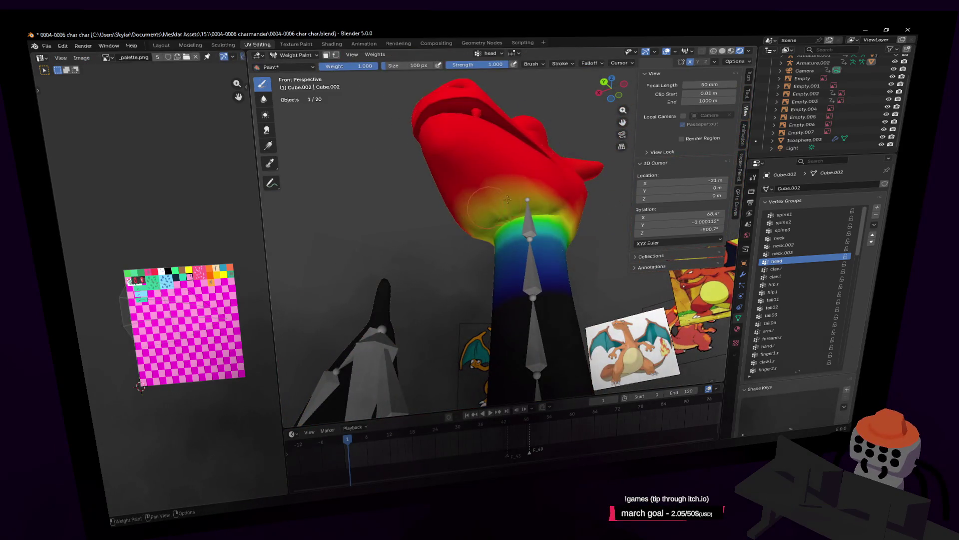
key("Tab")
middle_click_drag(508, 199, 520, 194)
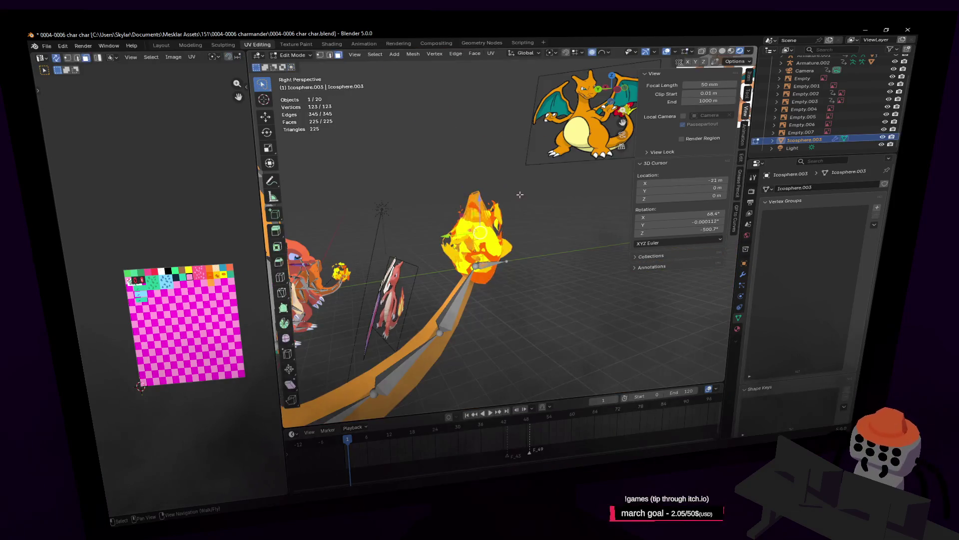
Raise the top flame vertices along Z by about 0.95 m with proportional editing on
key("alt+a")
key("l")
key("g")
key("z")
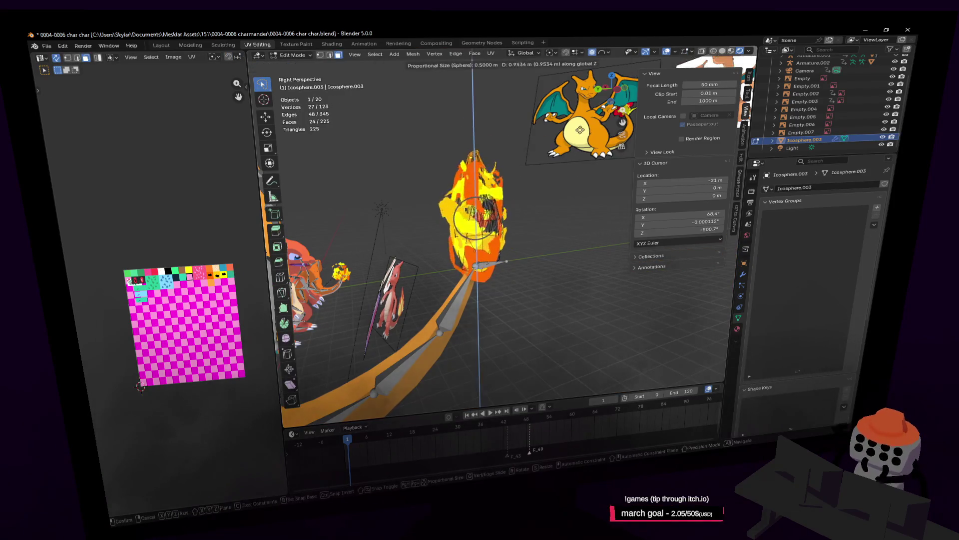
key("Return")
Return to Object Mode and play the scene animation once
key("Tab")
key("shift+grave")
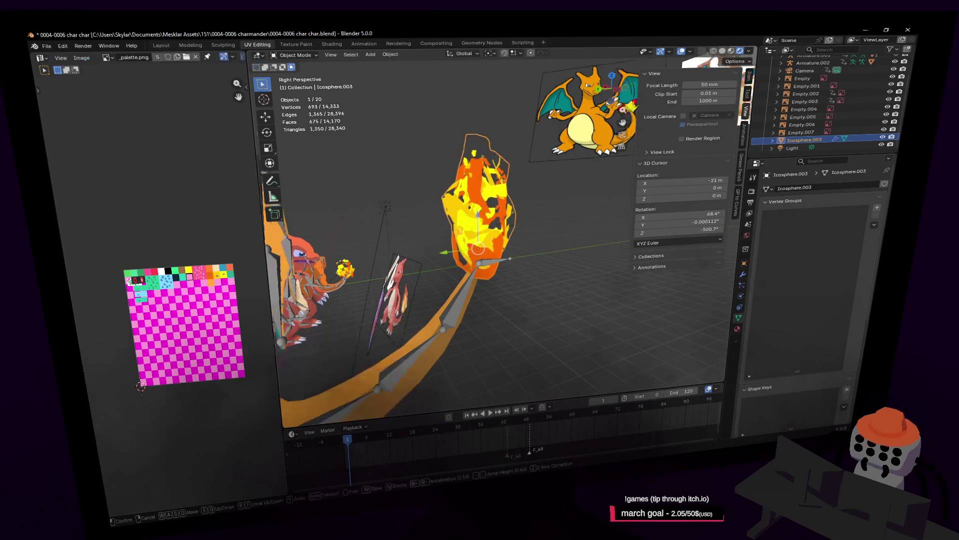
left_click(543, 186)
key("space")
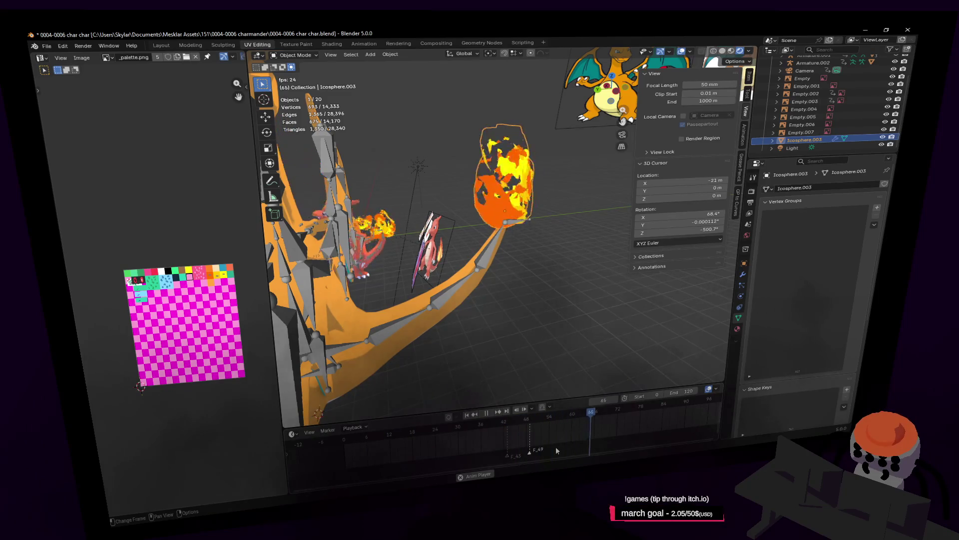
key("space")
Back the view away, replay the animation, then move the view closer to Charizard
key("shift+grave")
key("s")
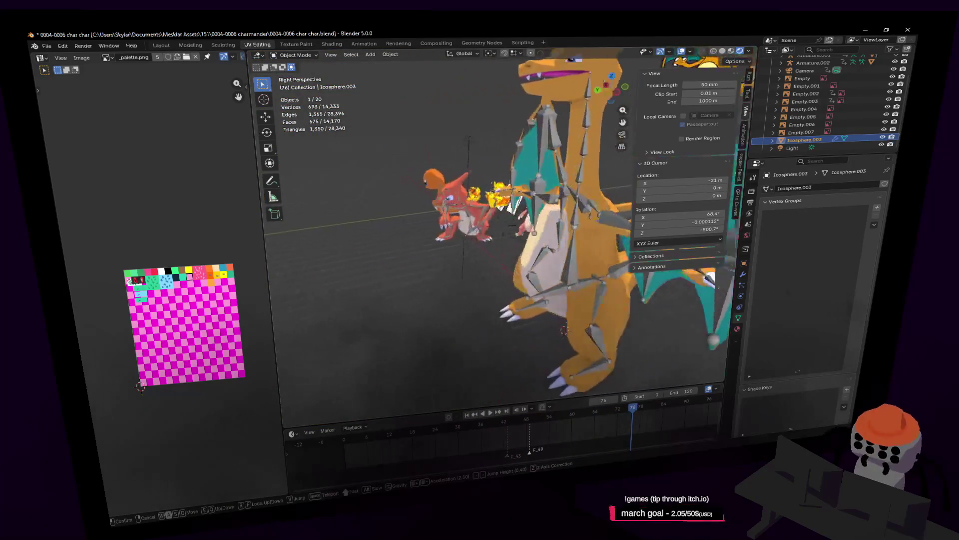
left_click(492, 373)
key("space")
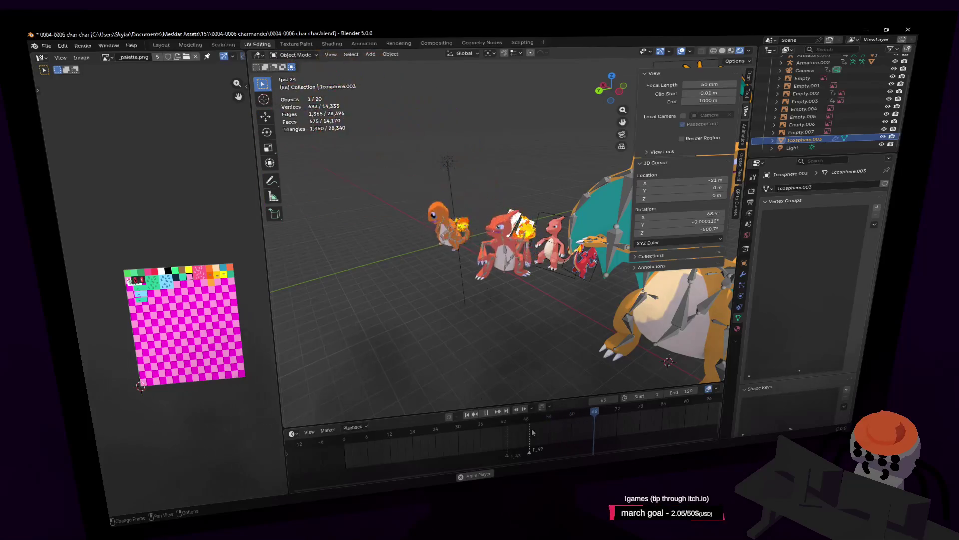
key("space")
key("shift+grave")
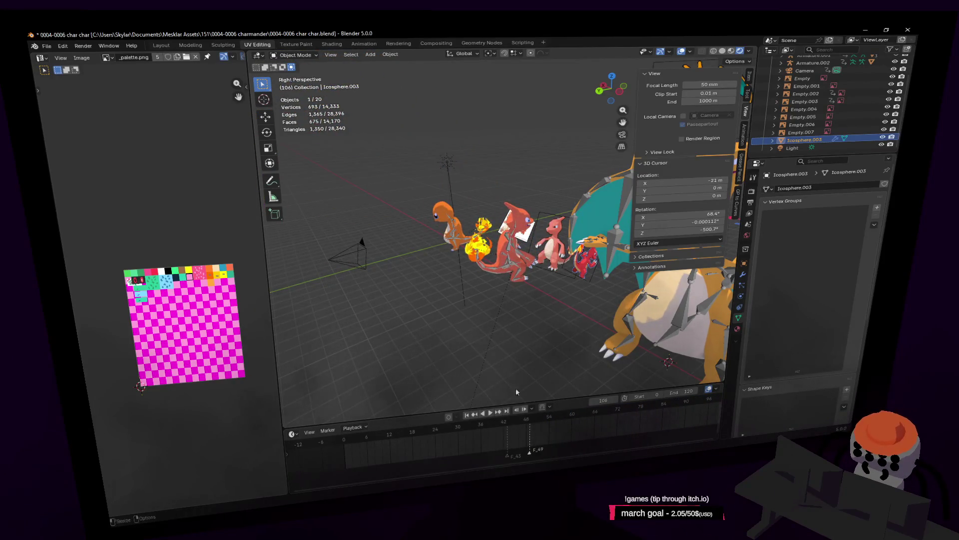
key("w")
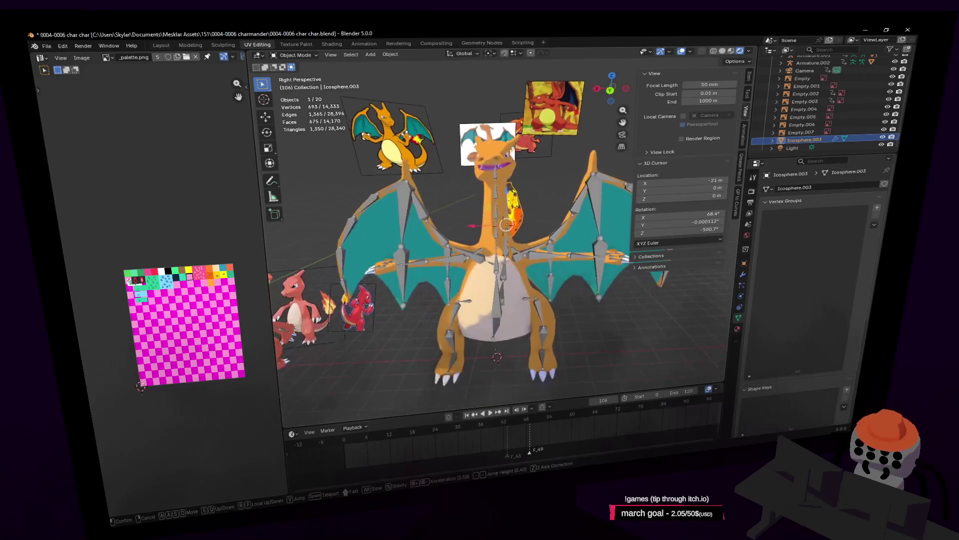
left_click(498, 321)
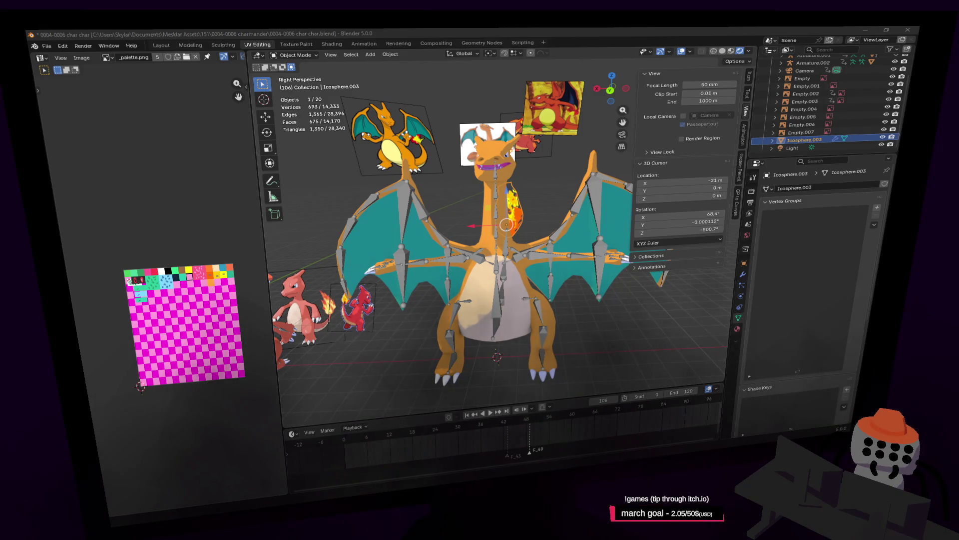
Orbit around Charizard and select its armature, Armature.002
mouse_move(500, 176)
middle_mouse_down()
mouse_move(537, 176)
mouse_move(524, 176)
middle_mouse_up()
left_click(495, 176)
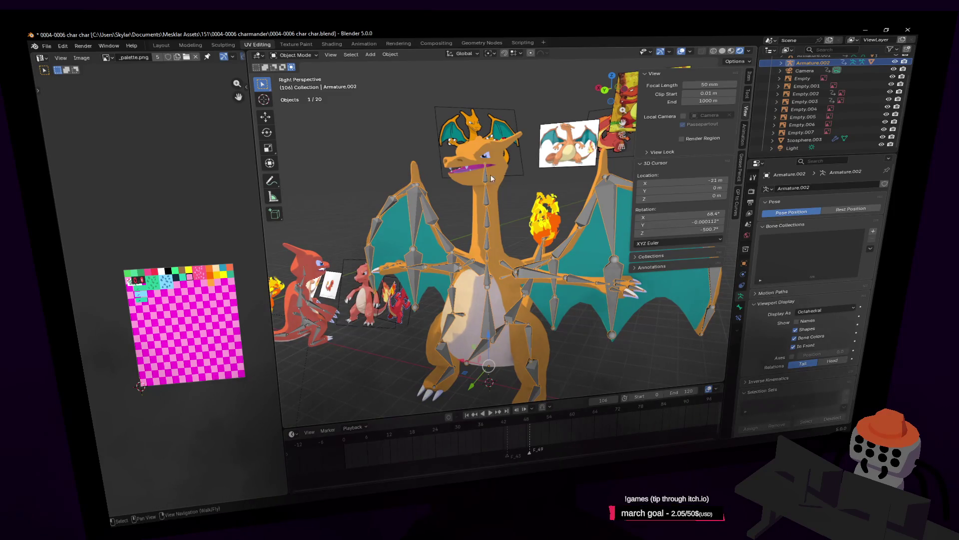
left_click(312, 56)
Enter Pose Mode and repeatedly move the head bone, confirming and cancelling to test neck deformation
left_click(294, 84)
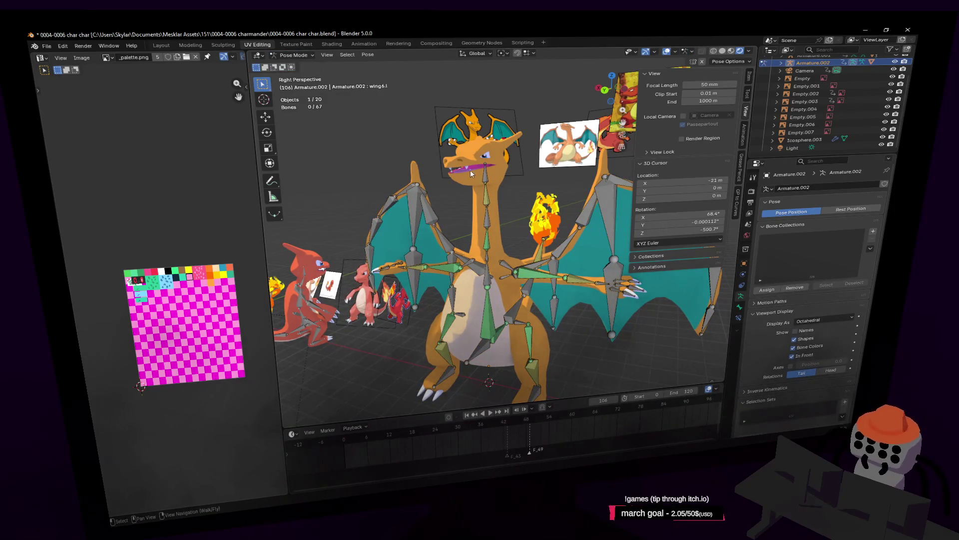
key("g")
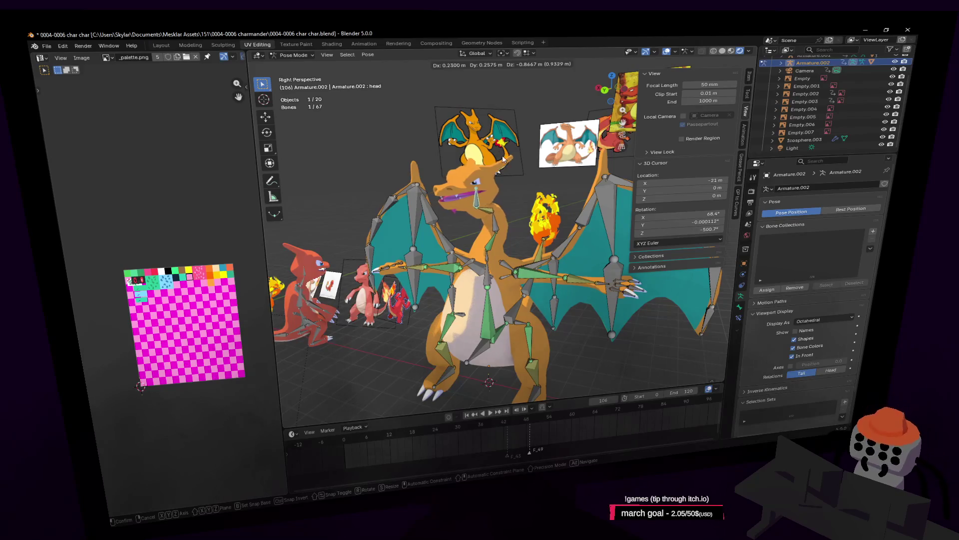
left_click(526, 159)
key("g")
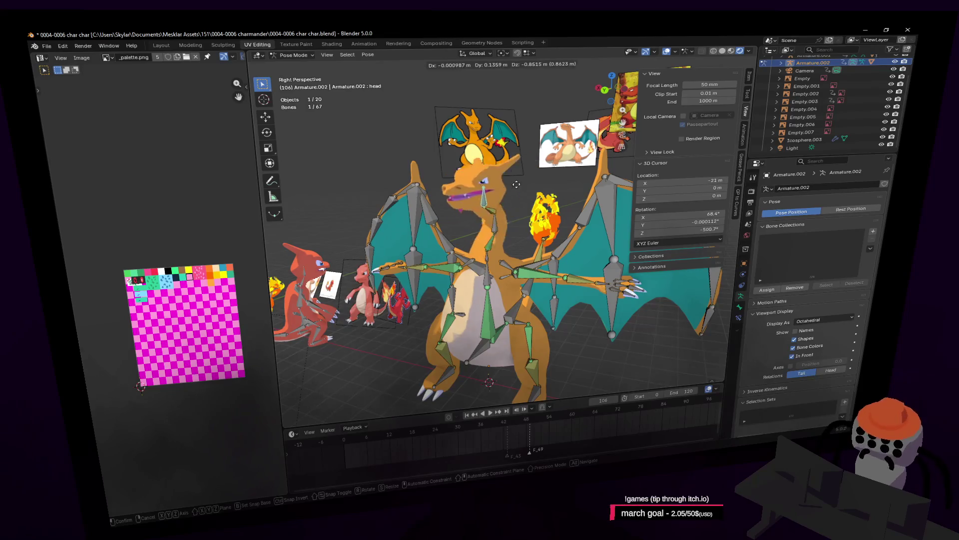
right_click(550, 183)
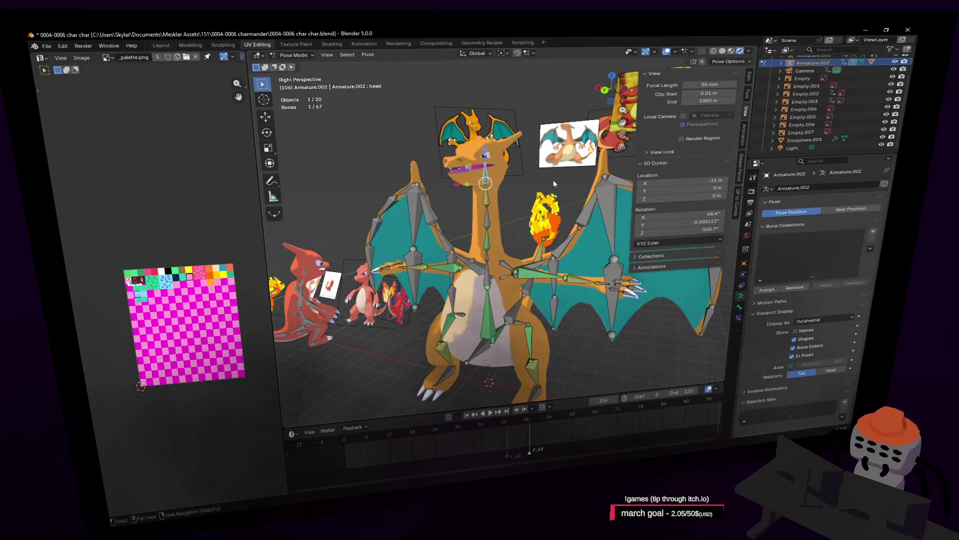
key("g")
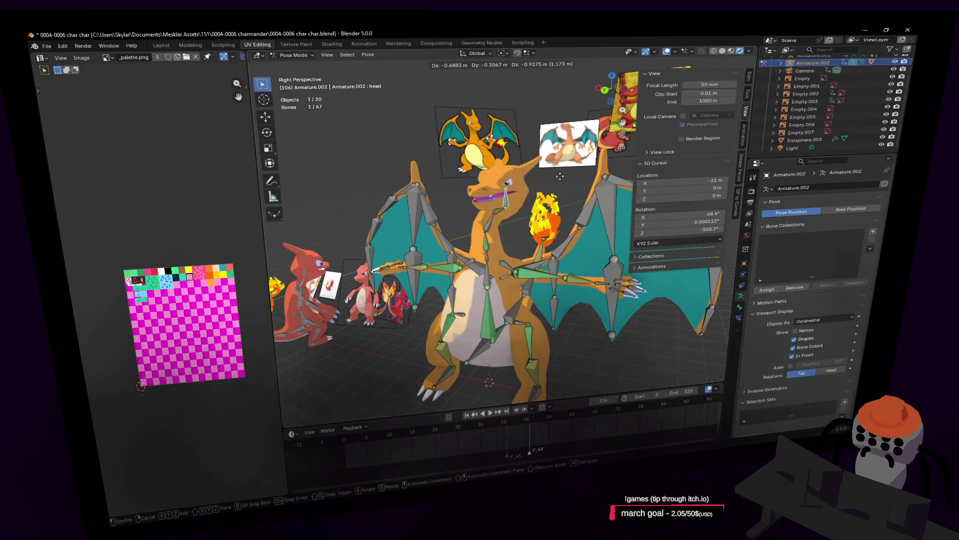
left_click(558, 180)
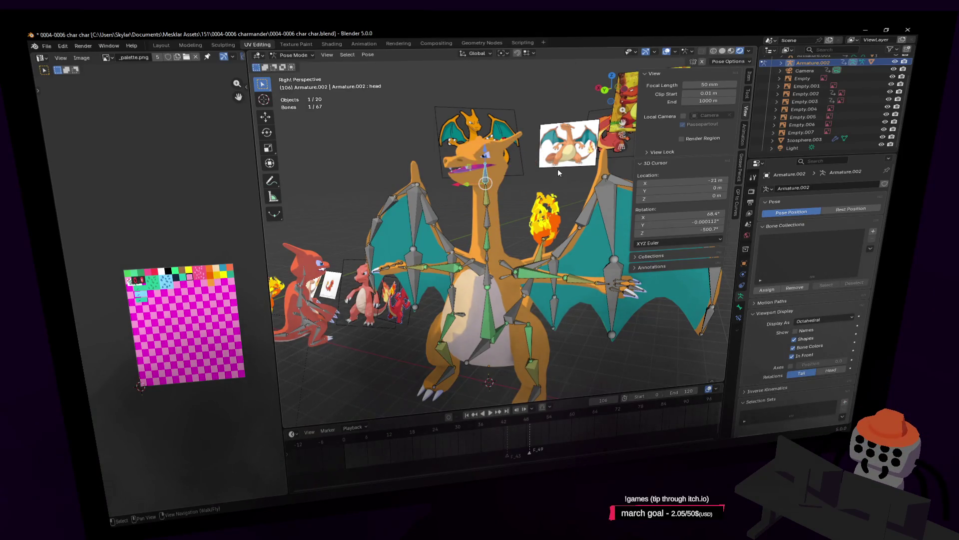
key("g")
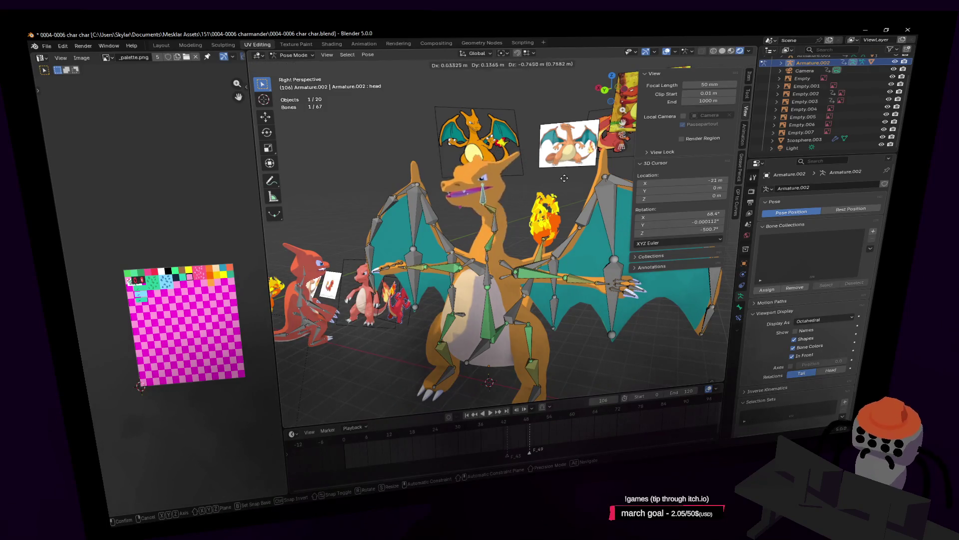
right_click(564, 178)
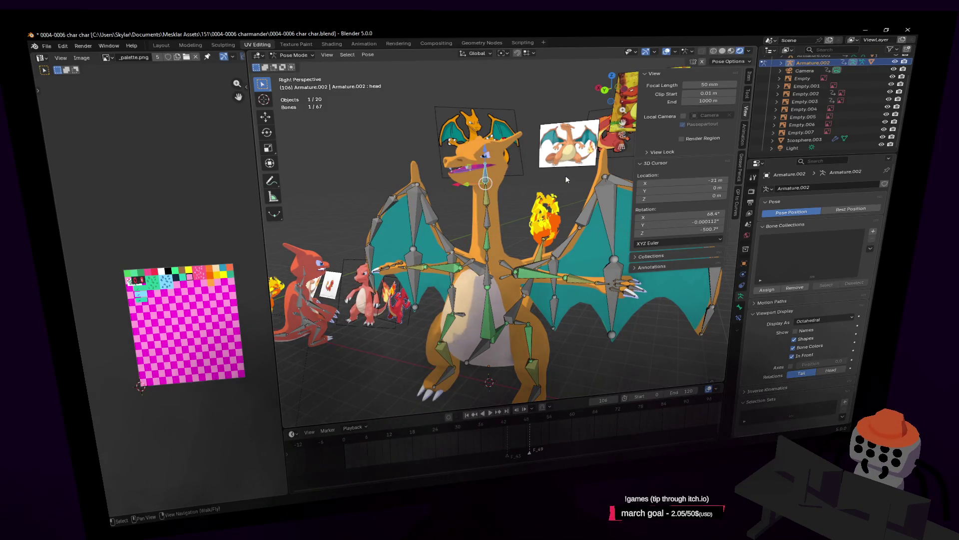
key("g")
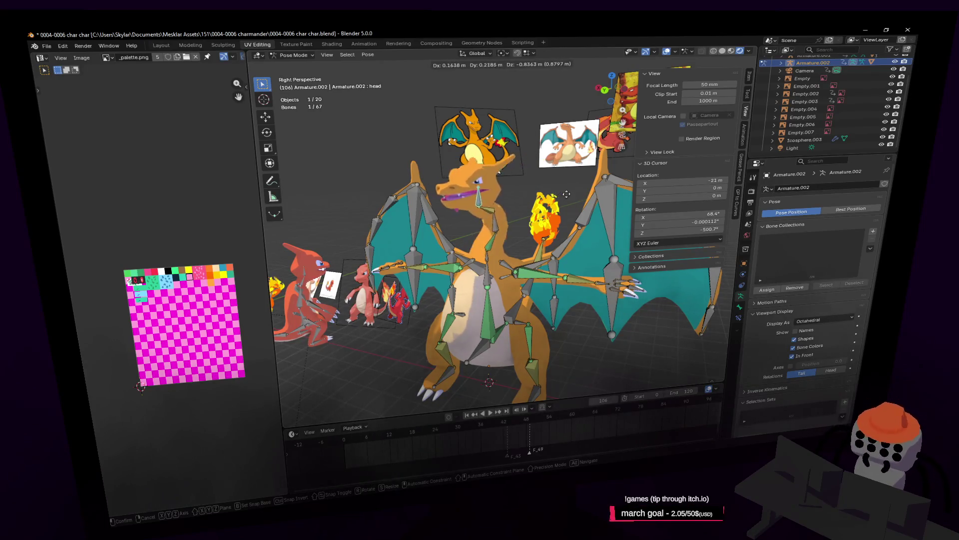
key("Escape")
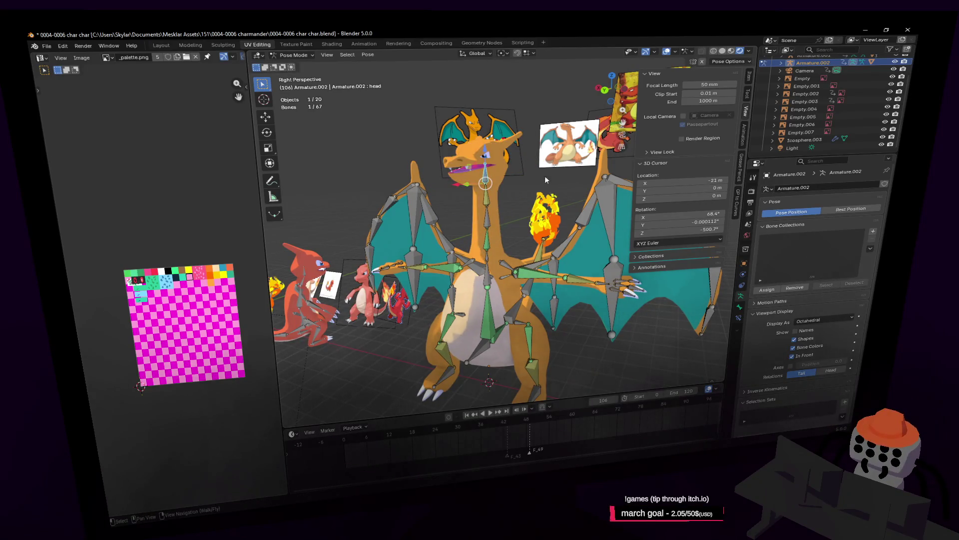
Rotate the head bone, then select wing2.l and rotate it to bend the left wing
key("r")
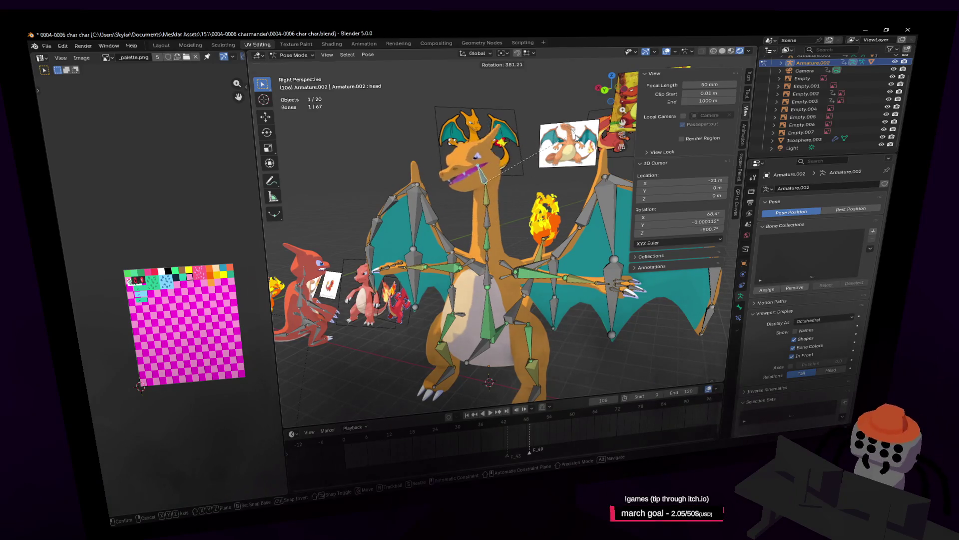
left_click(586, 181)
left_click(614, 197)
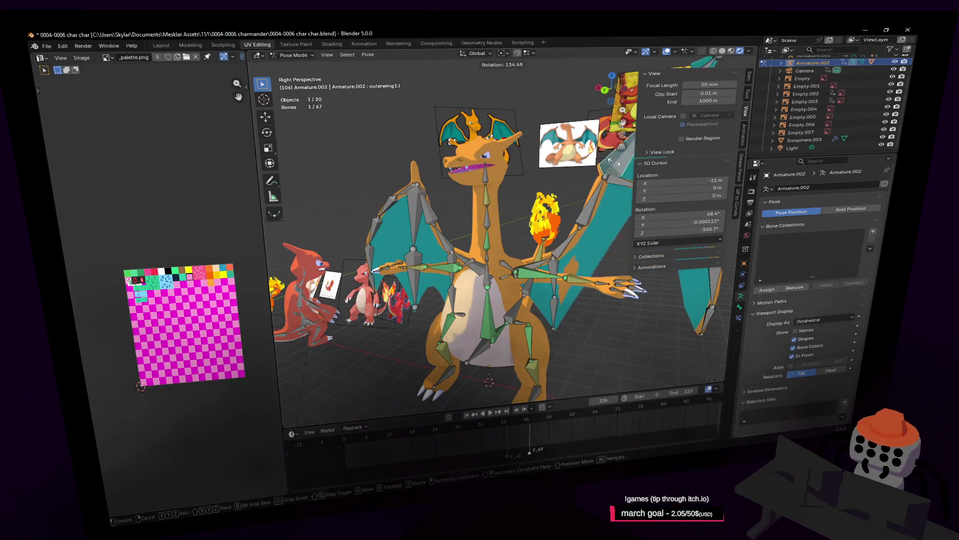
middle_click_drag(565, 242, 410, 250, "shift")
left_click(449, 225)
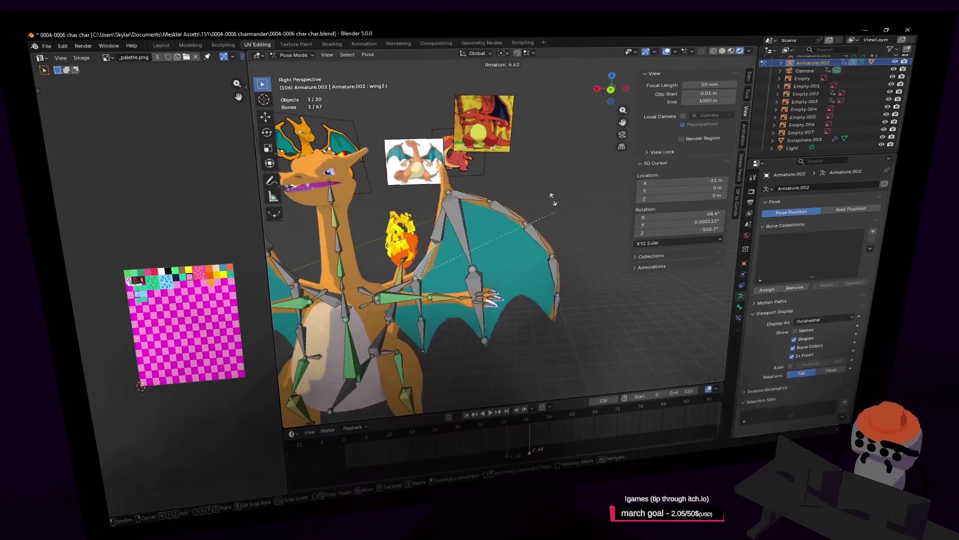
key("r")
left_click(512, 247)
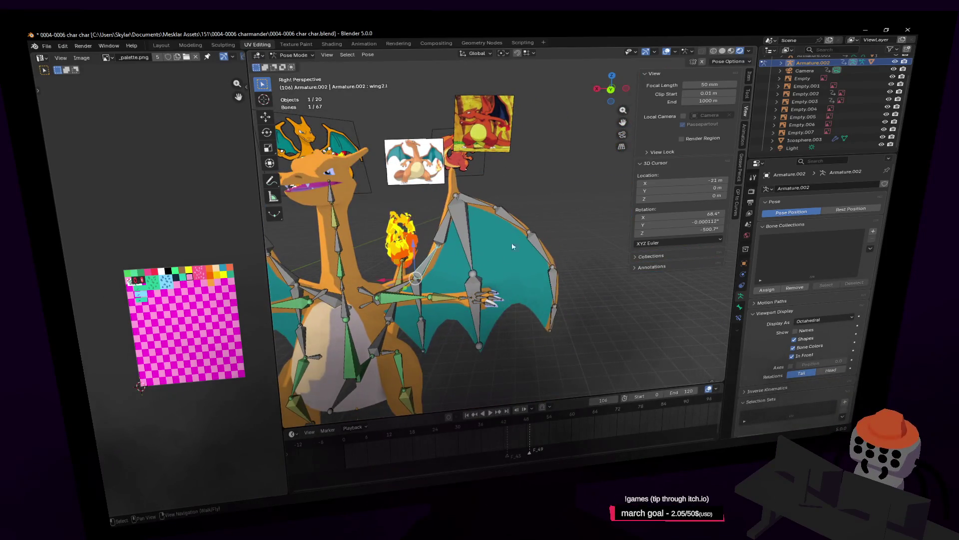
Select wing1.l and fly in and out to inspect the wing membrane's deformation
left_click(402, 289)
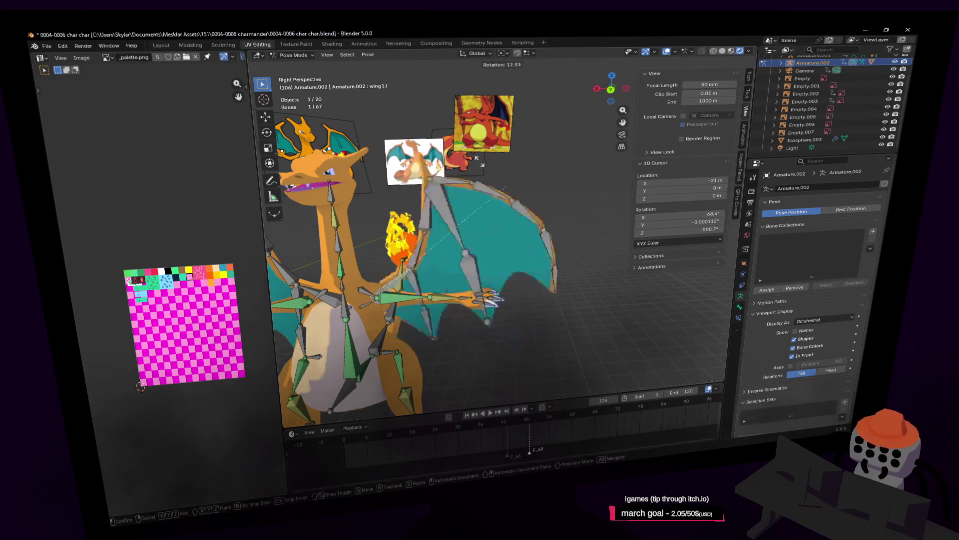
key("shift+grave")
key("s")
key("w")
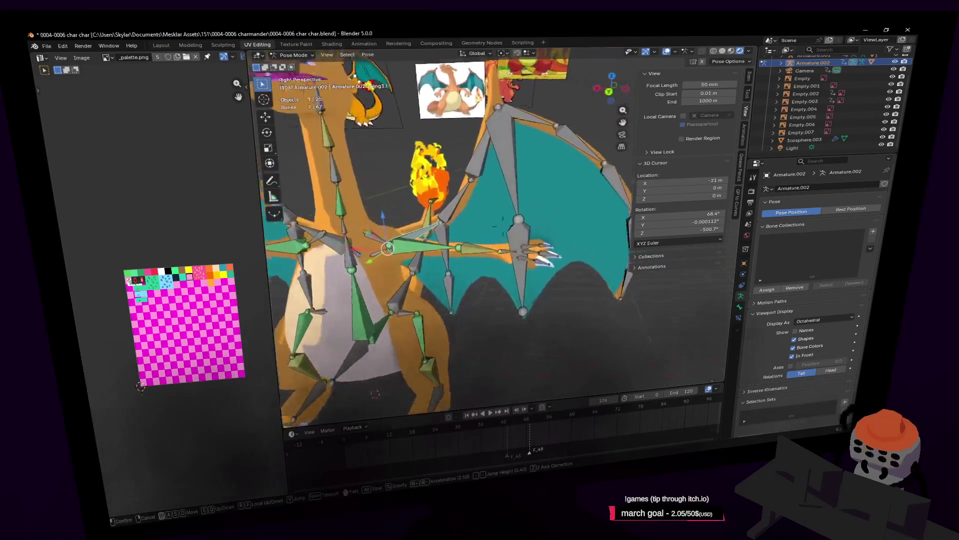
key("s")
left_click(525, 255)
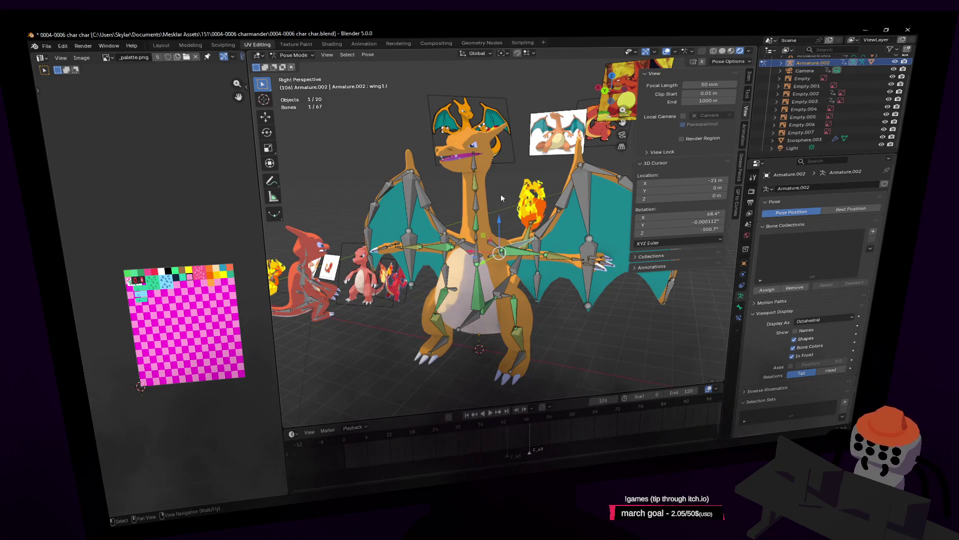
middle_click_drag(500, 194, 502, 196)
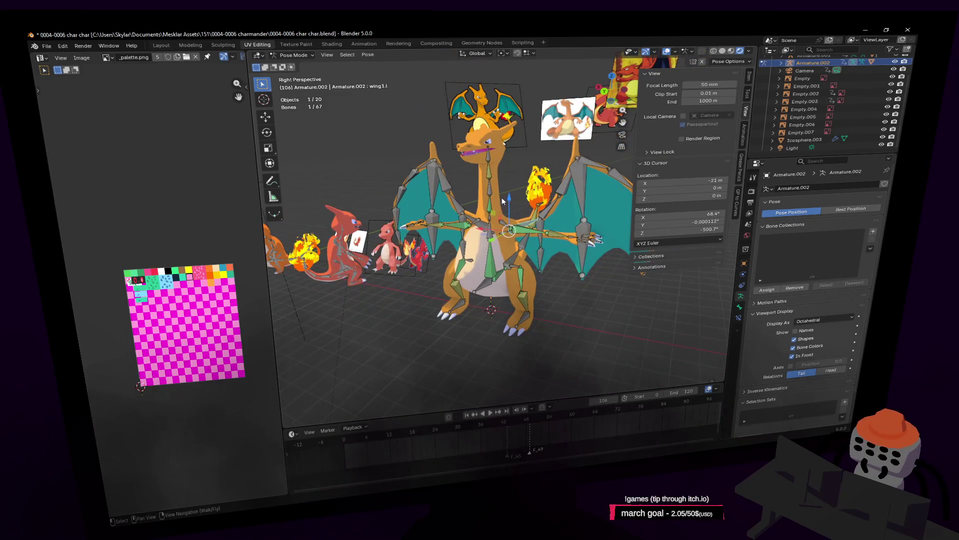
Fly to a side view of the rig, select the head bone, and turn toward the Charmander models
key("shift+grave")
key("w")
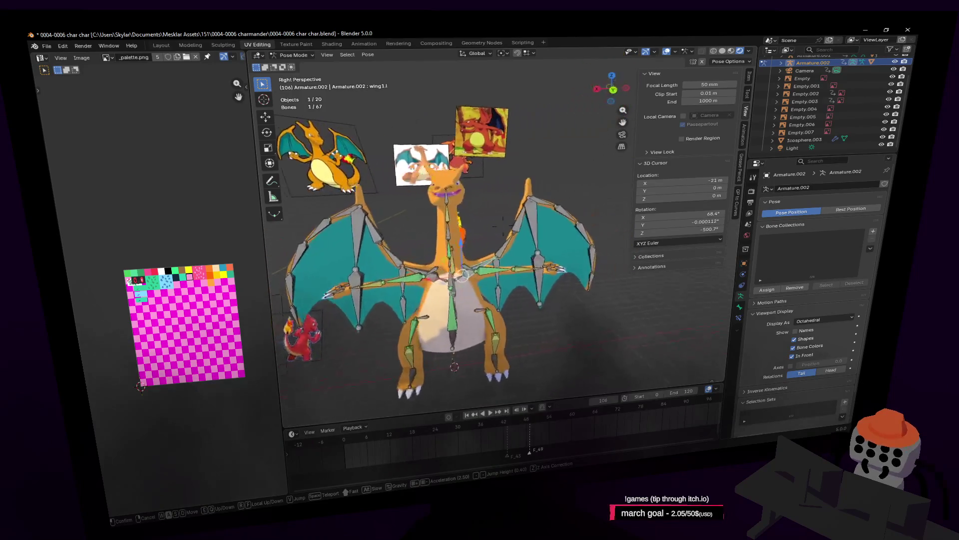
left_click(510, 192)
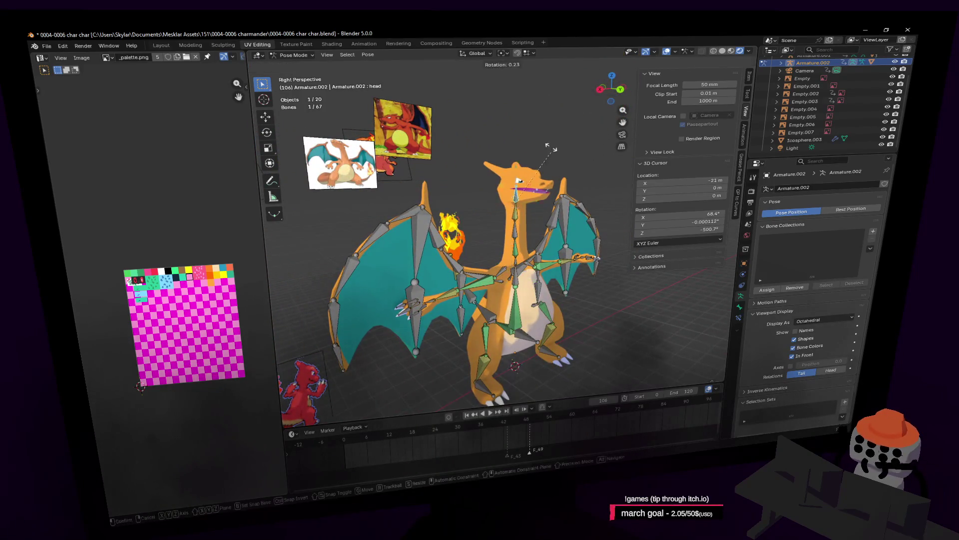
left_click(516, 196)
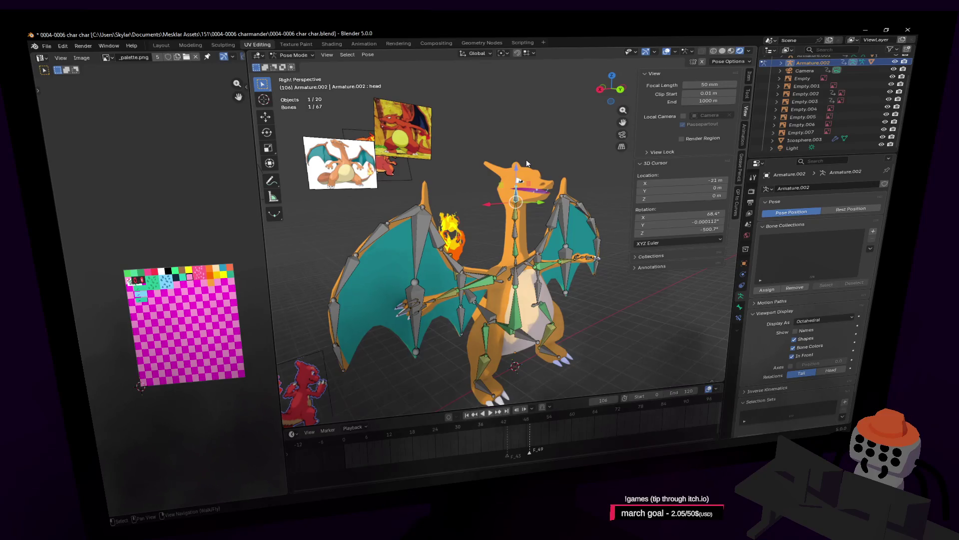
key("shift+grave")
left_click(540, 167)
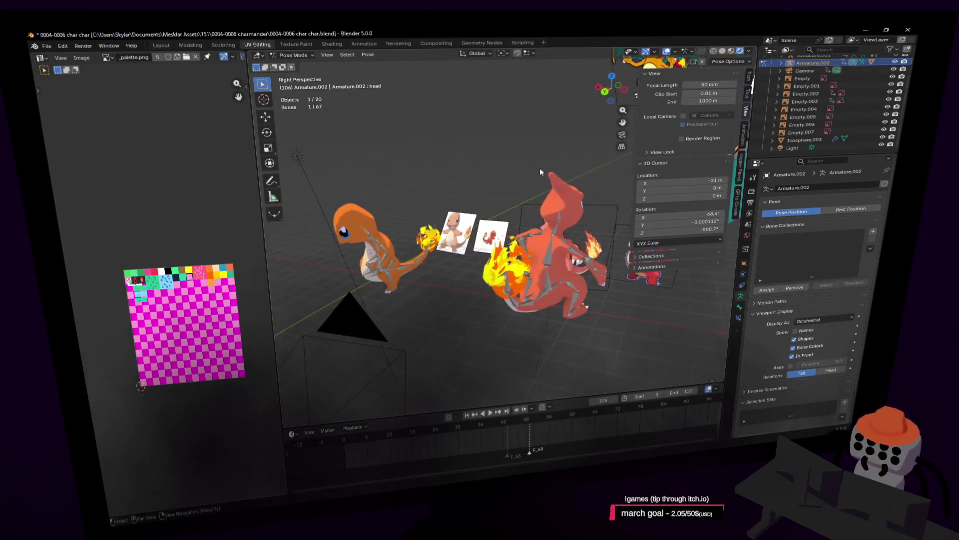
Turn toward the Charmeleon sprite, play the animation, and stop it at frame 6
middle_click_drag(540, 168, 469, 427)
key("space")
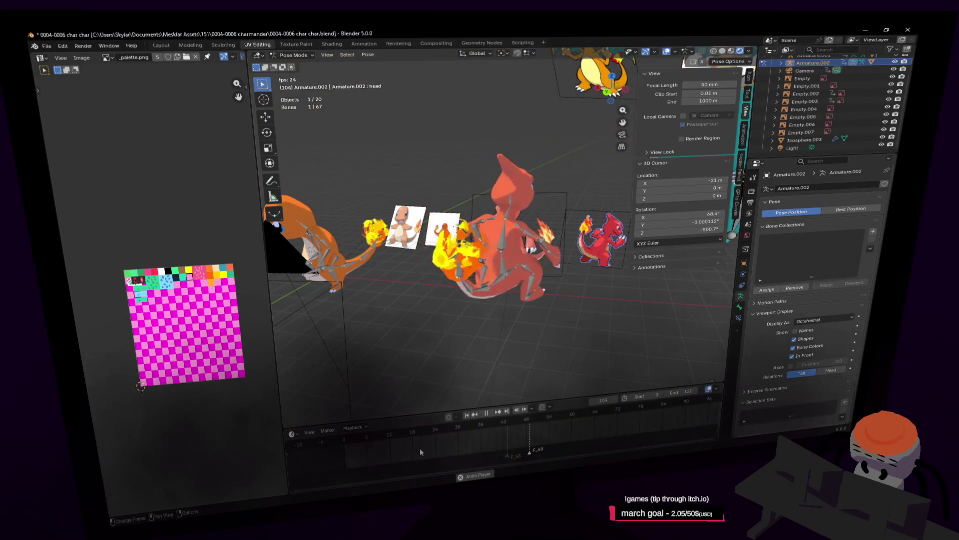
key("space")
key("shift+grave")
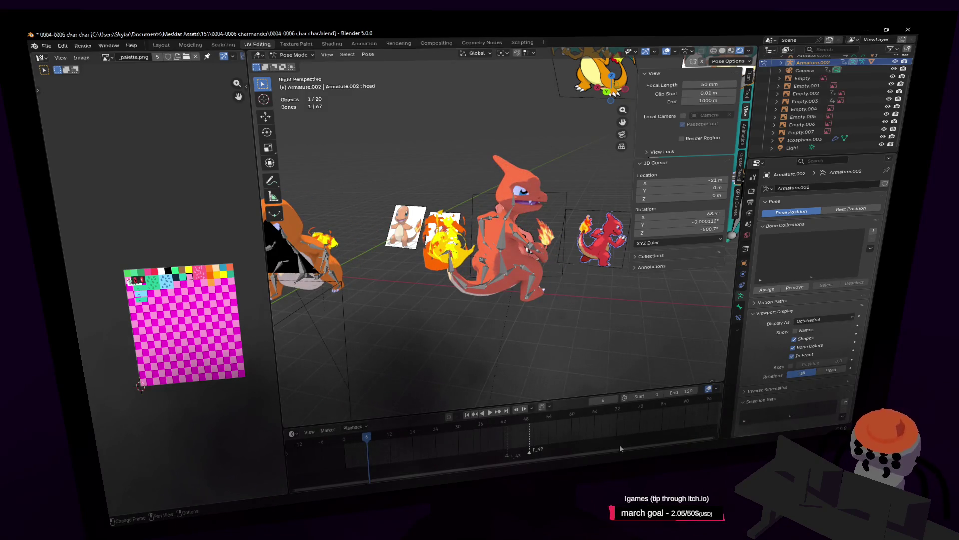
Fly back to frame the Charizard rig and select the hand.l bone
key("s")
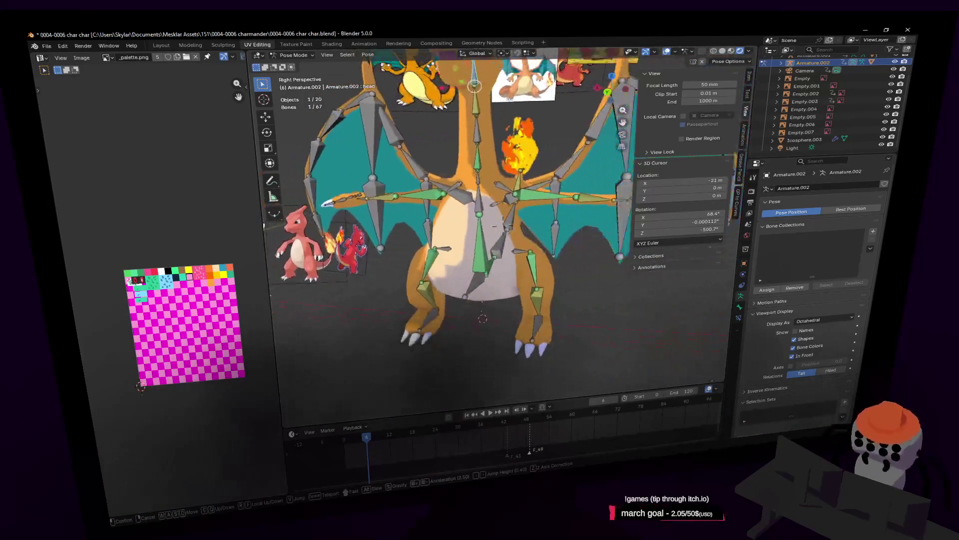
left_click(461, 267)
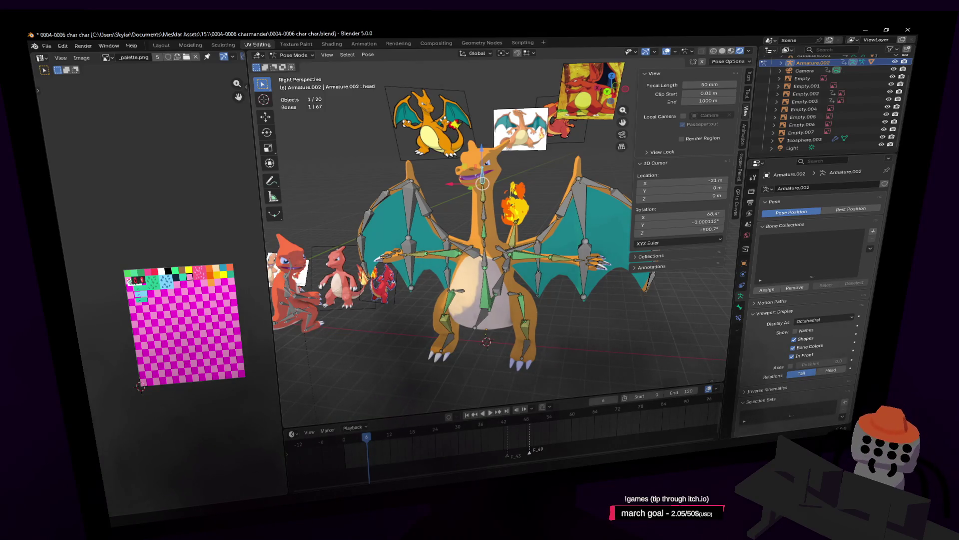
key("shift+grave")
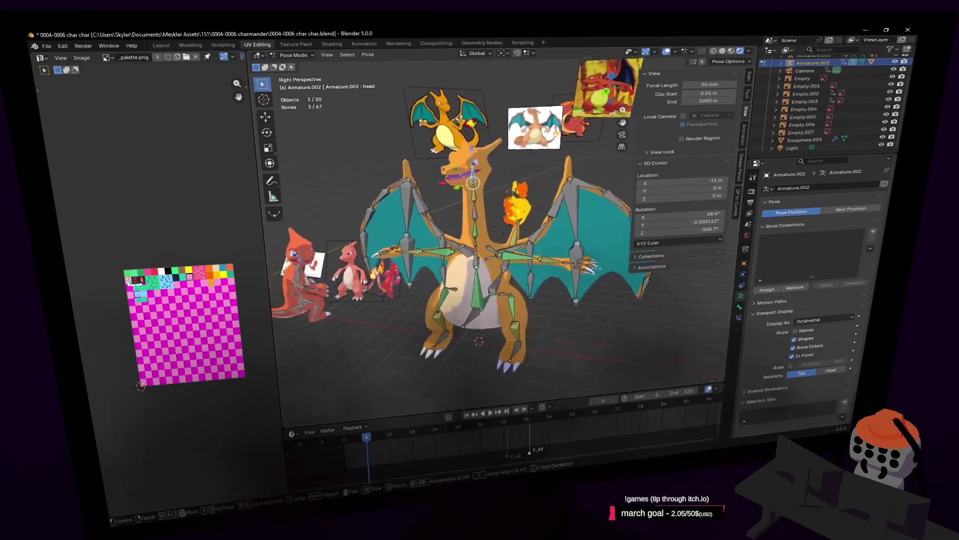
left_click(557, 228)
left_click(578, 213)
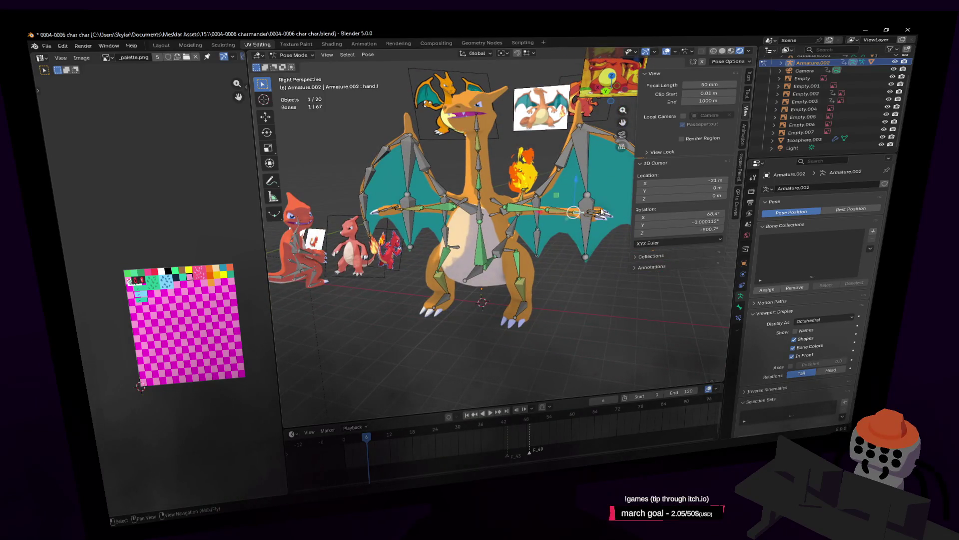
key("shift+grave")
left_click(559, 225)
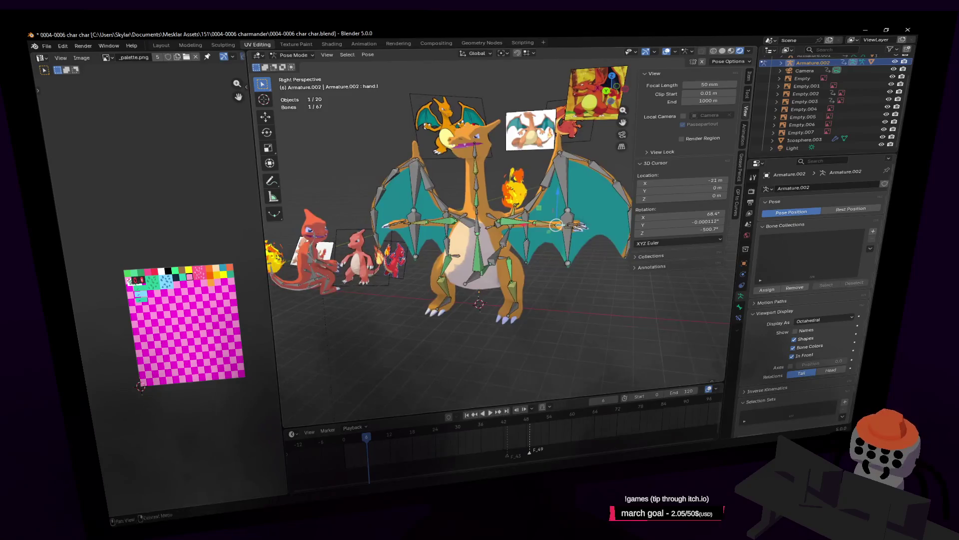
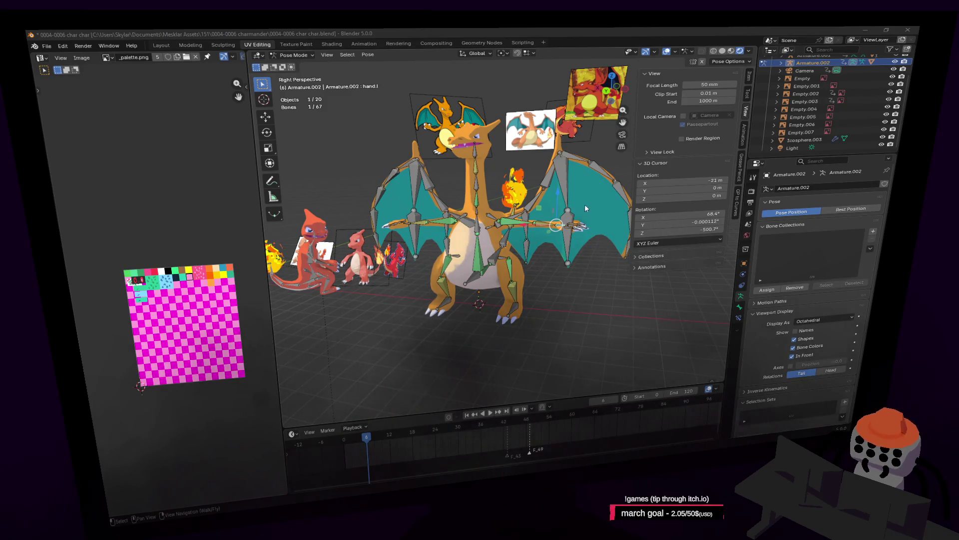
Move Charizard's hand bone to a slightly new position
key("g")
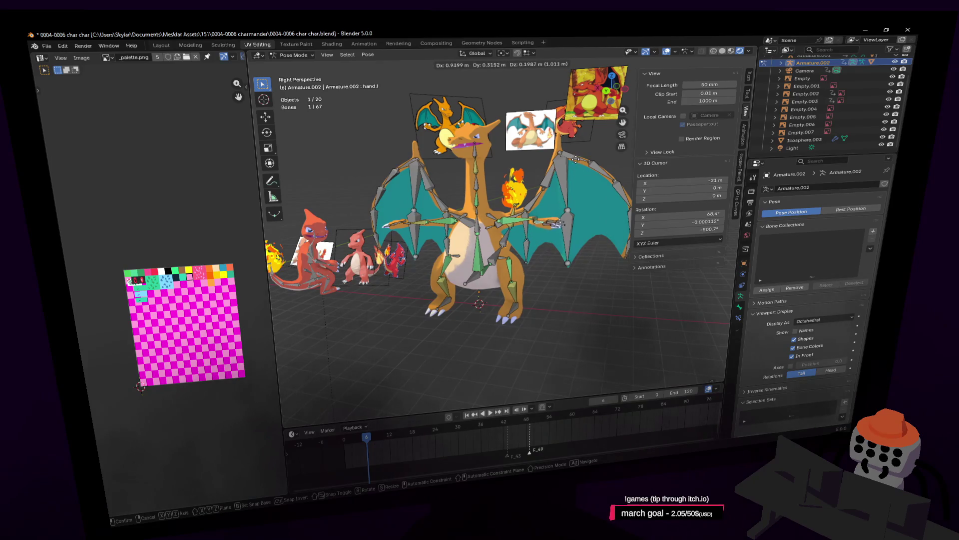
left_click(567, 155)
key("shift+grave")
key("s")
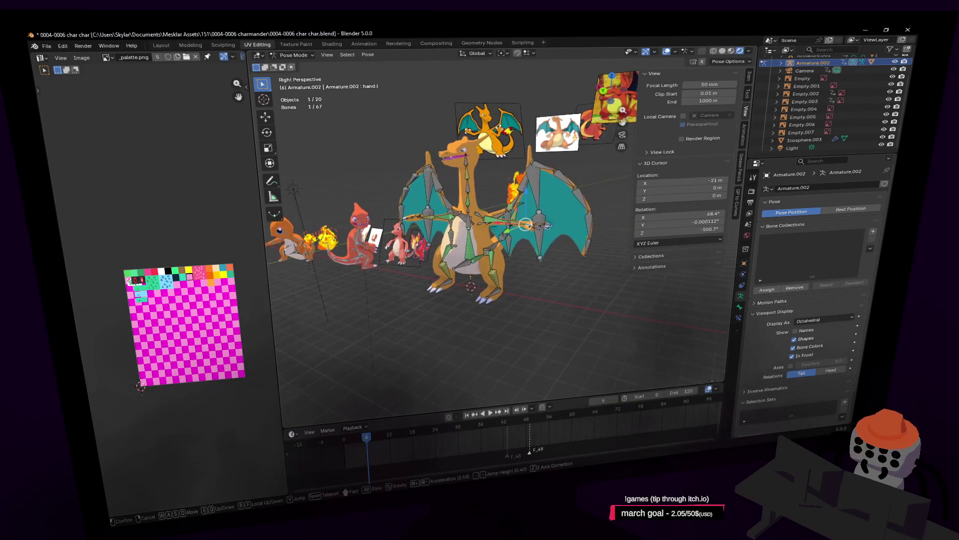
left_click(538, 256)
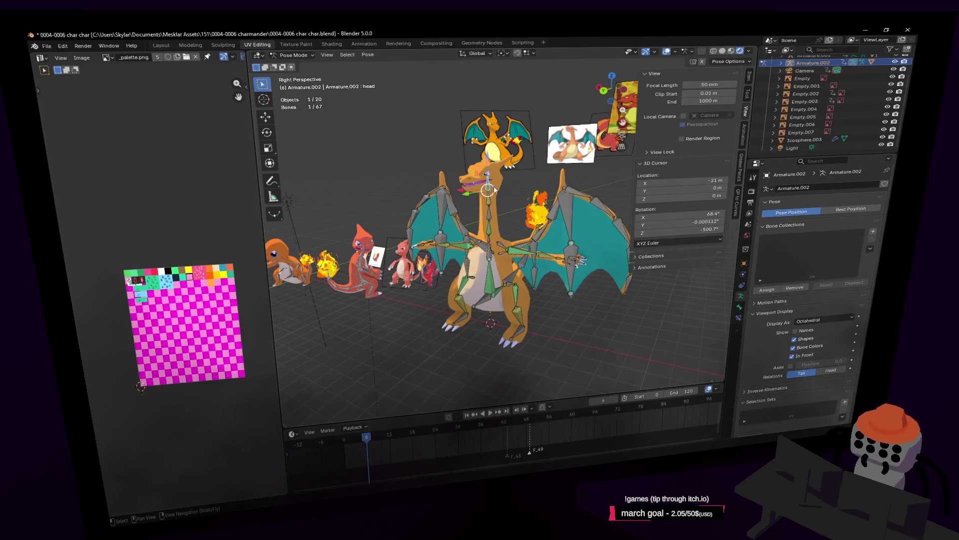
Move the head bone to a slightly new position
key("g")
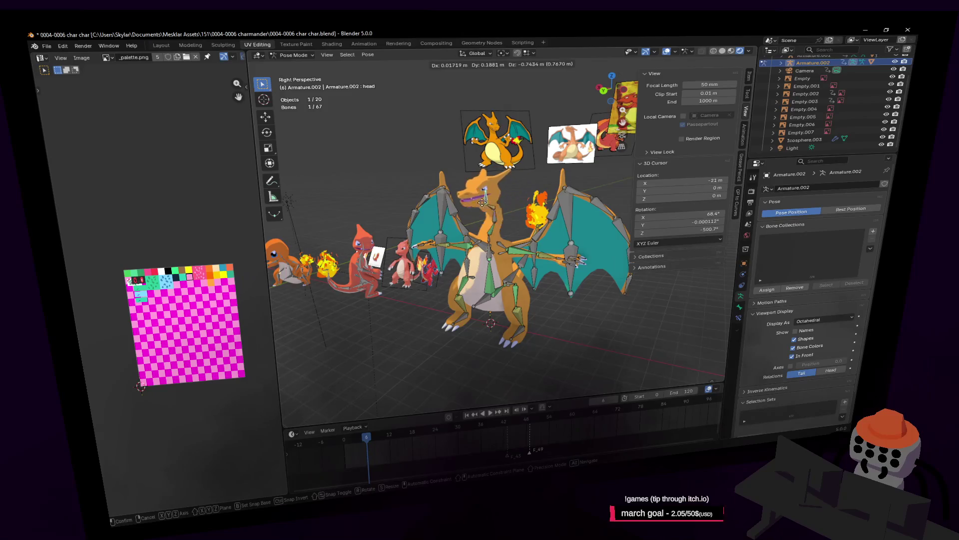
left_click(482, 203)
middle_click_drag(482, 202, 467, 158, "shift")
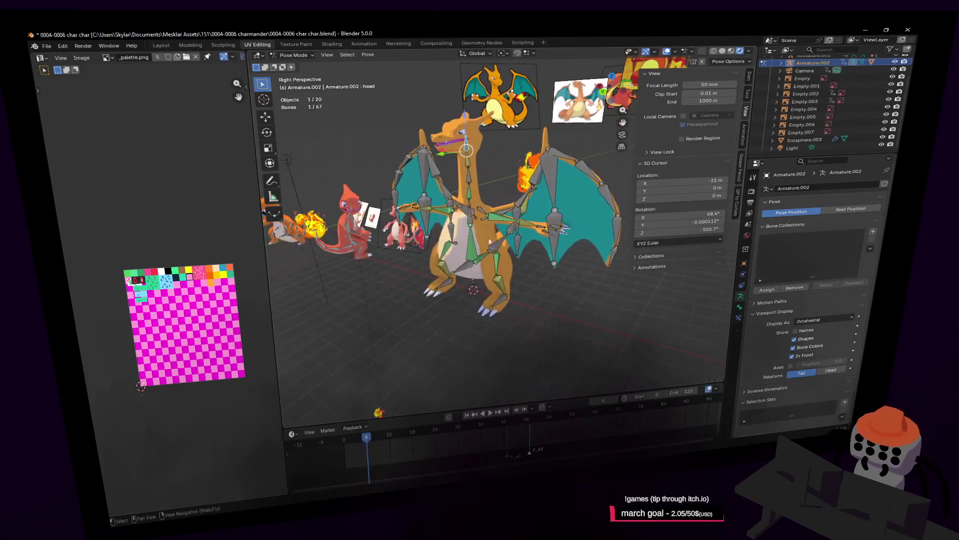
Select the origin bone and try moving the whole rig, then cancel the move
left_click(471, 274)
middle_click_drag(471, 274, 491, 260)
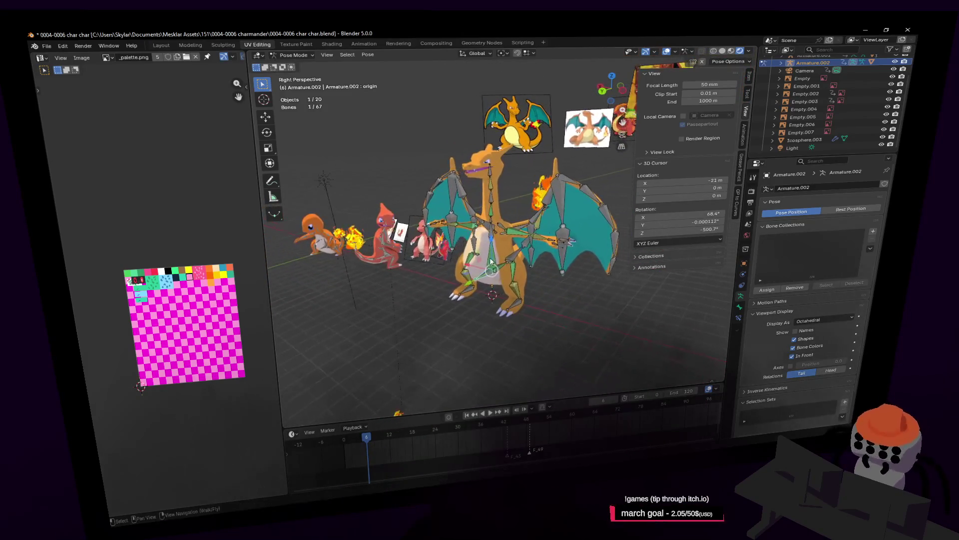
key("shift+grave")
key("w")
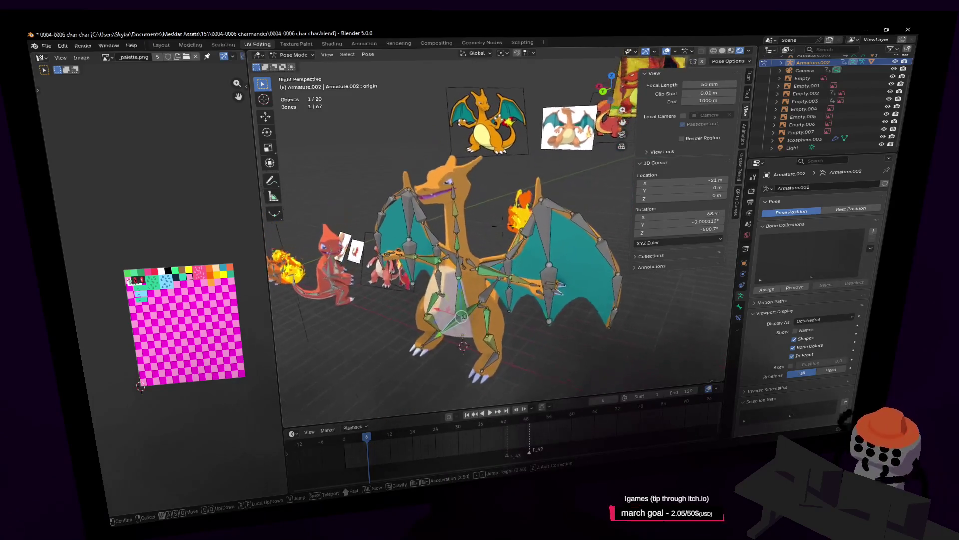
left_click(633, 103)
key("g")
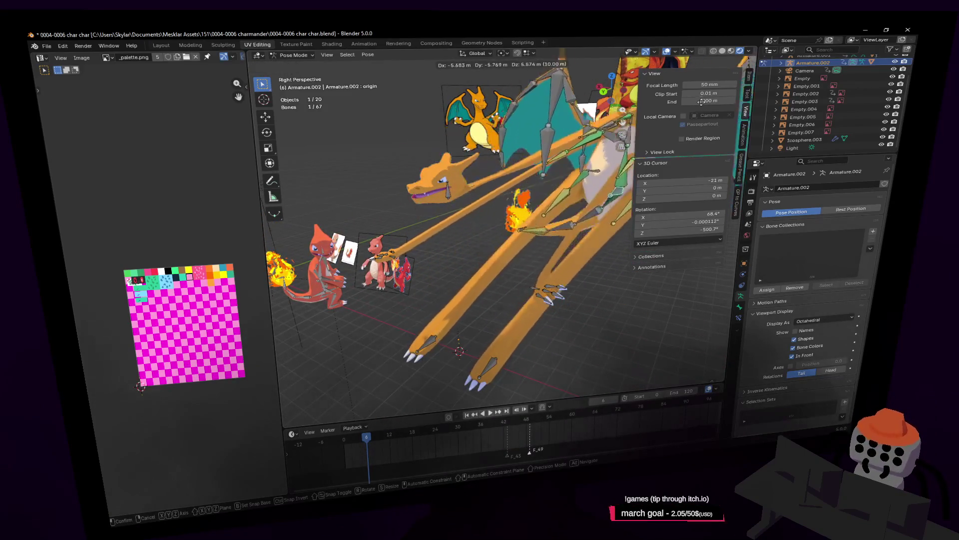
key("Escape")
Select the head, both foot bones and both hand bones together
key("shift+grave")
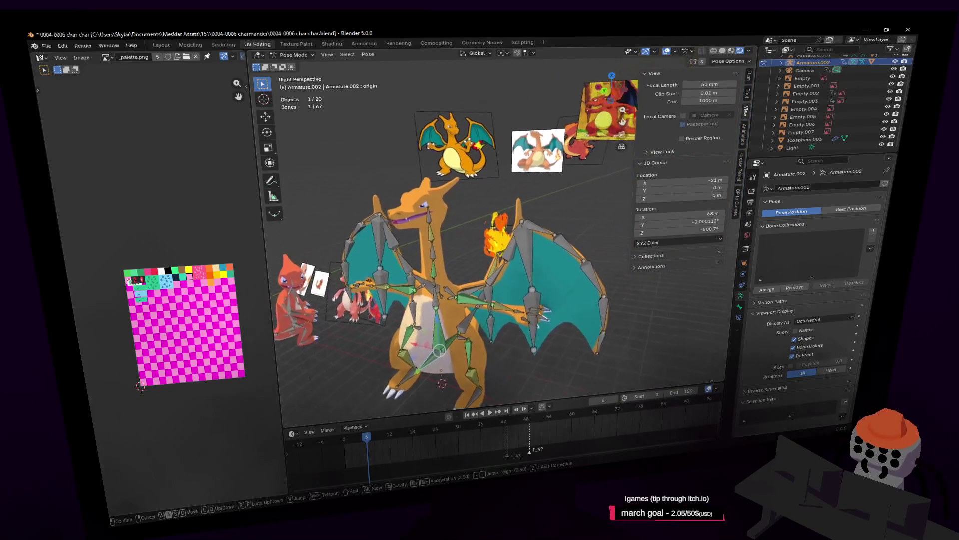
left_click(464, 218)
left_click(463, 218, "shift")
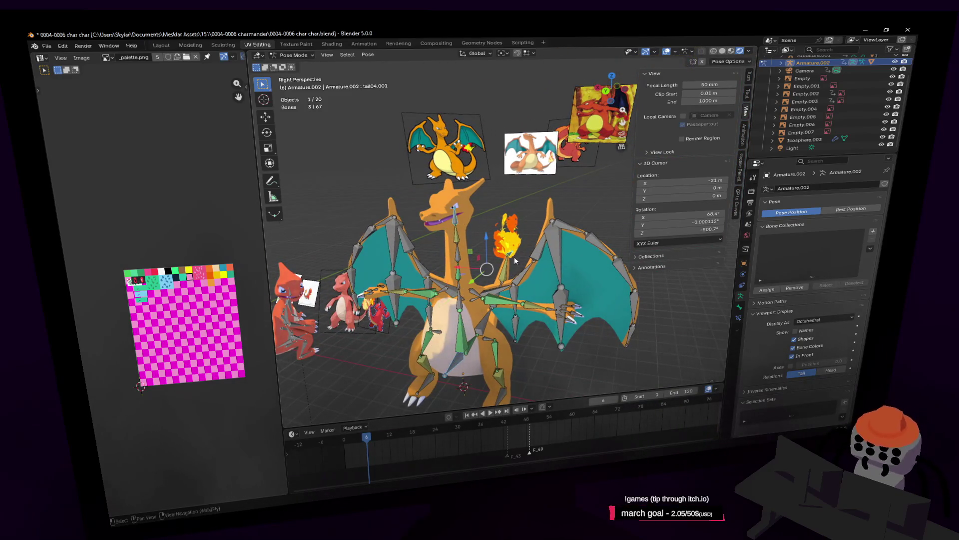
key("shift+grave")
left_click(515, 258)
left_click(517, 295, "shift")
left_click(434, 284, "shift")
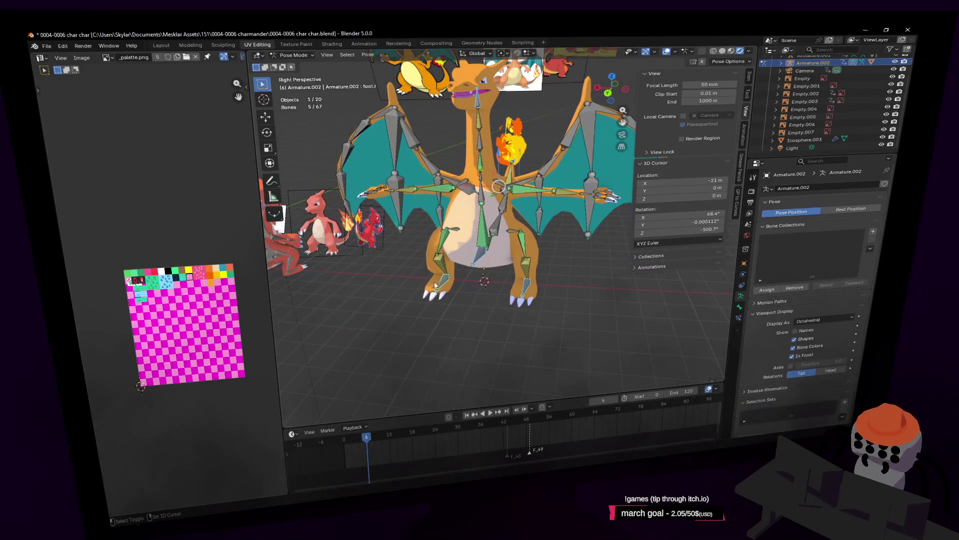
left_click(389, 192, "shift")
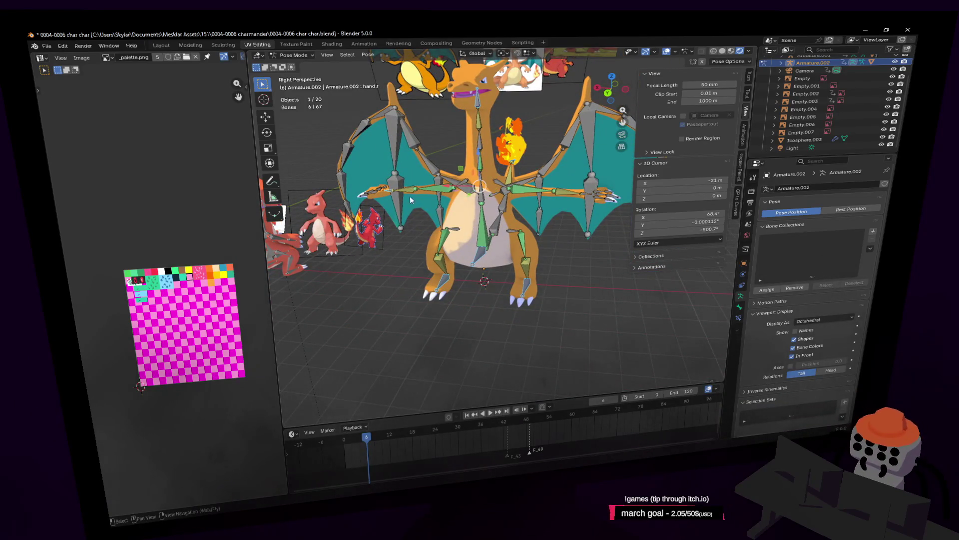
left_click(589, 191, "shift")
Try moving all the selected bones together, then cancel the move
key("shift+grave")
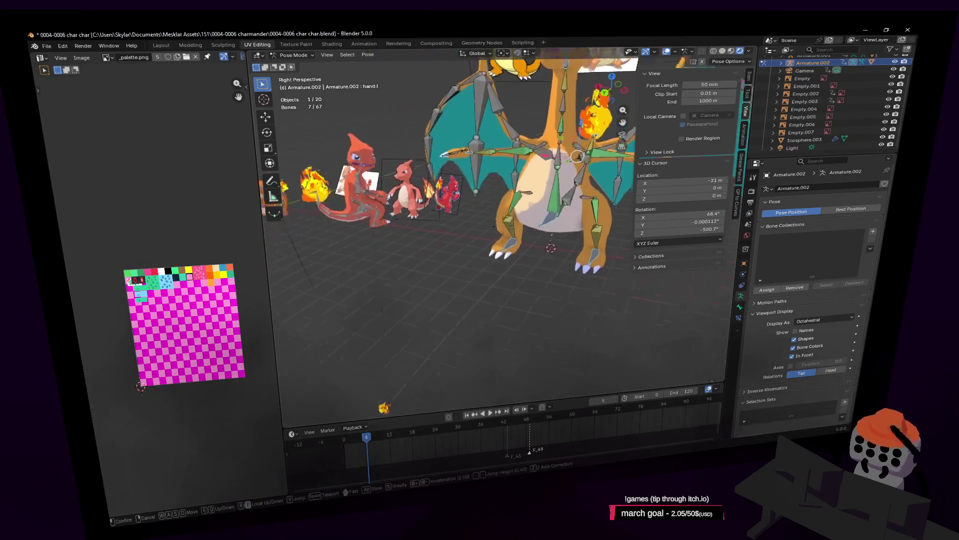
key("s")
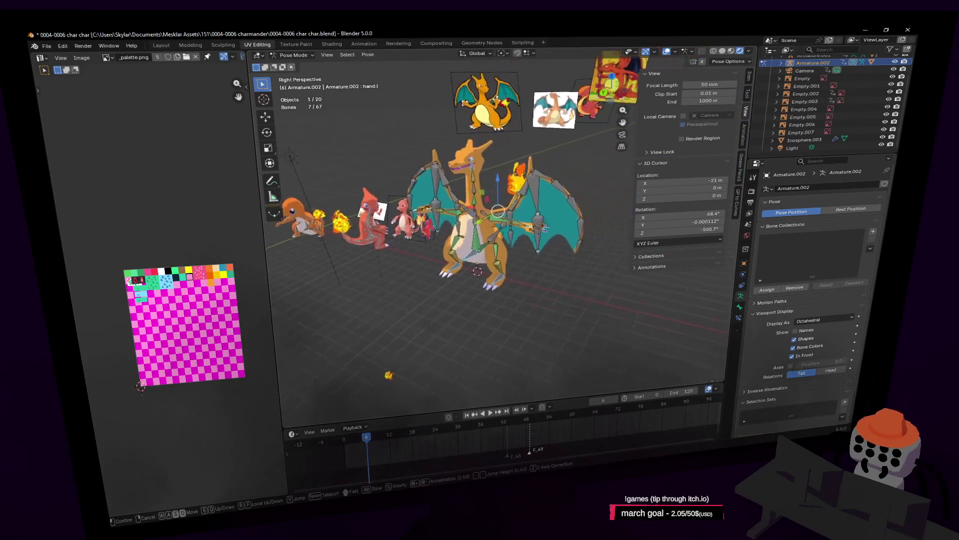
key("Return")
key("g")
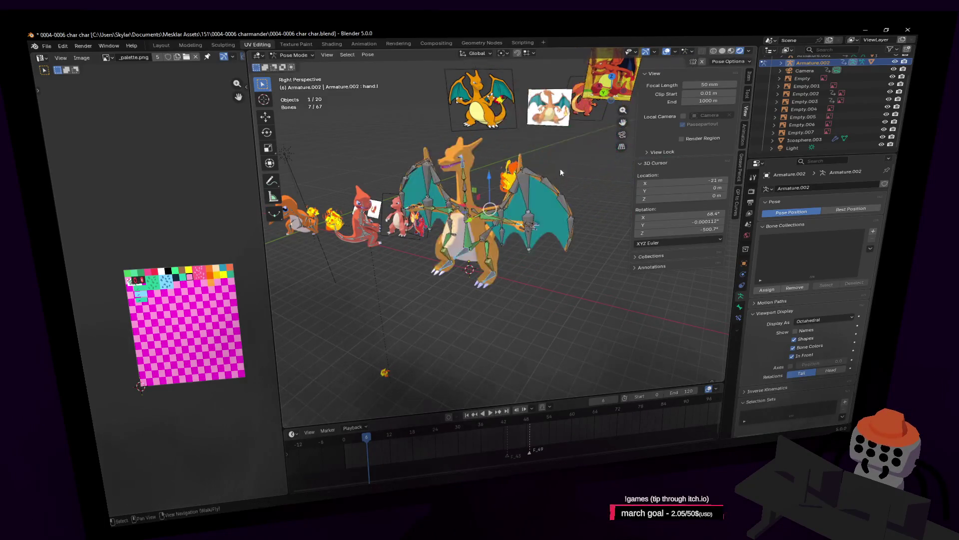
key("Escape")
key("shift+grave")
key("w")
key("w")
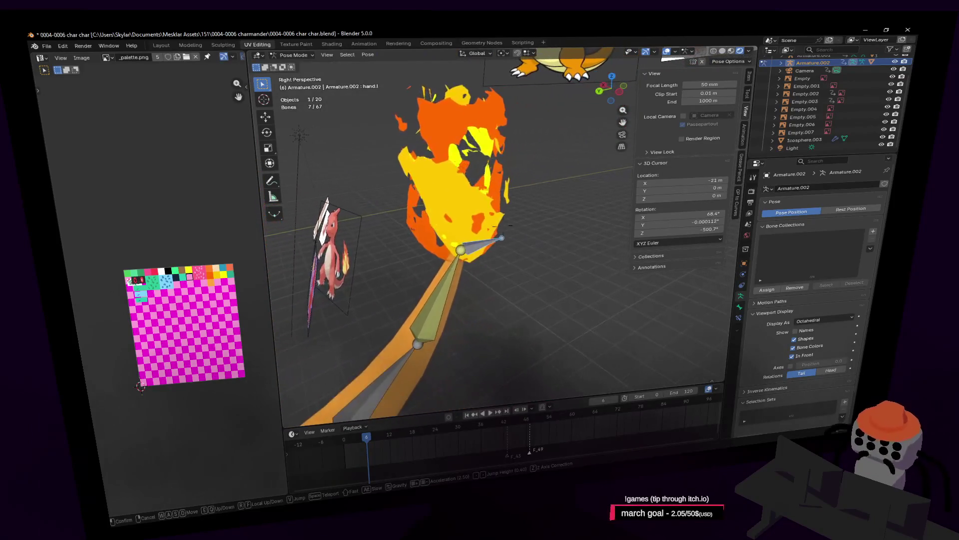
In Object Mode select the tail flame, then the armature, and return to Pose Mode
key("Return")
left_click(556, 198)
left_click(294, 55)
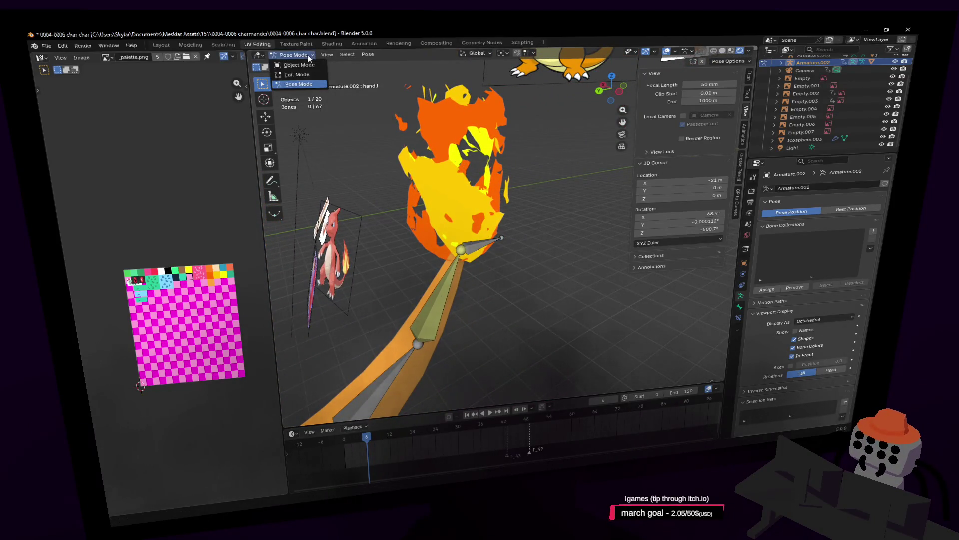
left_click(290, 64)
left_click(472, 219)
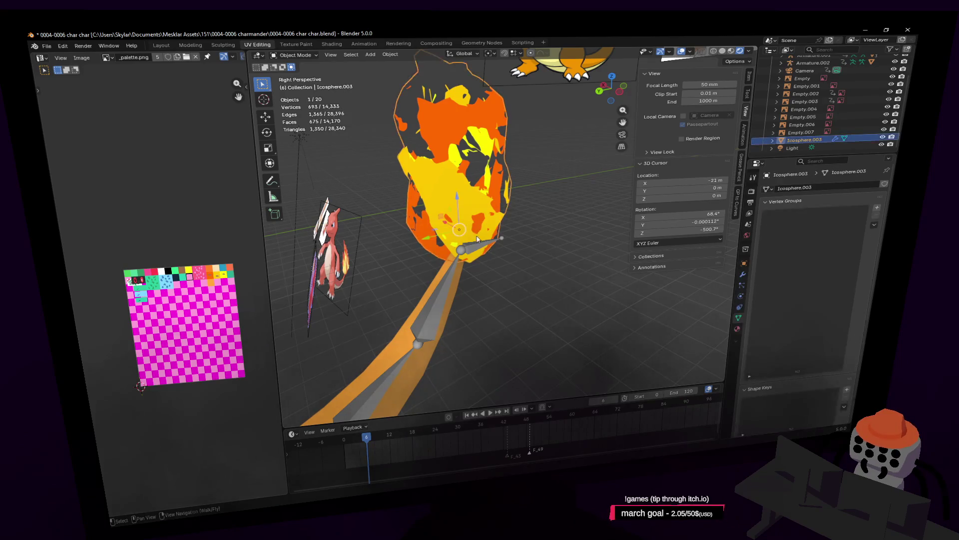
left_click(475, 249, "shift")
left_click(298, 55)
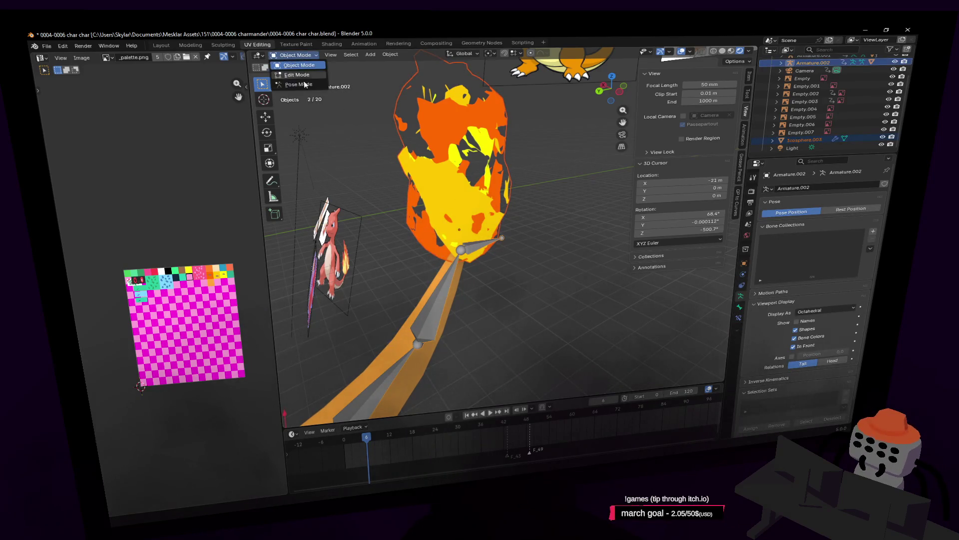
left_click(299, 84)
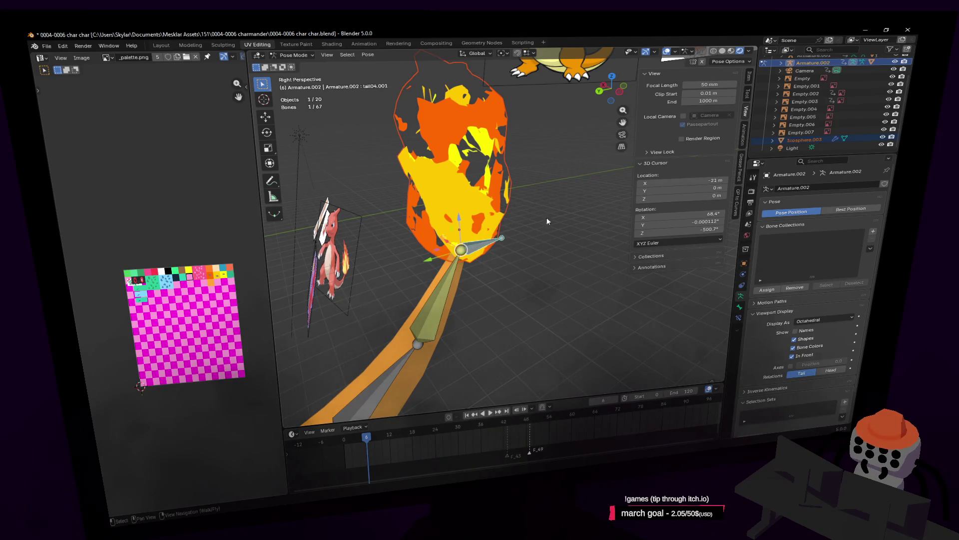
Parent the flame to the tail-tip bone with Bone Relative
mouse_move(547, 221)
middle_mouse_down()
mouse_move(545, 206)
mouse_move(529, 206)
middle_mouse_up()
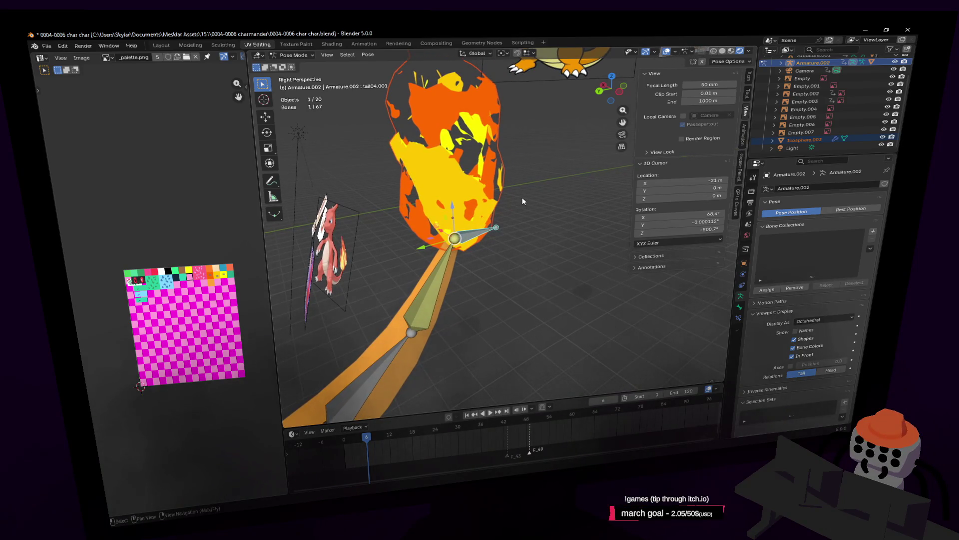
key("ctrl+p")
left_click(496, 215)
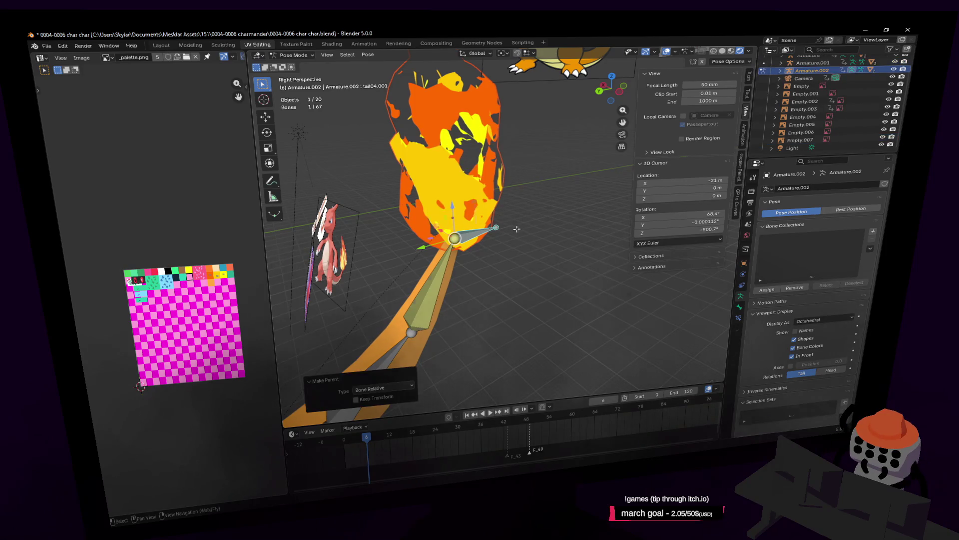
key("Tab")
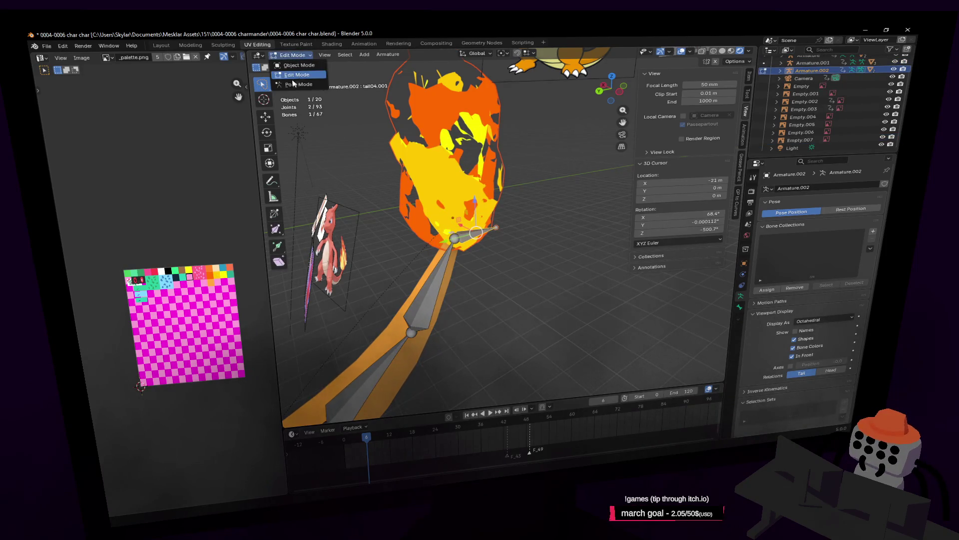
key("Tab")
Test-move the tail bone to confirm the flame follows, then cancel the move
key("g")
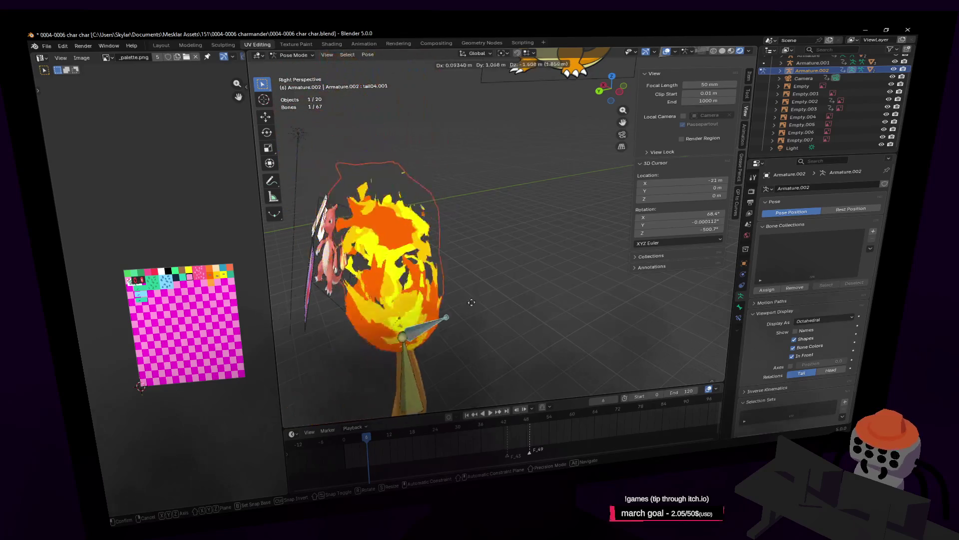
key("Escape")
key("shift+grave")
key("s")
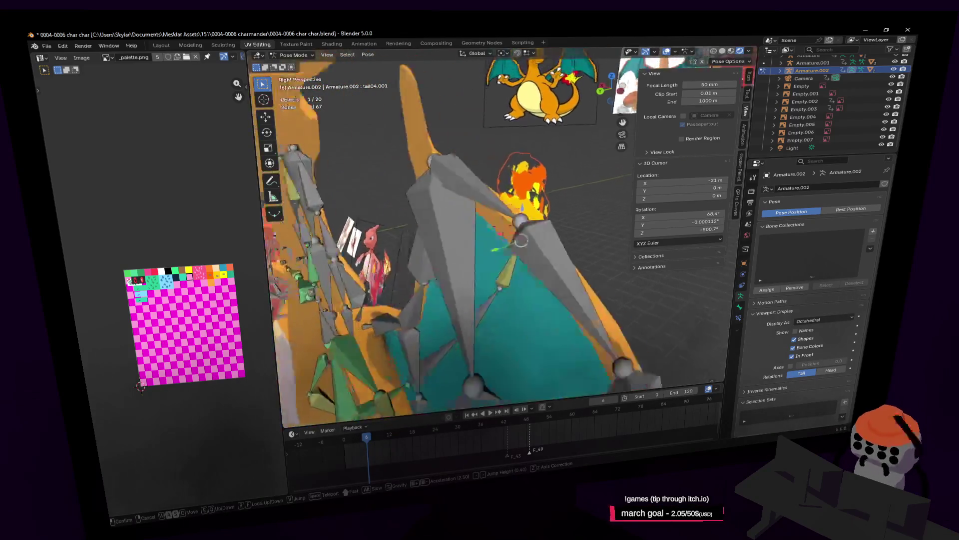
left_click(388, 267)
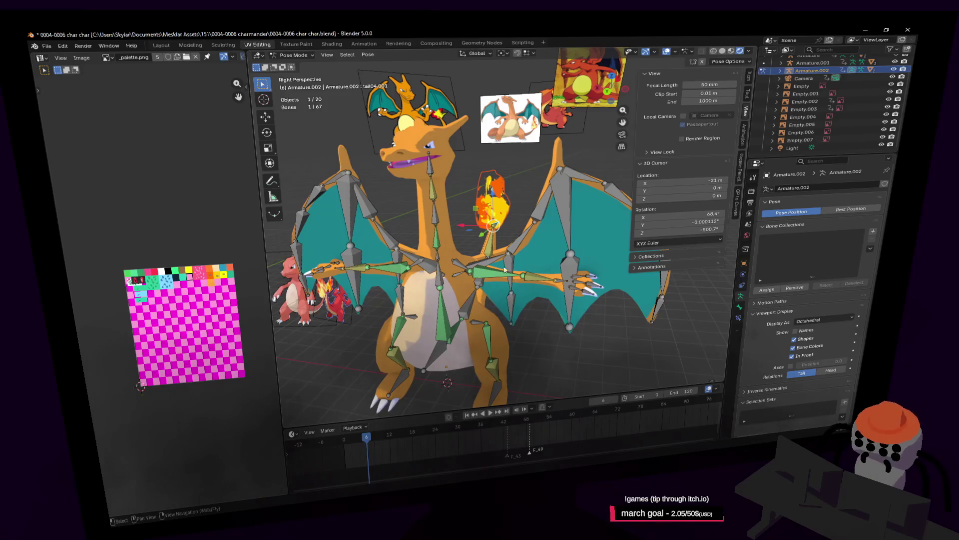
left_click(560, 286, "shift")
key("KP_Decimal")
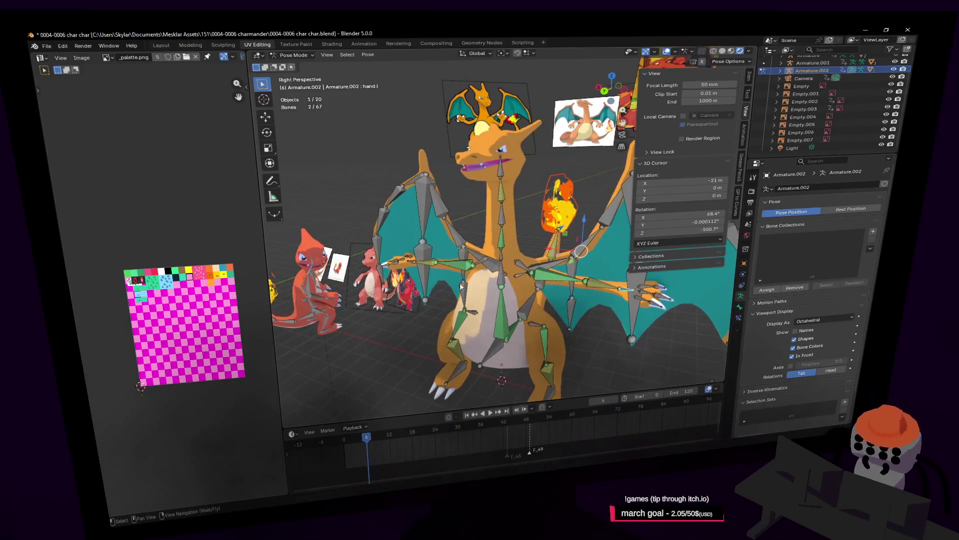
left_click(412, 262, "shift")
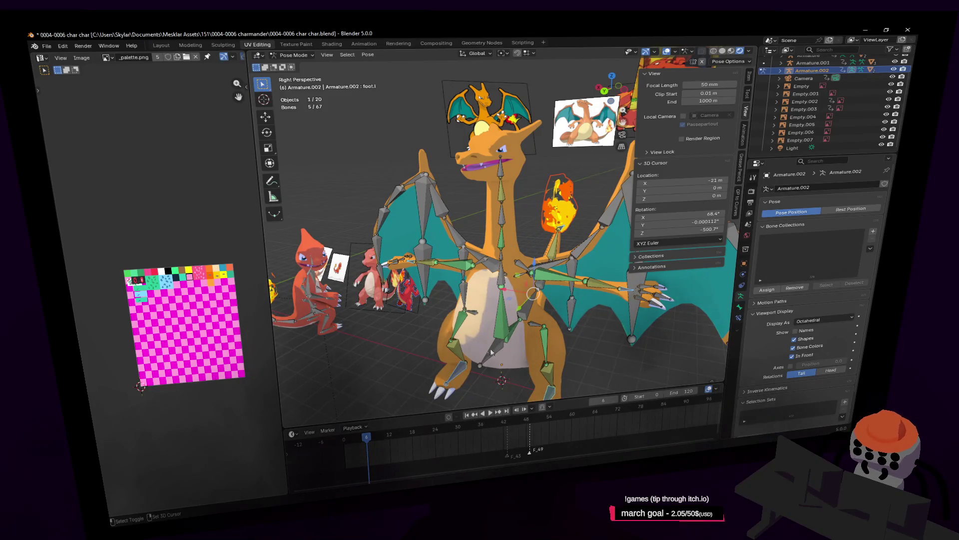
key("shift+grave")
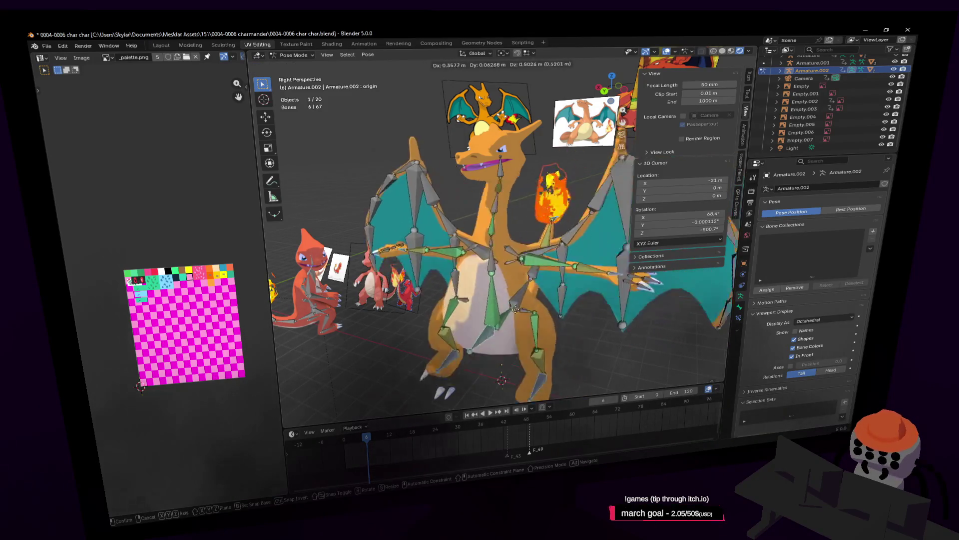
key("w")
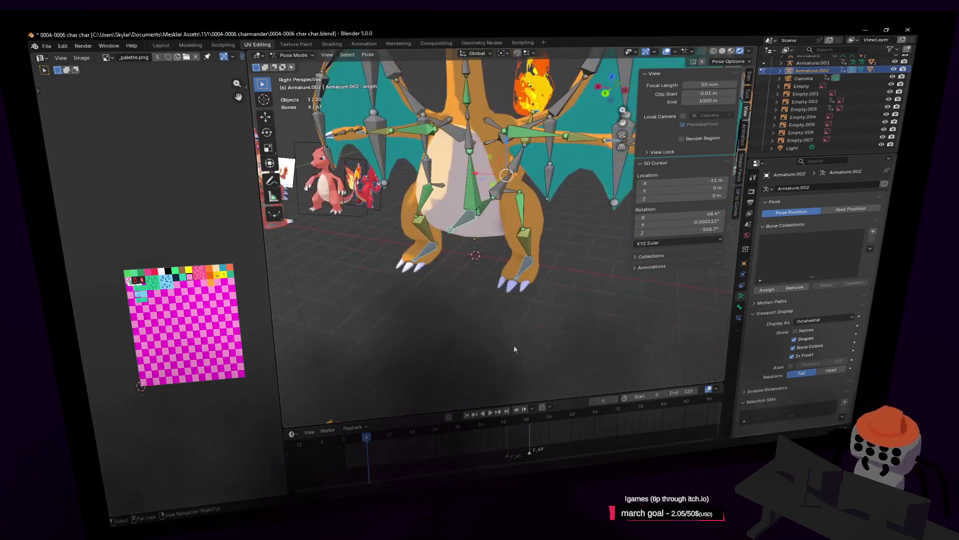
key("w")
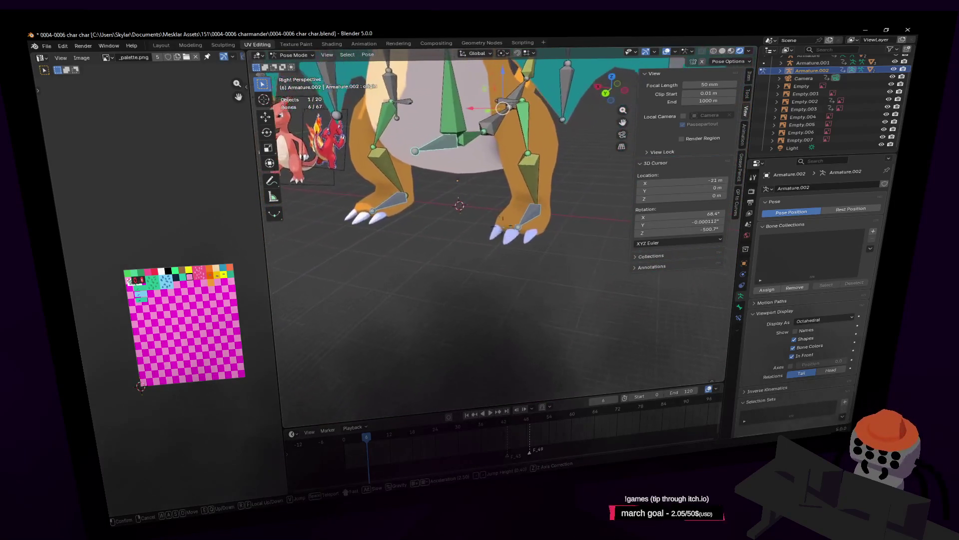
left_click(514, 304)
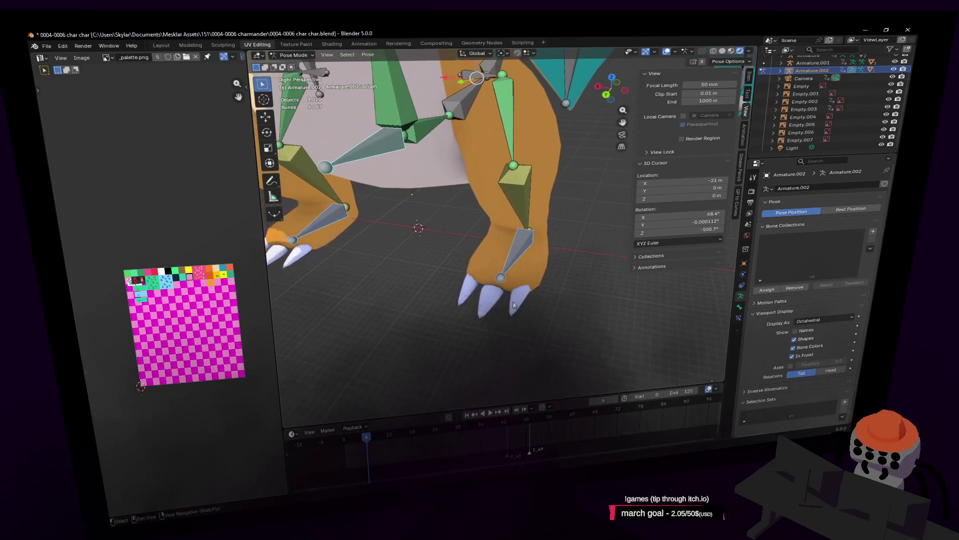
left_click(570, 285)
key("shift+grave")
key("w")
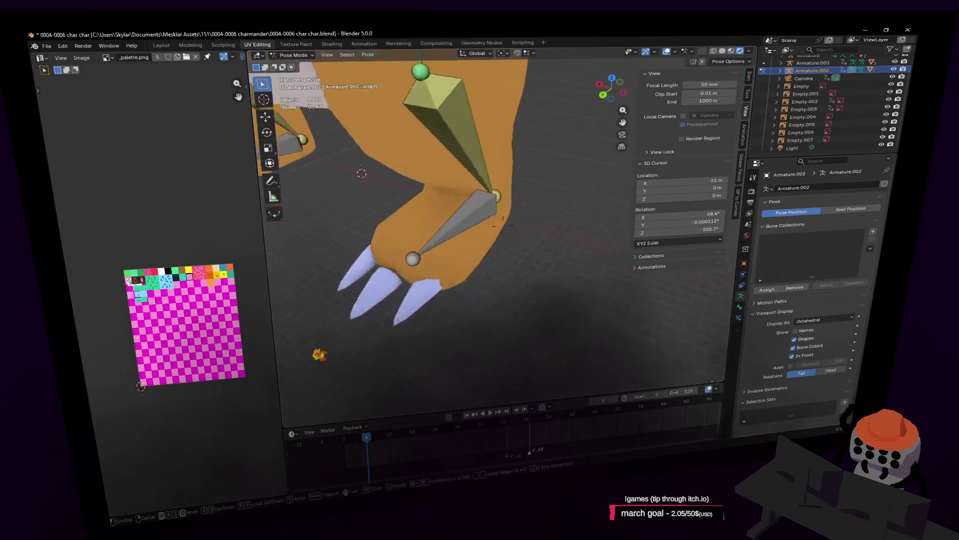
left_click(546, 273)
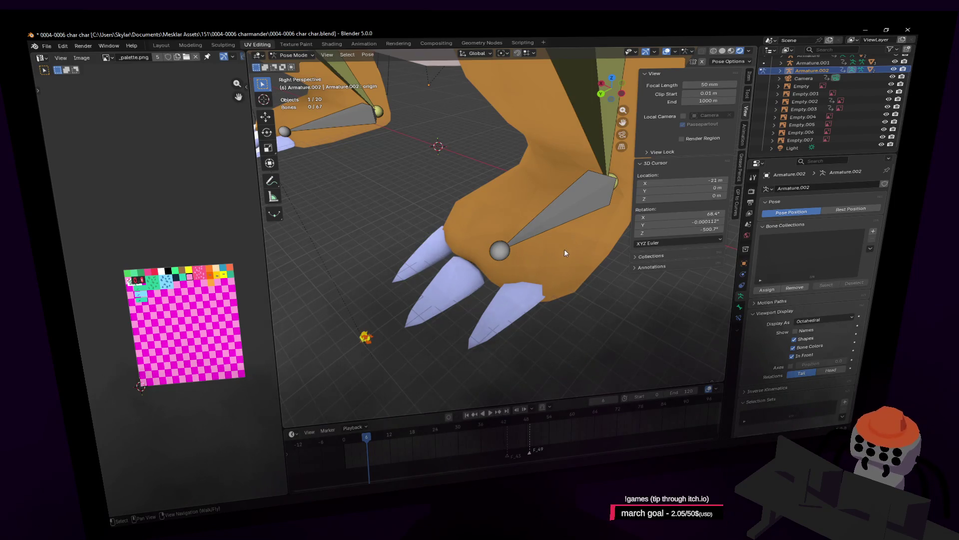
Switch to Object Mode, select the body mesh Cube.002 and enter Edit Mode
left_click(303, 56)
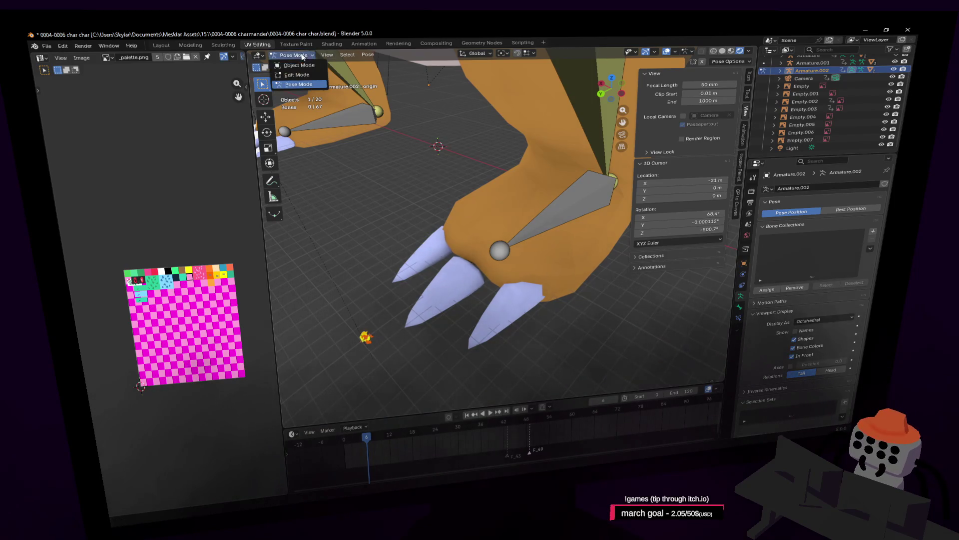
left_click(299, 65)
left_click(512, 188)
middle_click_drag(512, 188, 467, 232)
left_click(294, 55)
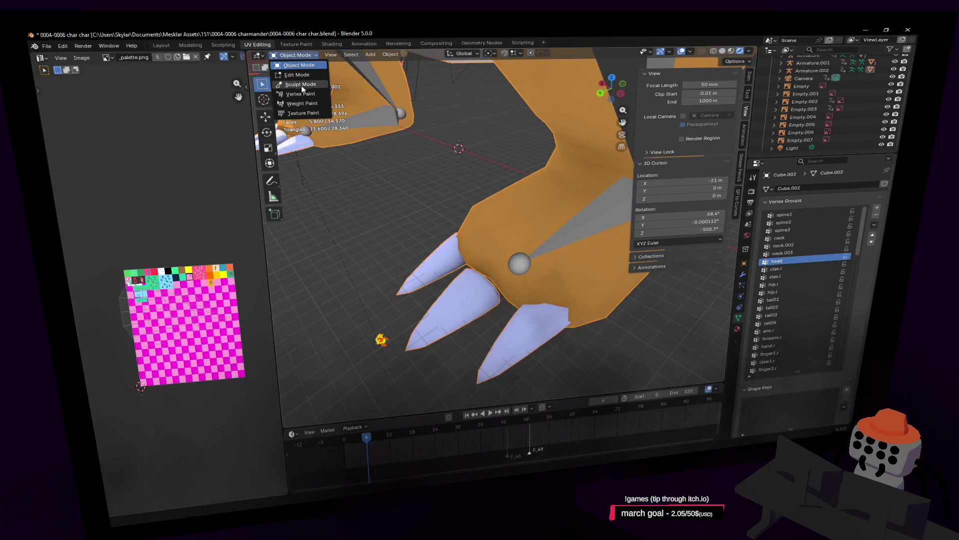
left_click(297, 75)
Select one whole claw piece at the foot and shift it upward
key("alt+a")
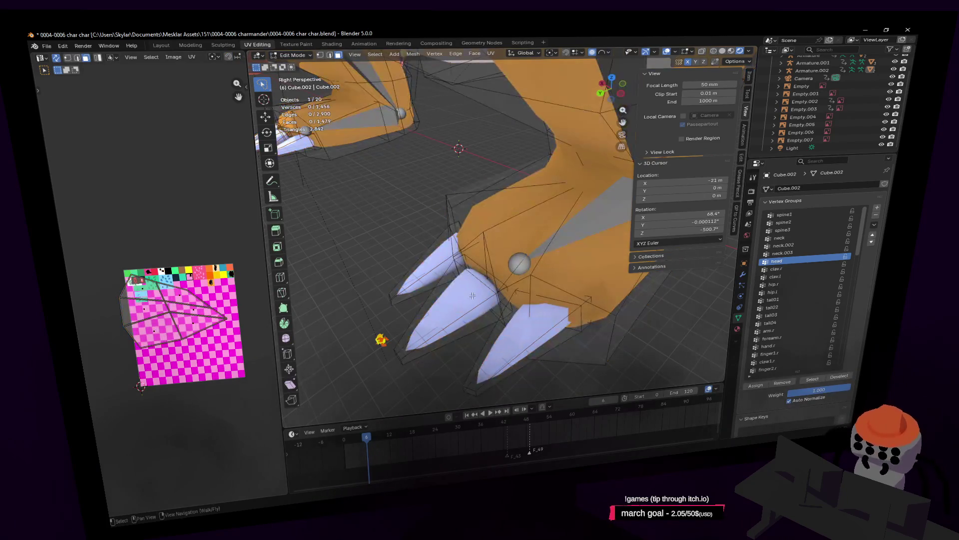
key("l")
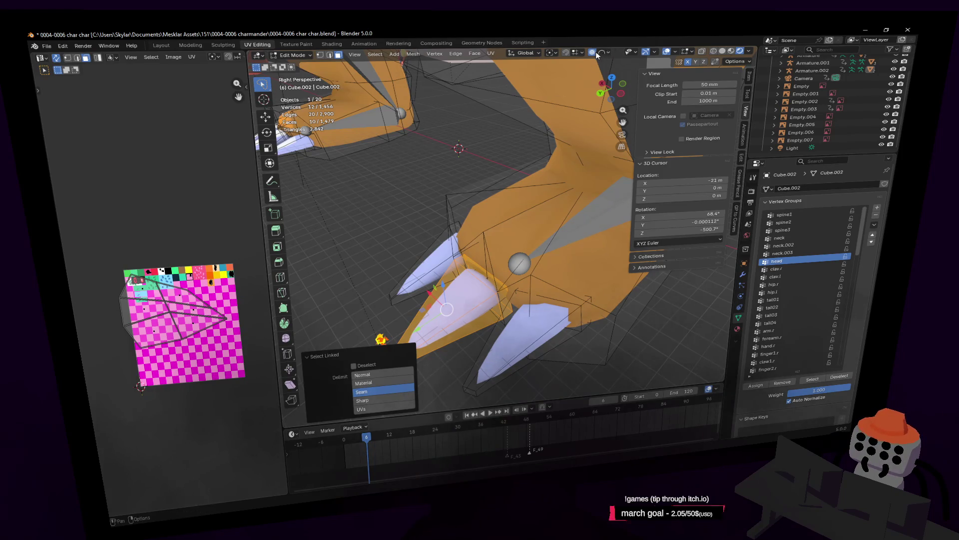
key("alt+a")
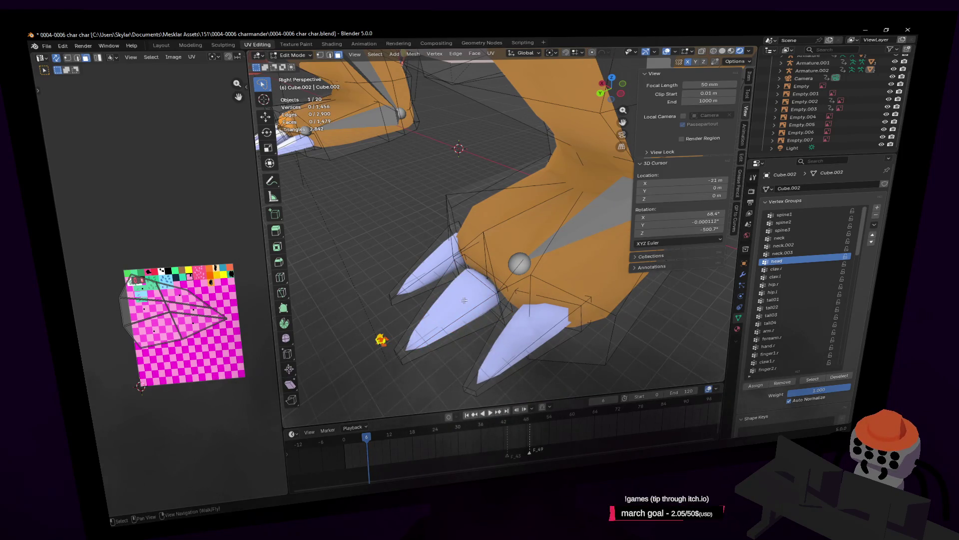
key("l")
left_click(428, 275)
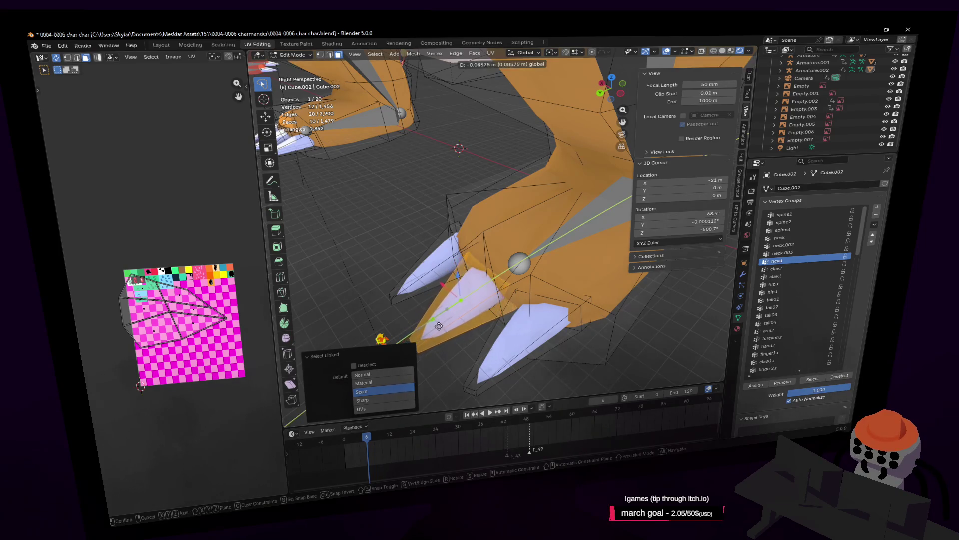
key("l")
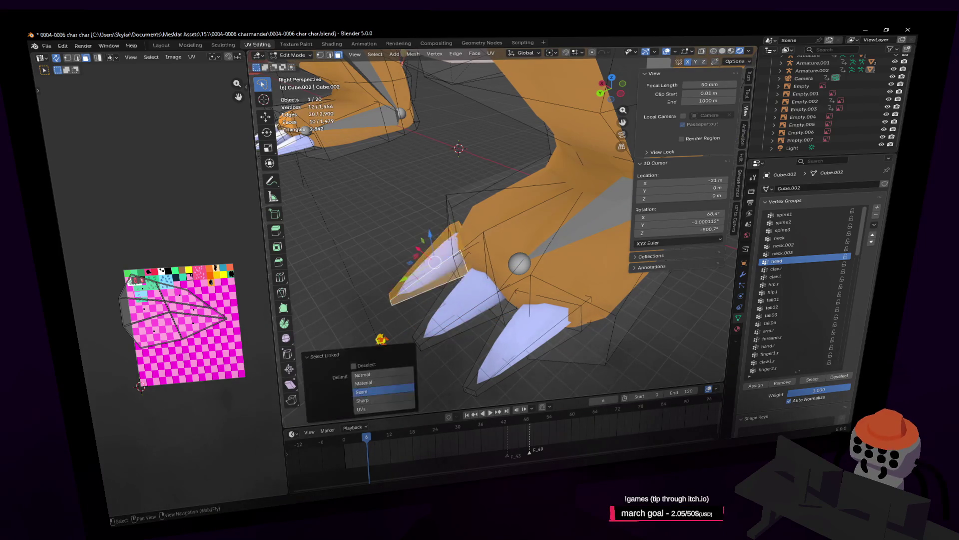
middle_click_drag(430, 274, 430, 276)
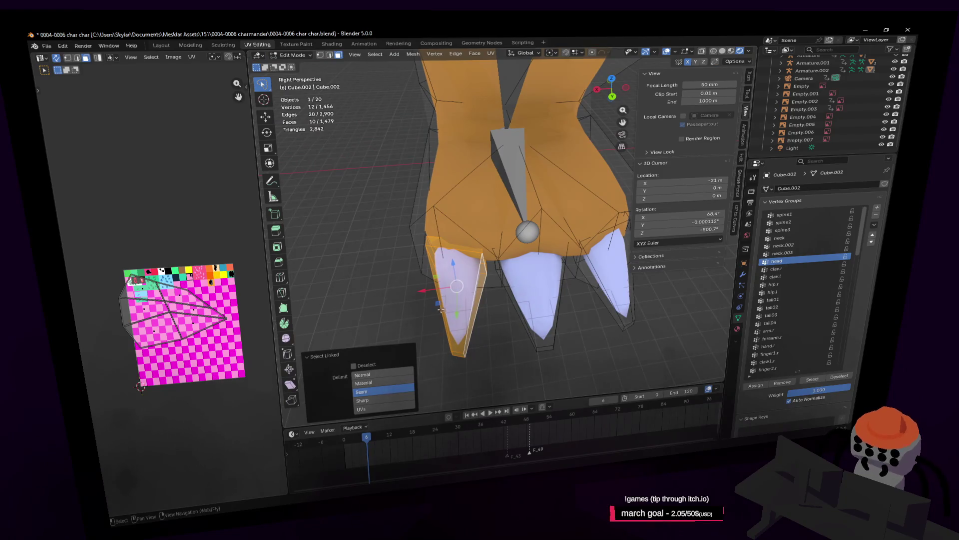
left_click_drag(440, 310, 441, 291)
left_click(444, 292)
Inspect the claws up close and move the selected claw again
key("shift+grave")
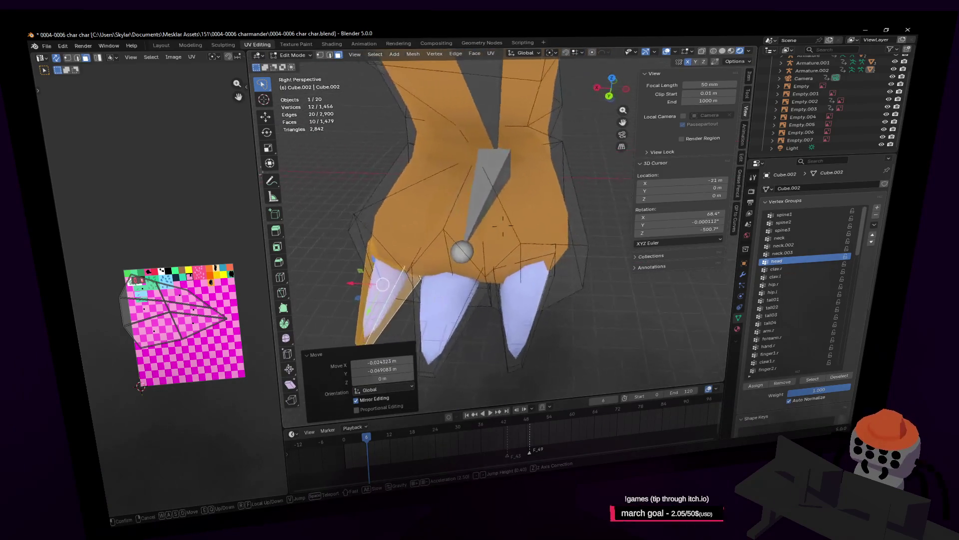
key("w")
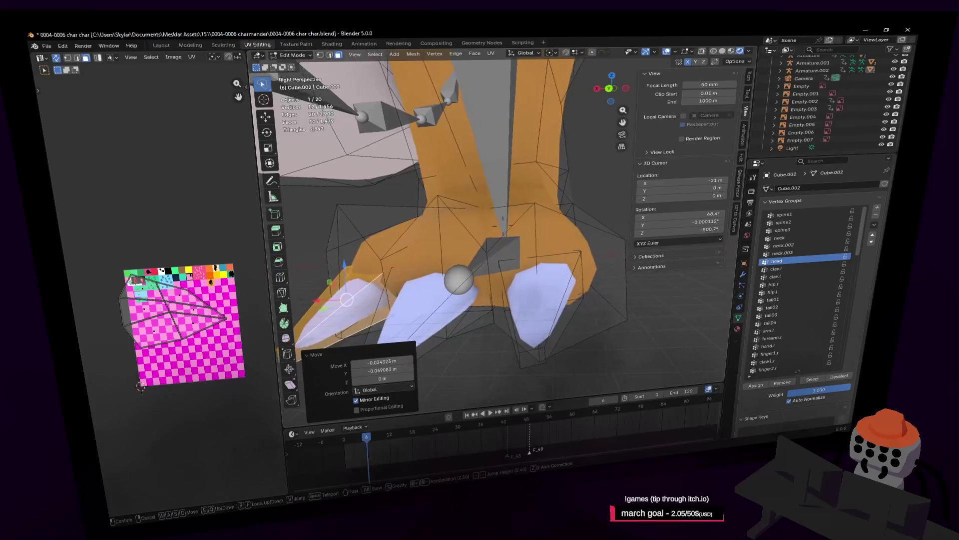
key("s")
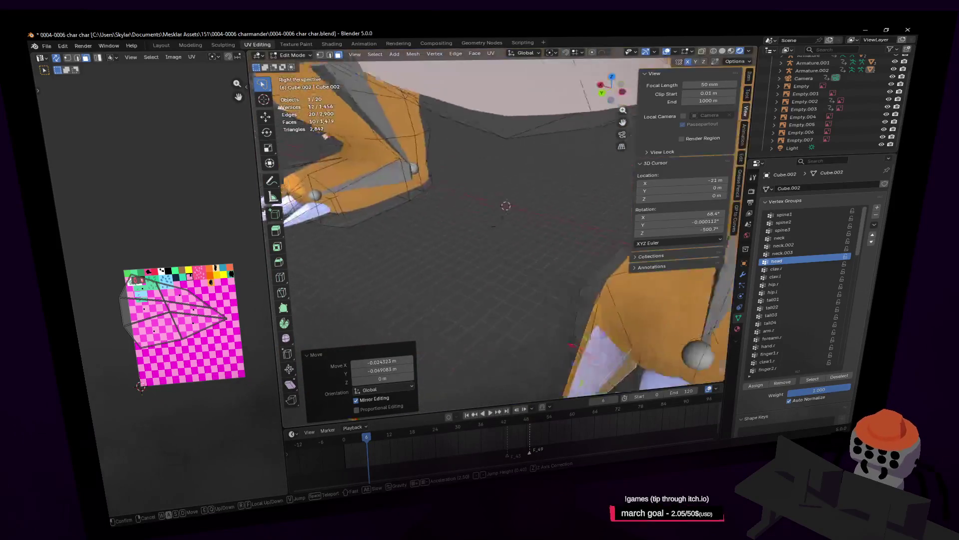
key("w")
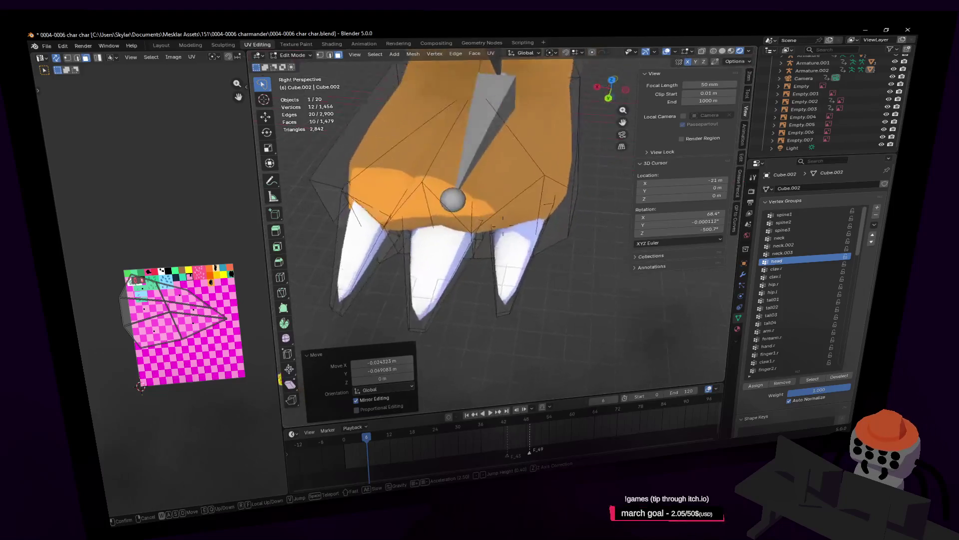
key("s")
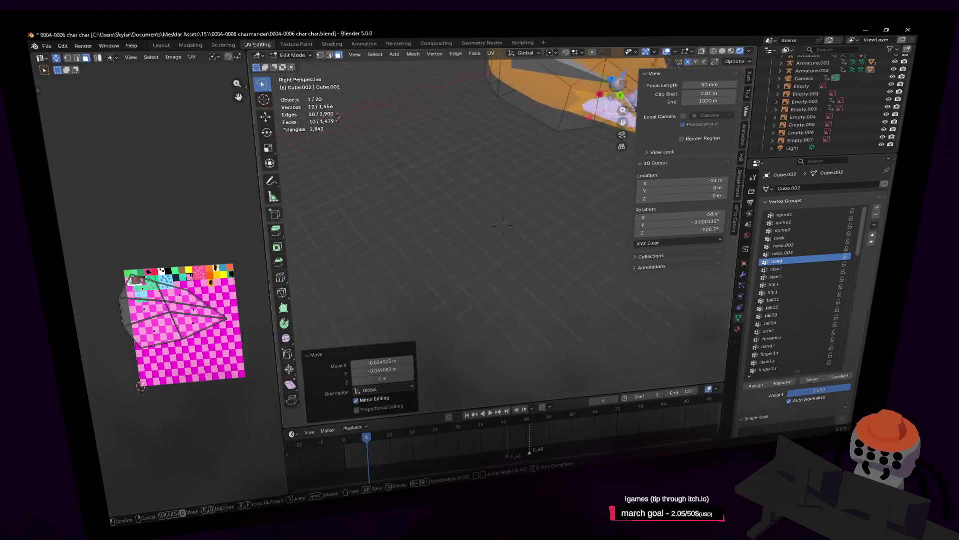
key("w")
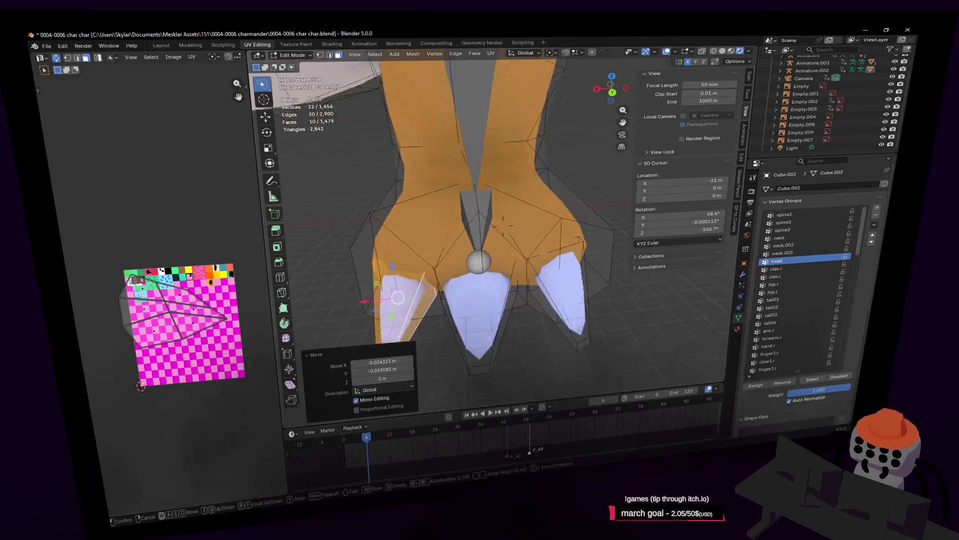
key("w")
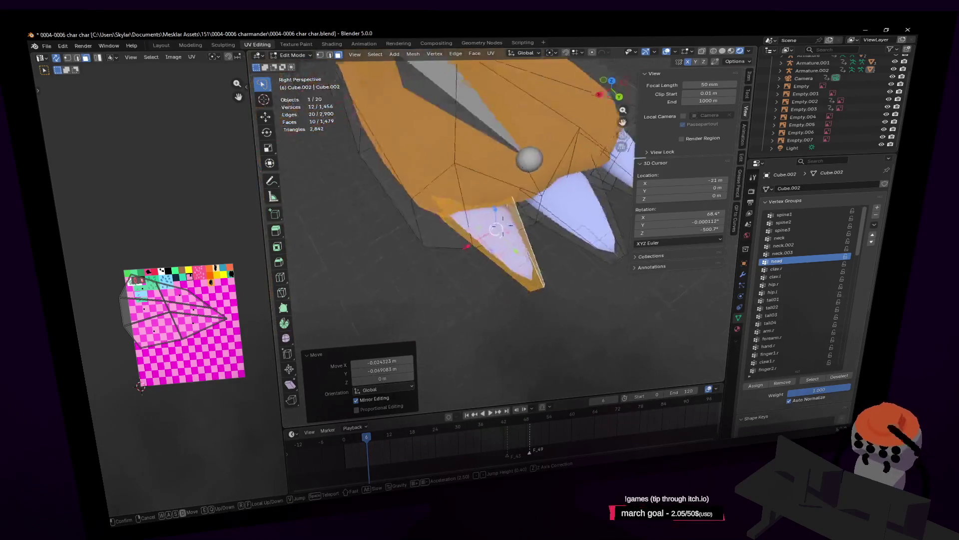
key("w")
left_click(540, 288)
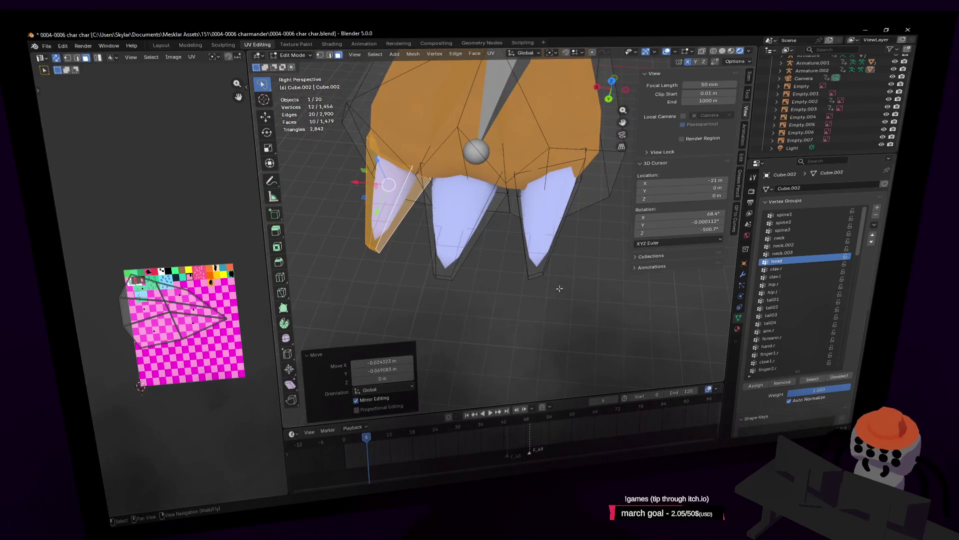
key("g")
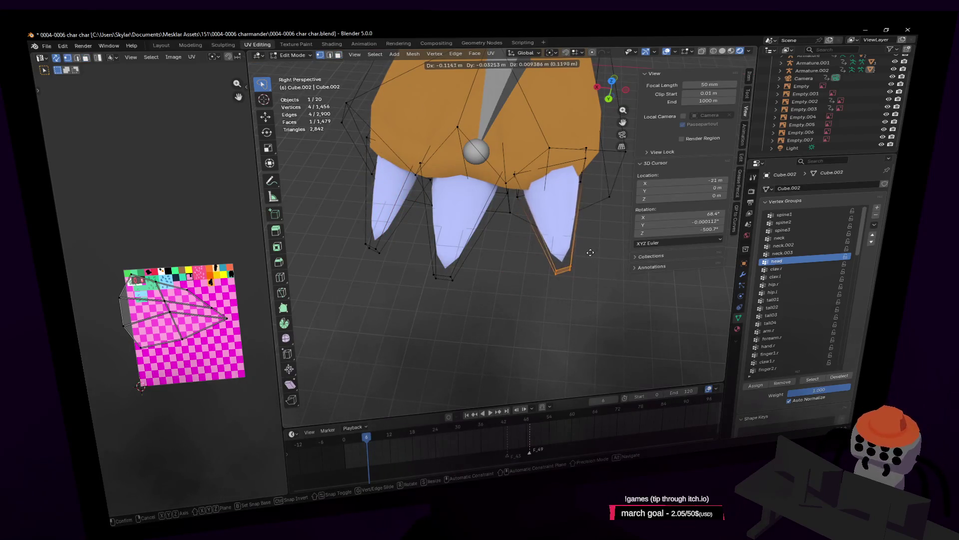
left_click(586, 253)
Nudge the claw by a further offset
mouse_move(556, 268)
middle_mouse_down("shift")
mouse_move(535, 274)
mouse_move(509, 249)
middle_mouse_up("shift")
key("g")
left_click(520, 255)
Select each claw piece and frame the view on the selected claws
key("shift+grave")
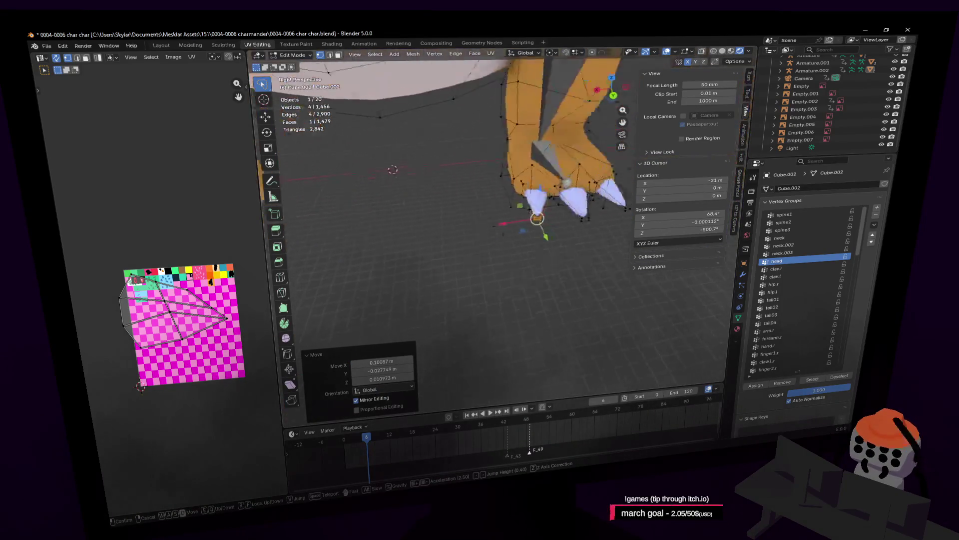
key("w")
left_click(516, 208)
key("Tab")
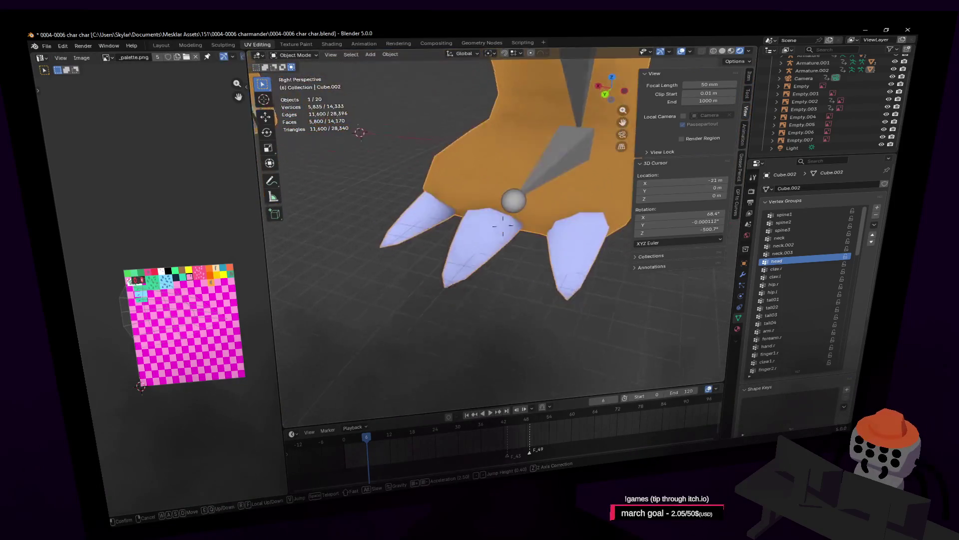
key("Tab")
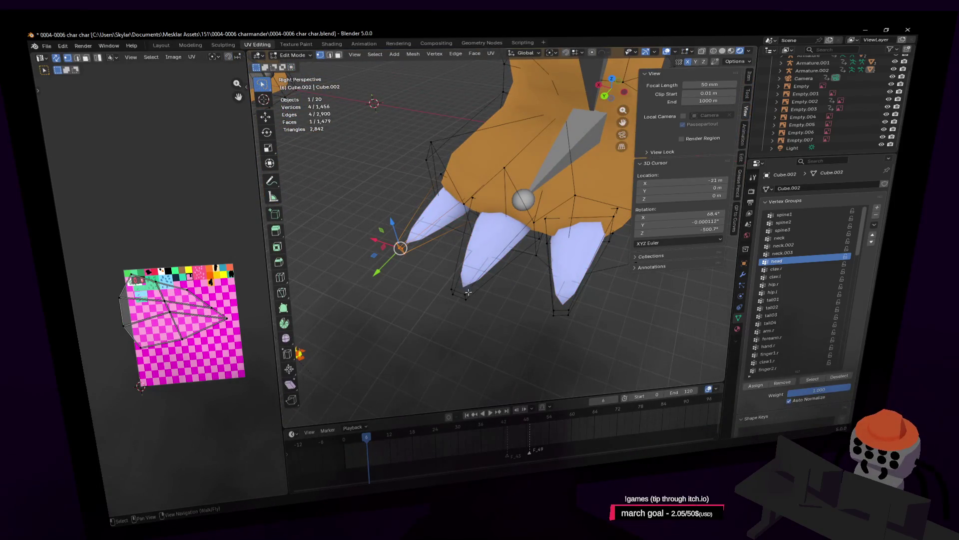
key("l")
key("l")
key("l")
mouse_move(439, 220)
middle_mouse_down()
mouse_move(486, 251)
mouse_move(450, 253)
mouse_move(481, 251)
middle_mouse_up()
key("KP_Decimal")
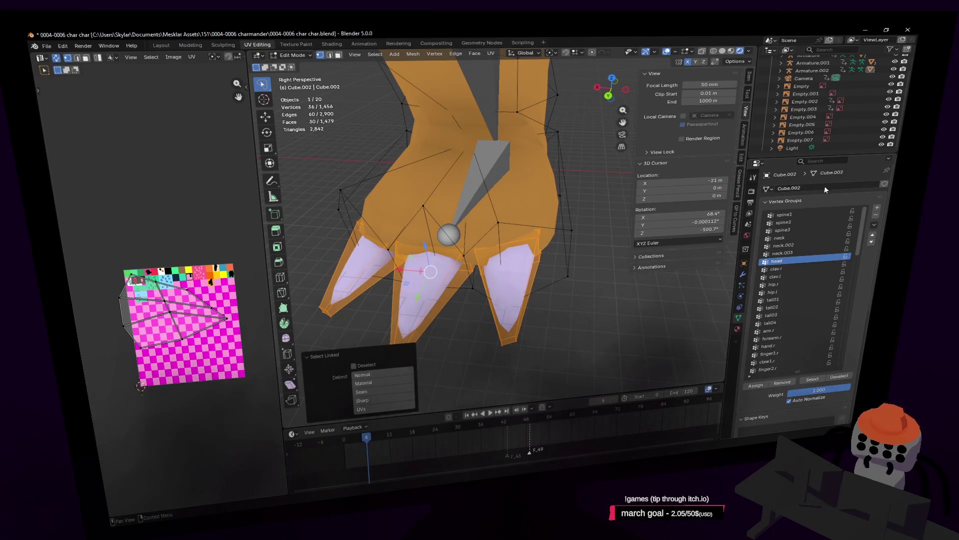
Select the three claw pieces under the right paw
scroll(799, 269, "down", 1)
scroll(788, 307, "down", 9)
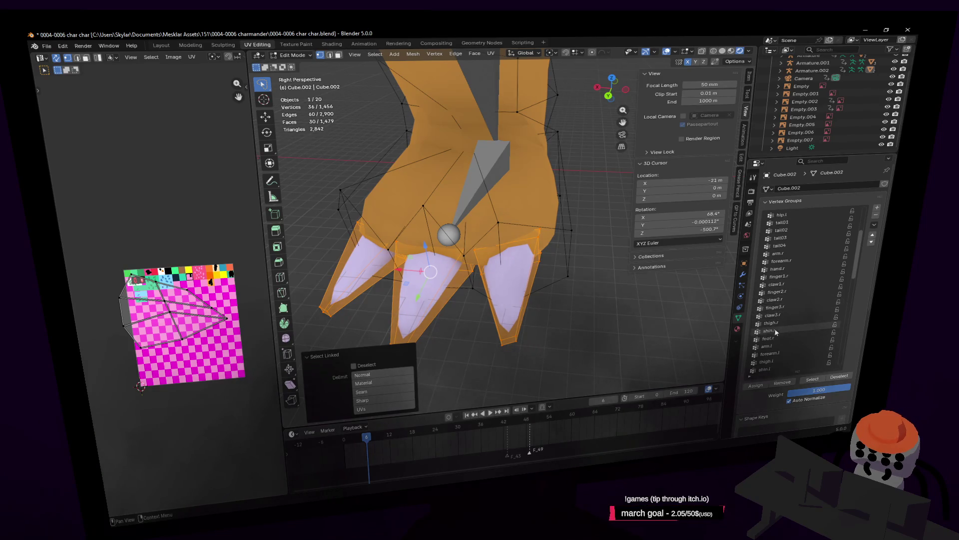
scroll(781, 339, "down", 5)
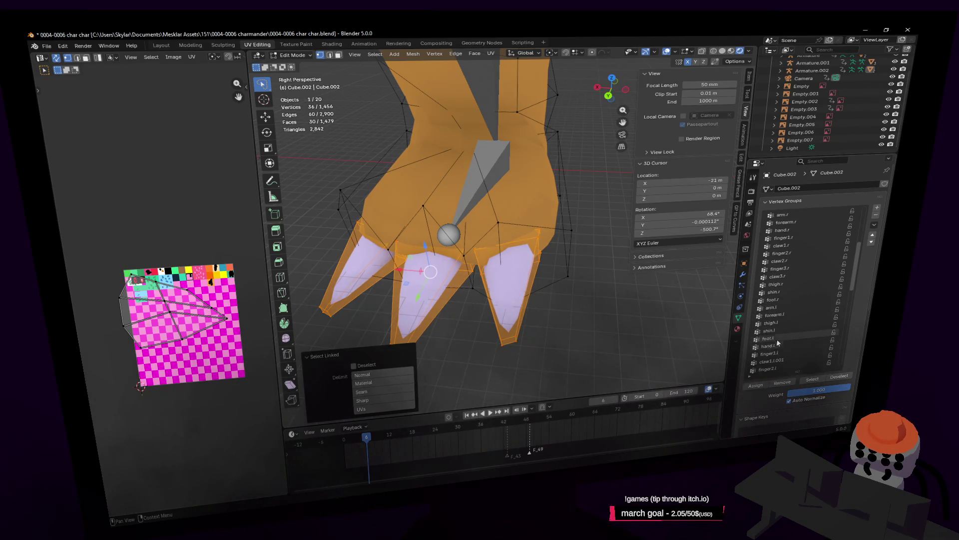
left_click(759, 388)
key("shift+grave")
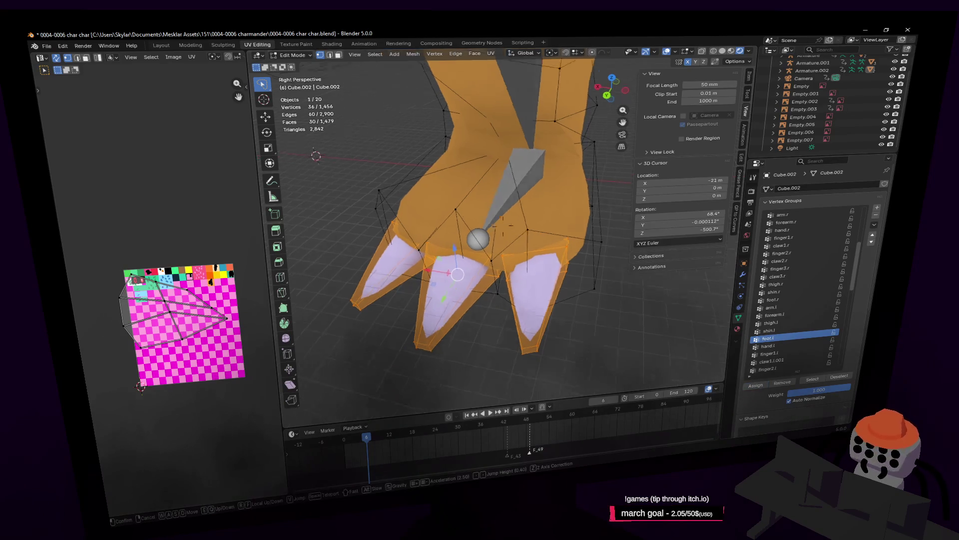
left_click(438, 218)
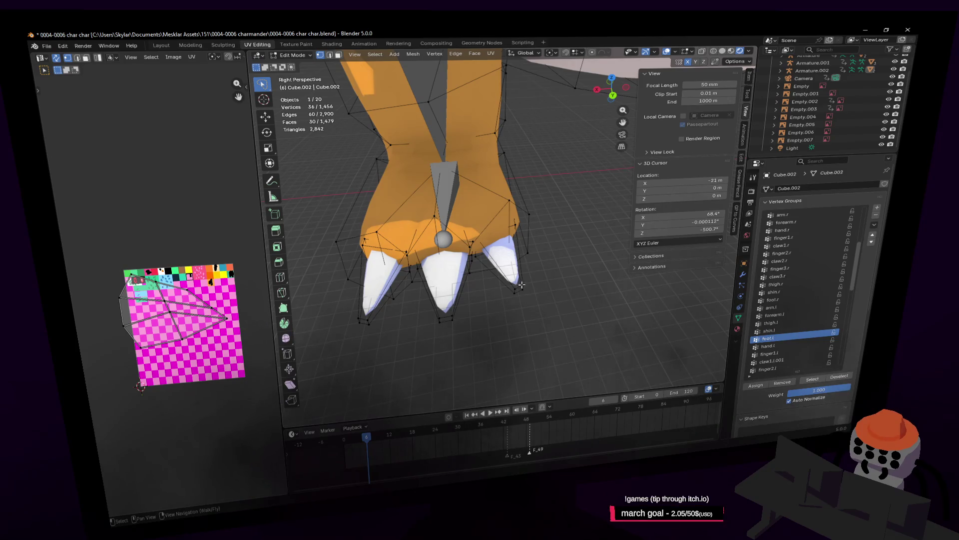
key("l")
key("ctrl+z")
key("l")
key("l")
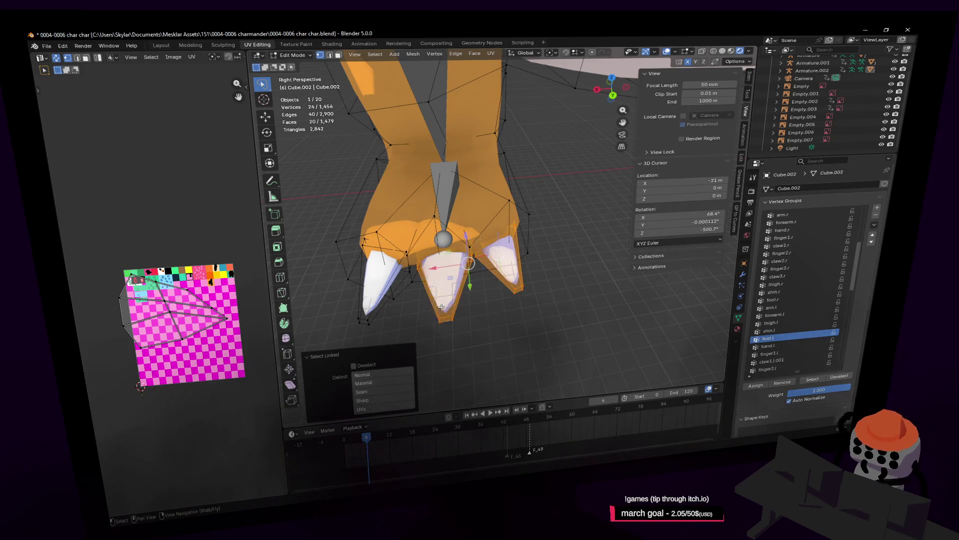
key("l")
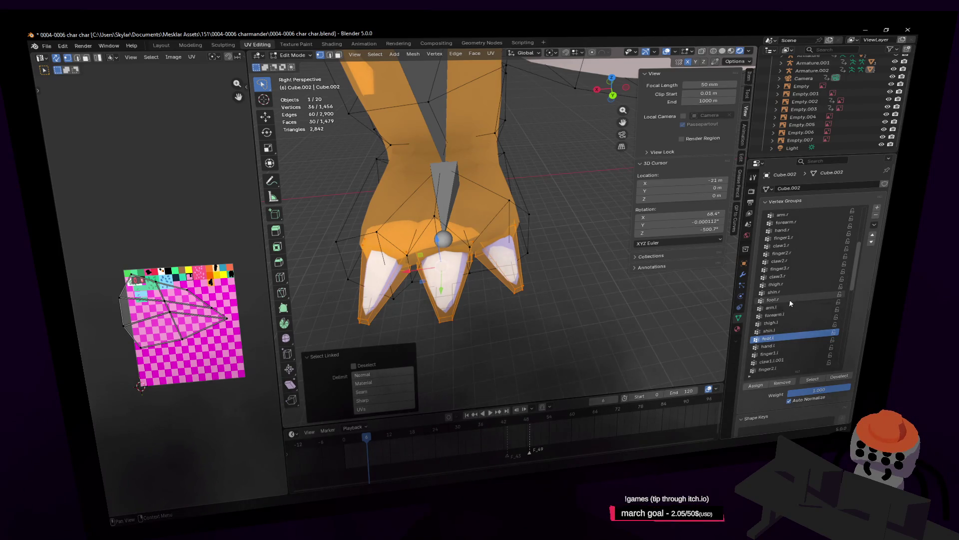
Assign the selected claws to the foot.r vertex group
left_click(791, 301)
left_click(764, 387)
scroll(567, 236, "down", 8)
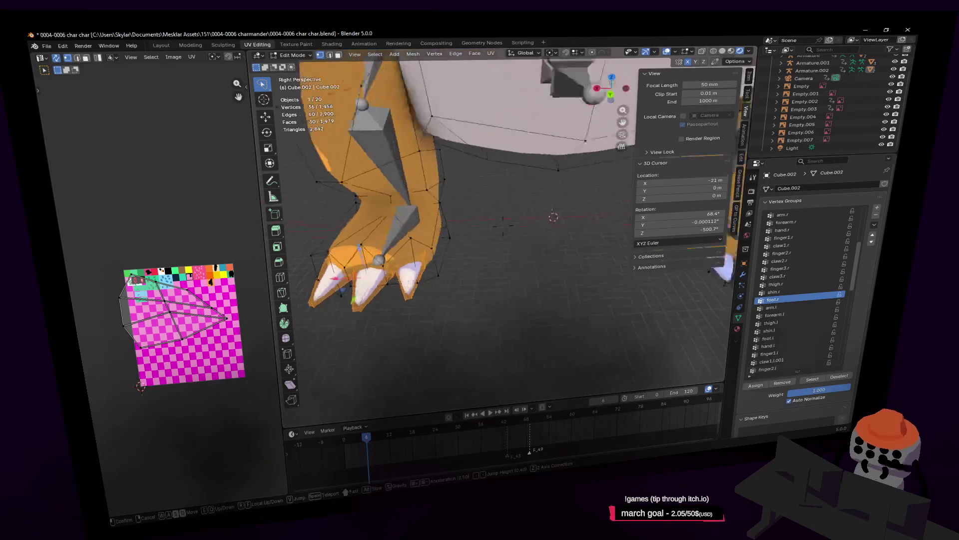
Switch to Object Mode, make the armature active and enter Pose Mode
left_click(294, 55)
left_click(298, 65)
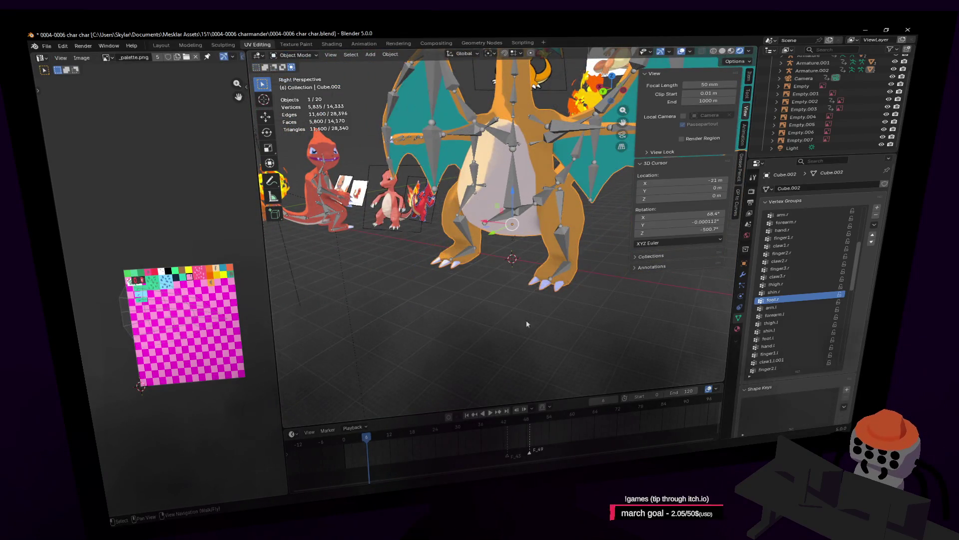
left_click(558, 269)
left_click(276, 57)
left_click(282, 85)
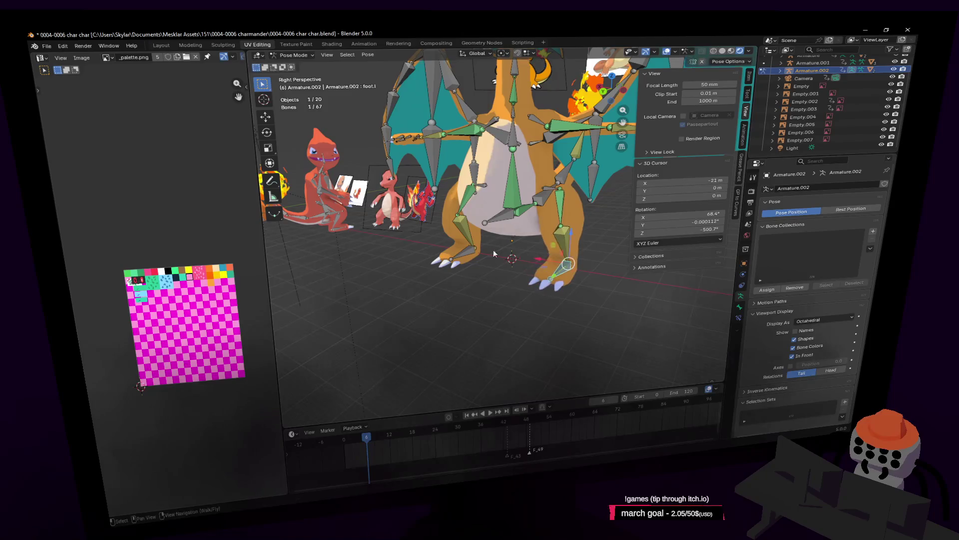
Select the hand.l bone and add the head bone to the selection
key("shift+grave")
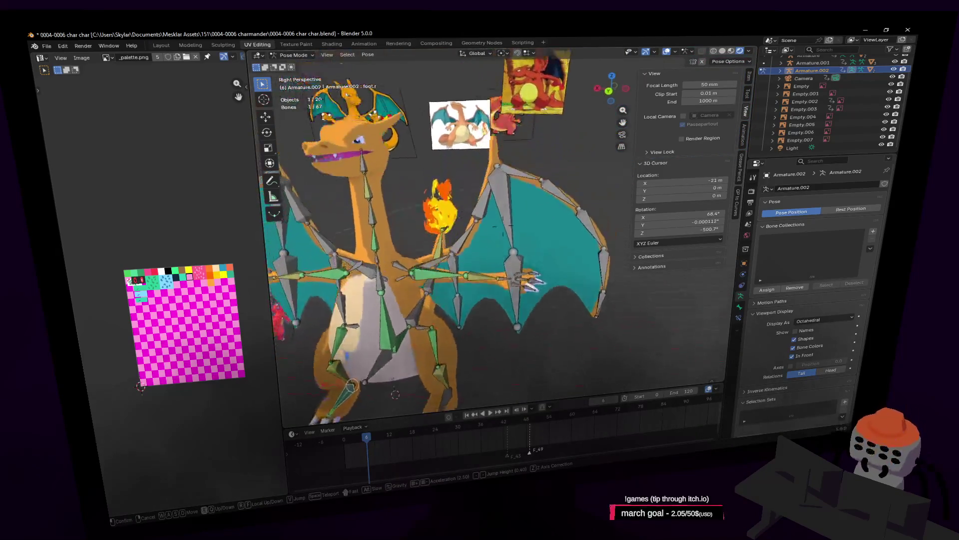
key("w")
left_click(487, 257)
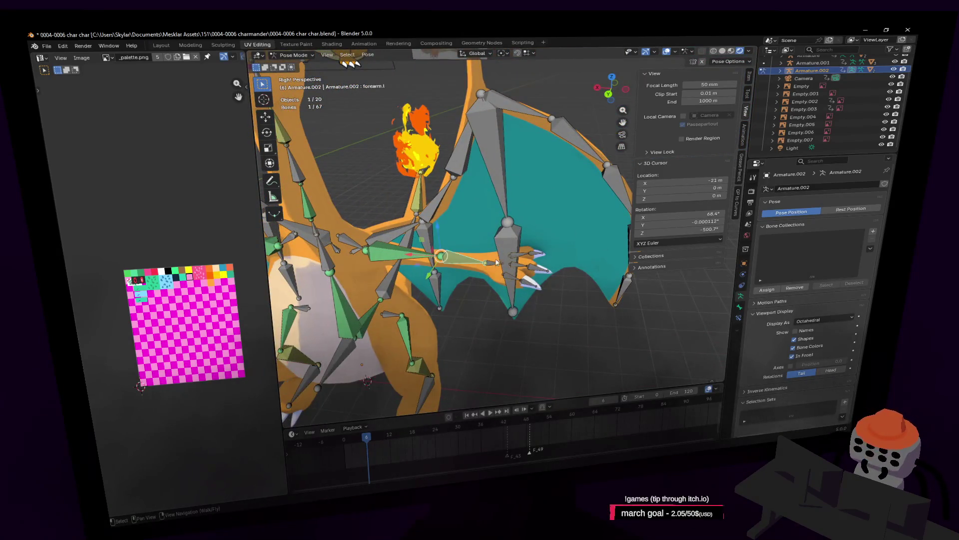
left_click(497, 262)
key("Home")
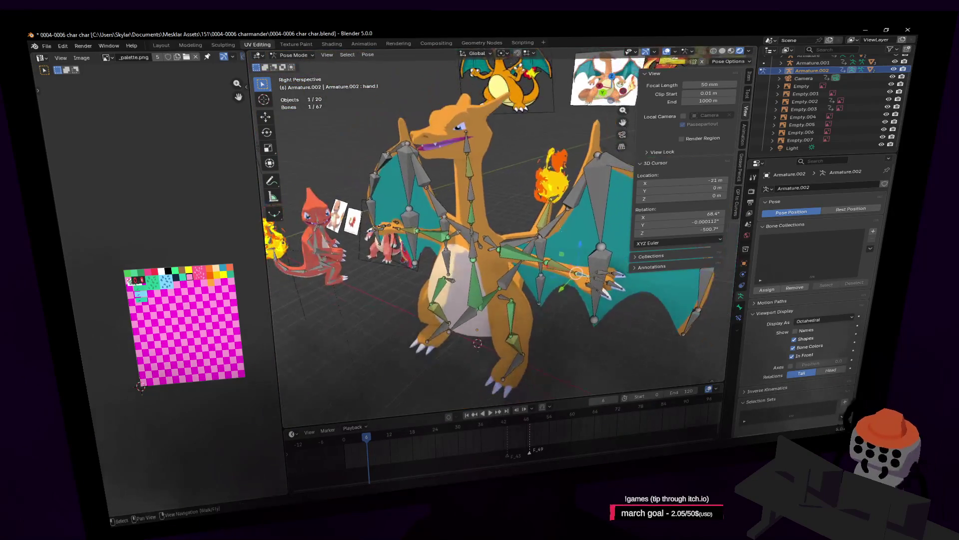
middle_click_drag(590, 282, 512, 253)
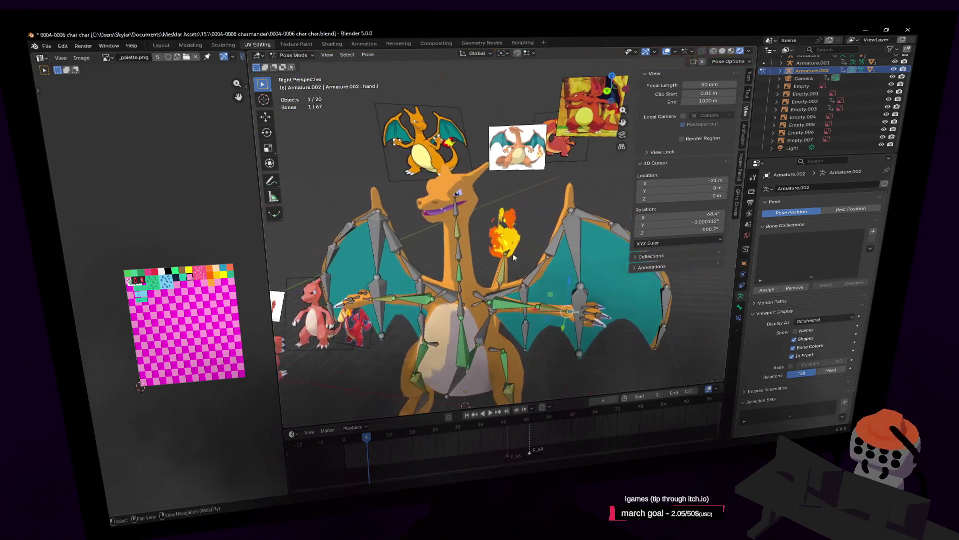
left_click(458, 214)
key("shift+grave")
key("w")
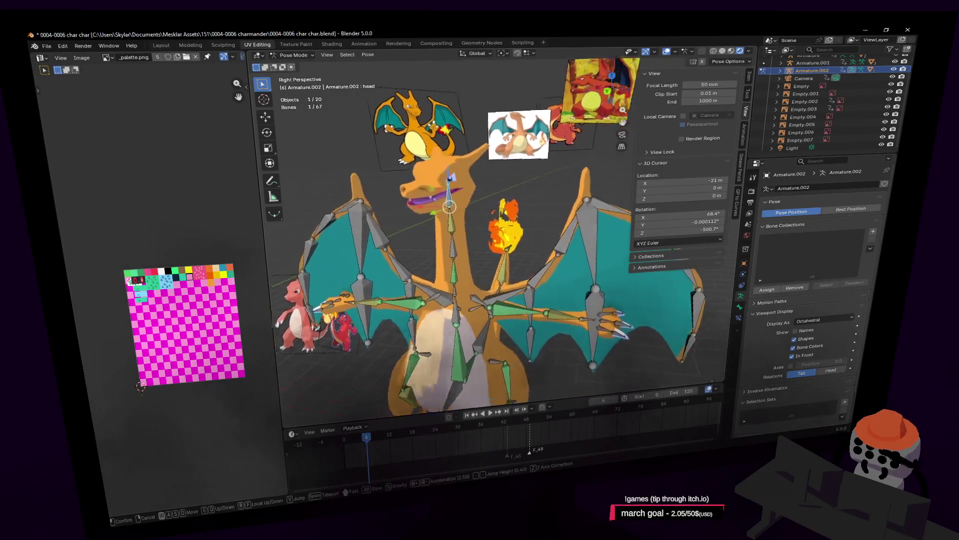
left_click(518, 263)
Place the 3D cursor on the wing and add hand.r and origin bones to the selection
middle_click_drag(541, 342, 563, 289, "shift")
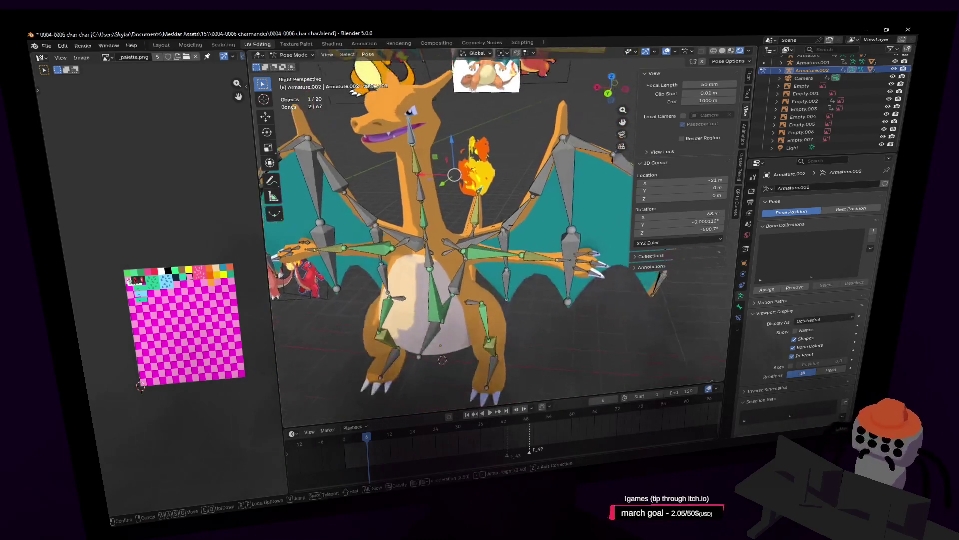
right_click_drag(563, 265, 522, 270, "shift")
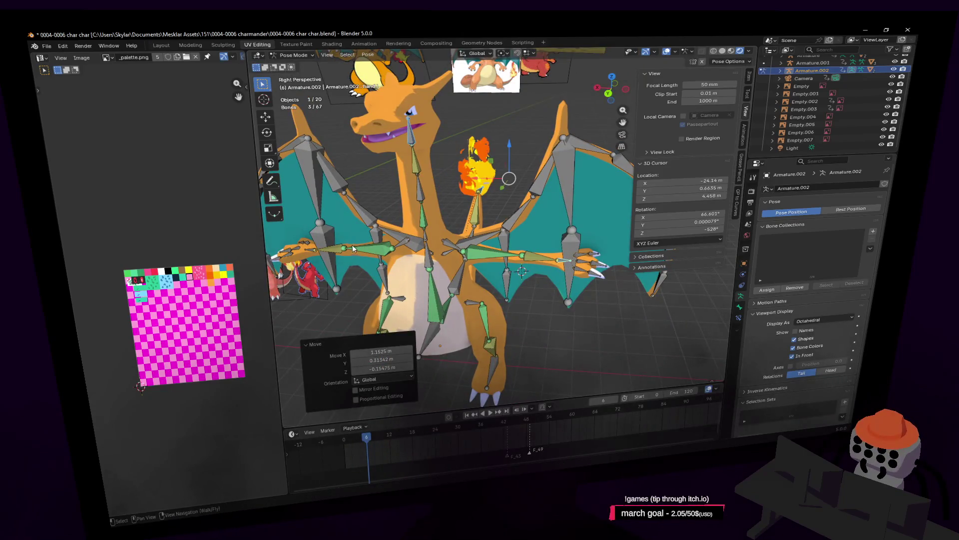
left_click(310, 252, "shift")
middle_click_drag(310, 252, 503, 319, "shift")
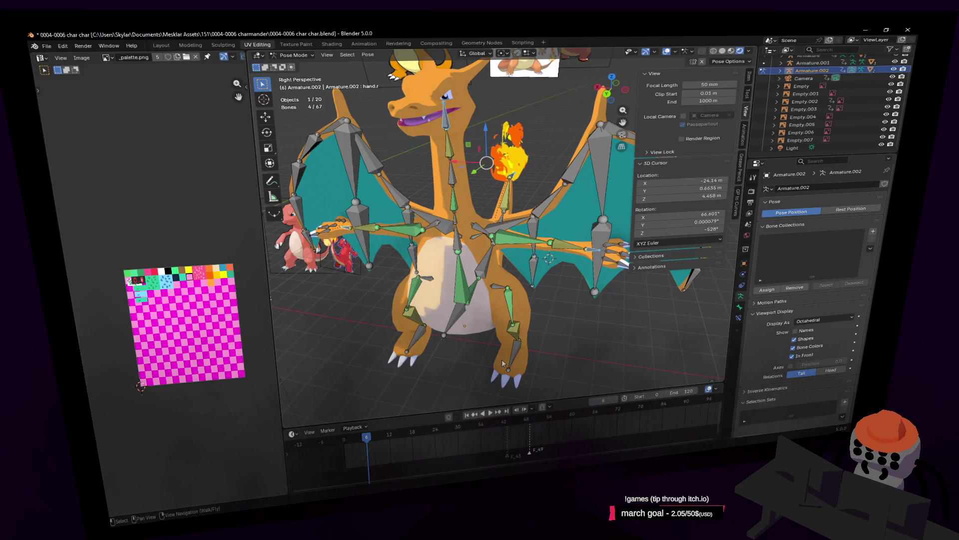
scroll(423, 342, "down", 3)
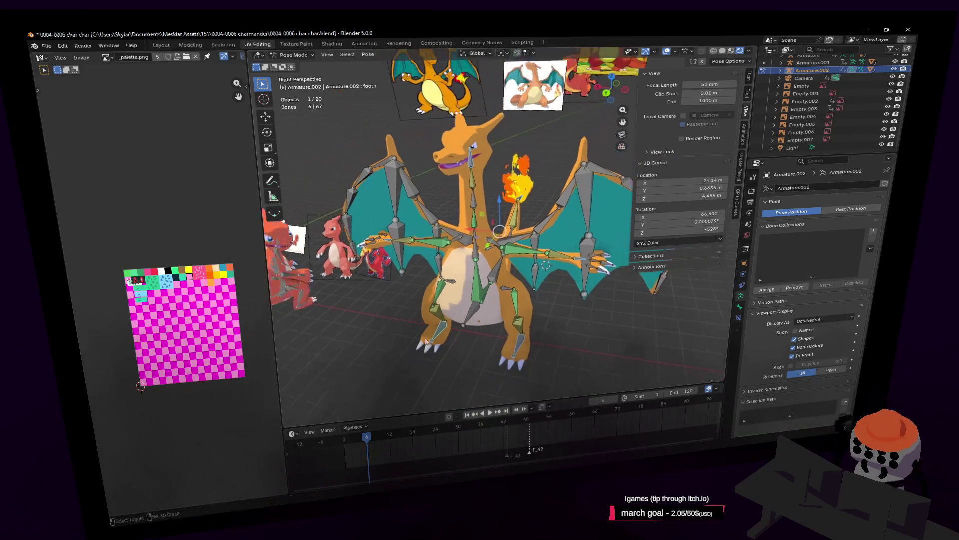
middle_click_drag(423, 343, 478, 315, "shift")
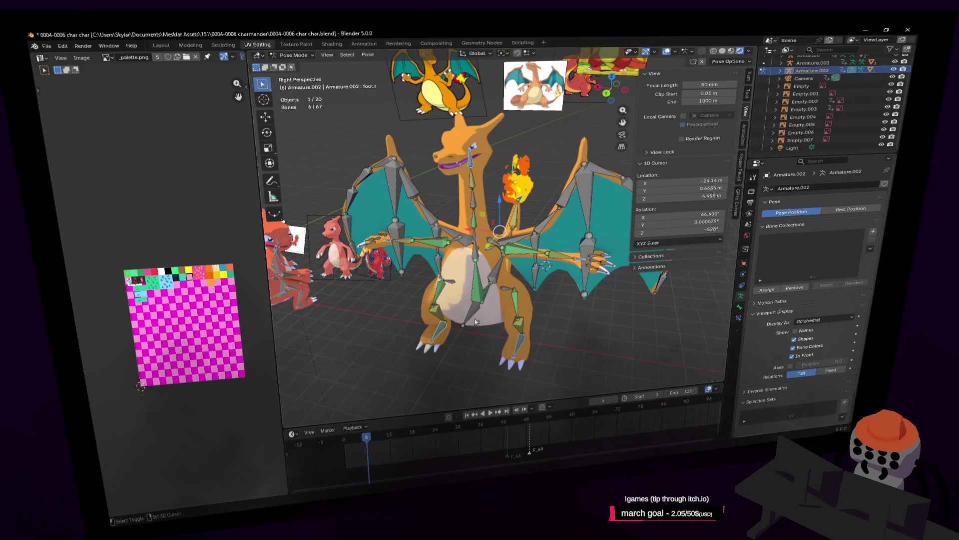
left_click(476, 323, "shift")
key("shift+grave")
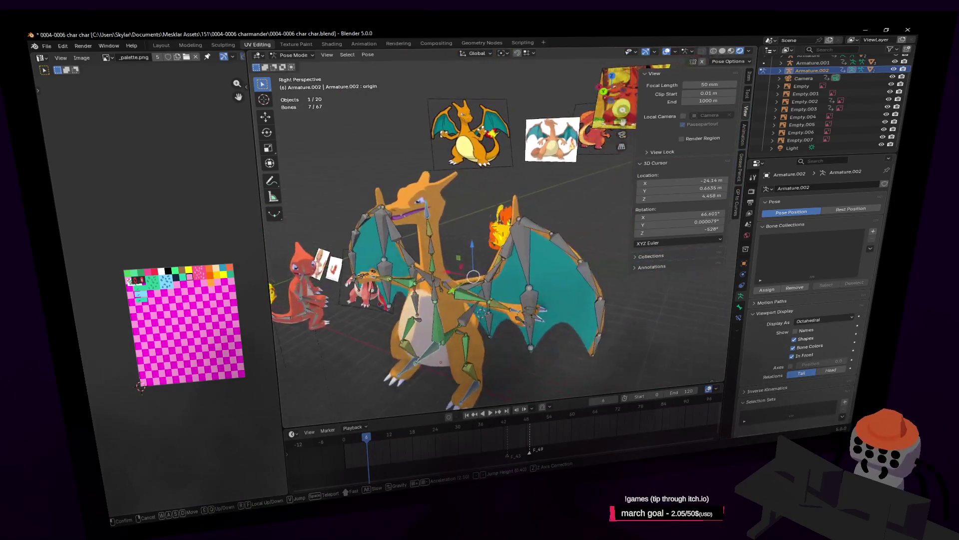
Fly the view closer and beneath the models around Charizard, hiding the view settings panel
key("a")
left_click(515, 297)
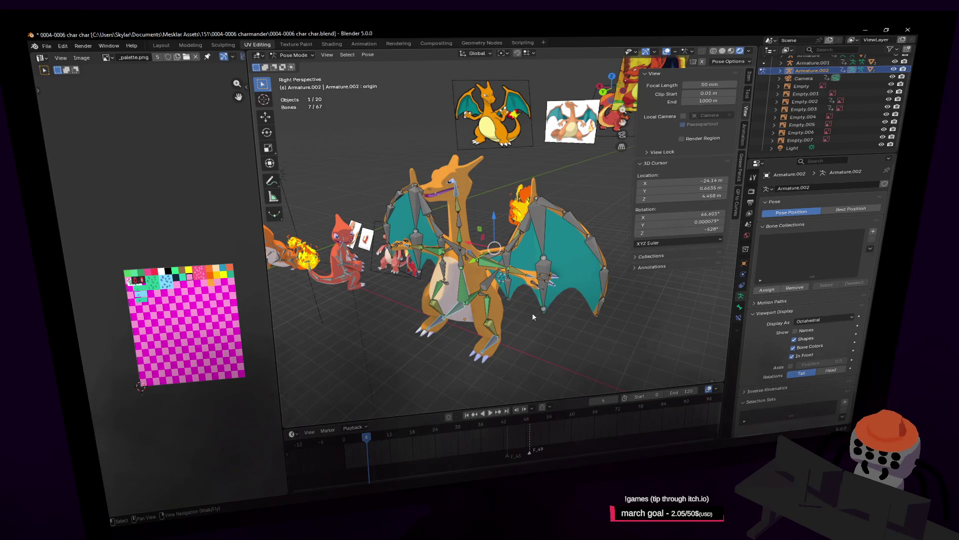
key("shift+grave")
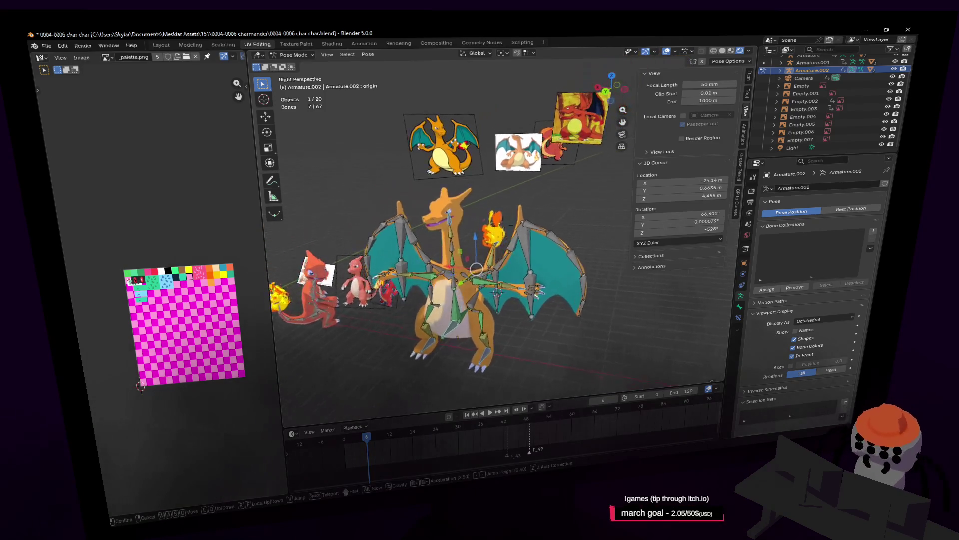
key("q")
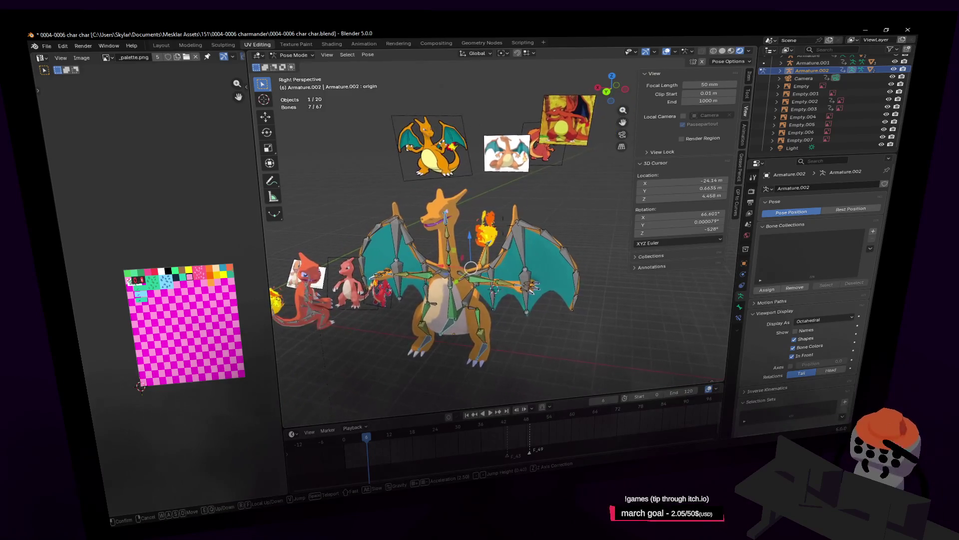
left_click(530, 282)
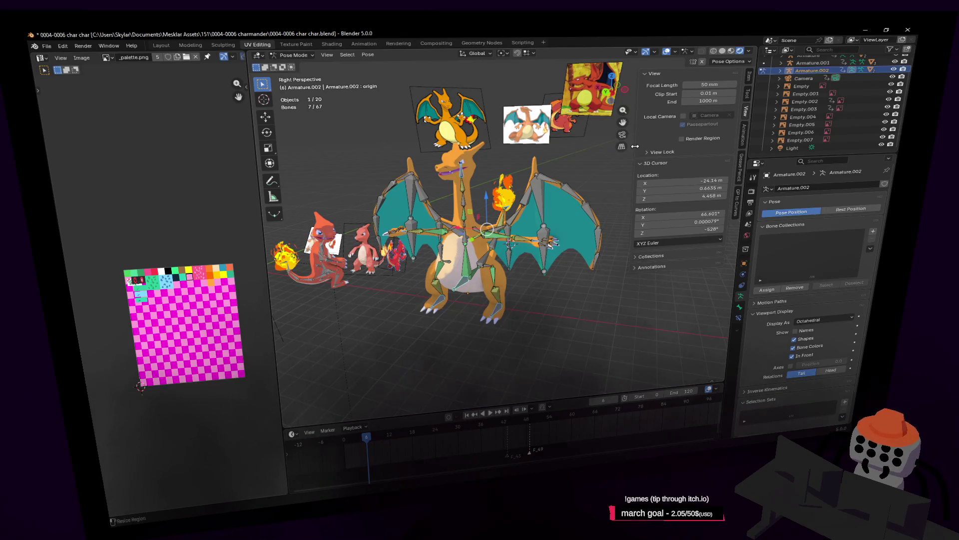
key("n")
key("shift+grave")
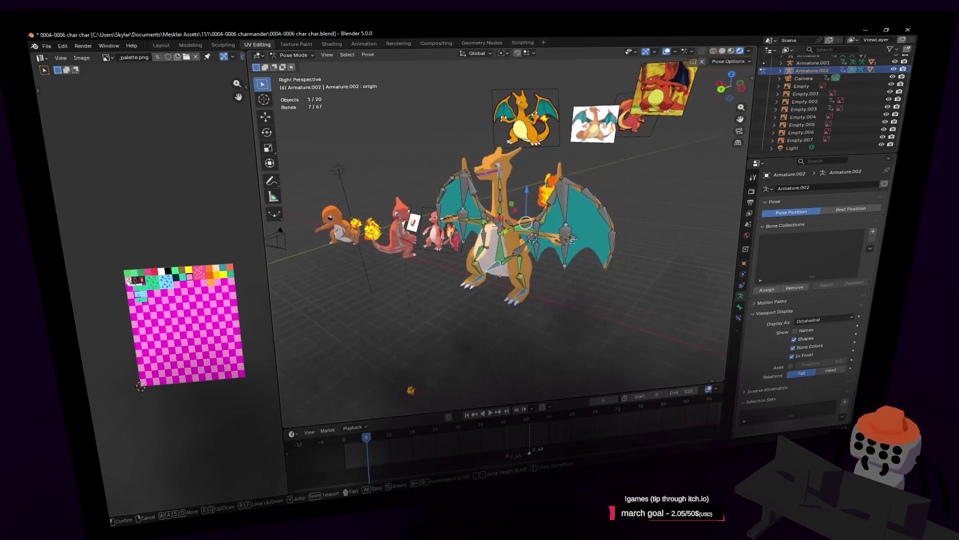
left_click(593, 176)
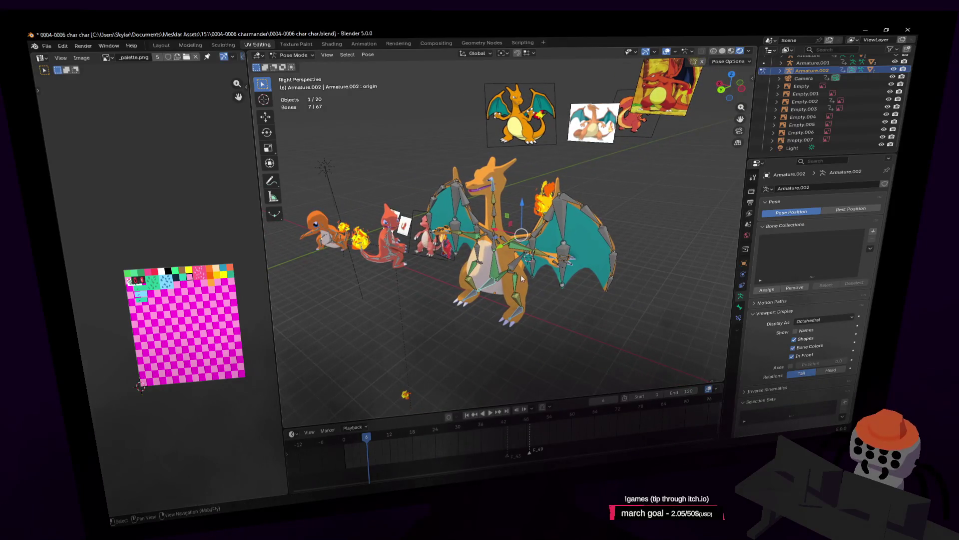
Drop the Charizard bones down and to the left, then return to frame 0 and orbit the scene
key("g")
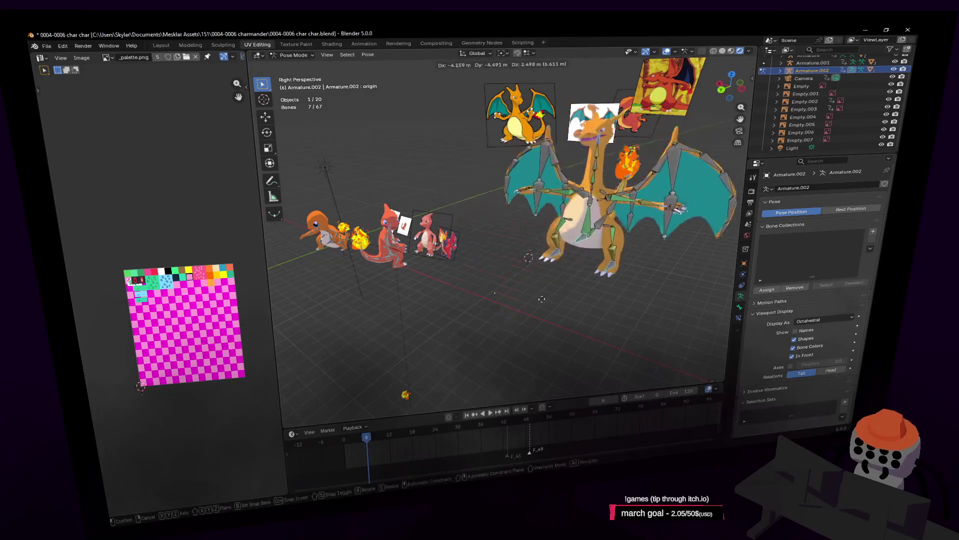
left_click(476, 371)
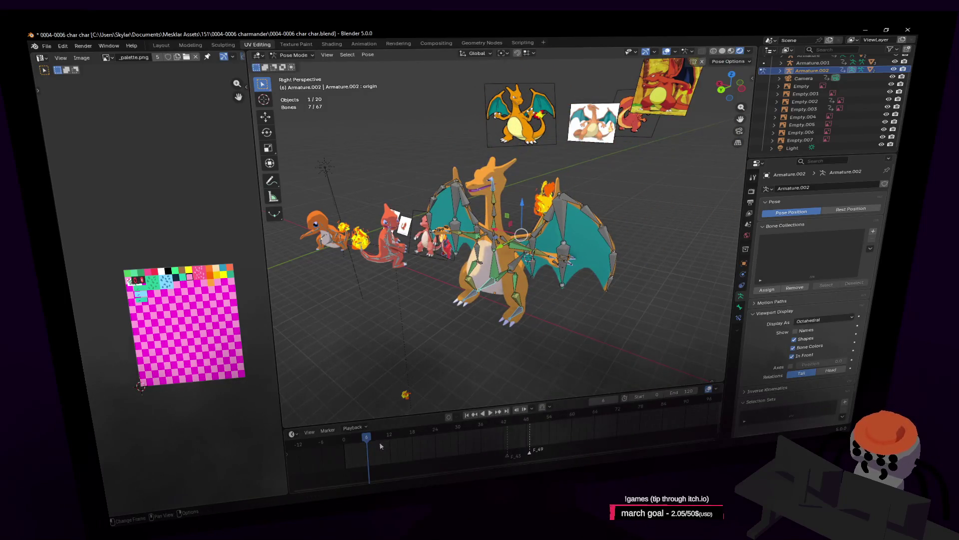
key("shift+Left")
mouse_move(506, 401)
middle_mouse_down()
mouse_move(485, 392)
mouse_move(505, 401)
middle_mouse_up()
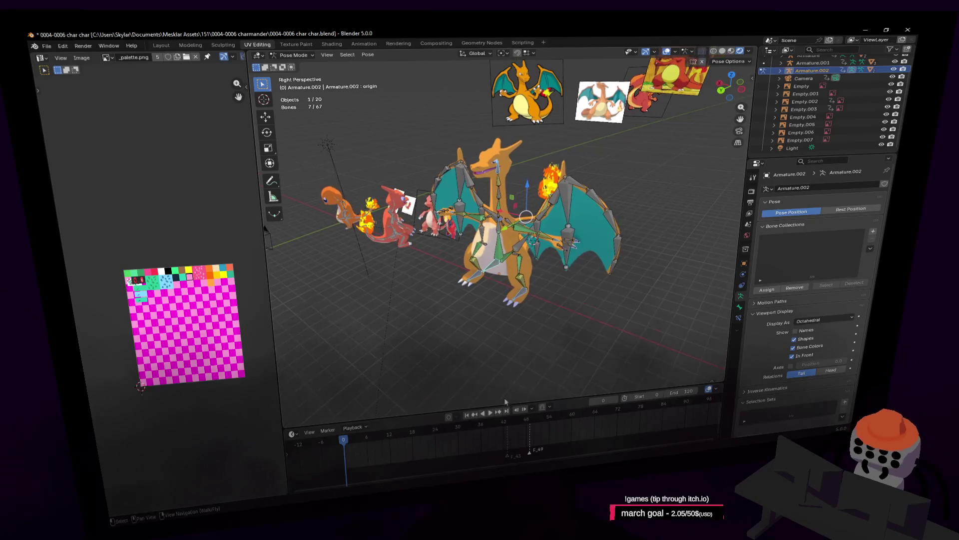
middle_click_drag(449, 349, 497, 250)
Slide the rig horizontally with height locked, then lift it straight up to Z 11.562 m
key("g")
key("shift+z")
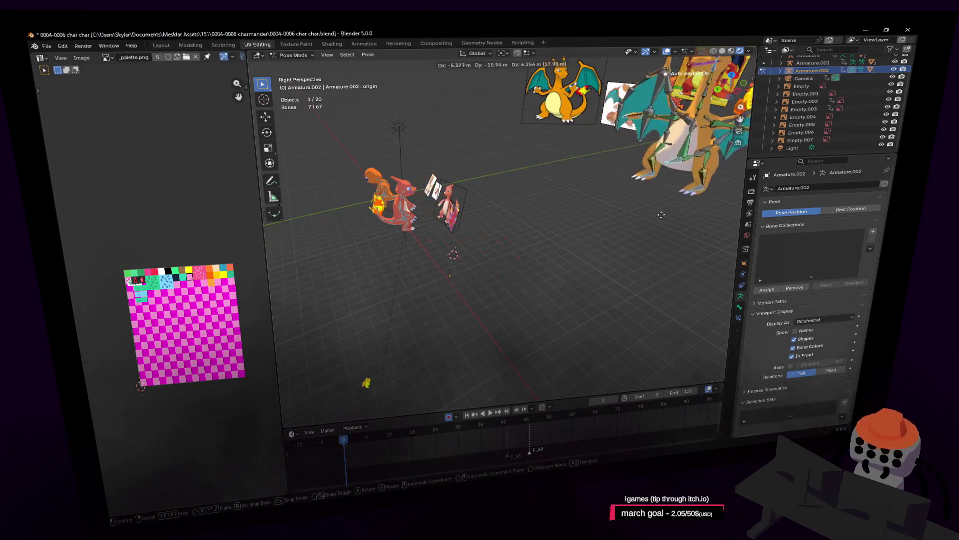
mouse_move(698, 208)
middle_mouse_down("alt")
mouse_move(566, 276)
mouse_move(548, 303)
middle_mouse_up("alt")
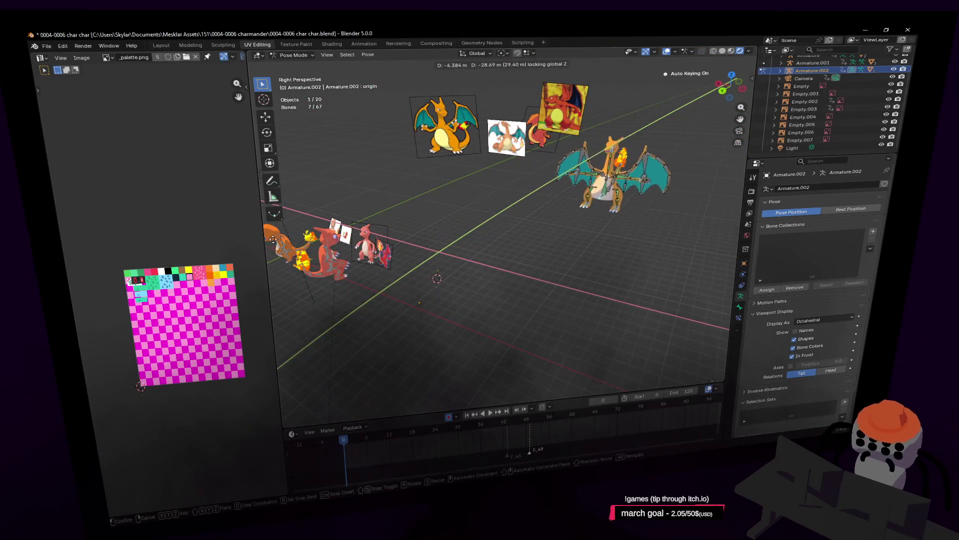
left_click(719, 230)
key("g")
key("z")
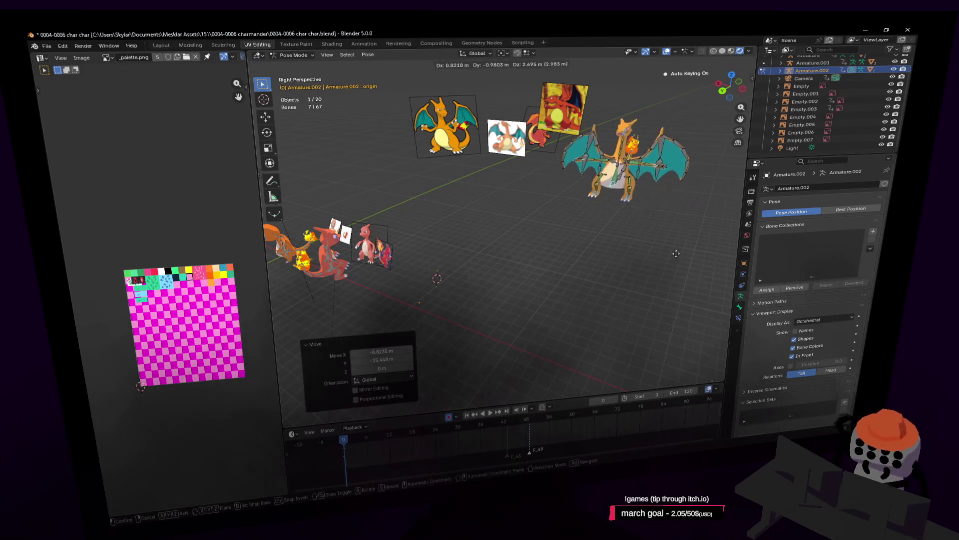
left_click(676, 198)
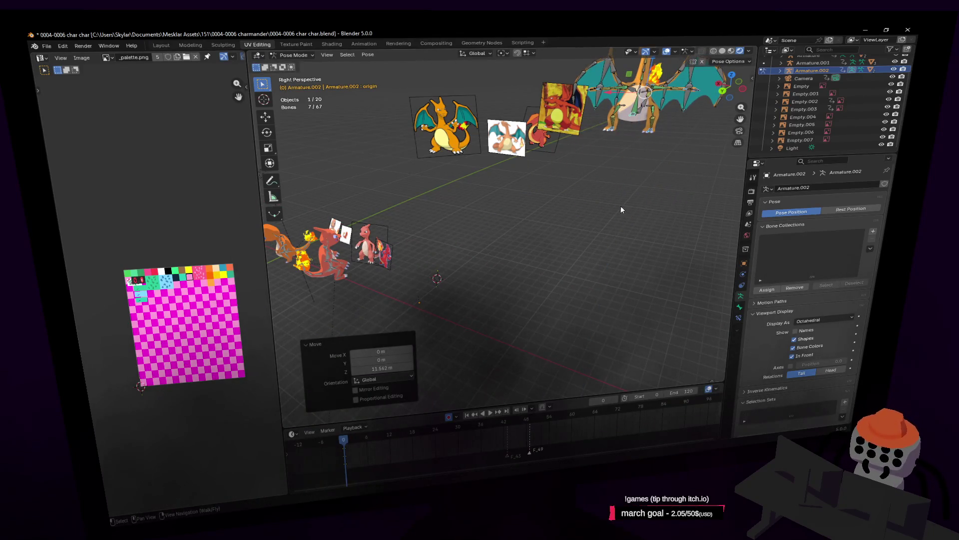
Turn the rig -8.6° about Z, then at frame 11 bring it to the scene centre
key("r")
key("z")
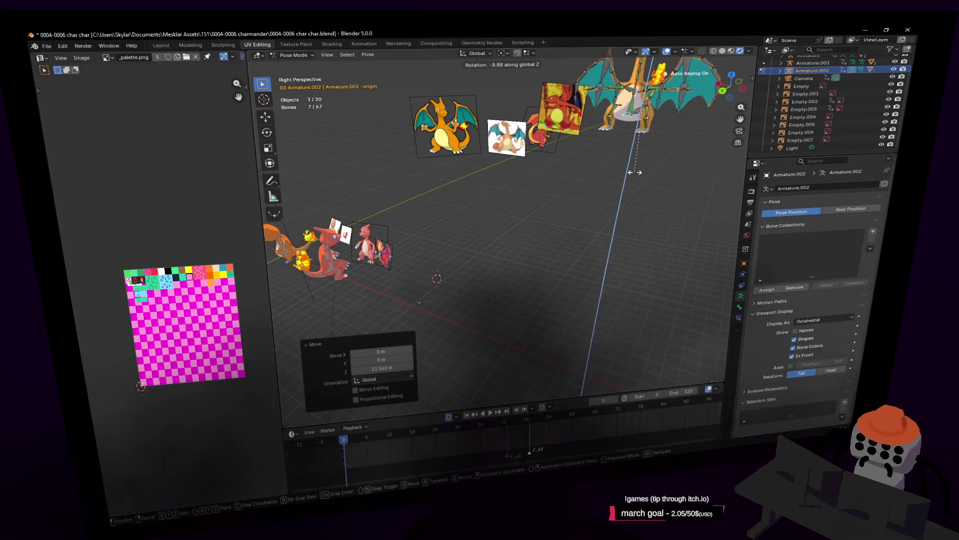
left_click(636, 174)
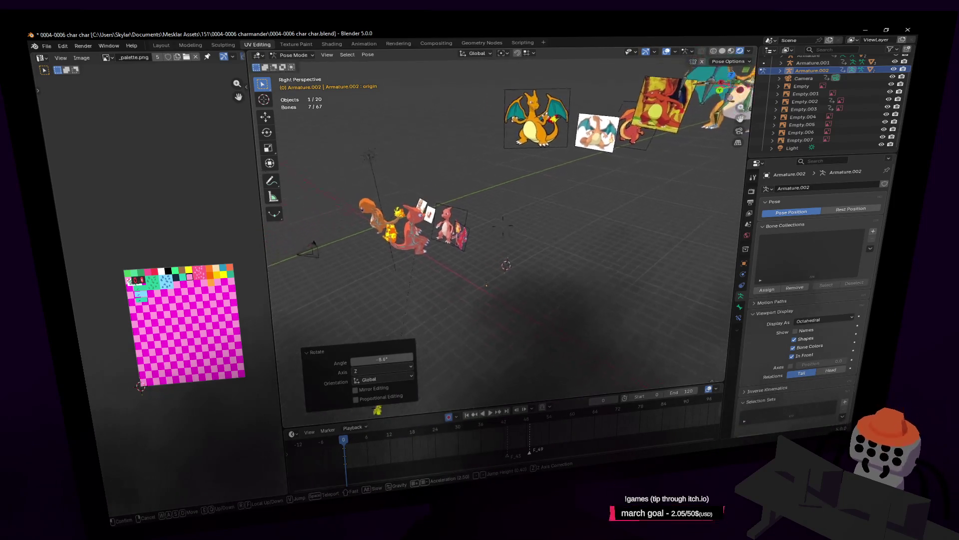
left_click(649, 212)
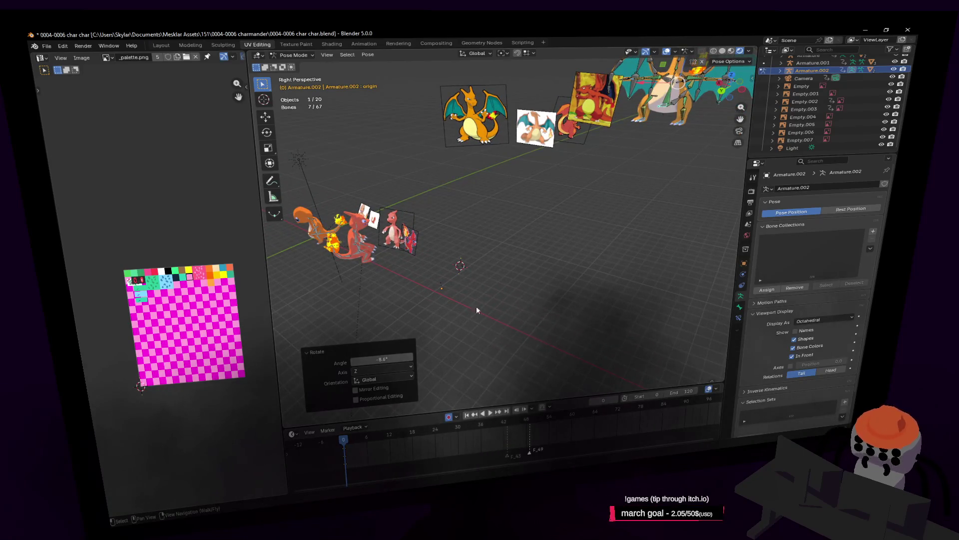
key("shift+grave")
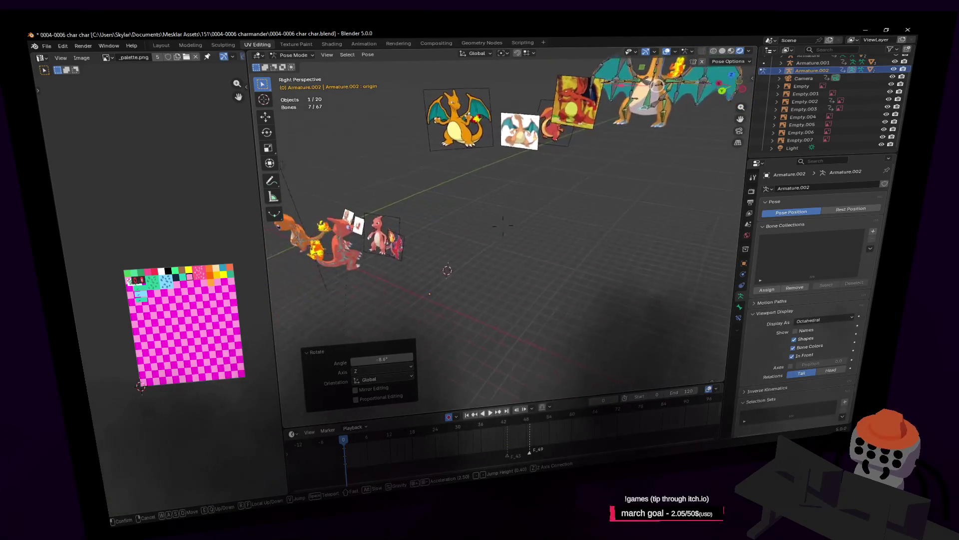
left_click(386, 417)
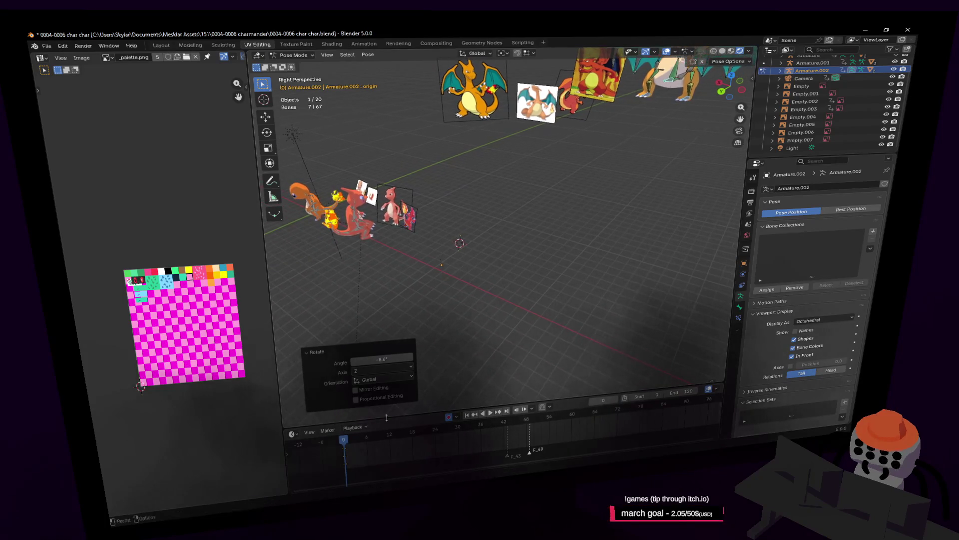
left_click_drag(344, 441, 415, 435)
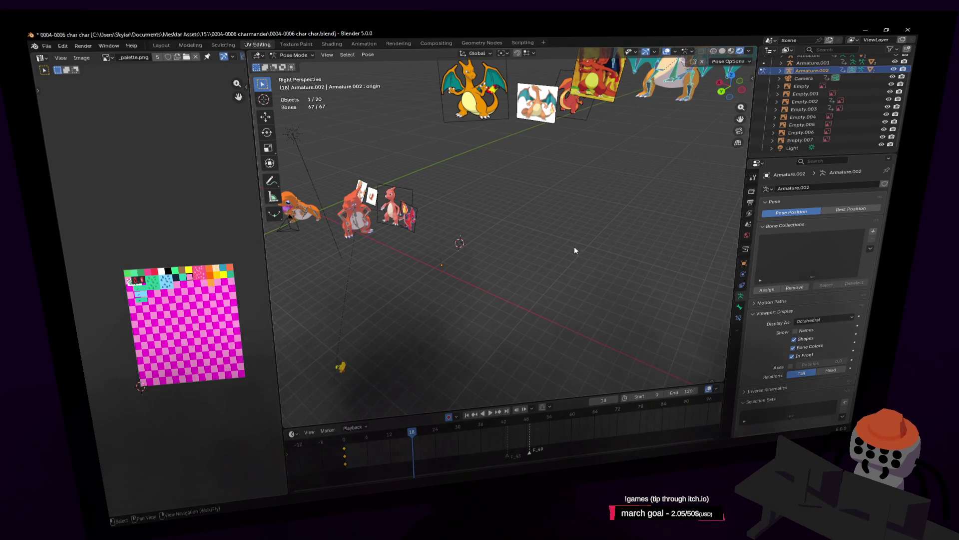
key("alt+g")
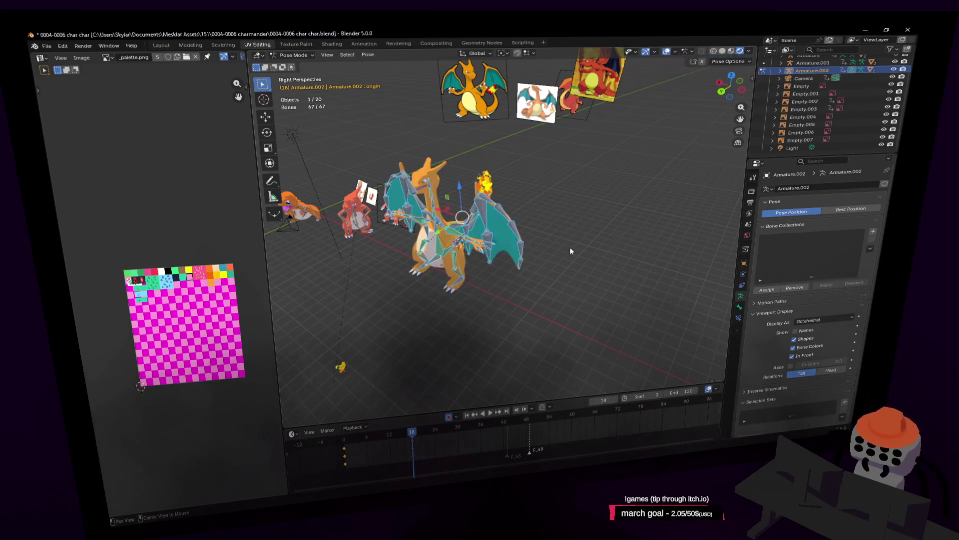
Scrub the animation between frames 9 and 15 and pan across the scene
key("shift+grave")
key("Escape")
mouse_move(388, 424)
left_mouse_down()
mouse_move(375, 442)
mouse_move(436, 441)
left_mouse_up()
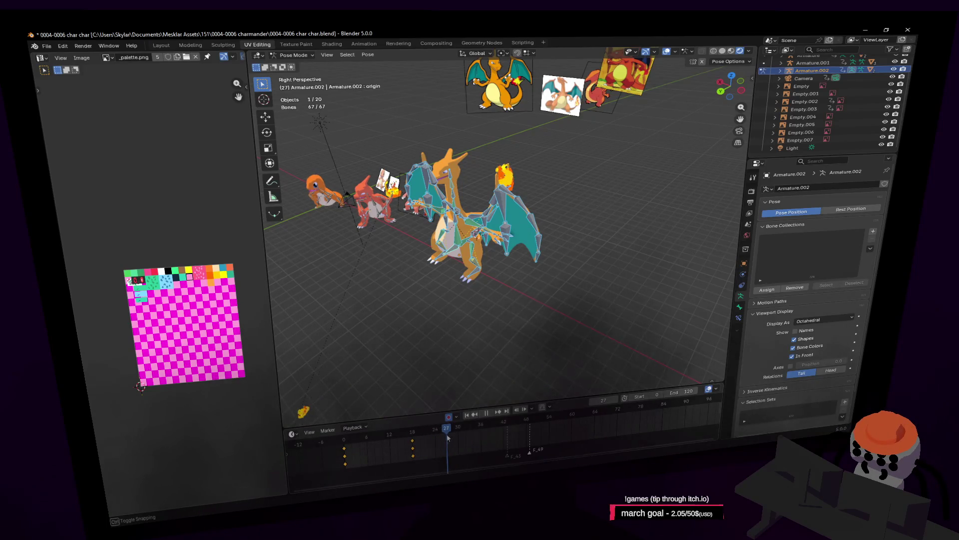
left_click_drag(443, 437, 400, 435)
middle_click_drag(545, 220, 591, 199, "shift")
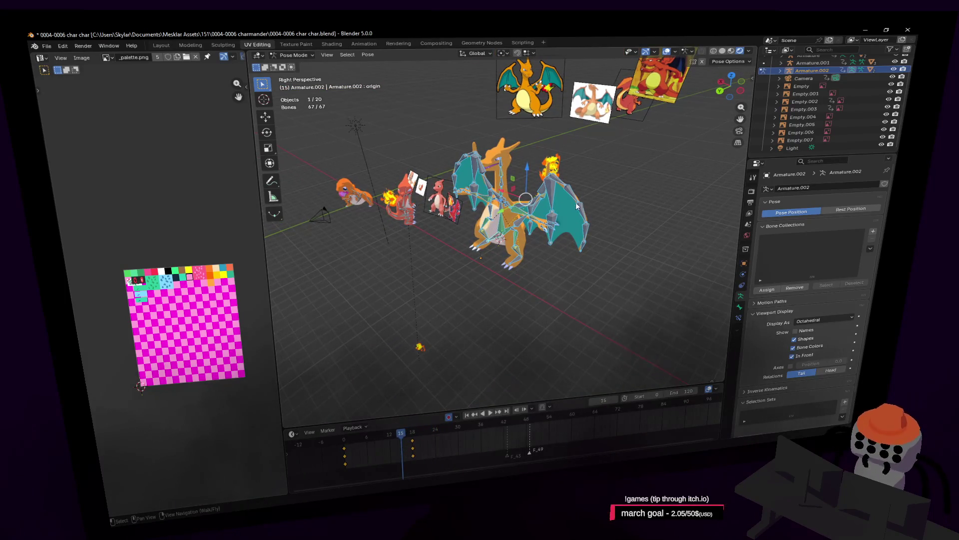
Look through the scene camera and fly it closer to face Charizard frontally, ending on frame 16
key("KP_0")
key("shift+grave")
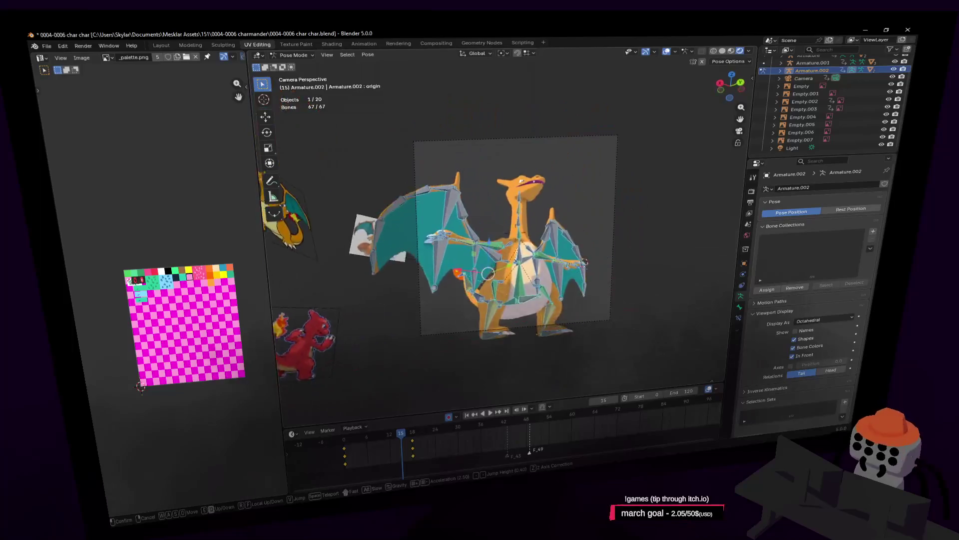
key("d")
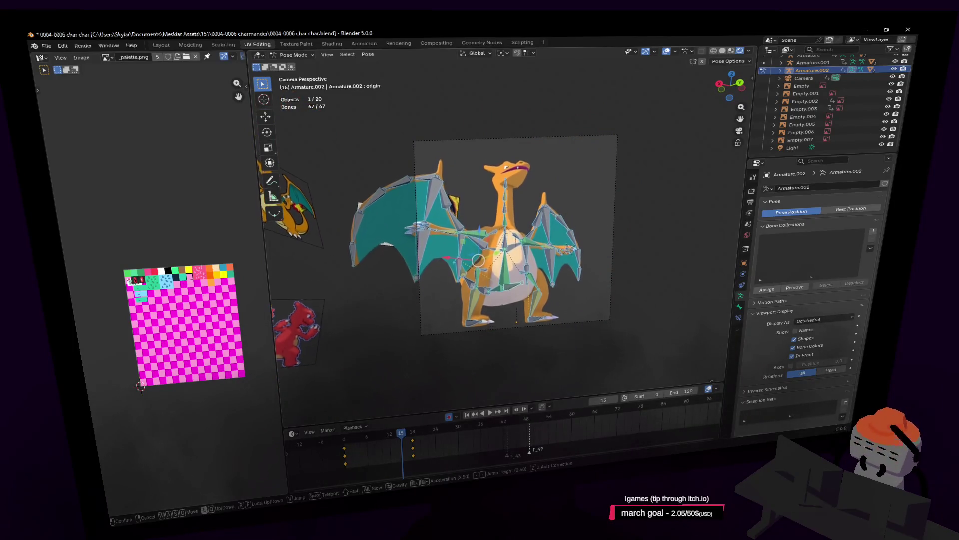
key("w")
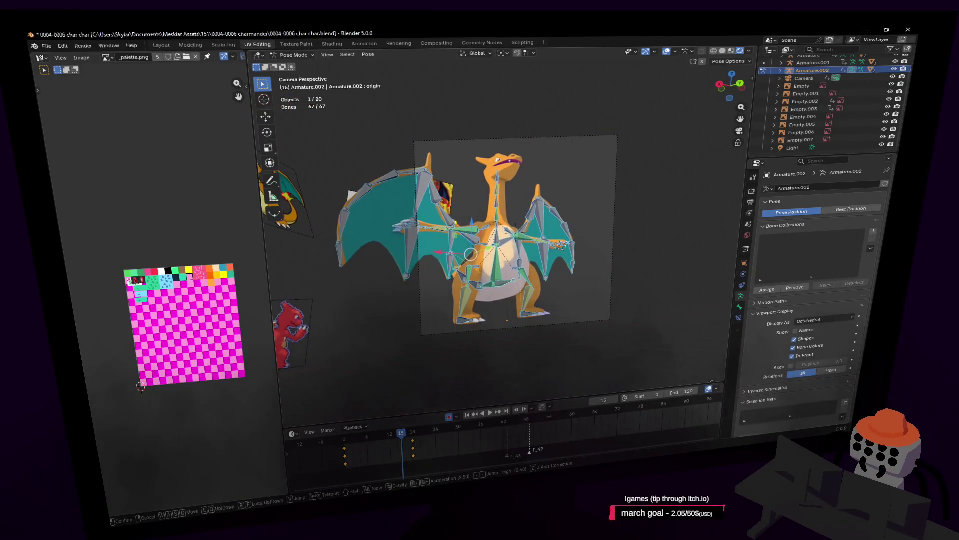
left_click(565, 231)
key("shift+grave")
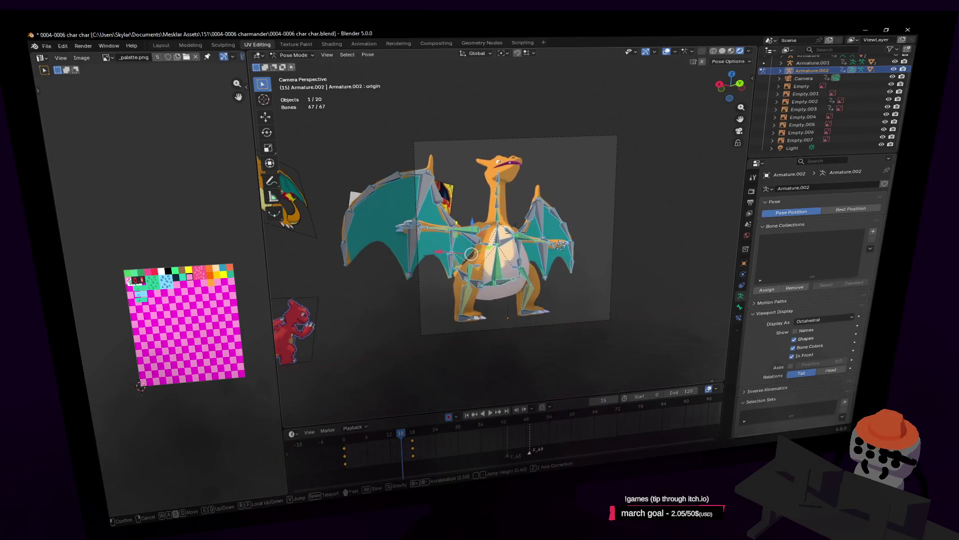
left_click(563, 245)
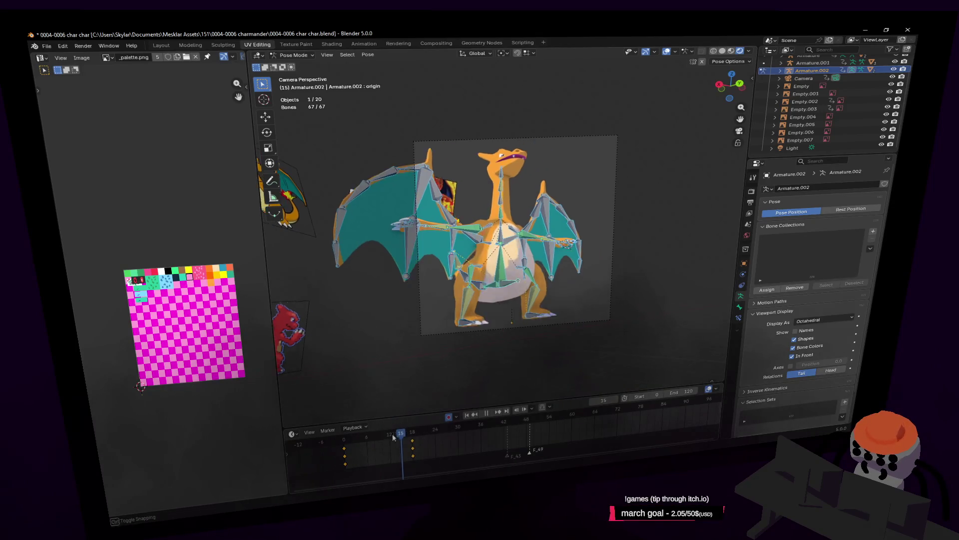
mouse_move(394, 437)
left_mouse_down()
mouse_move(345, 439)
mouse_move(407, 436)
left_mouse_up()
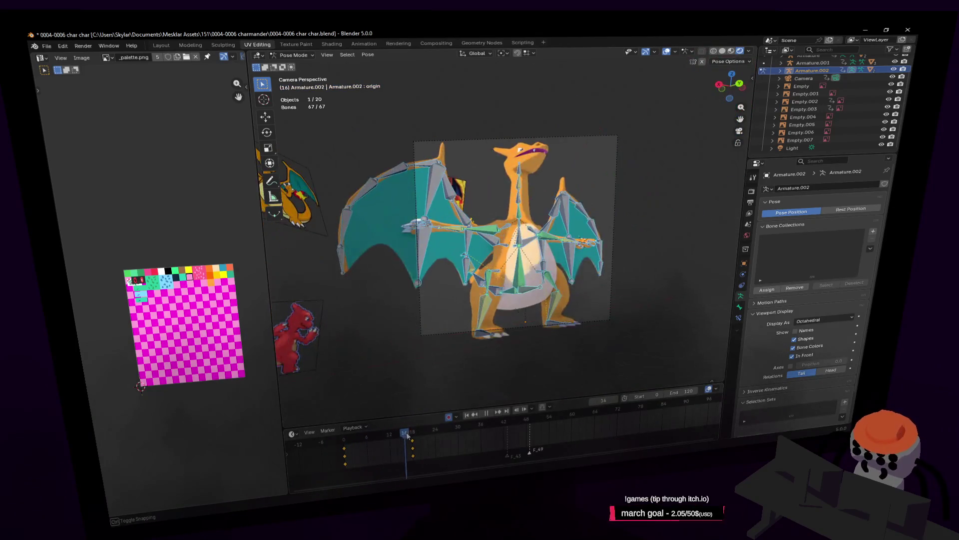
Select the Camera object in the Outliner
scroll(811, 70, "up", 2)
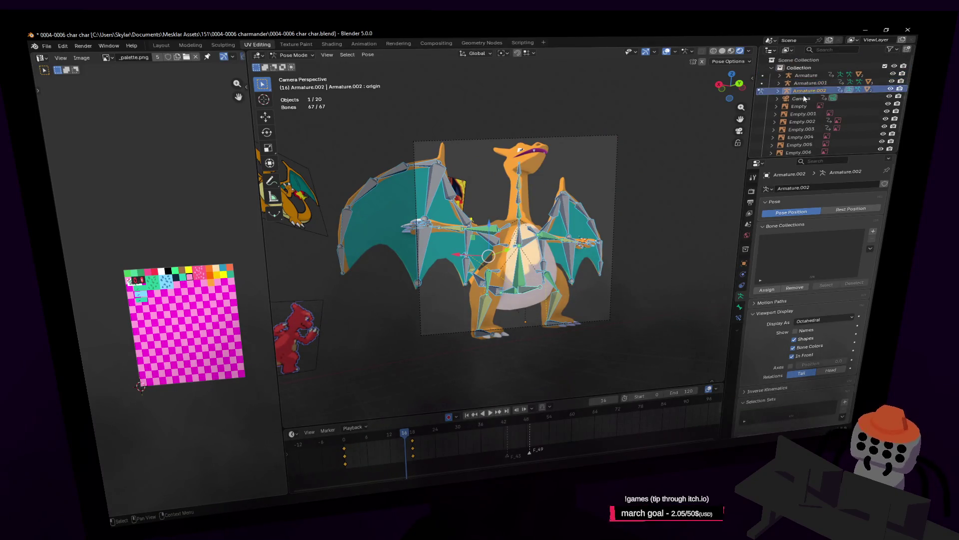
left_click(802, 98)
scroll(428, 445, "down", 1)
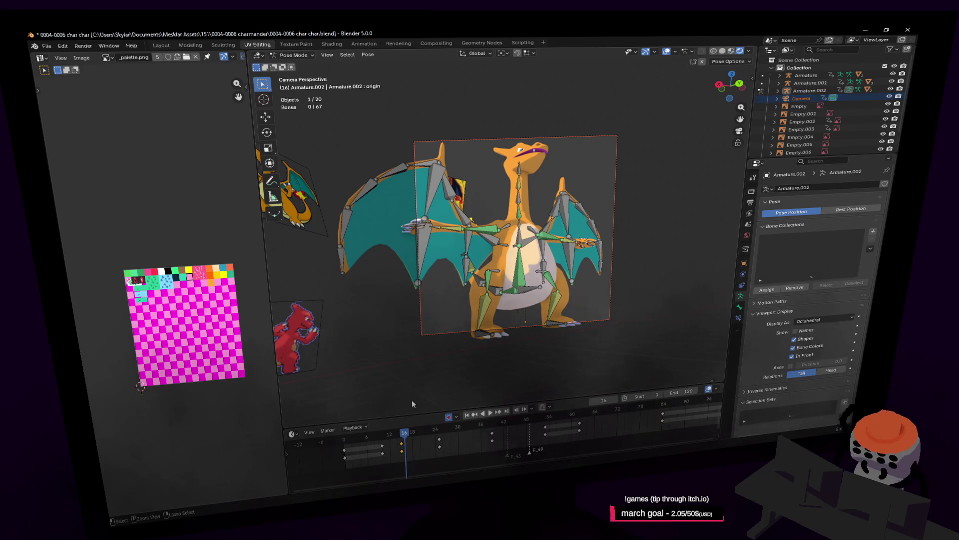
key("a")
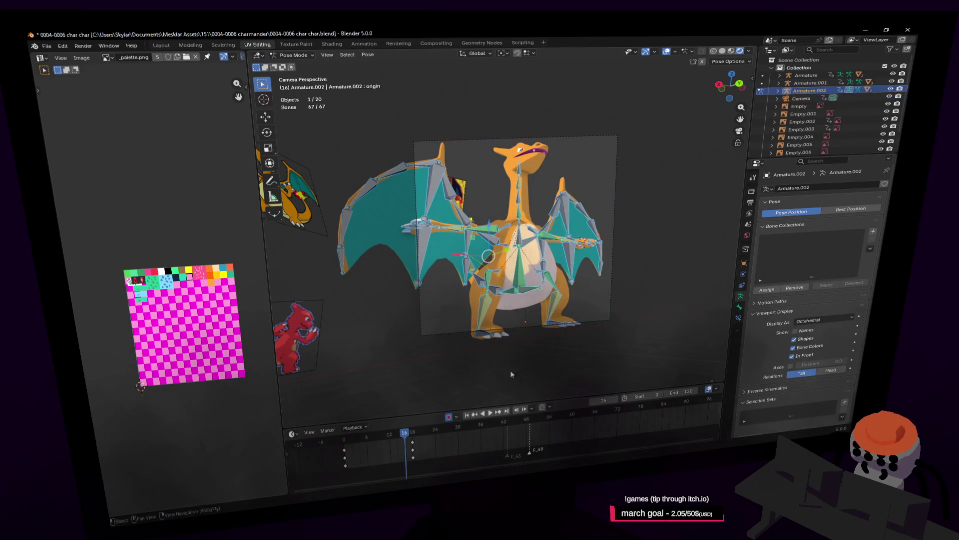
left_click(802, 98)
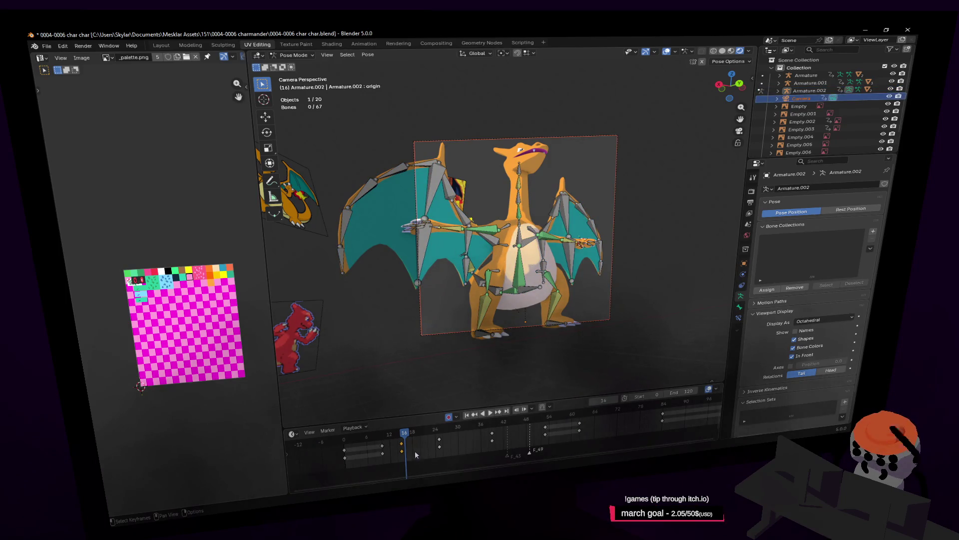
In Object Mode delete all timeline keyframes, return to frame 1, and open the Modeling workspace
left_click(280, 56)
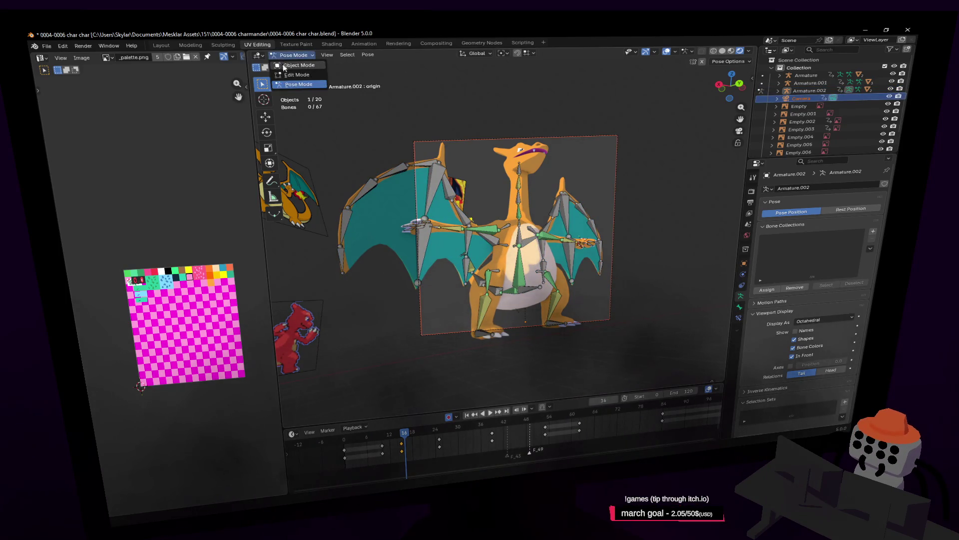
left_click(290, 68)
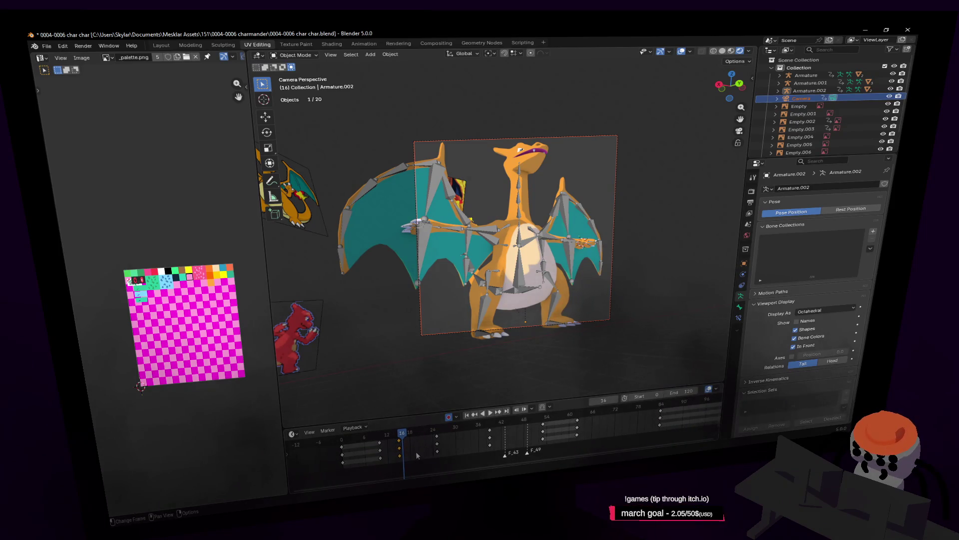
key("a")
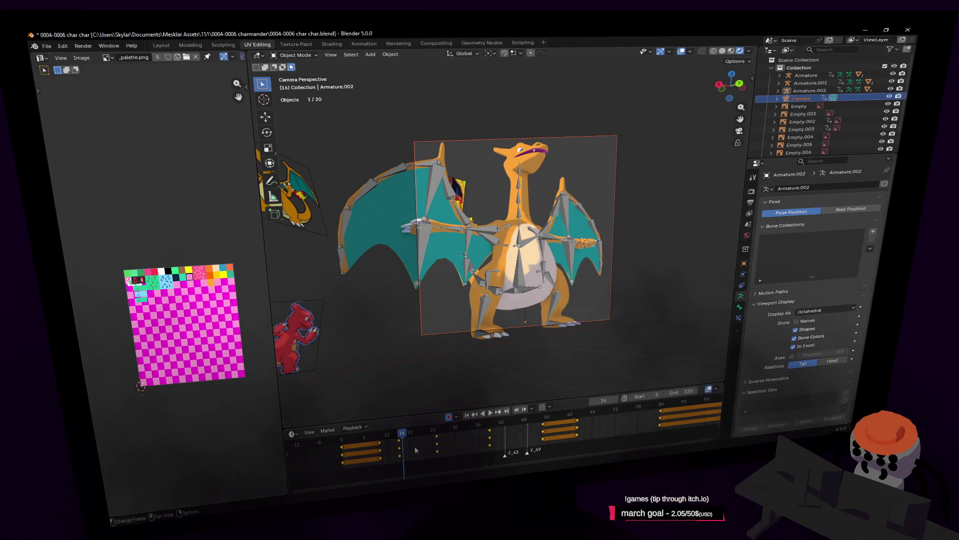
key("Delete")
mouse_move(397, 432)
left_mouse_down()
mouse_move(345, 447)
mouse_move(432, 455)
mouse_move(358, 463)
left_mouse_up()
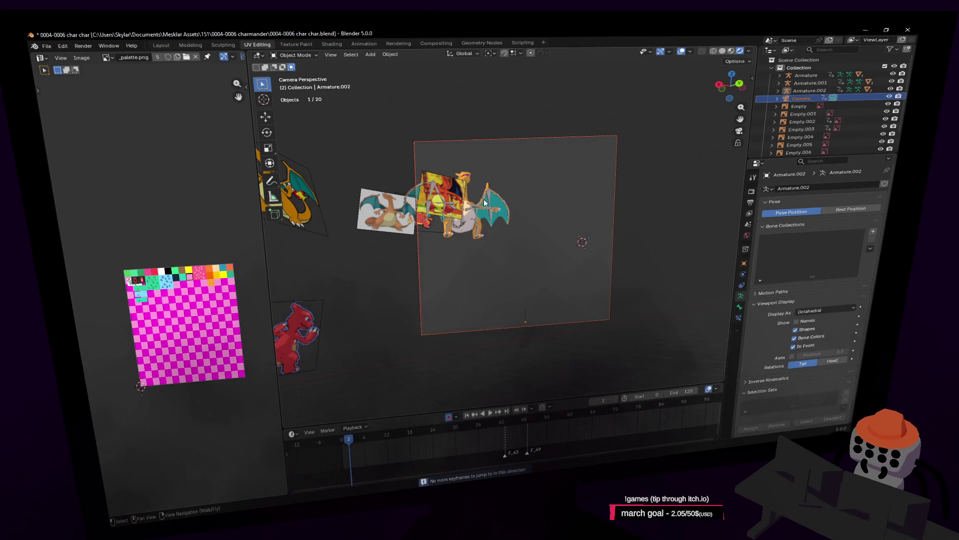
left_click(483, 200)
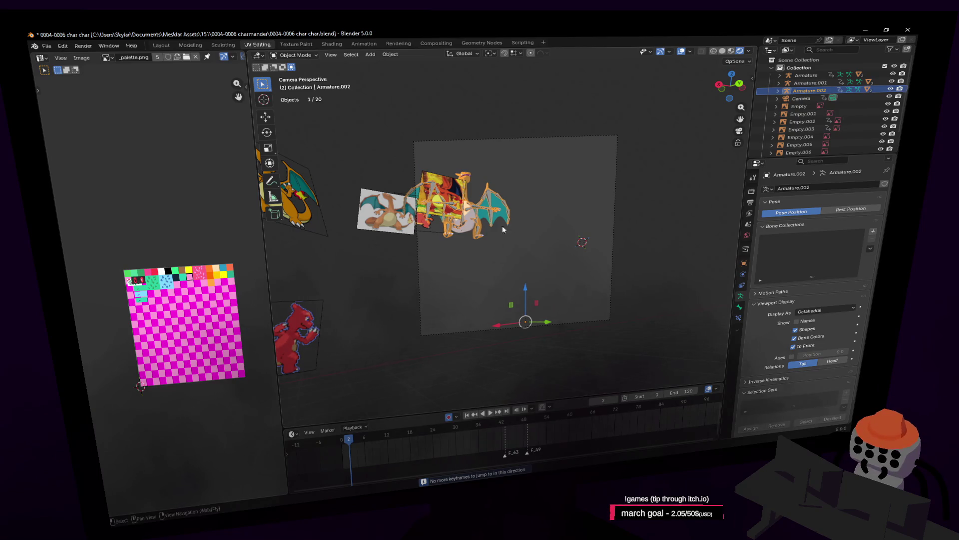
left_click(195, 45)
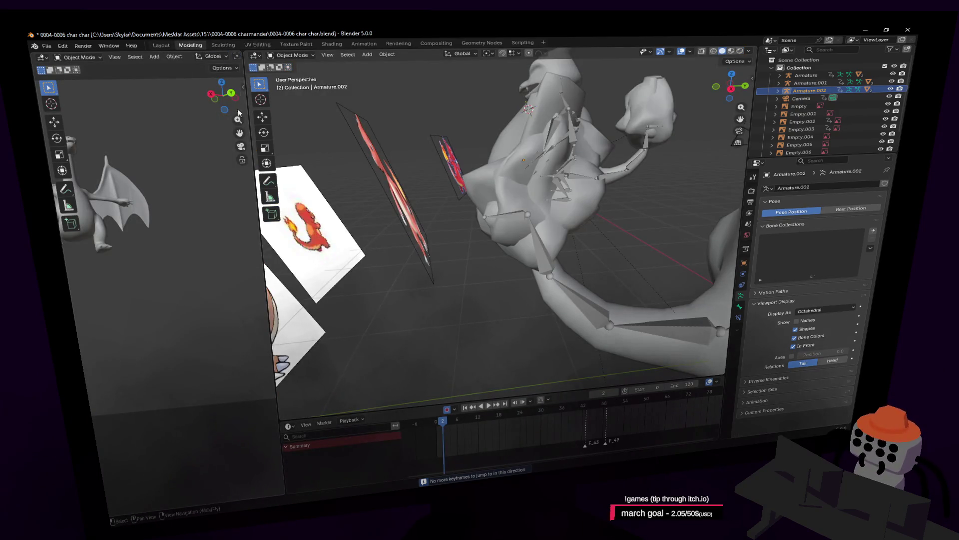
Show the left viewport in rendered shading and back the main view away to see all textured models
left_click_drag(243, 69, 434, 65)
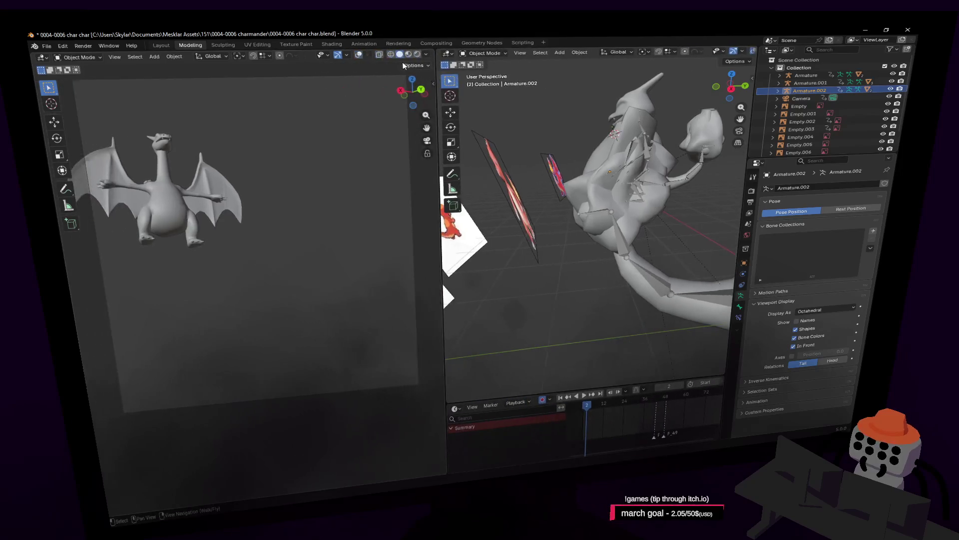
left_click(417, 54)
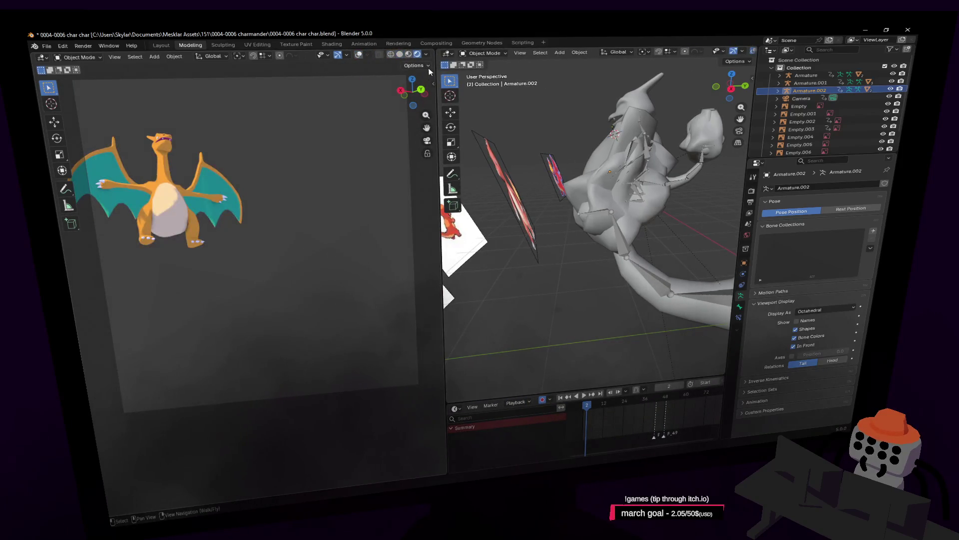
left_click_drag(433, 63, 334, 64)
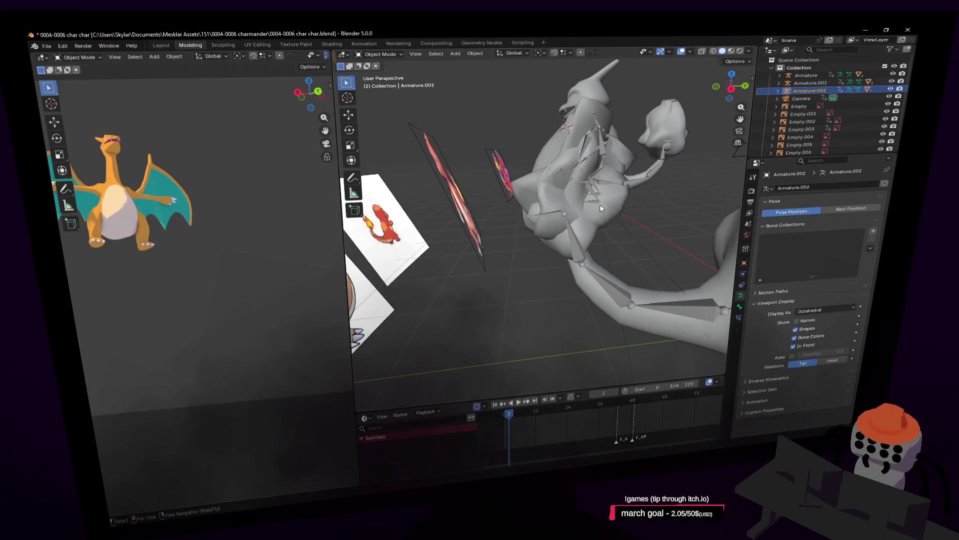
key("shift+grave")
key("s")
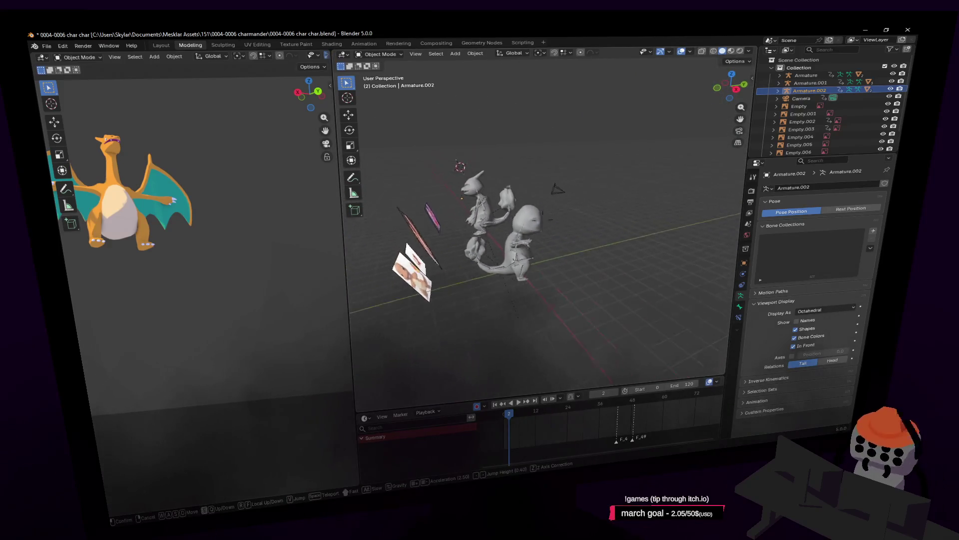
key("a")
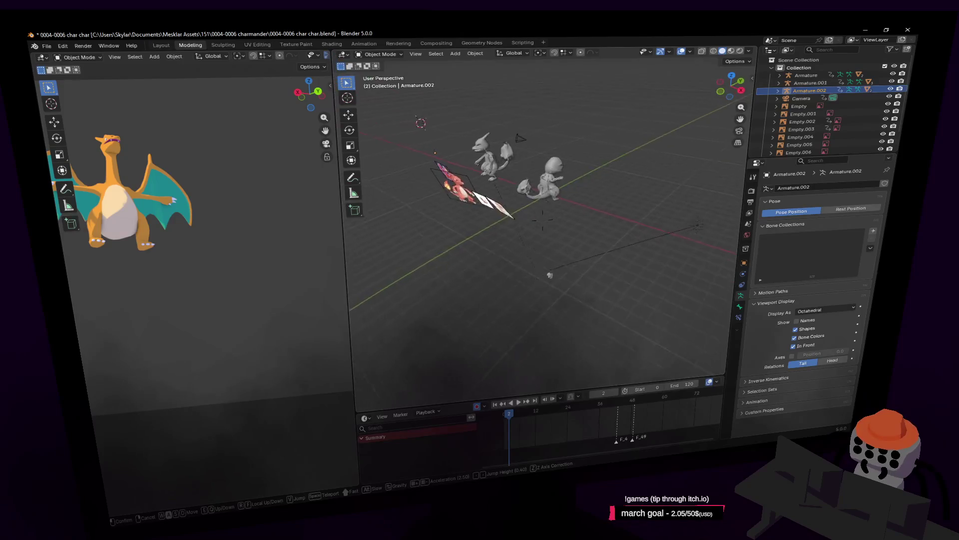
key("a")
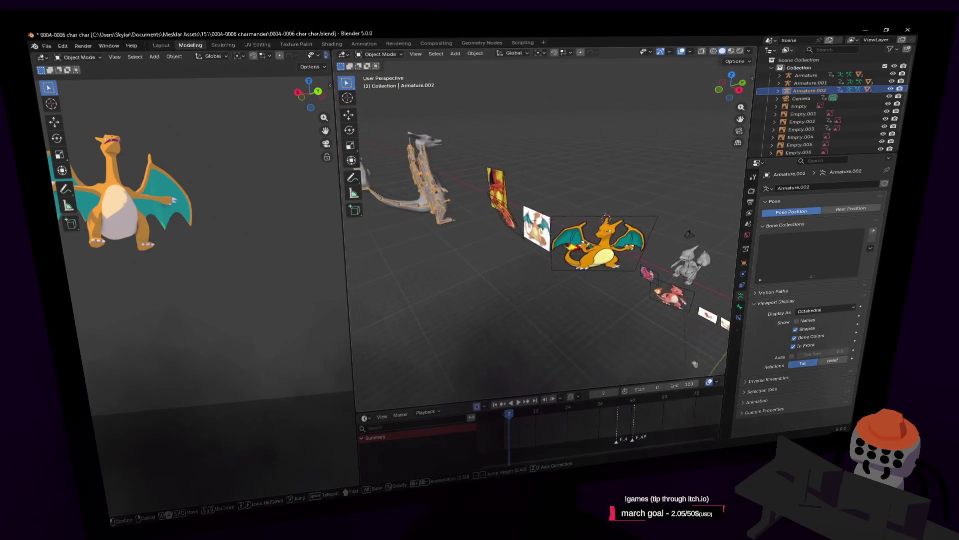
left_click(732, 131)
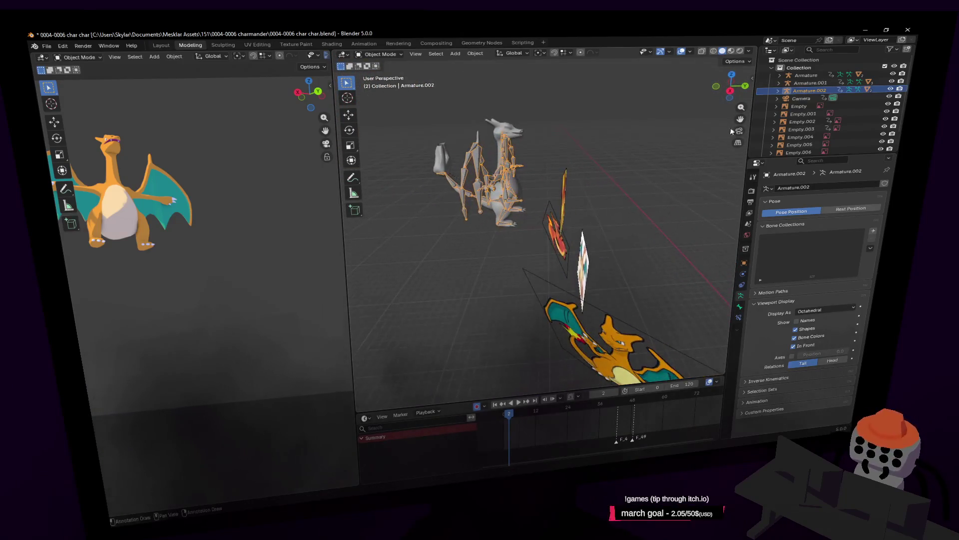
left_click(732, 50)
middle_click_drag(515, 175, 539, 172)
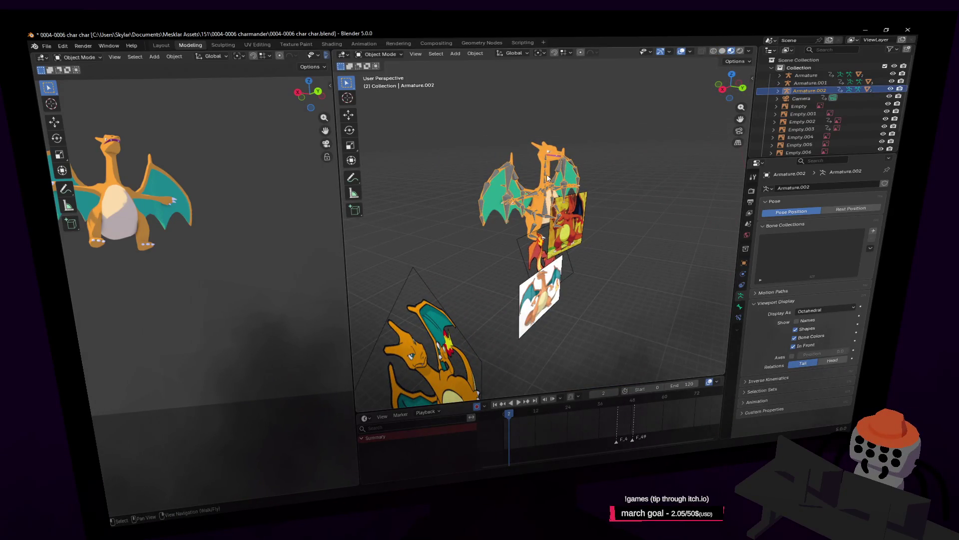
Enter Pose Mode and bring the view close to Charizard's front
left_click(379, 54)
left_click(380, 76)
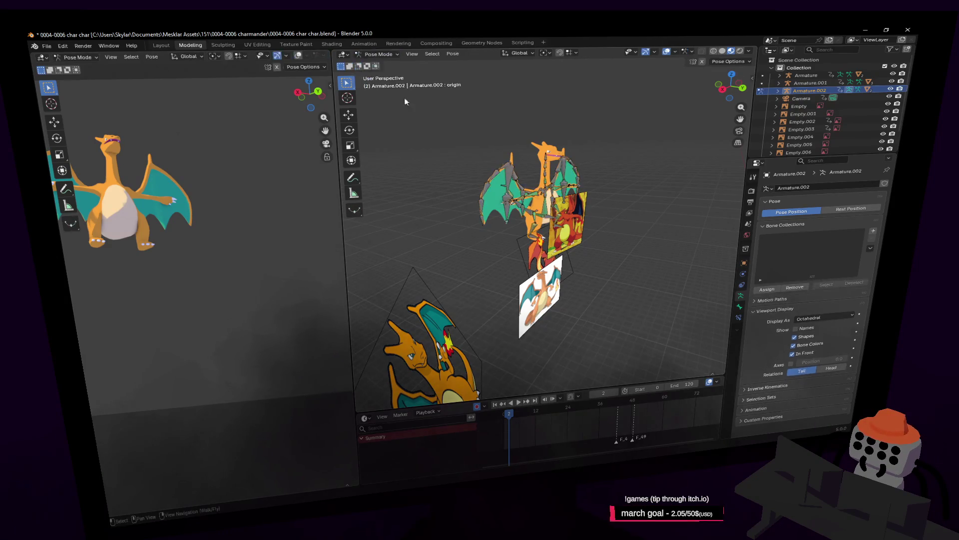
key("shift+grave")
key("w")
left_click(613, 209)
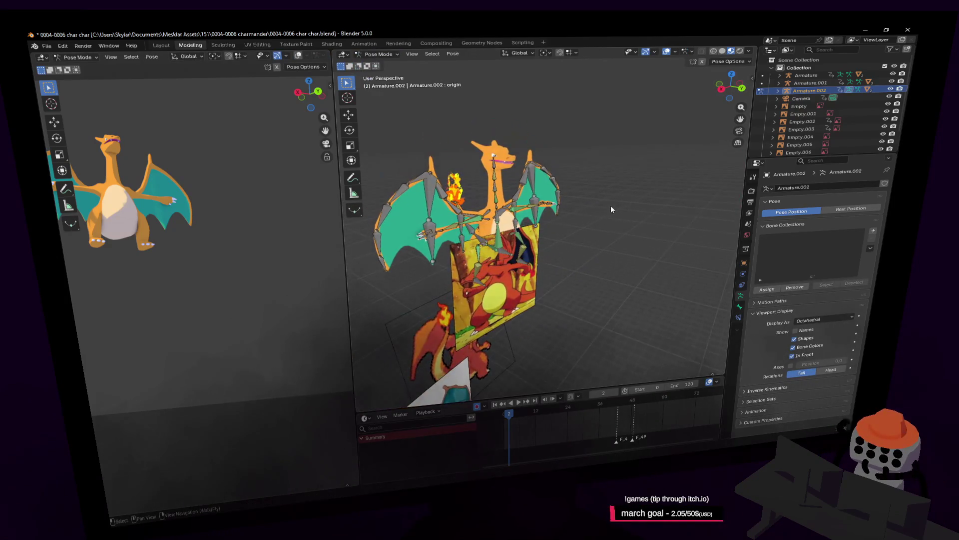
key("c")
mouse_move(619, 174)
middle_mouse_down()
mouse_move(632, 157)
mouse_move(533, 272)
middle_mouse_up()
key("Escape")
Select the foot.l, origin, hand.r, tail04.001, head, forearm.l and hand.l bones
left_click(523, 297)
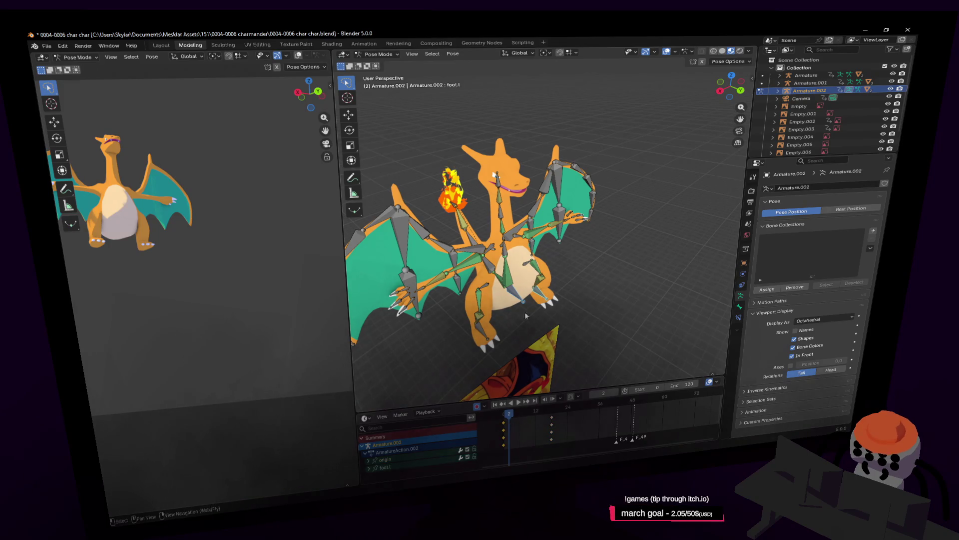
left_click(536, 296)
left_click(522, 298, "shift")
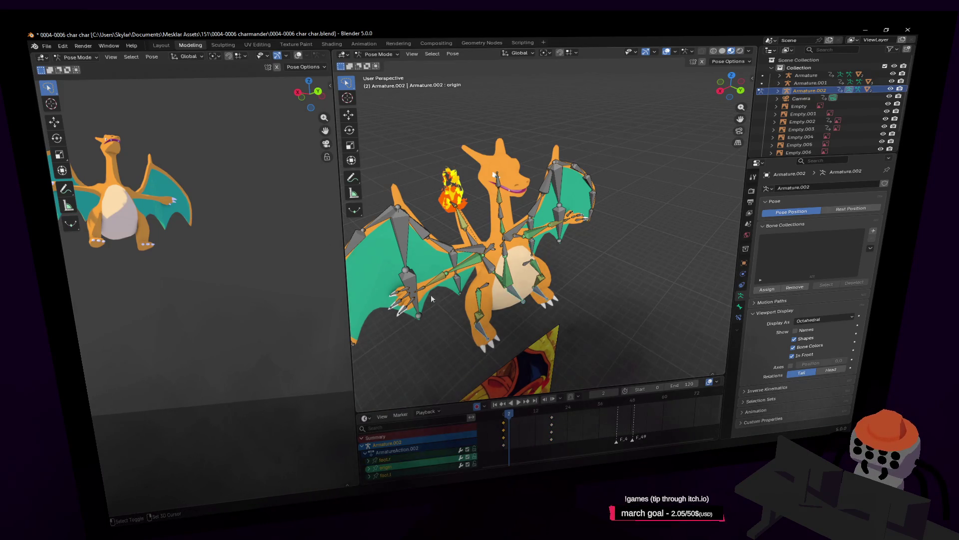
left_click(427, 282, "shift")
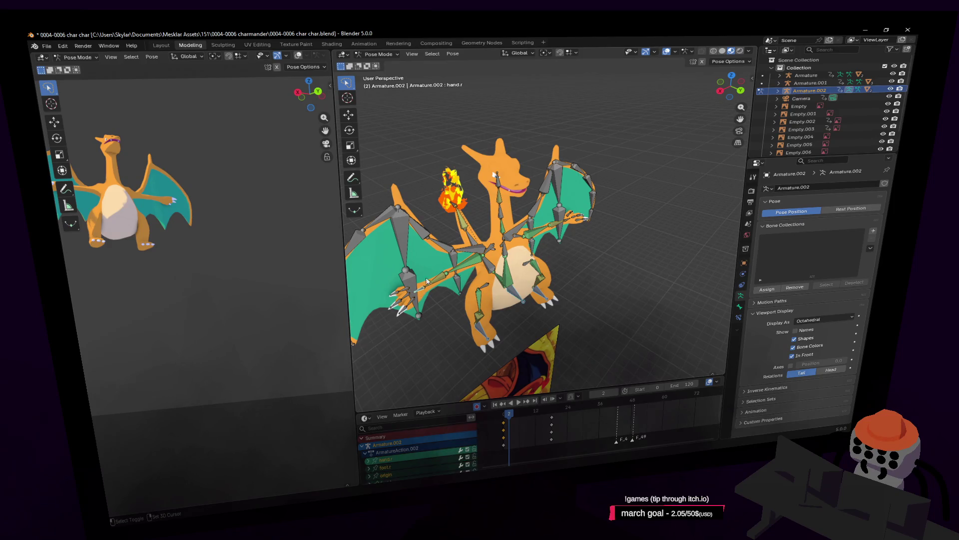
left_click(457, 205, "shift")
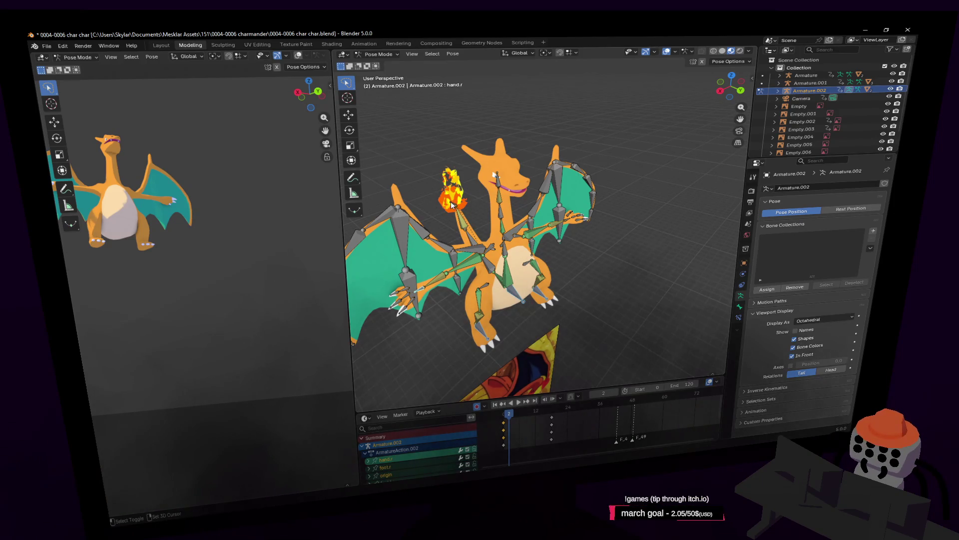
left_click(452, 205, "shift")
left_click(498, 180, "shift")
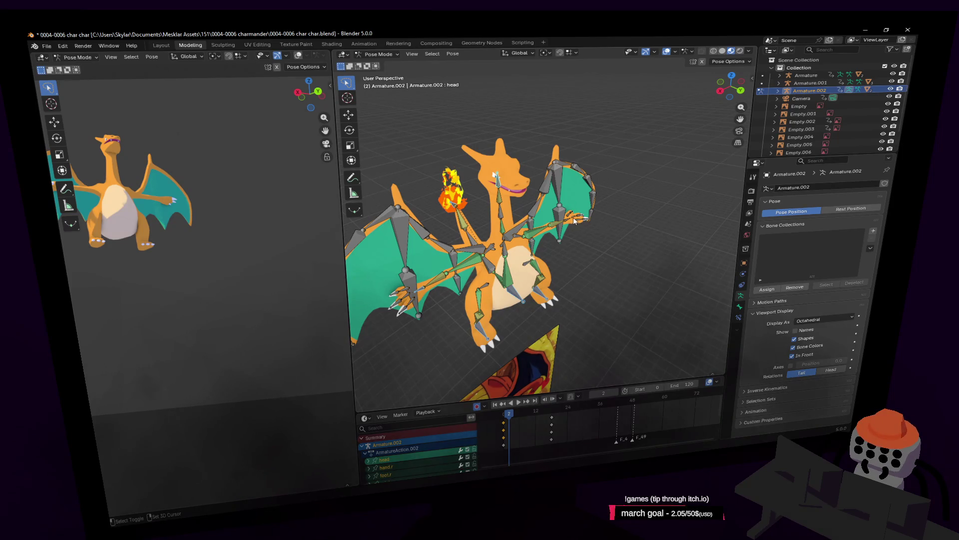
left_click(570, 223, "shift")
left_click(574, 224, "shift")
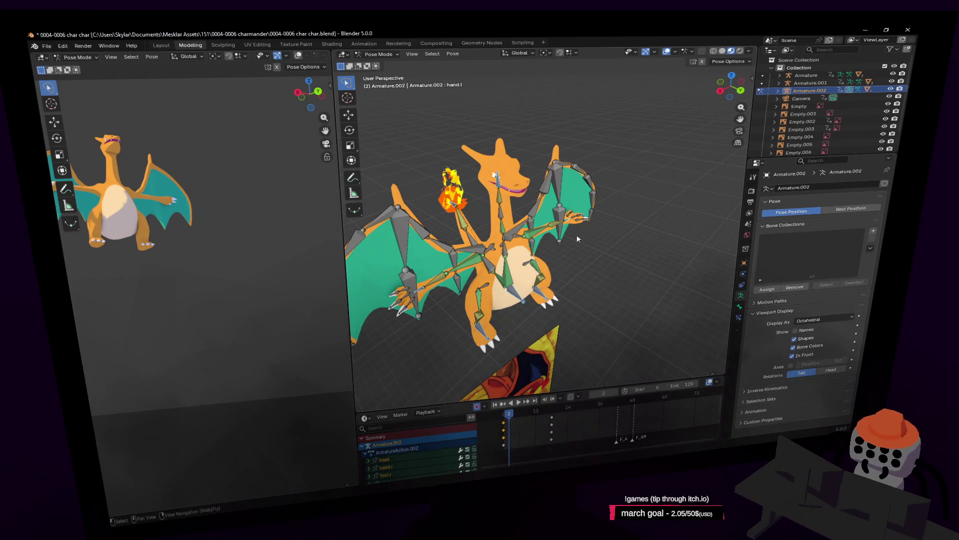
Move the selected bones and make the left viewport look through the scene camera
key("g")
left_click(553, 273)
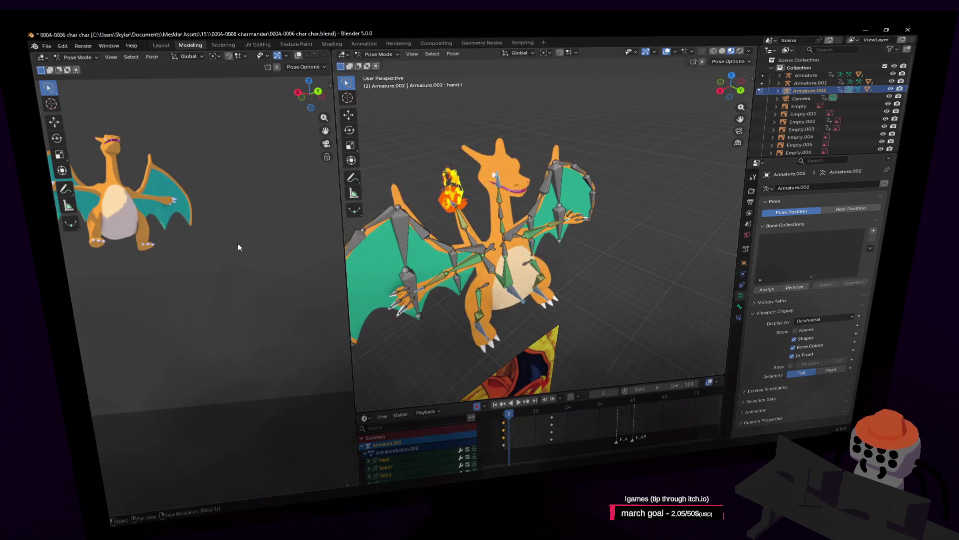
key("KP_0")
Reposition the rig in the camera view and back the main view away to see all of Charizard
key("g")
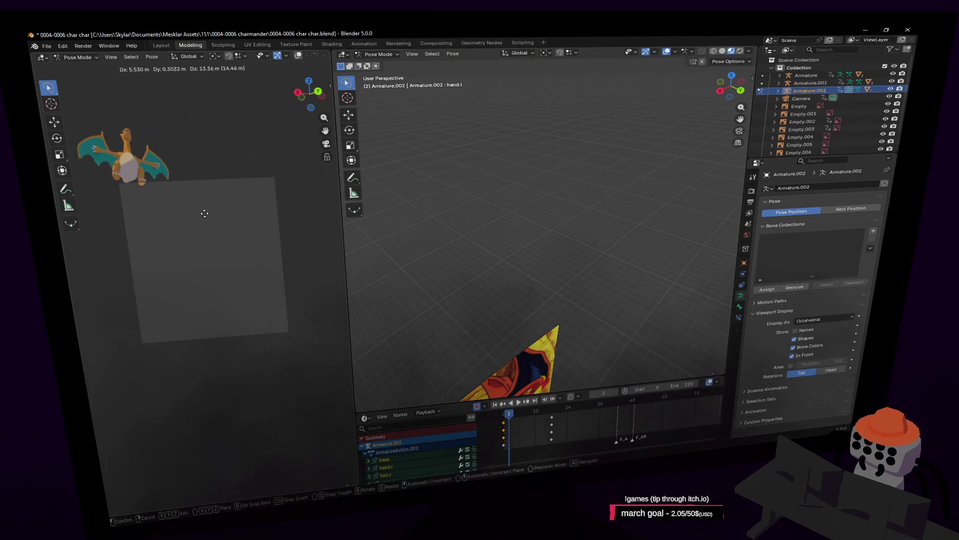
left_click(205, 212)
key("shift+grave")
key("s")
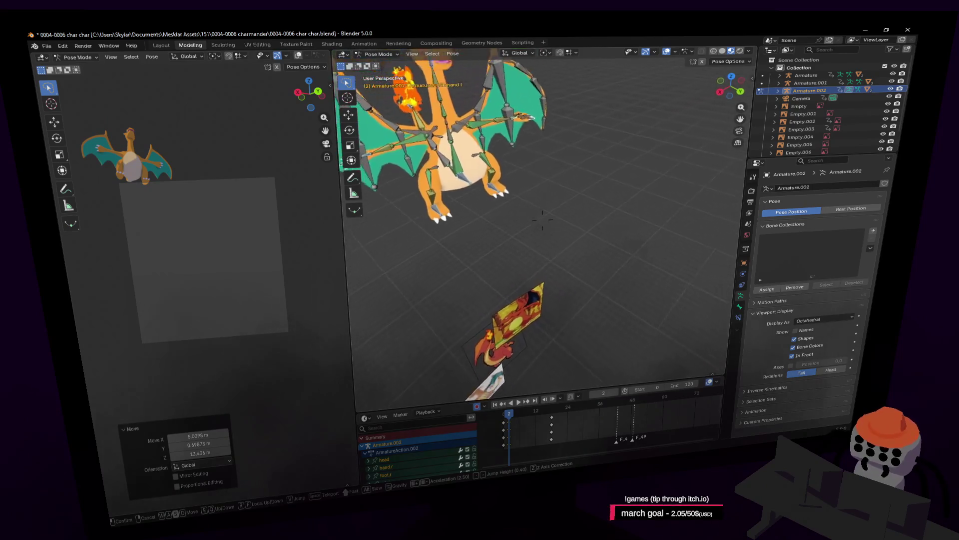
left_click(542, 220)
Slide the rig across the ground with height locked, then raise it about 19.4 m
key("g")
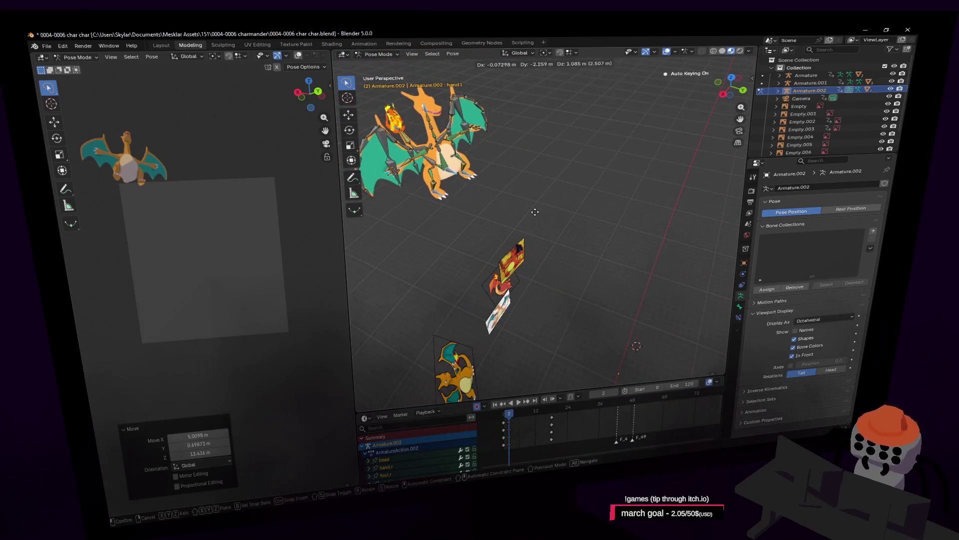
key("shift+z")
left_click(483, 163)
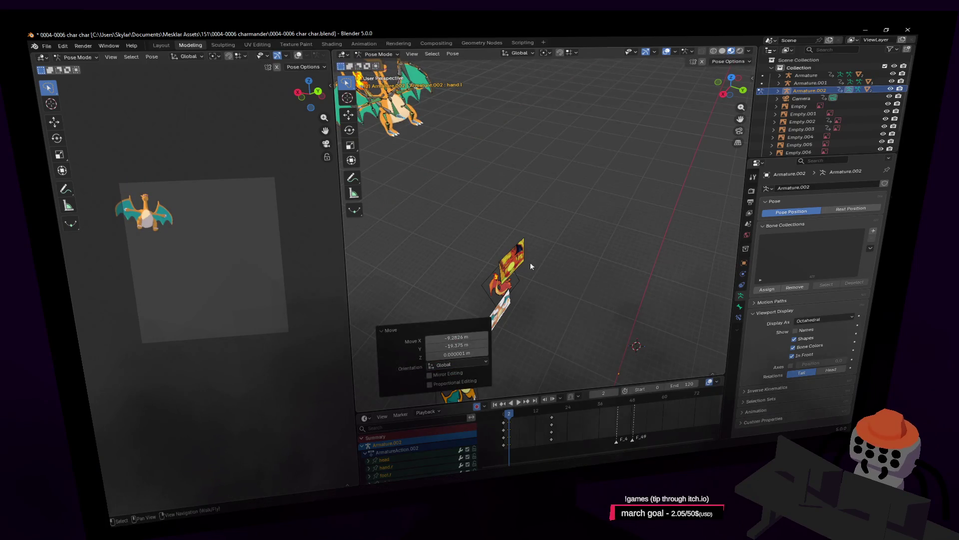
left_click(513, 422)
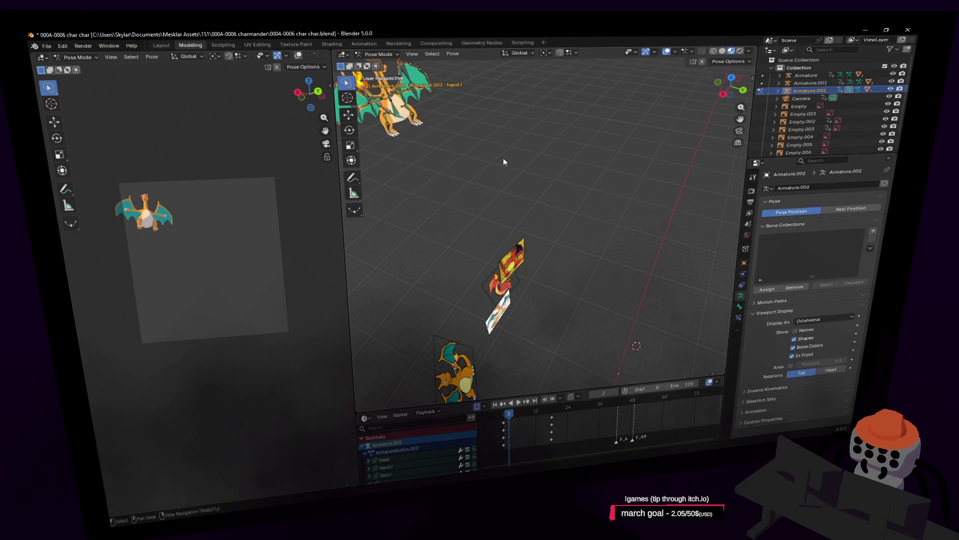
key("g")
key("z")
left_click(554, 435)
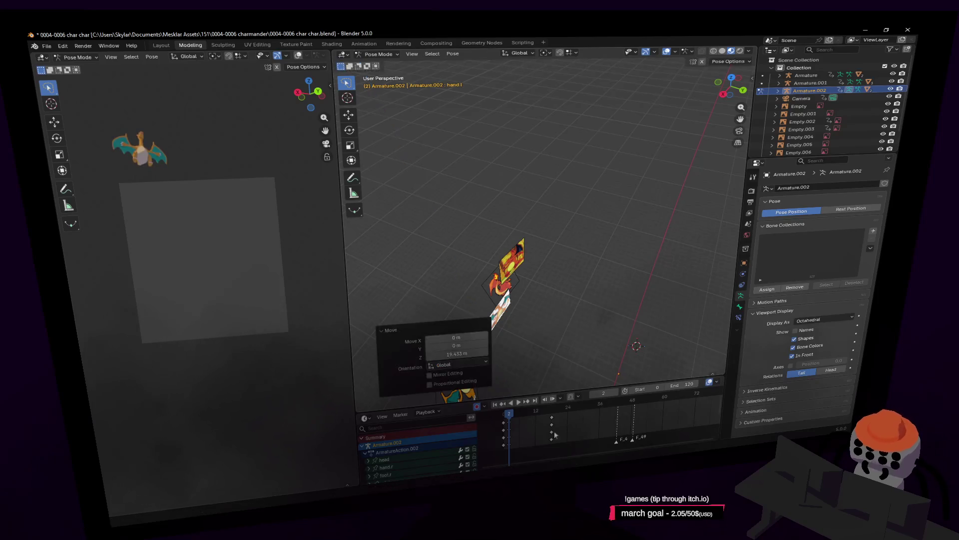
Circle to the rig's side and rotate it to -145°
key("shift+grave")
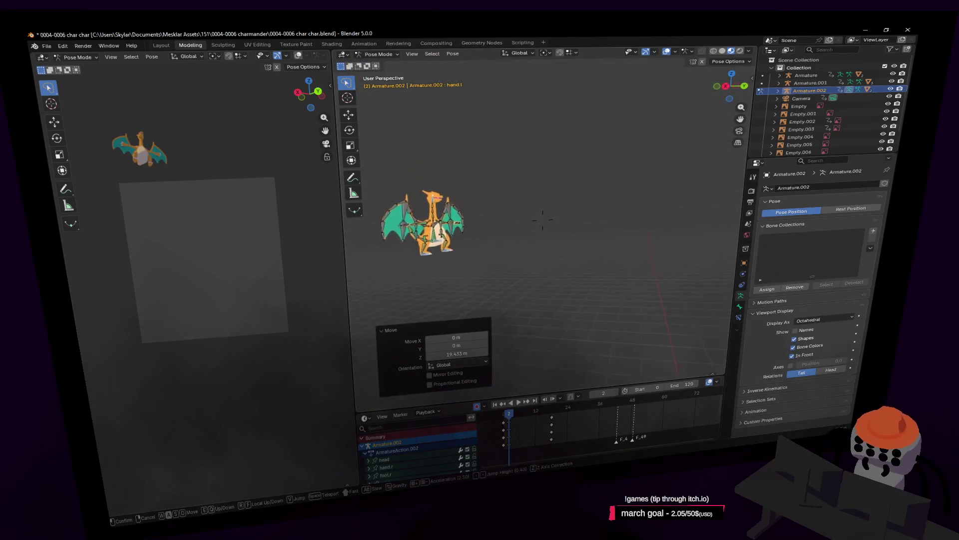
key("d")
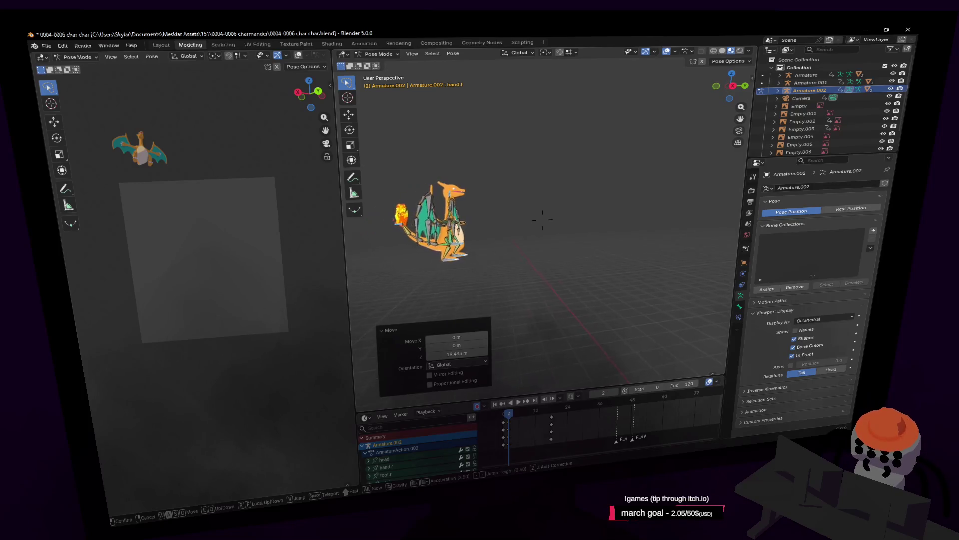
left_click(543, 220)
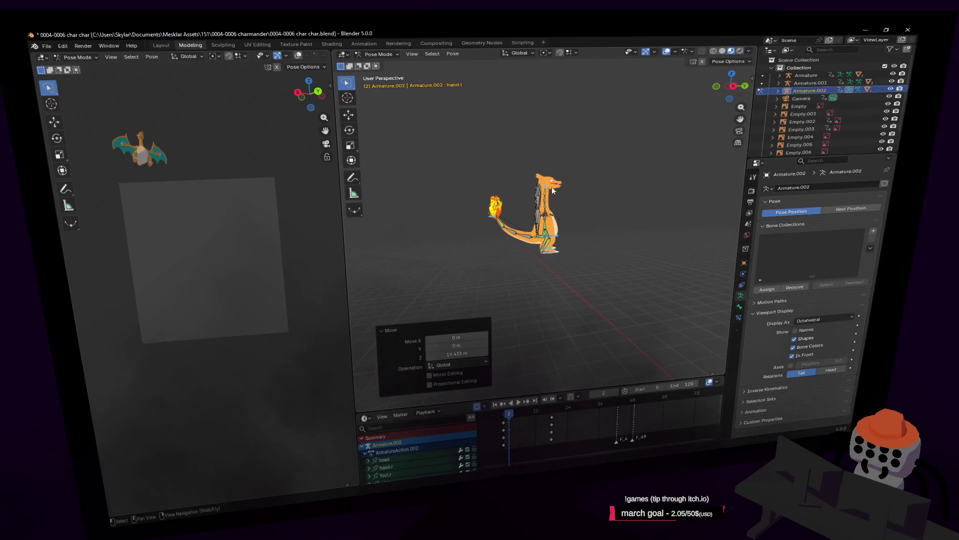
key("r")
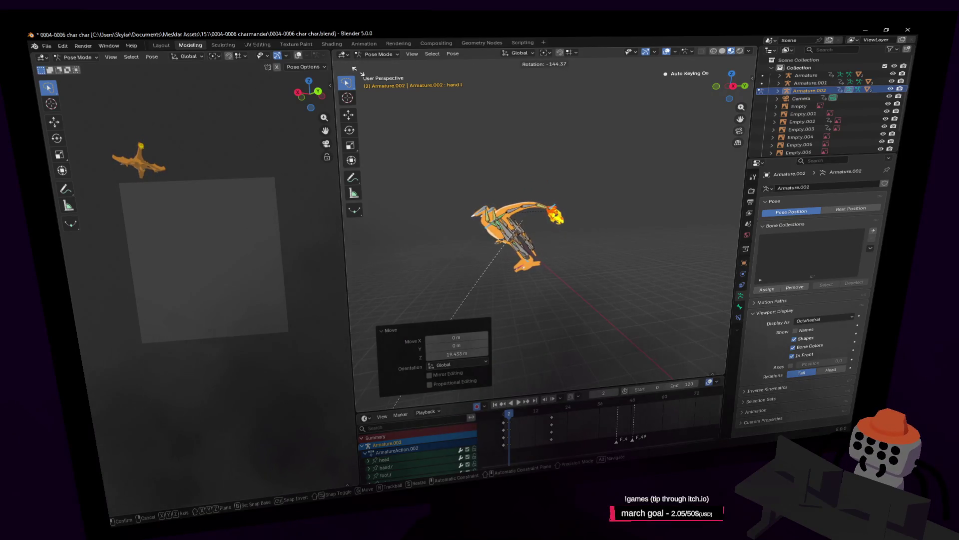
left_click(468, 247)
From frame 0, select all bones and play the animation, then stop it
left_click_drag(504, 423, 511, 421)
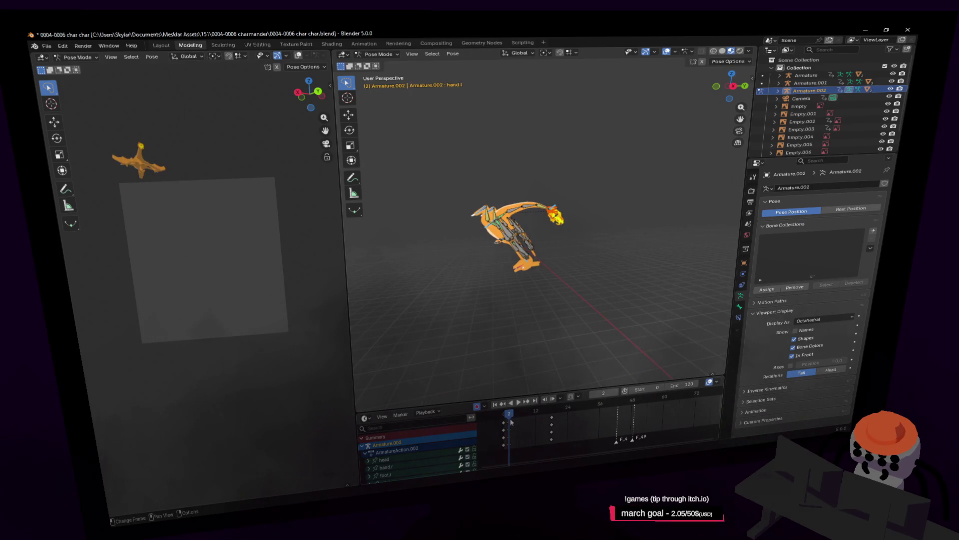
key("a")
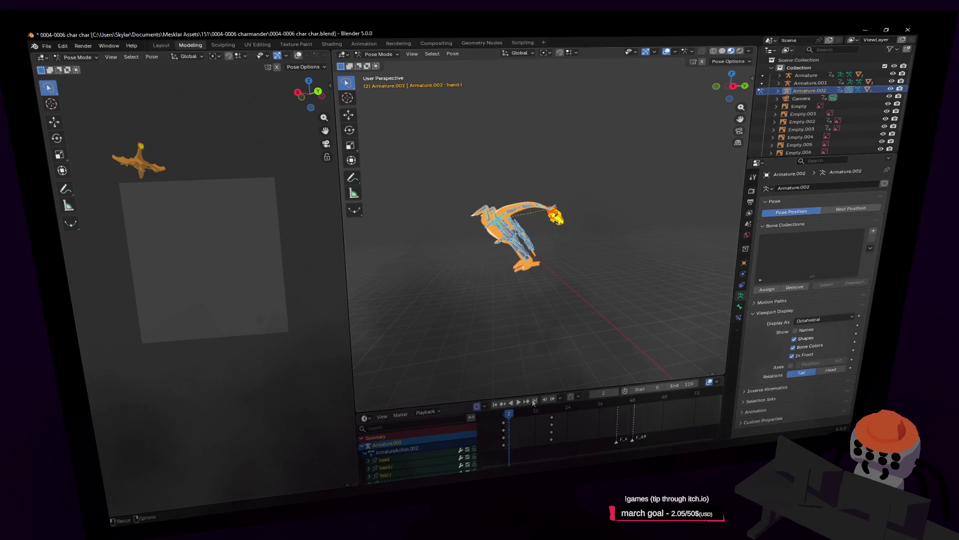
key("space")
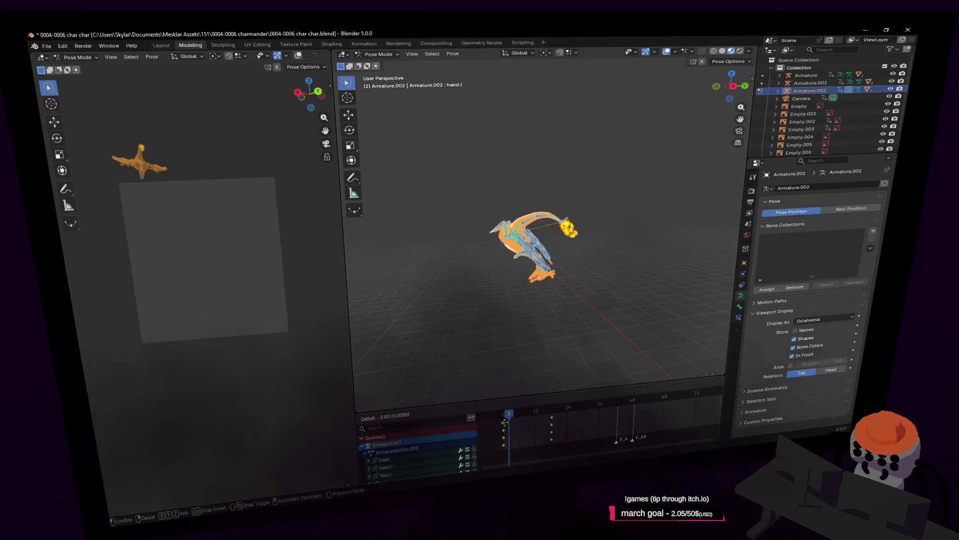
mouse_move(510, 422)
left_mouse_down()
mouse_move(504, 416)
mouse_move(527, 418)
left_mouse_up()
key("space")
key("shift+grave")
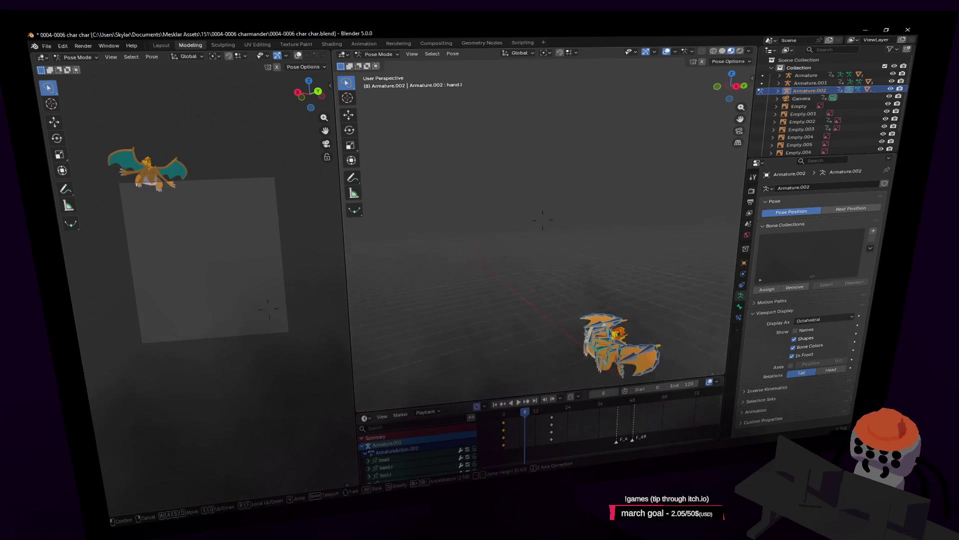
Fly in close to the rig, selecting the tail04.001 and foot.l bones while viewing from behind and the side
key("w")
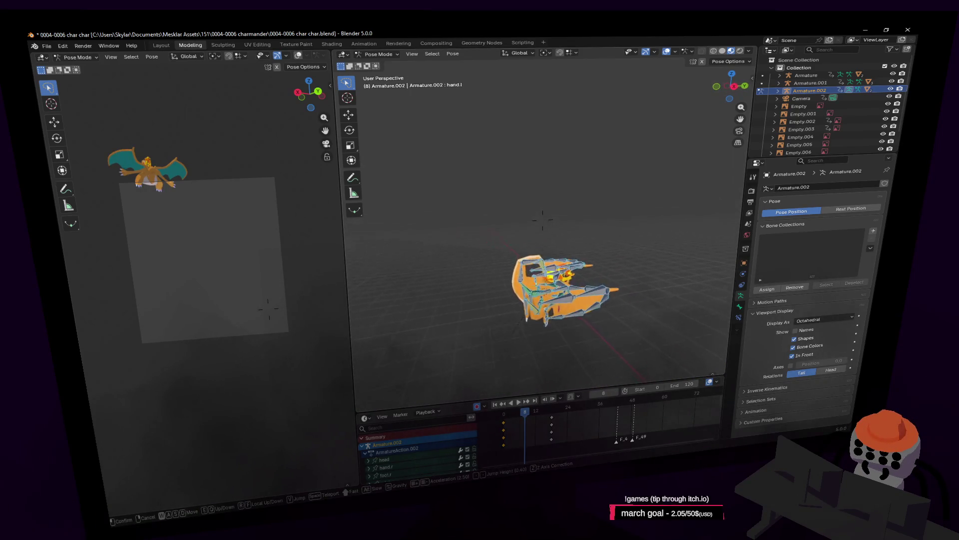
left_click(581, 308)
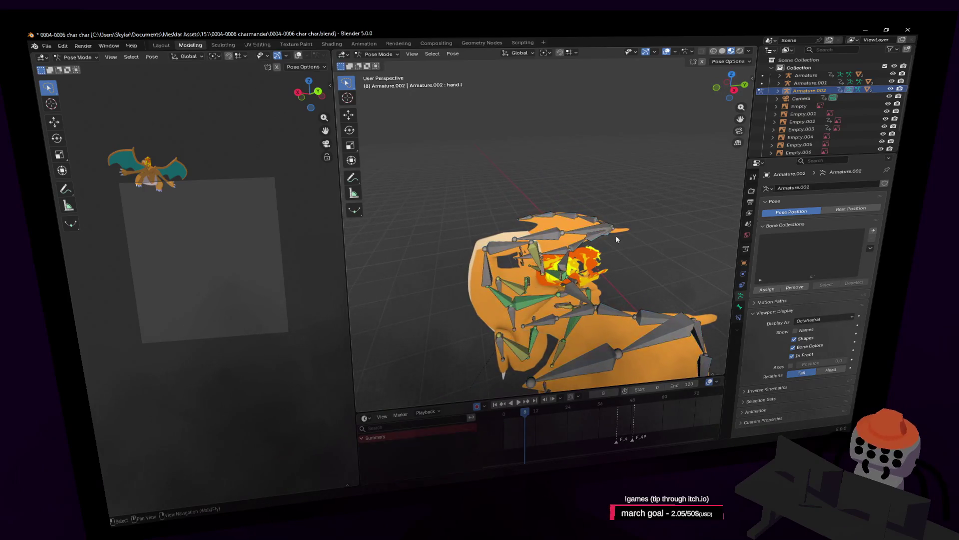
key("shift+grave")
key("w")
left_click(478, 258)
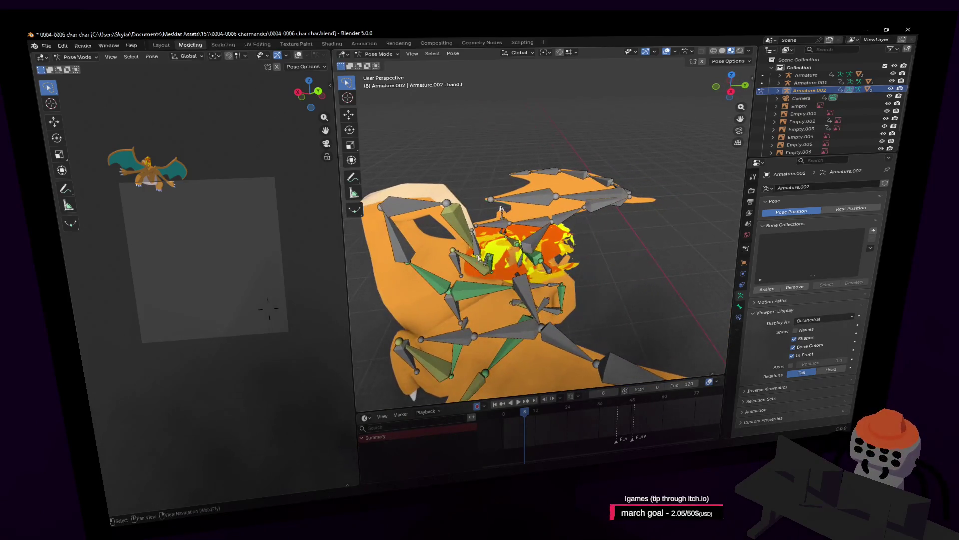
left_click(479, 250)
middle_click_drag(479, 250, 487, 269)
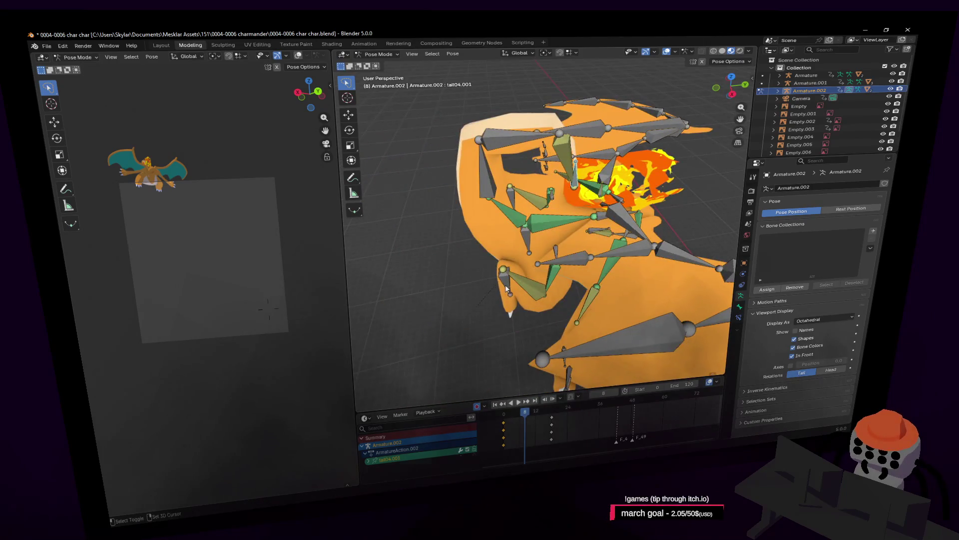
left_click(515, 198, "shift")
key("shift+grave")
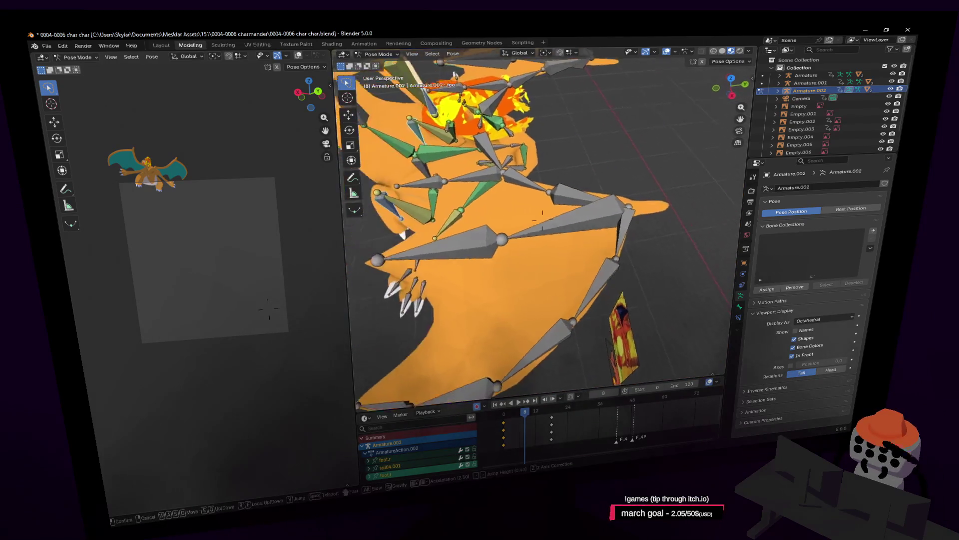
key("w")
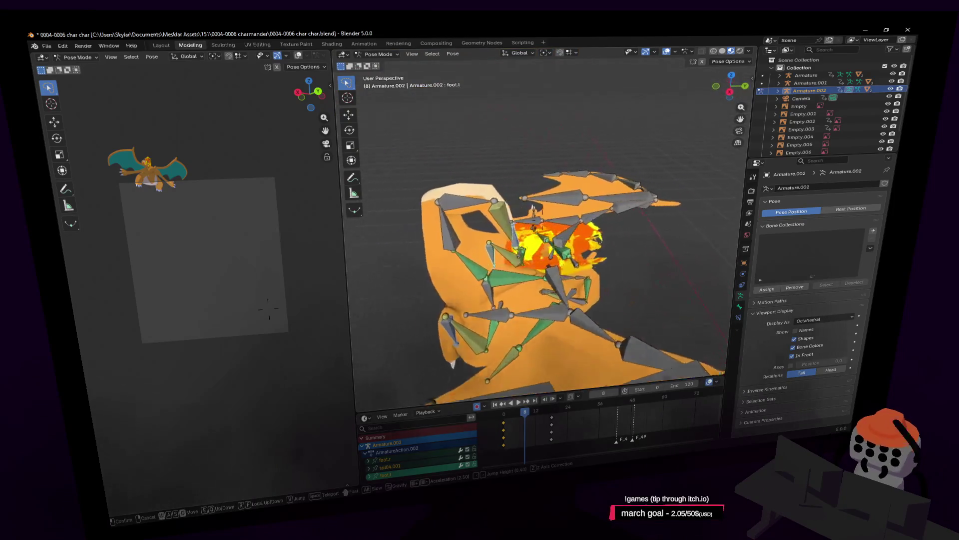
key("s")
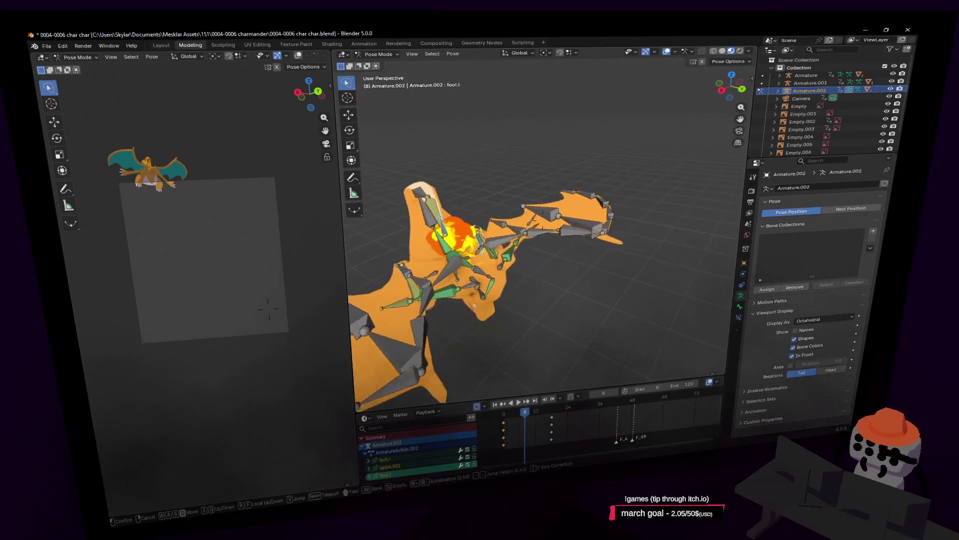
key("Escape")
Select the hand.l, hand.r and origin bones while orbiting to lower and higher front views
left_click(600, 246, "shift")
mouse_move(600, 246)
middle_mouse_down()
mouse_move(548, 304)
mouse_move(501, 227)
middle_mouse_up()
left_click(403, 191)
middle_click_drag(403, 191, 472, 227)
key("shift+grave")
key("Escape")
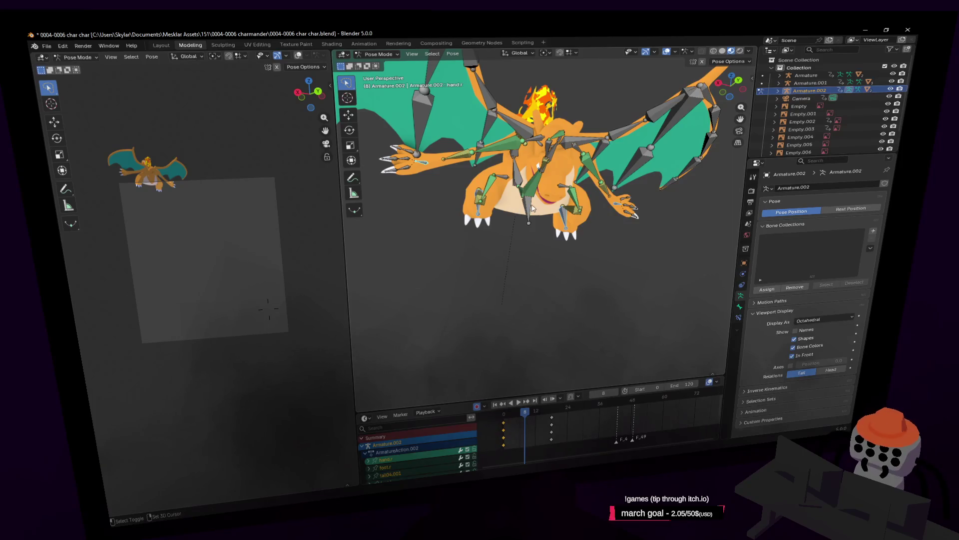
left_click(532, 209)
Cancel a started rig rotation, fly closer around the rig, and jump back to frame 0
key("r")
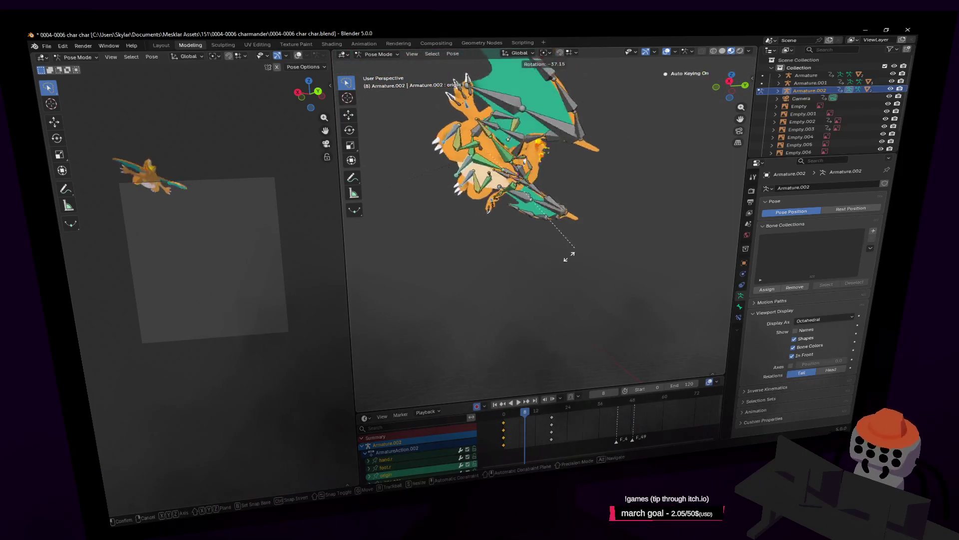
key("Escape")
key("shift+grave")
key("w")
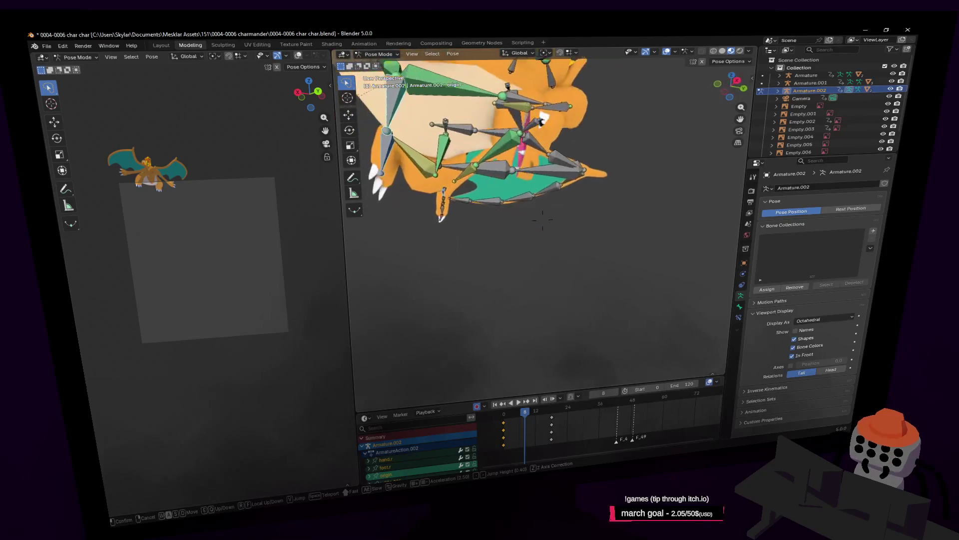
key("Return")
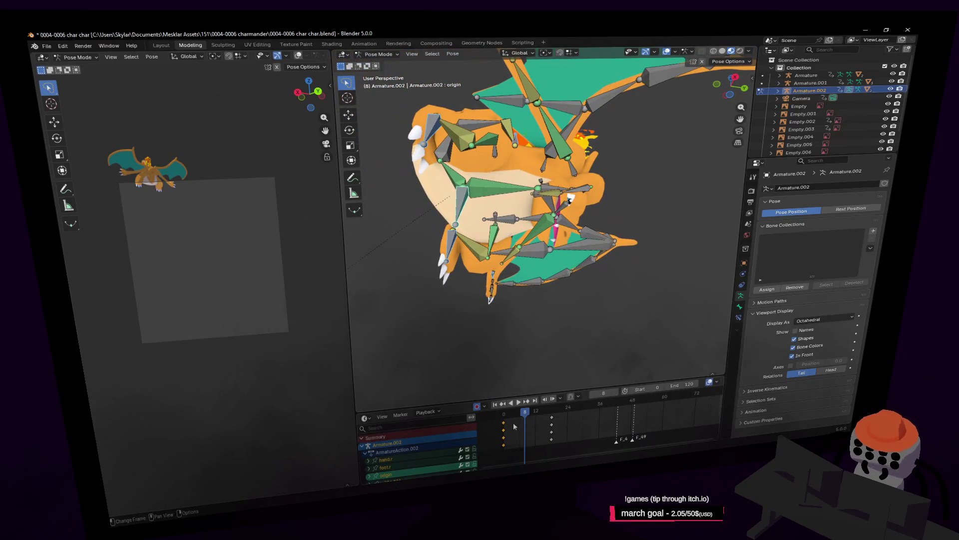
key("shift+Left")
key("shift+grave")
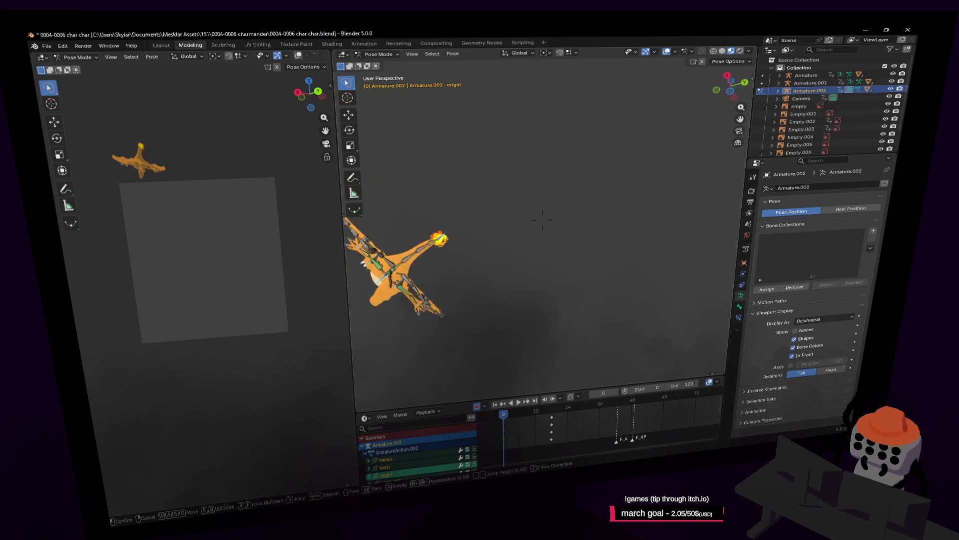
Rotate the right hand bone 66.6° and move it into a new position
key("w")
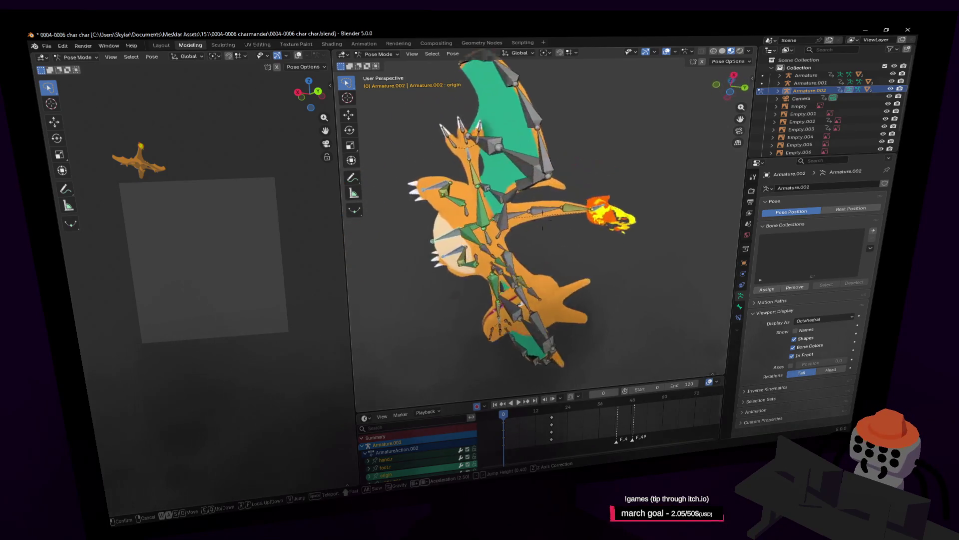
key("Escape")
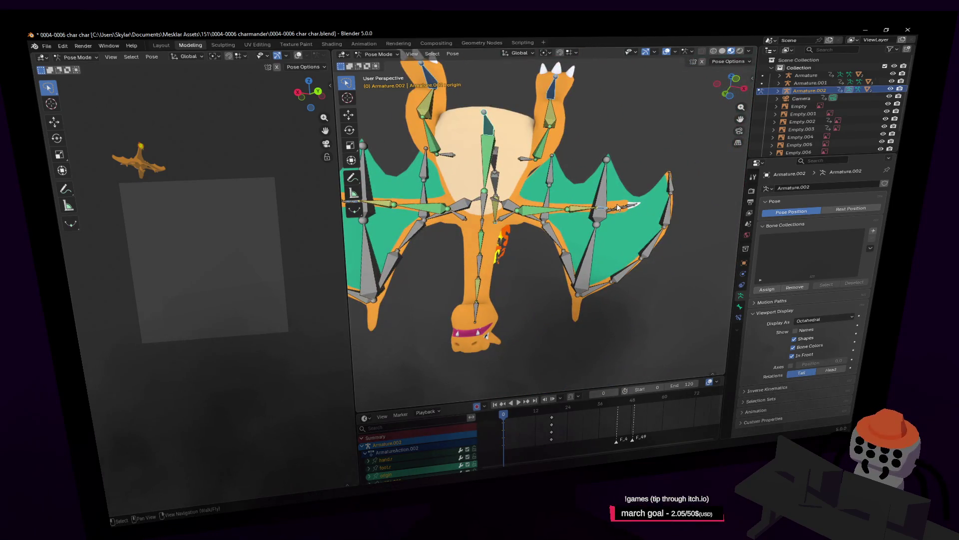
left_click(612, 212)
scroll(615, 213, "up", 4)
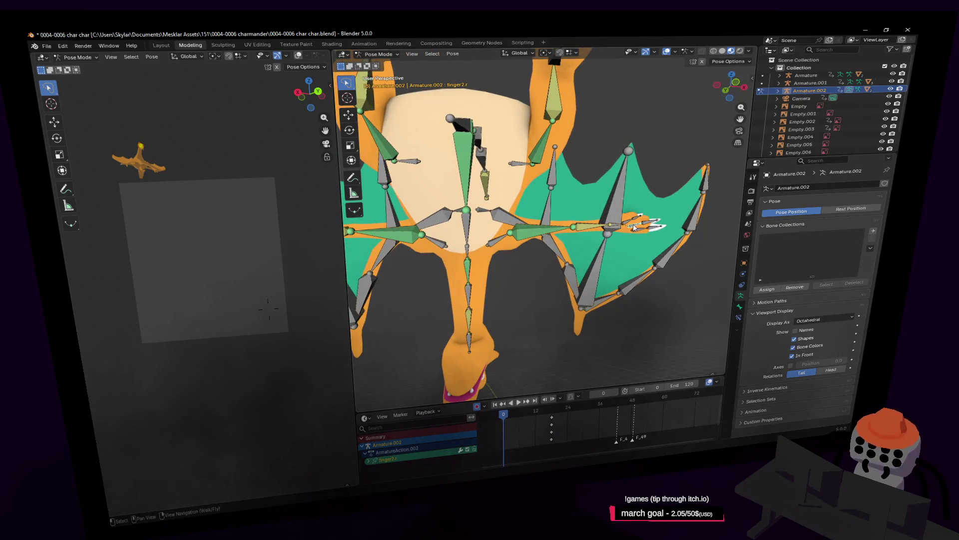
key("r")
left_click(619, 210)
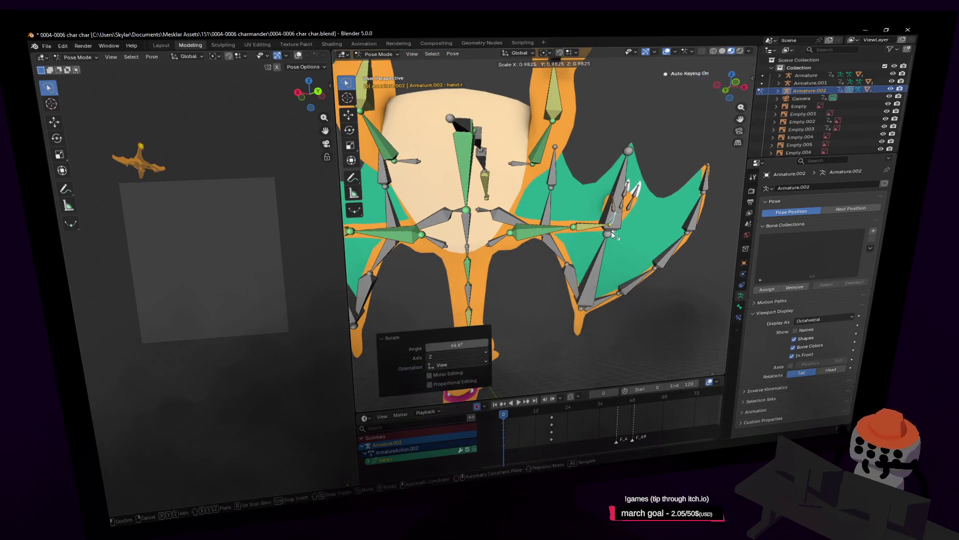
key("shift+grave")
key("Escape")
key("g")
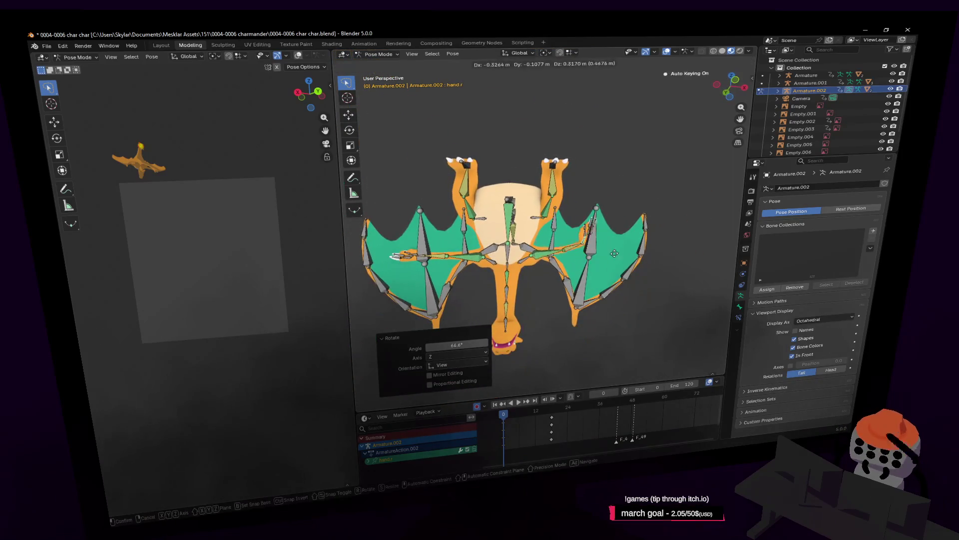
left_click(601, 235)
Move the right foot bone and rotate the left foot -50.7° about X
middle_click_drag(601, 235, 581, 211)
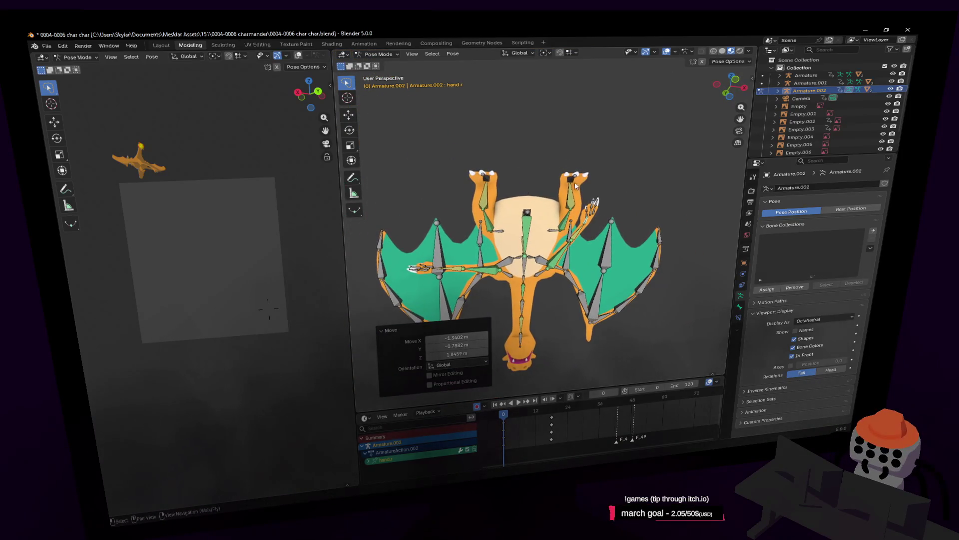
left_click(576, 182)
key("g")
left_click(567, 150)
left_click(497, 157)
key("r")
key("x")
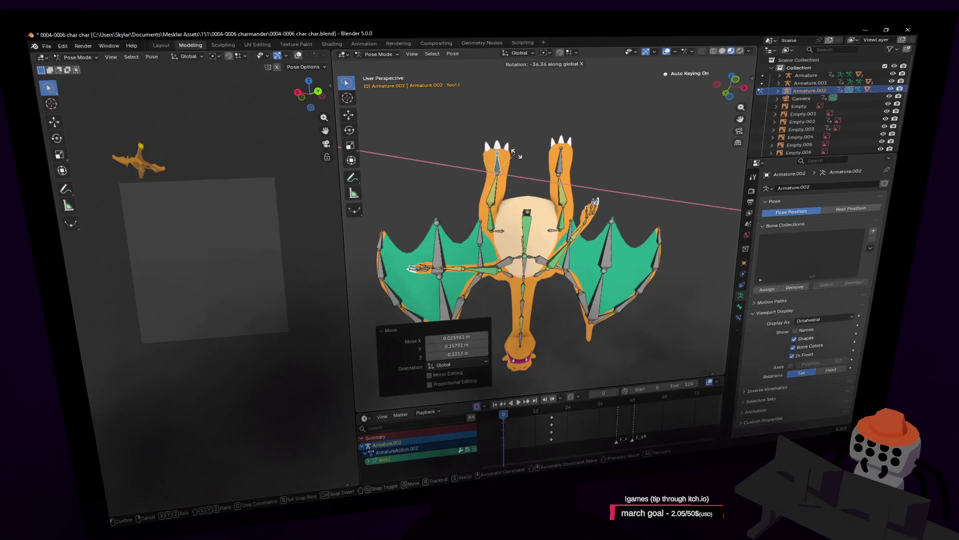
left_click(541, 106)
Rotate the left hand bone -57.4°, then tilt it a further -13.3°
middle_click_drag(508, 290, 460, 246)
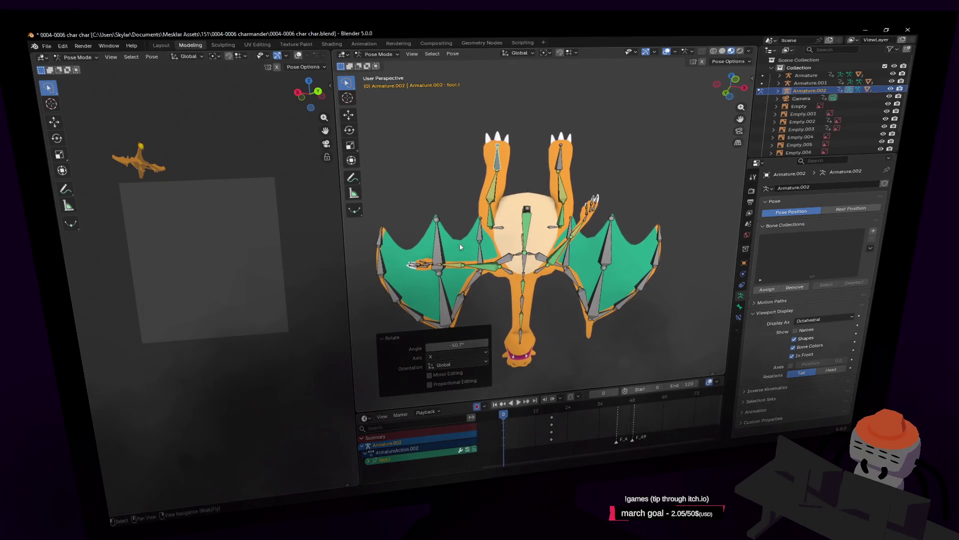
left_click(441, 268)
key("r")
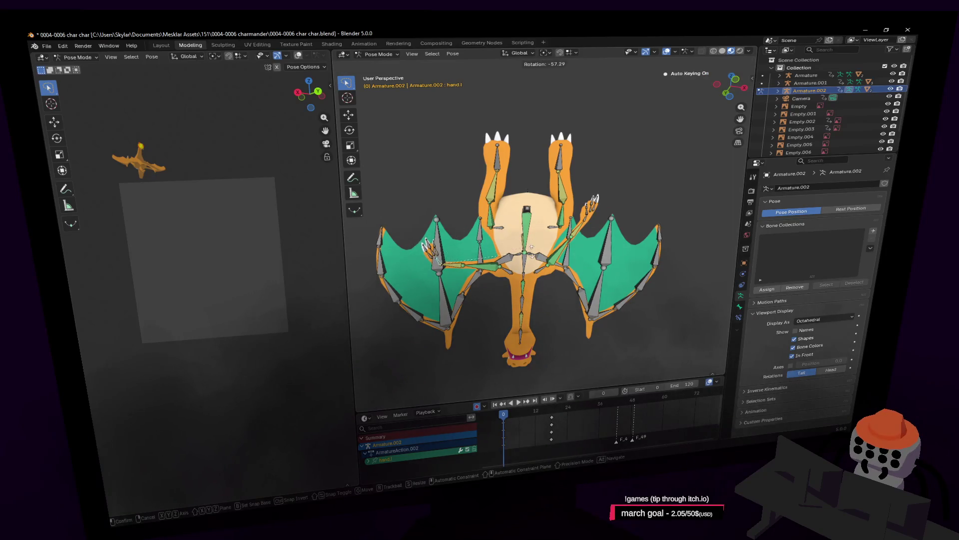
left_click(531, 248)
key("g")
right_click(510, 223)
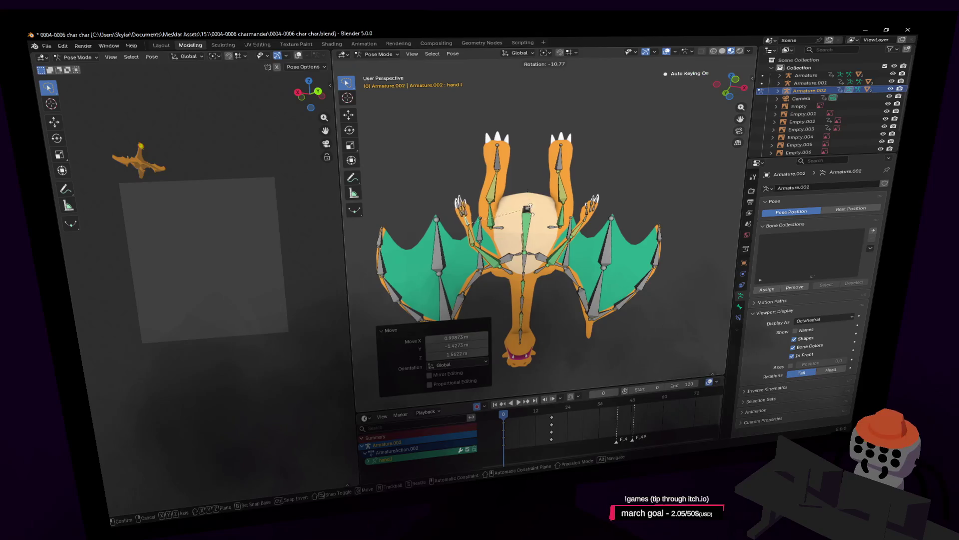
key("r")
left_click(491, 248)
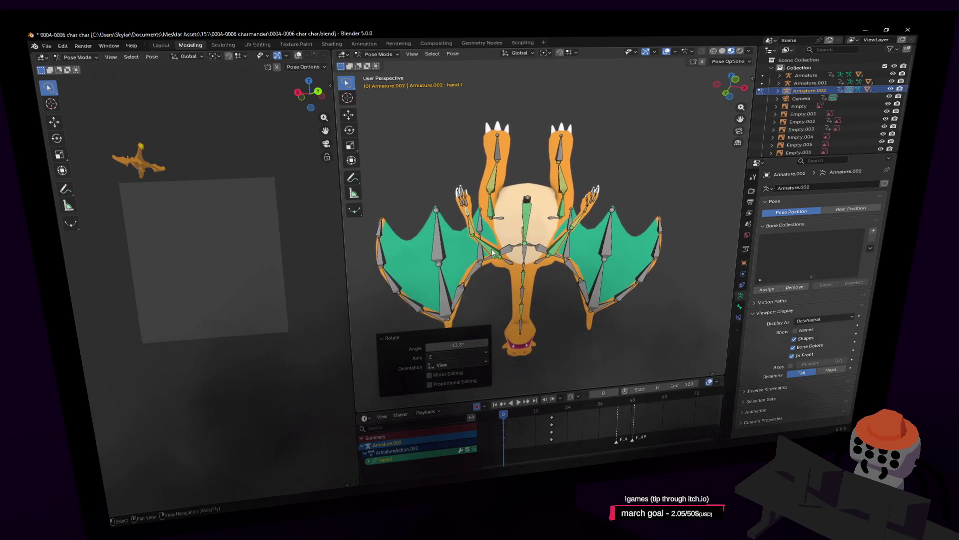
Curl the left wing, rotating the outer bone -21.6° and the tip about -36°
left_click(439, 290)
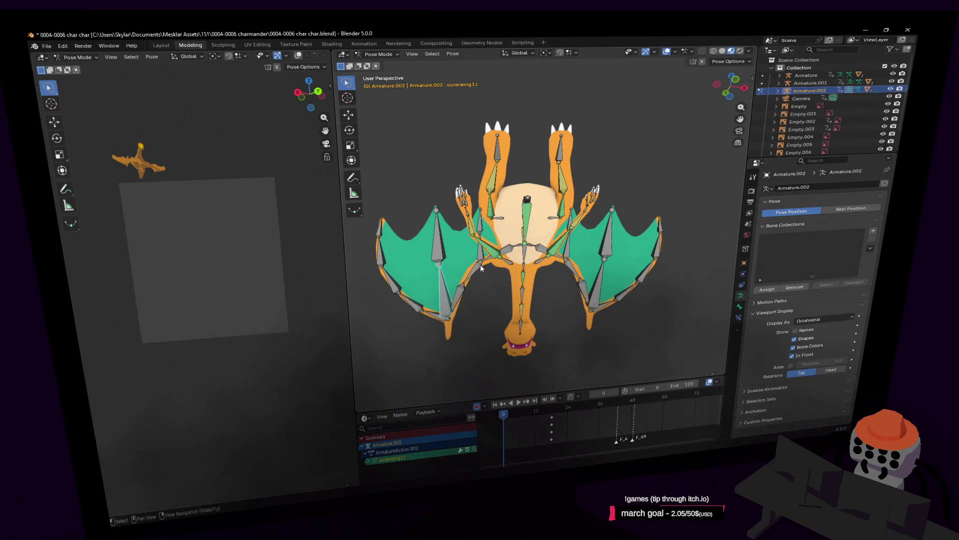
key("r")
left_click(465, 304)
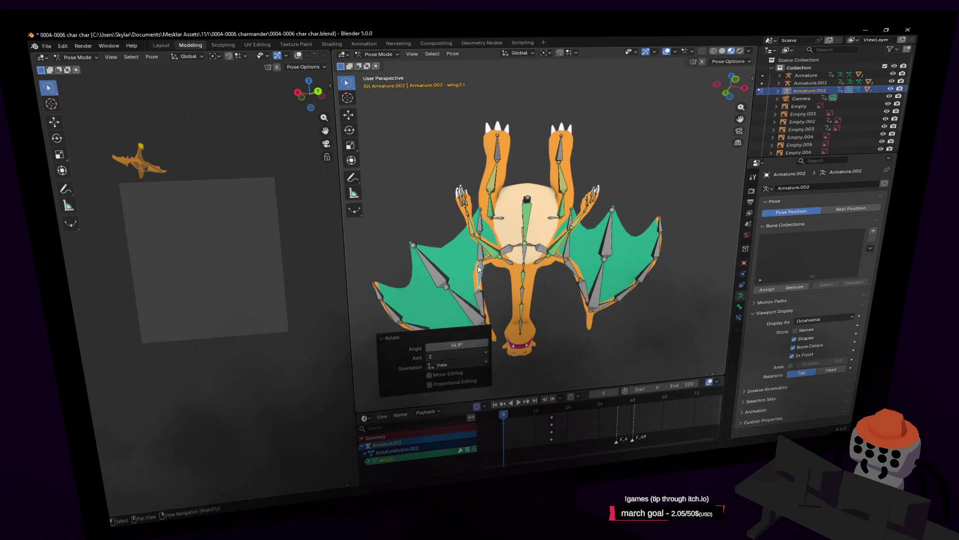
left_click(469, 306)
key("r")
left_click(526, 267)
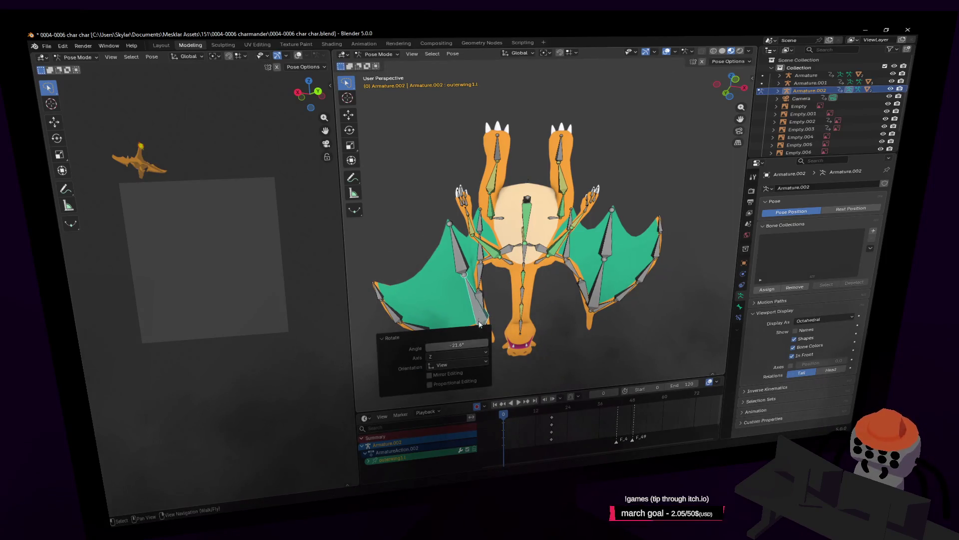
left_click(472, 334)
key("r")
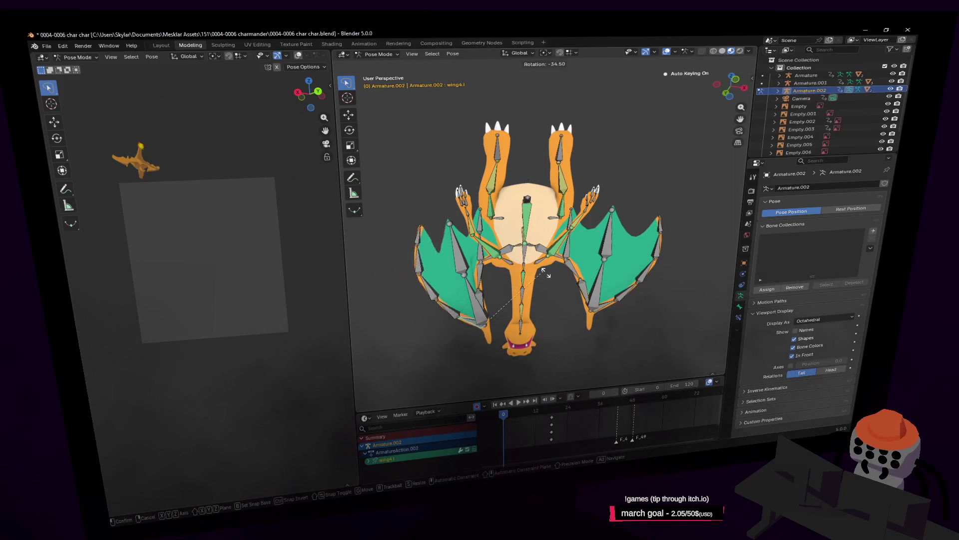
left_click(550, 278)
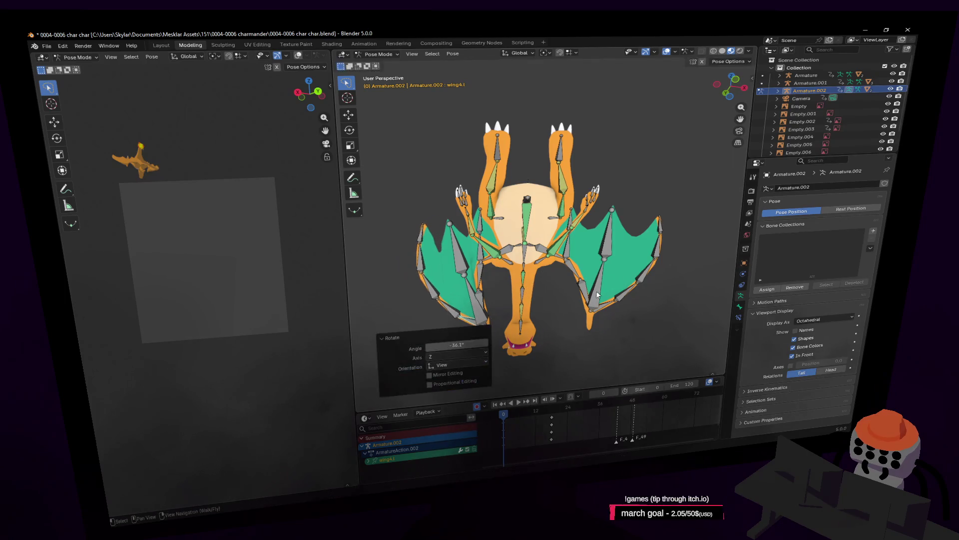
Curl the right wing, rotating its inner bone -24.9°, then the outer bones and tip
left_click(570, 267)
key("r")
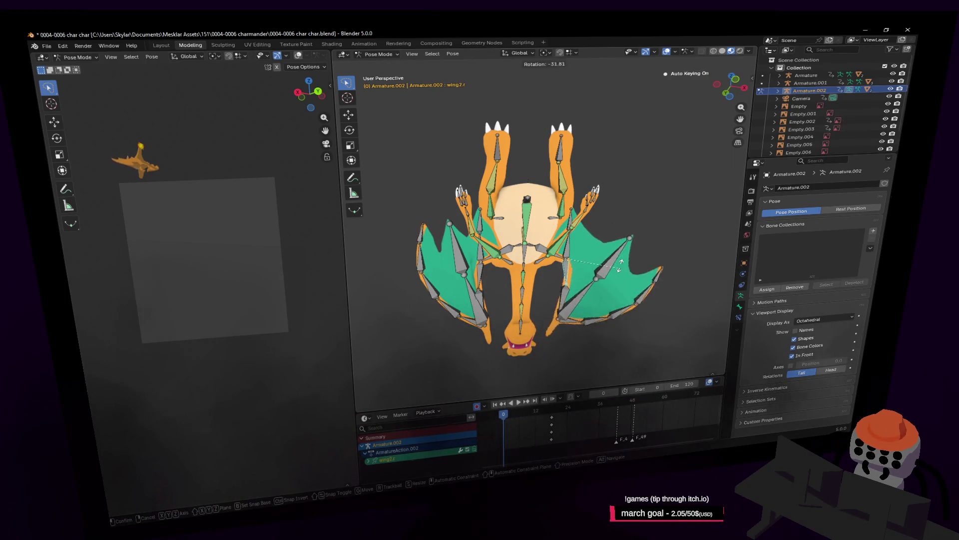
left_click(623, 266)
left_click(584, 296)
key("r")
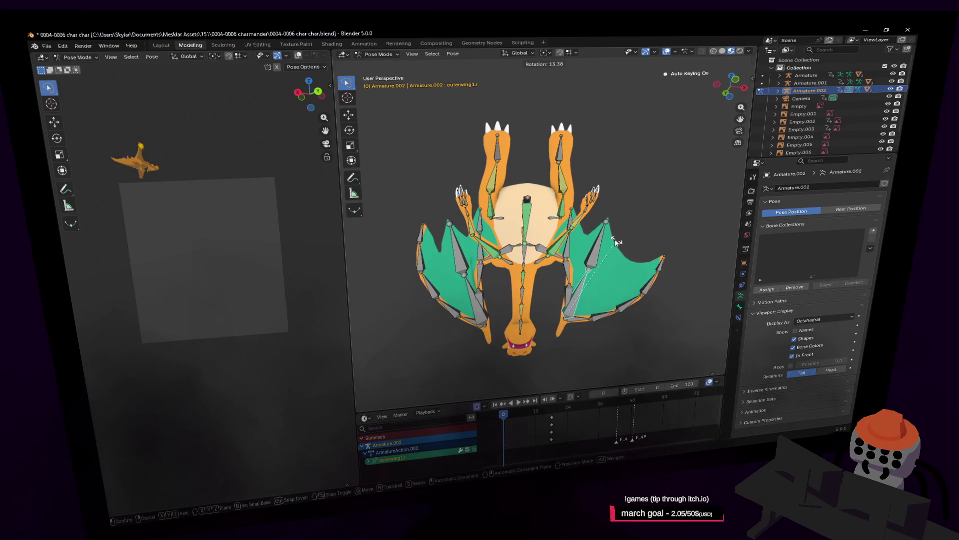
left_click(618, 242)
left_click(592, 249)
key("r")
left_click(623, 238)
left_click(595, 322)
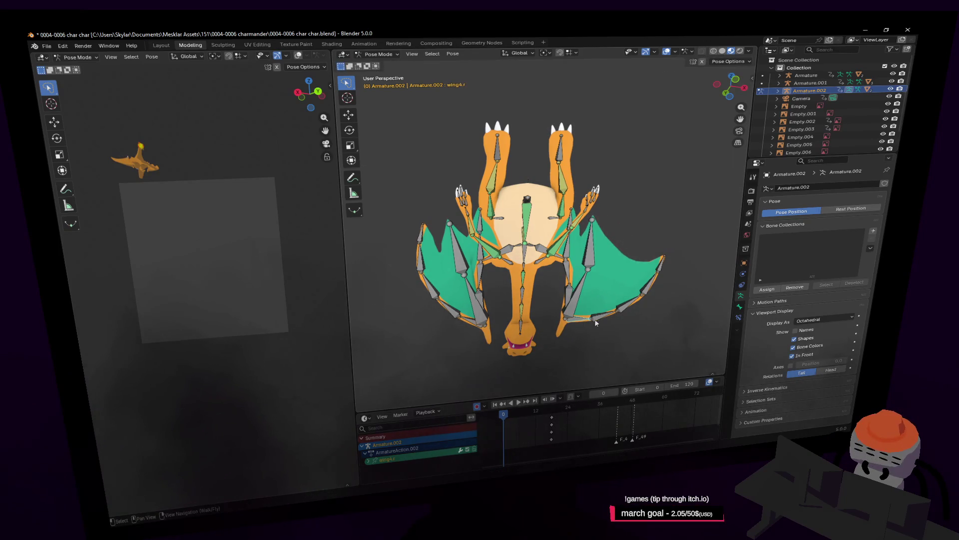
key("r")
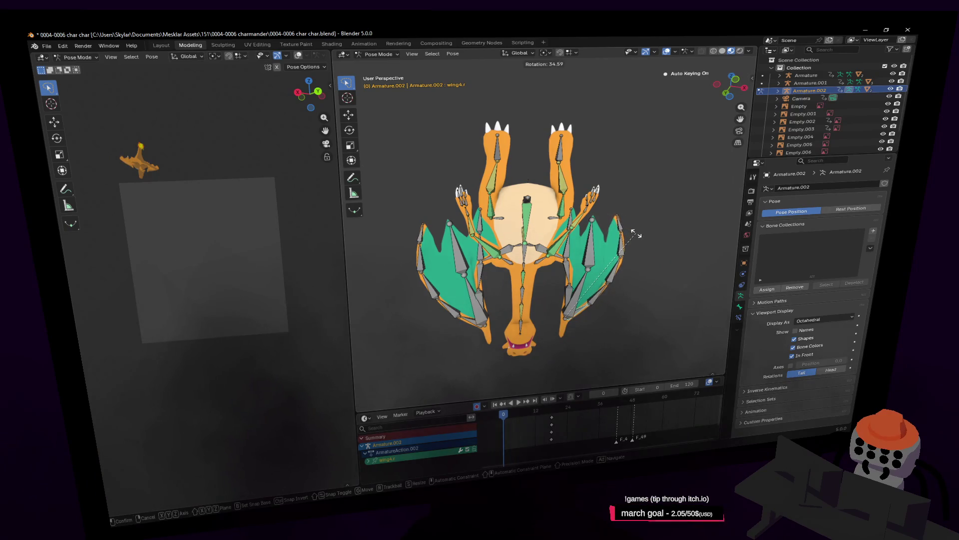
left_click(636, 233)
key("shift+grave")
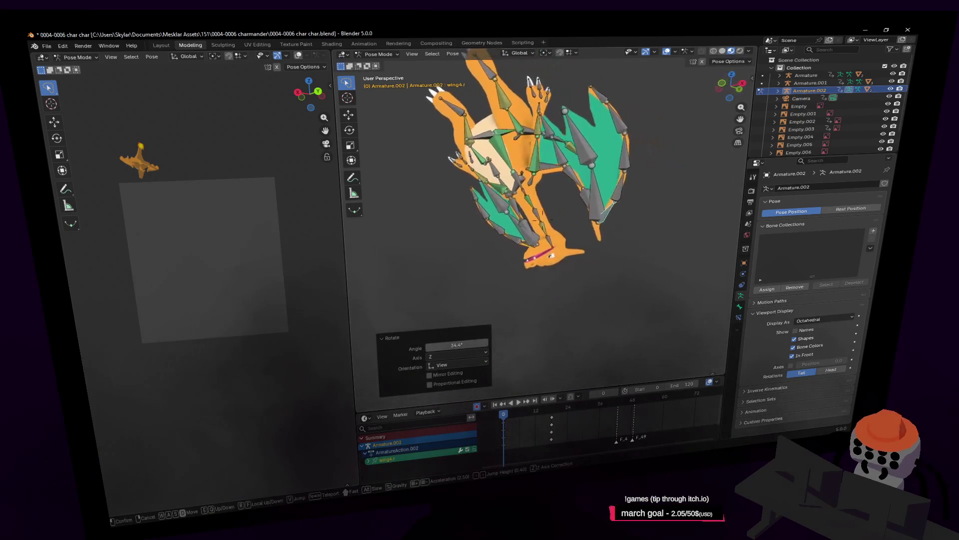
Rotate the head bone 61.1°, rotate the neck, and move the head into place
left_click(626, 274)
left_click(553, 240)
scroll(552, 239, "up", 4)
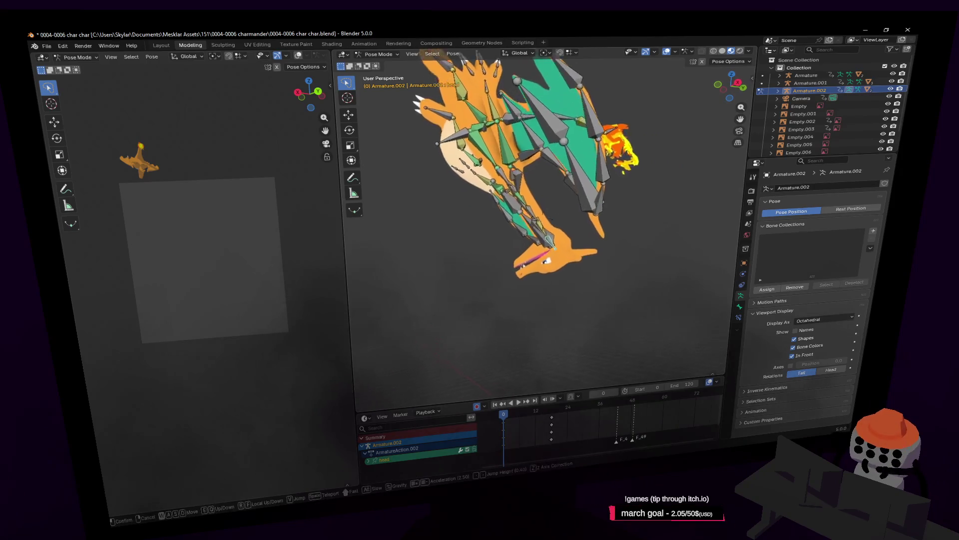
key("r")
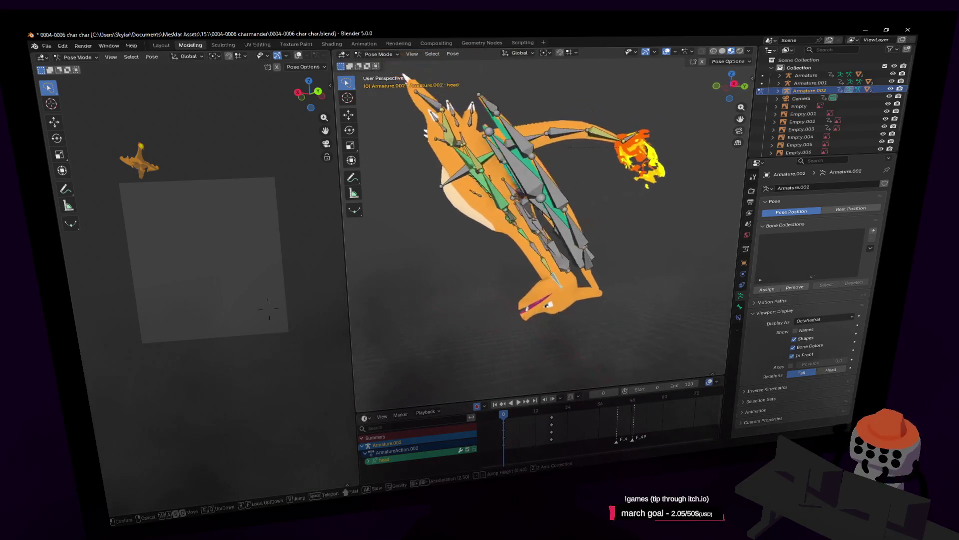
left_click(545, 134)
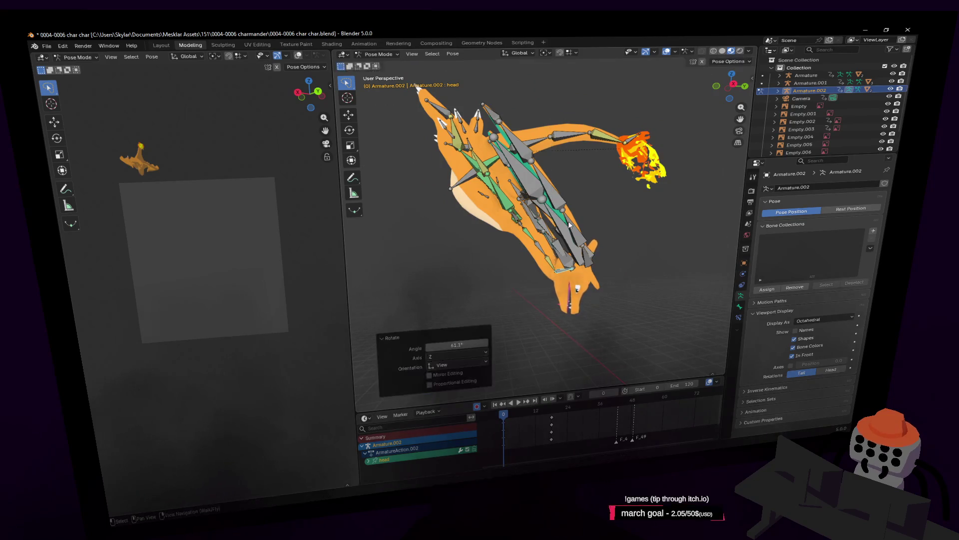
left_click(552, 270)
key("r")
left_click(602, 217)
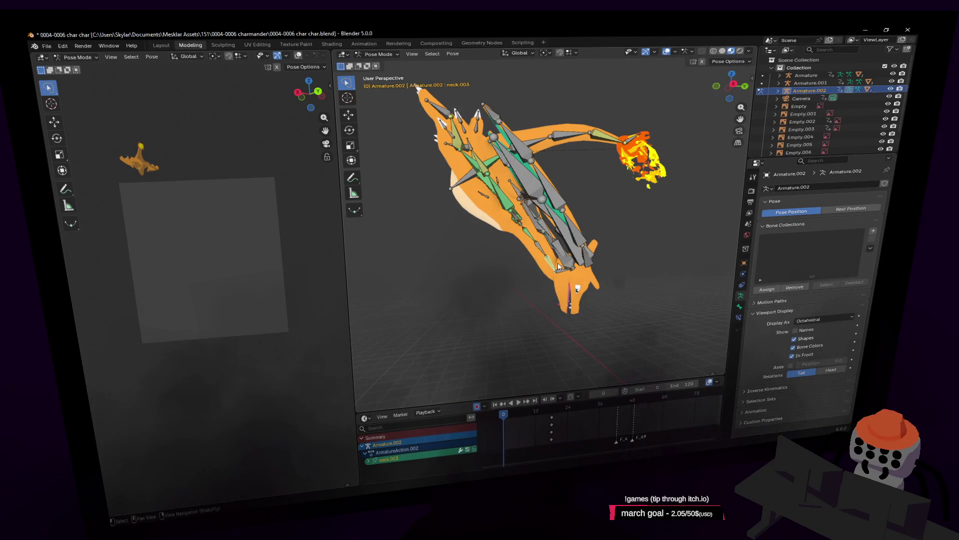
left_click(561, 267)
key("g")
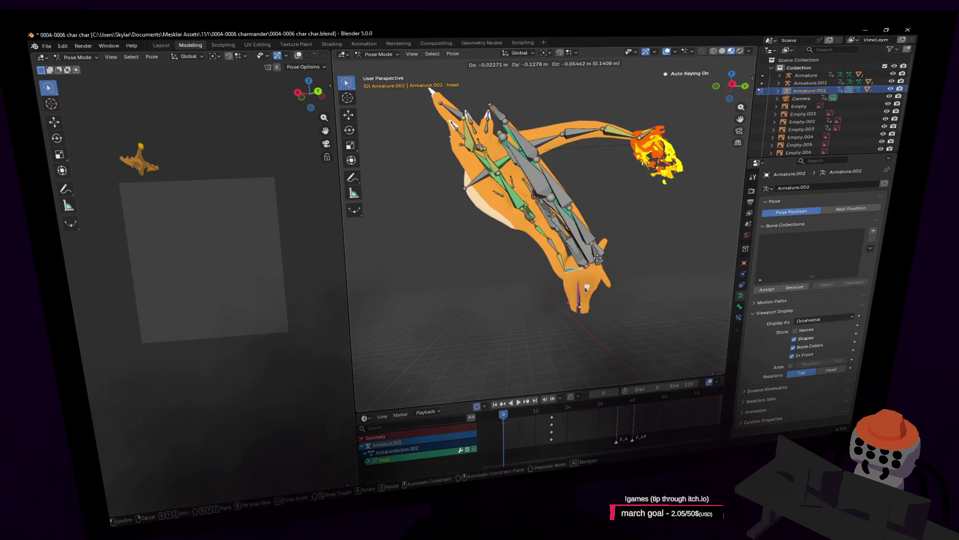
left_click(598, 260)
Fine-tune the head with a small rotation and a 4.68° turn about global Z
key("shift+grave")
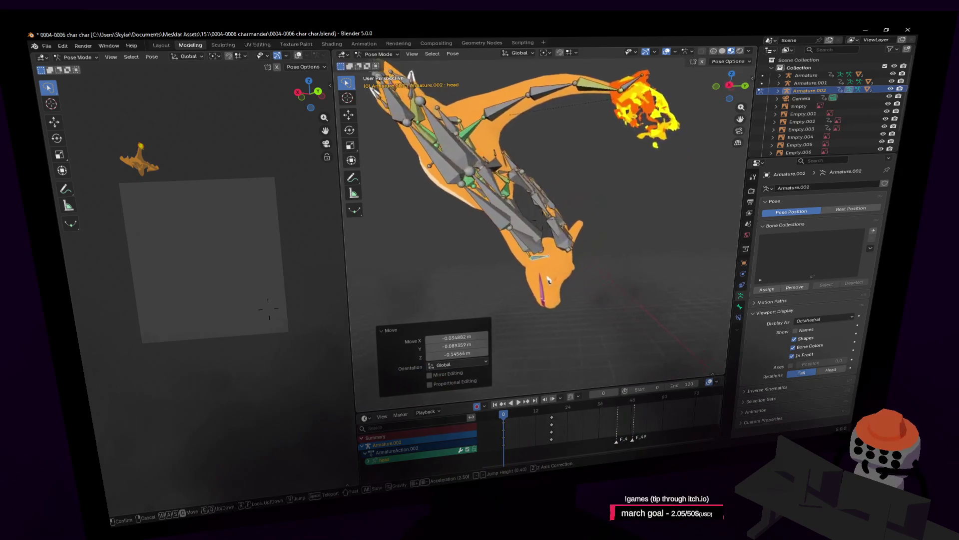
key("s")
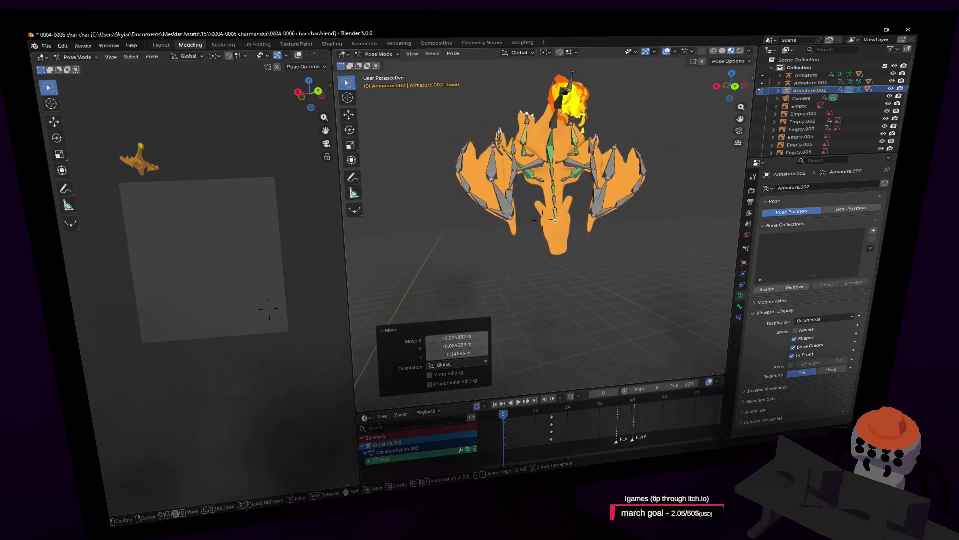
left_click(627, 190)
key("r")
left_click(637, 201)
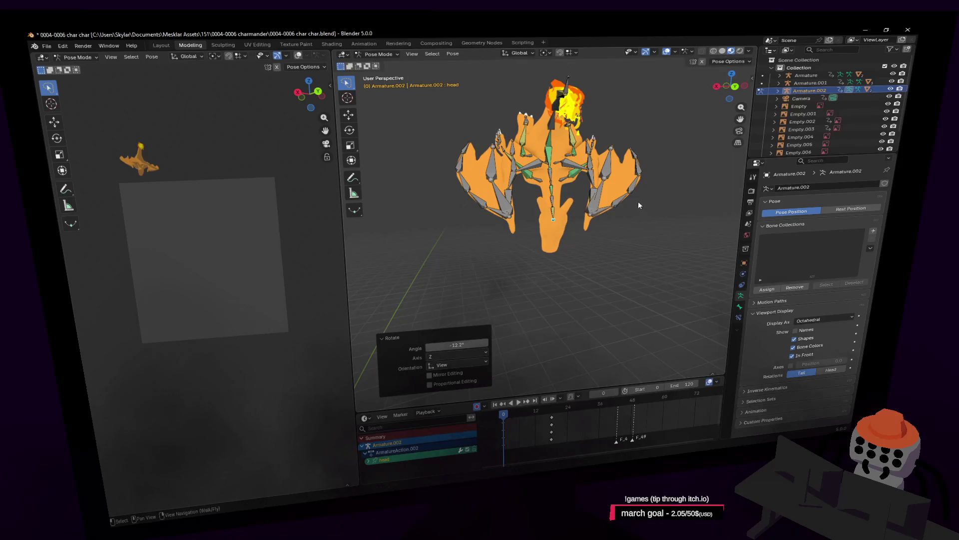
key("r")
key("z")
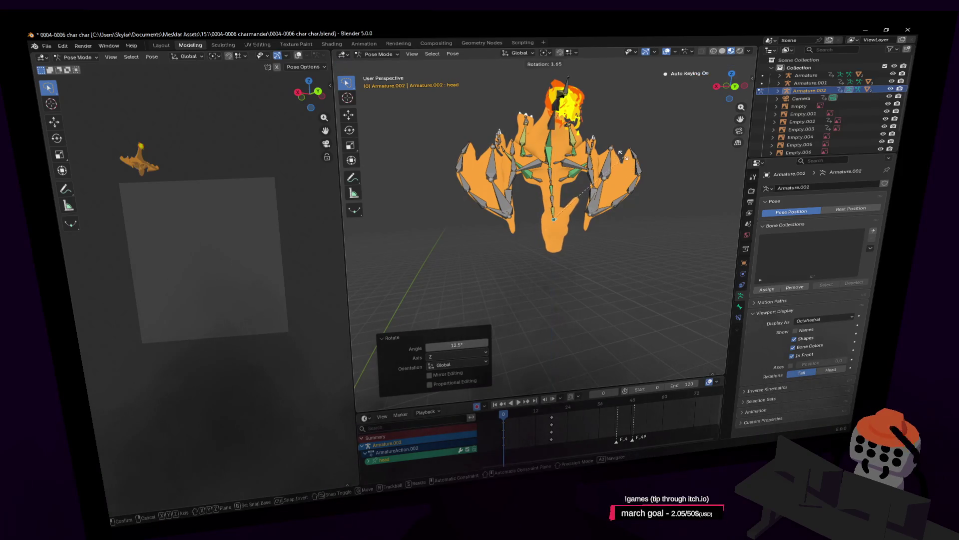
left_click(619, 162)
key("shift+grave")
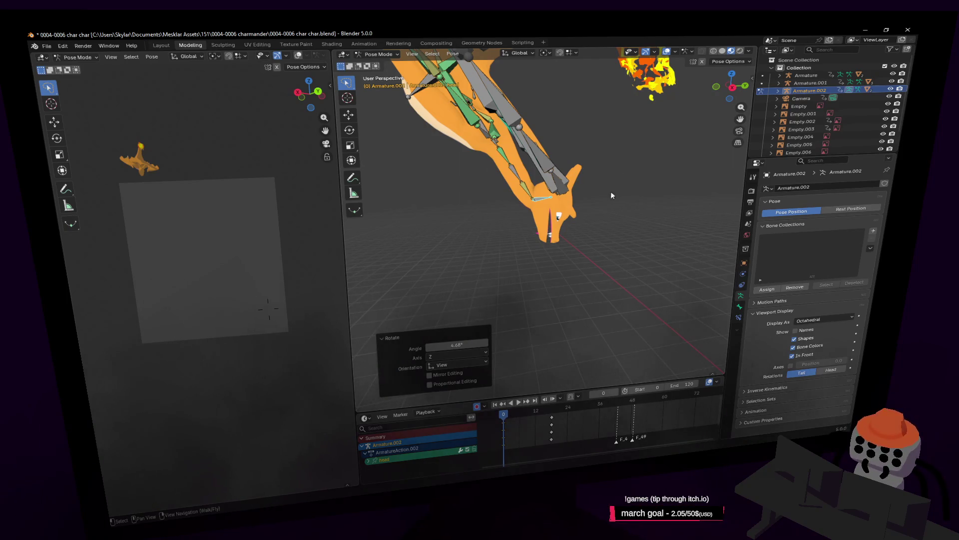
Rotate the left foot bone to a new angle
key("shift+grave")
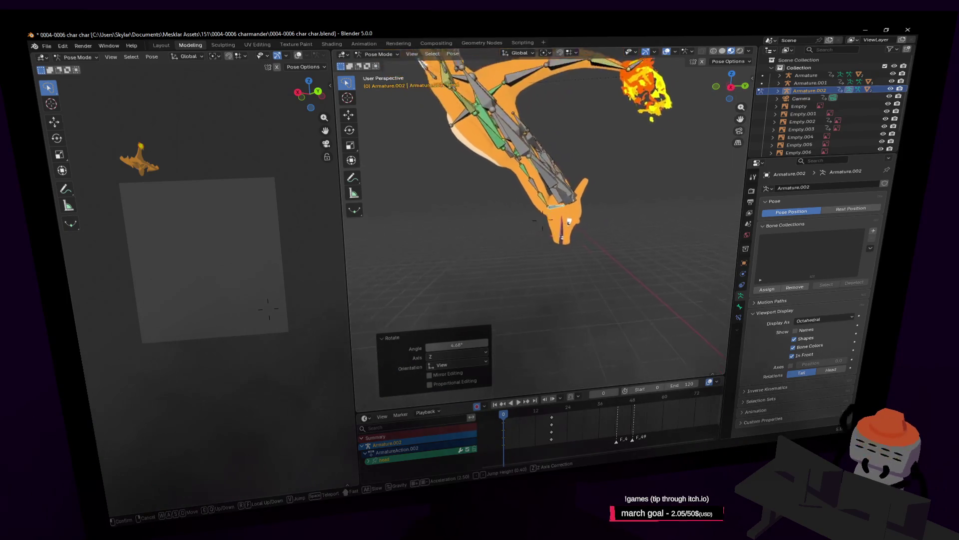
key("d")
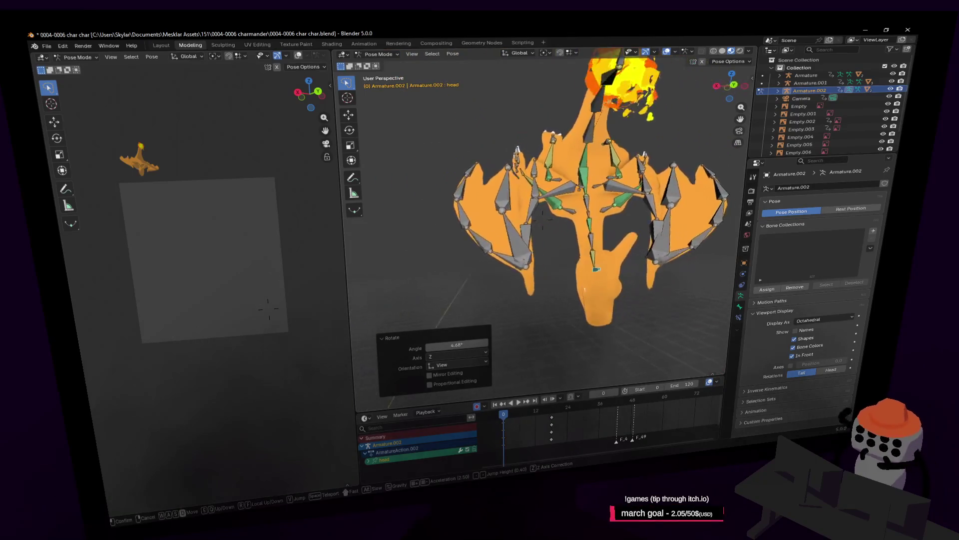
key("w")
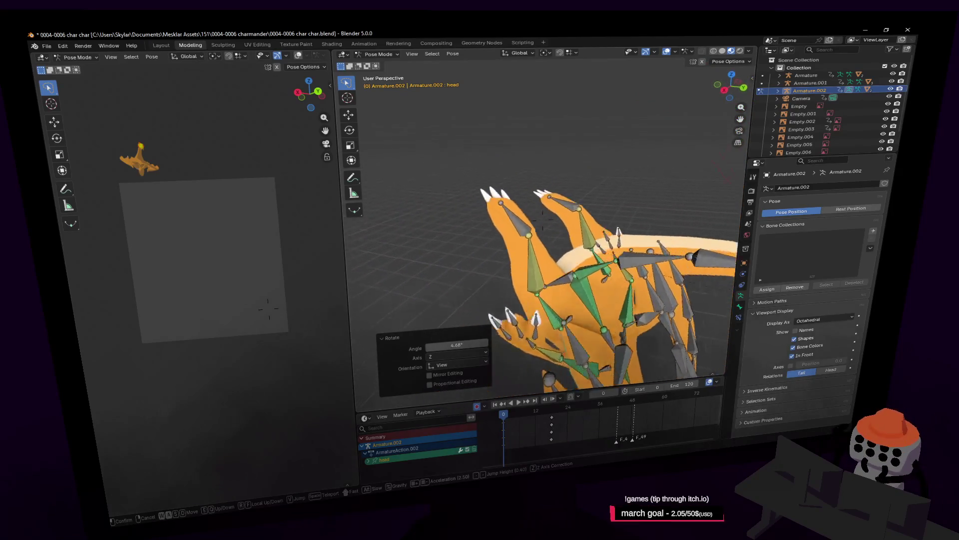
left_click(641, 134)
left_click(566, 203)
key("r")
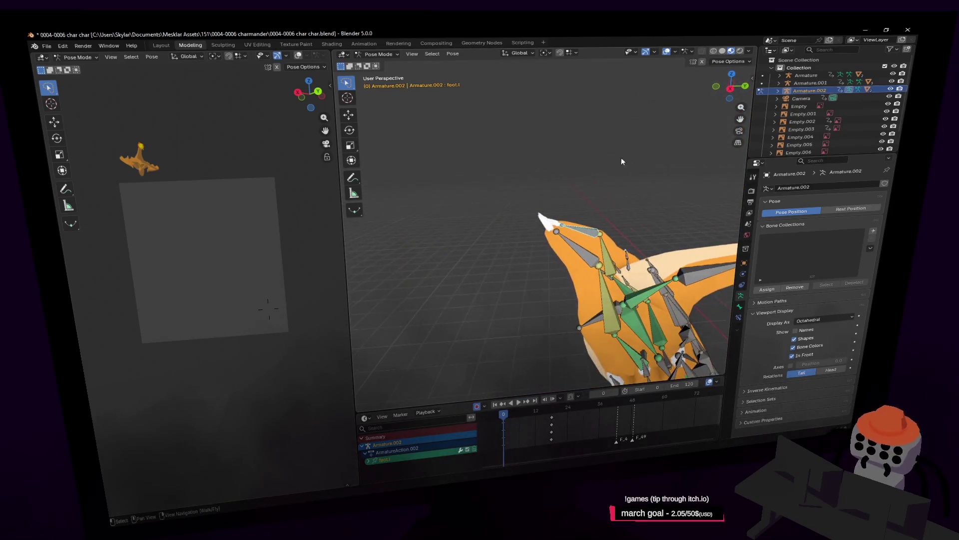
left_click(682, 161)
key("shift+grave")
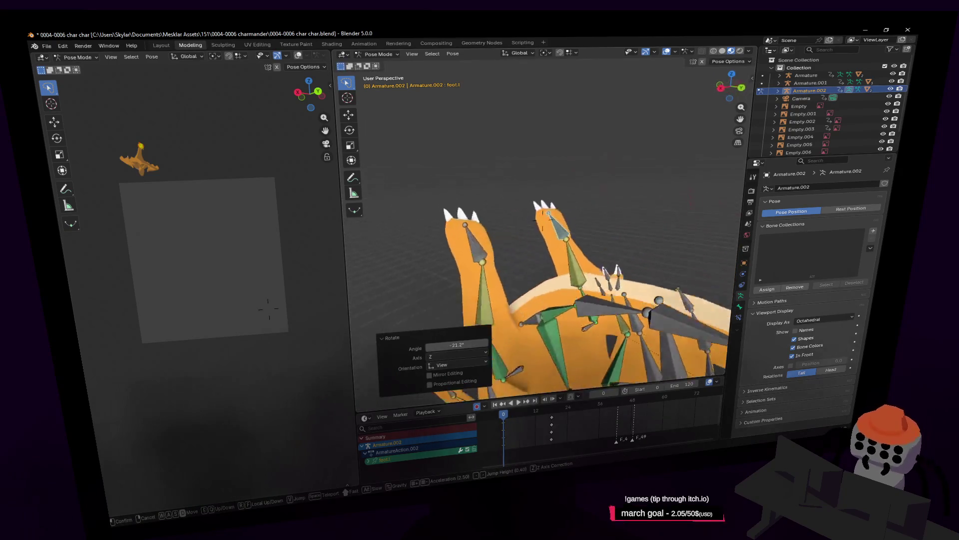
left_click(685, 168)
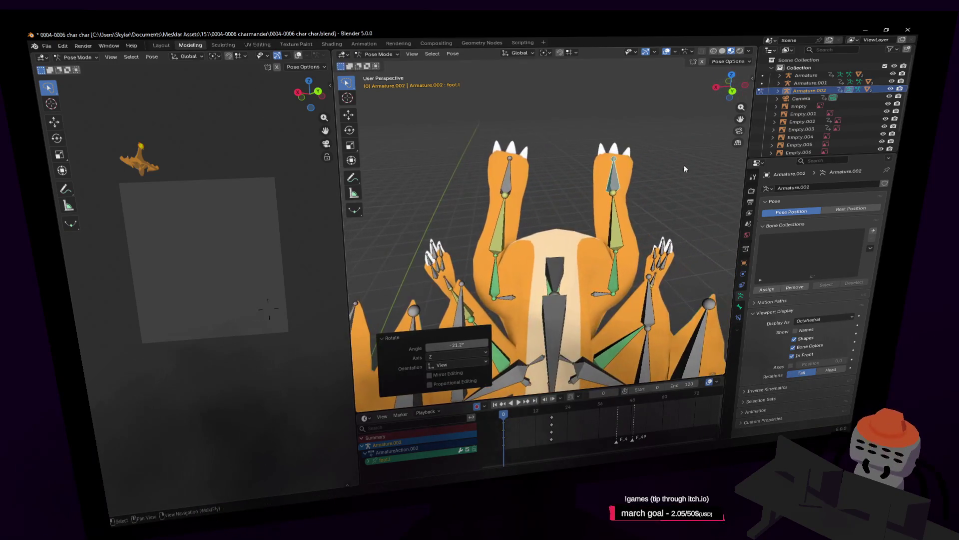
Rotate the right foot bone about 11.5° and shift its position
key("r")
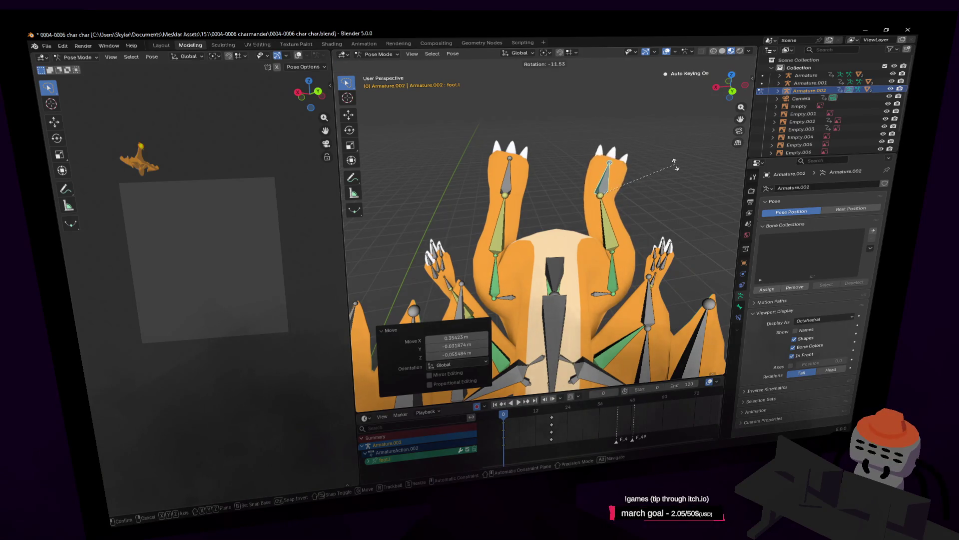
left_click(564, 172)
key("ctrl+shift+m")
key("r")
left_click(550, 161)
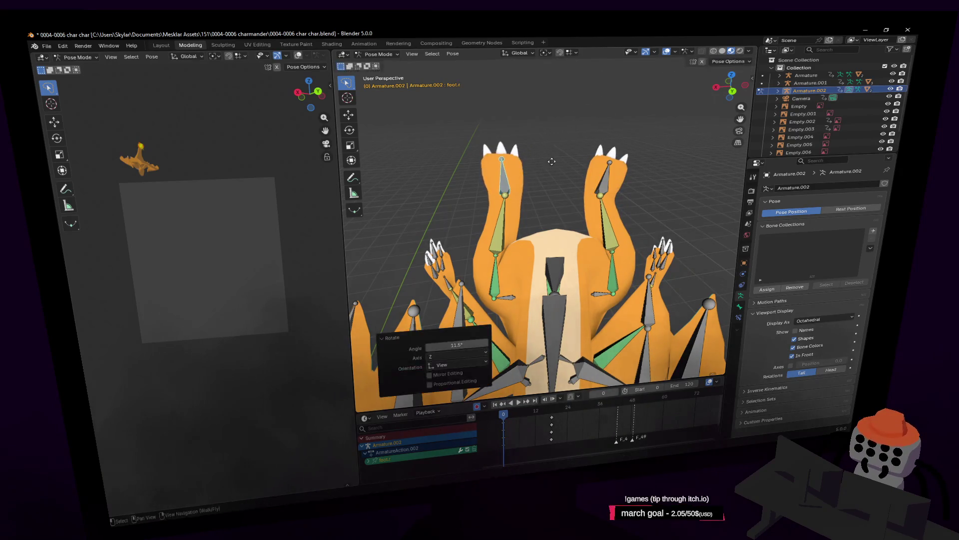
key("g")
left_click(559, 162)
Advance the timeline to frame 4 and start playing the flight animation
key("shift+grave")
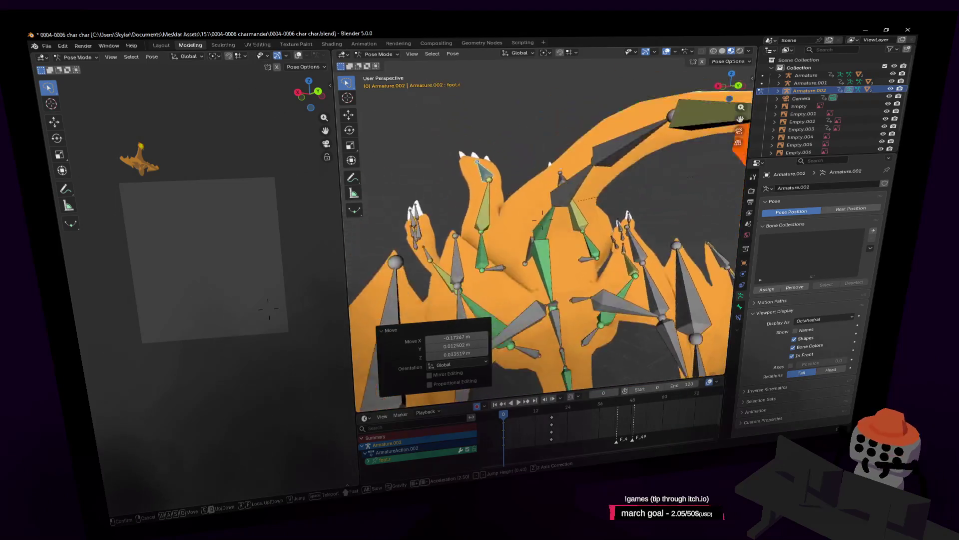
key("s")
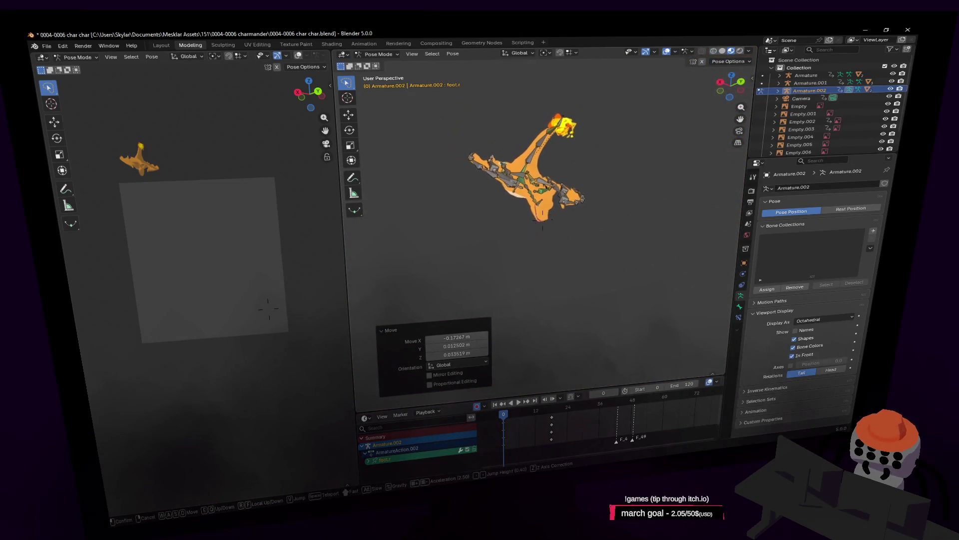
left_click(545, 421)
left_click_drag(504, 414, 521, 424)
key("space")
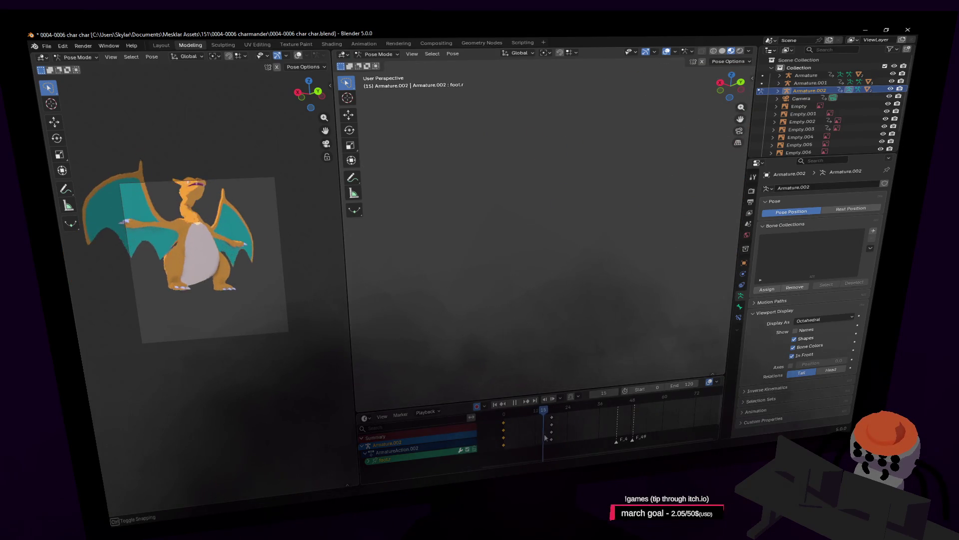
Stop playback at frame 0, select then deselect all bones, and select tail04.001
key("Escape")
key("shift+grave")
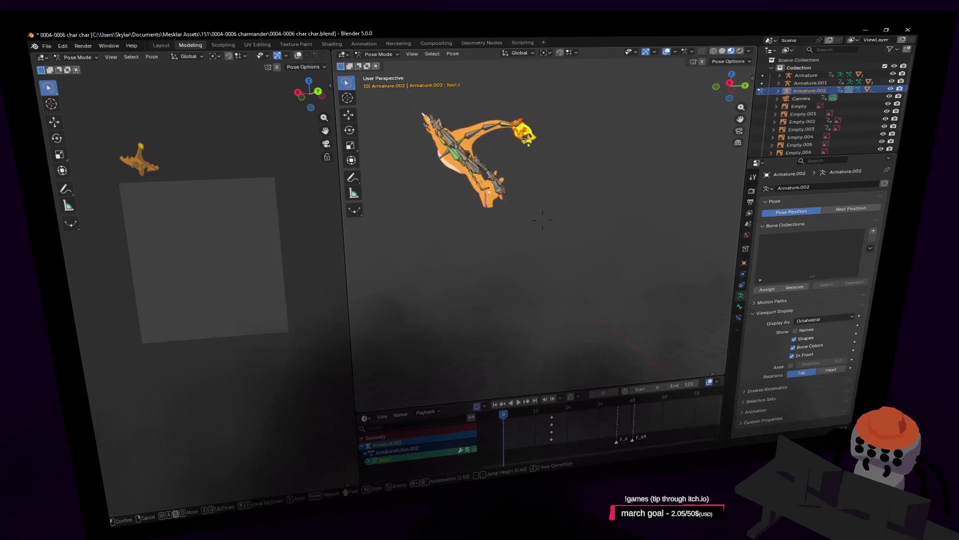
left_click(532, 271)
key("a")
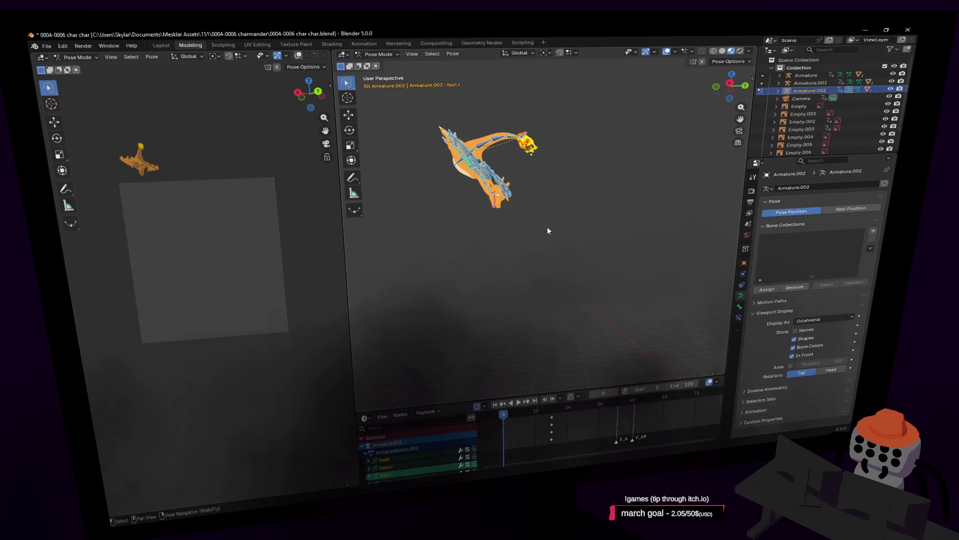
key("alt+a")
key("shift+grave")
key("w")
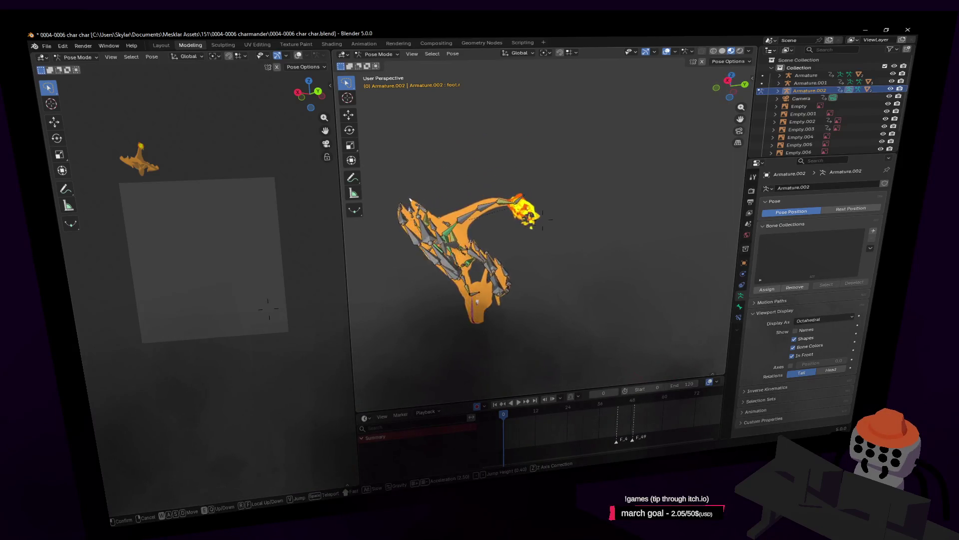
left_click(539, 221)
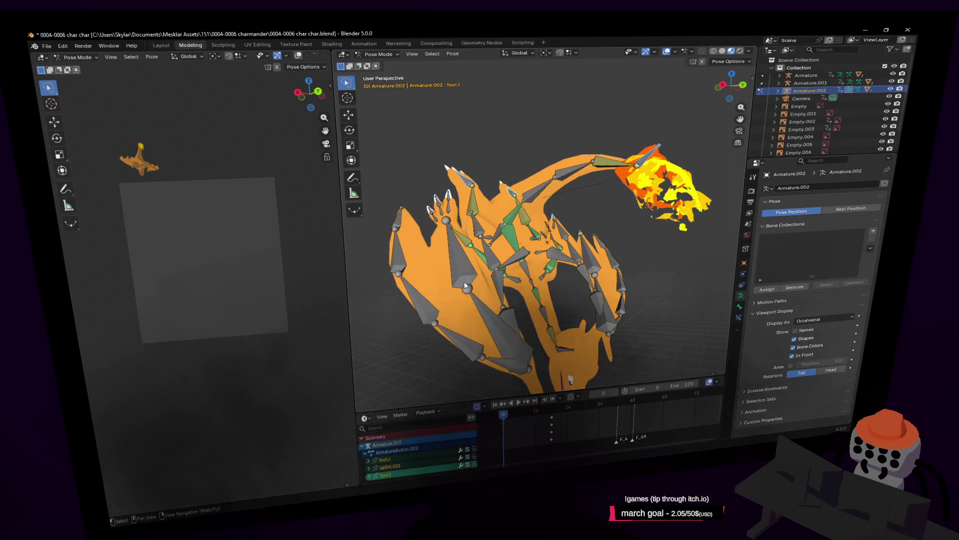
Orbit to a close view of the armature and select the right and left hand bones
middle_click_drag(465, 285, 516, 283)
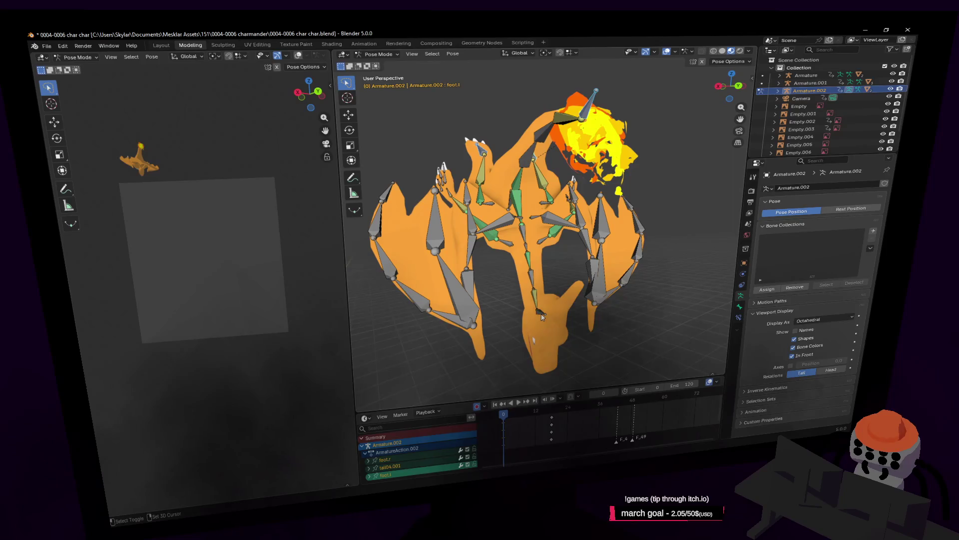
middle_click_drag(571, 265, 577, 256)
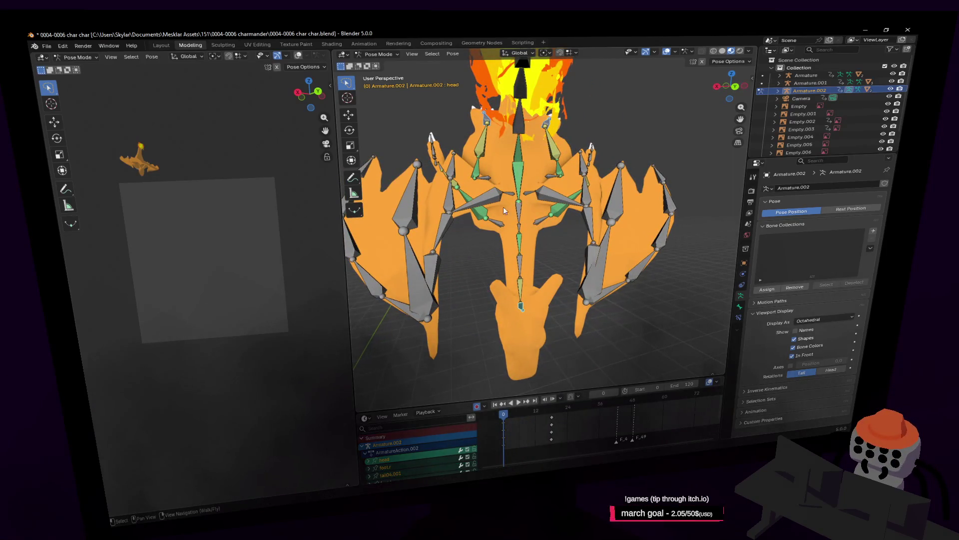
scroll(450, 159, "up", 3)
middle_click_drag(449, 159, 506, 187)
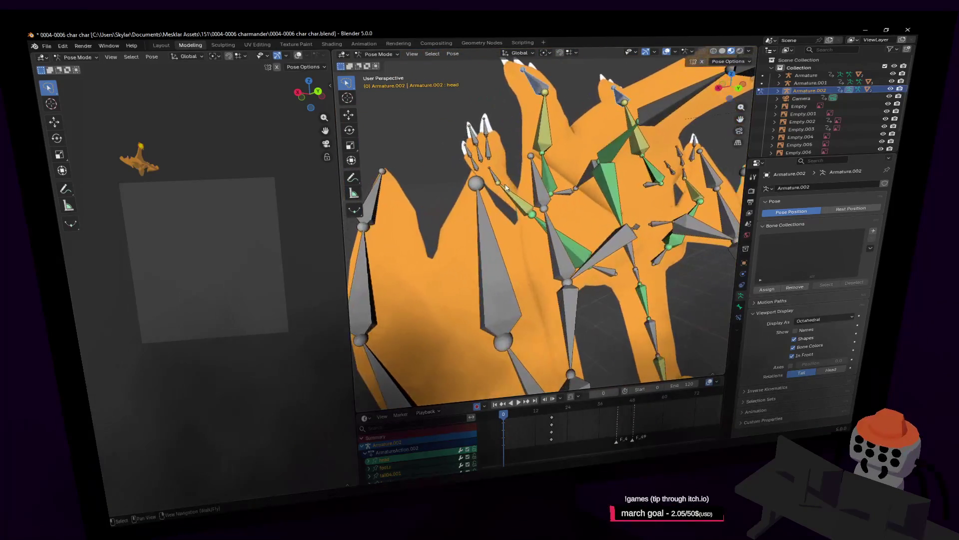
left_click(492, 174)
key("shift+grave")
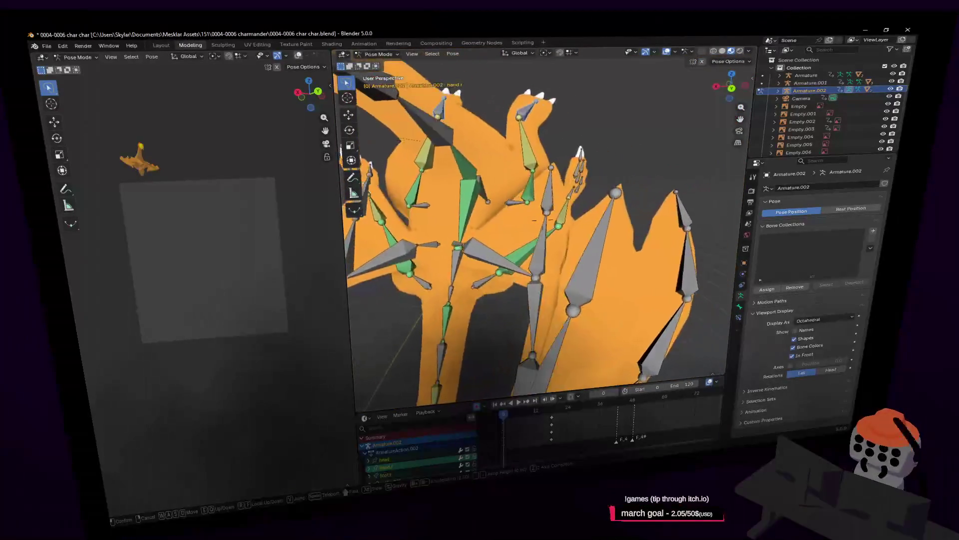
left_click(489, 200)
left_click(574, 197)
key("shift+grave")
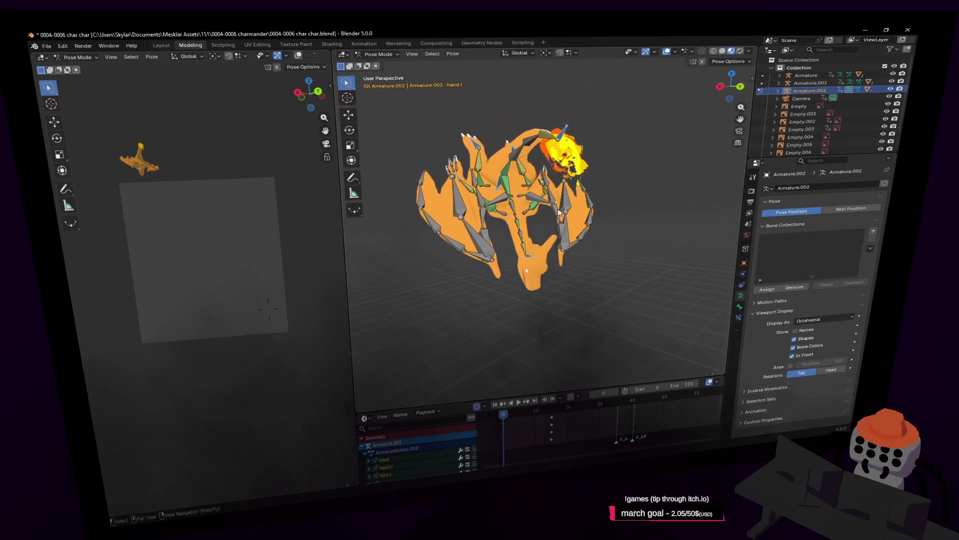
left_click(530, 343)
Duplicate the rig's keyframes and place the copies 12 frames later
left_click_drag(504, 414, 503, 423)
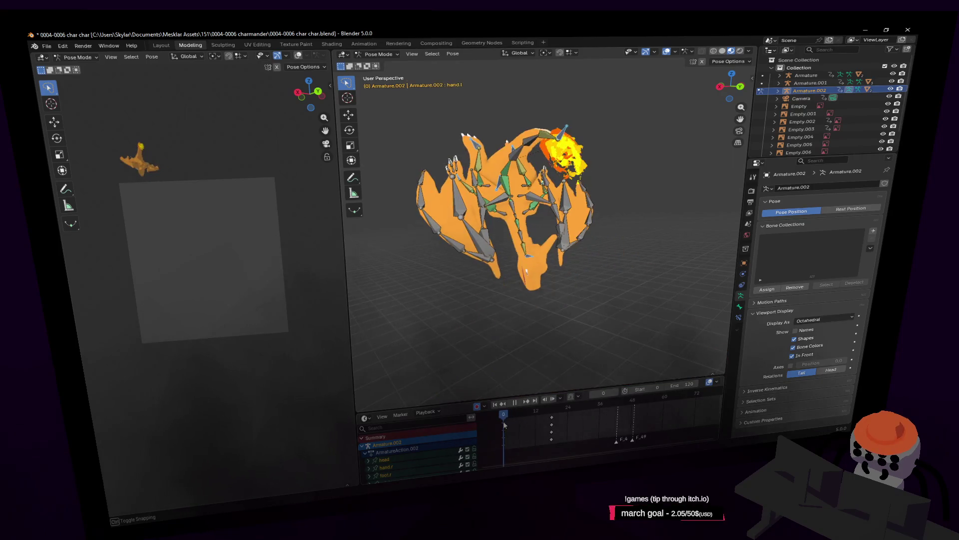
key("g")
left_click(535, 426)
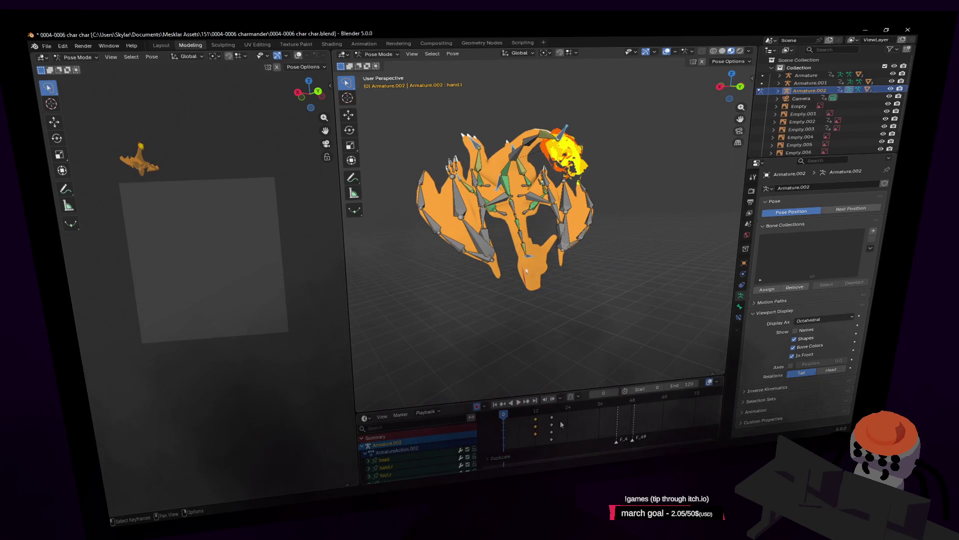
left_click_drag(536, 413, 503, 413)
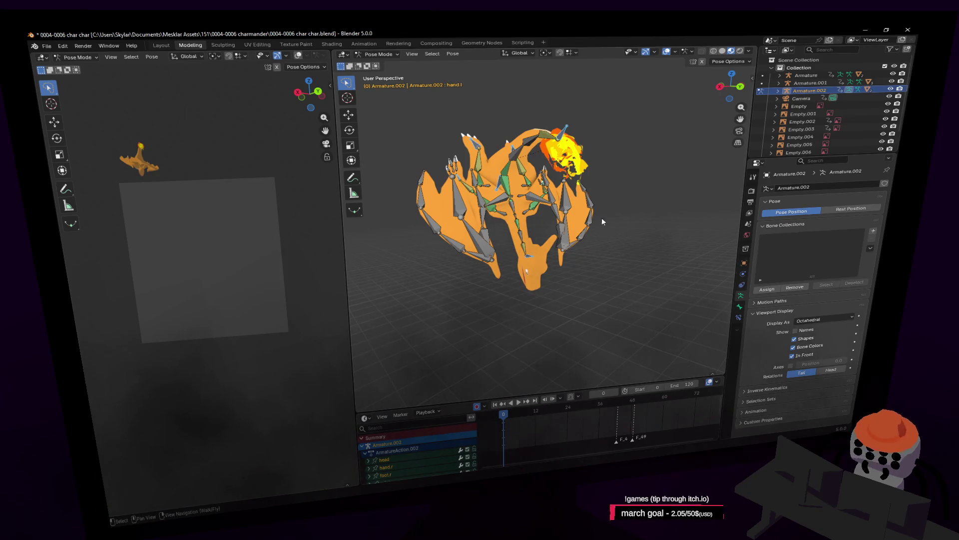
key("a")
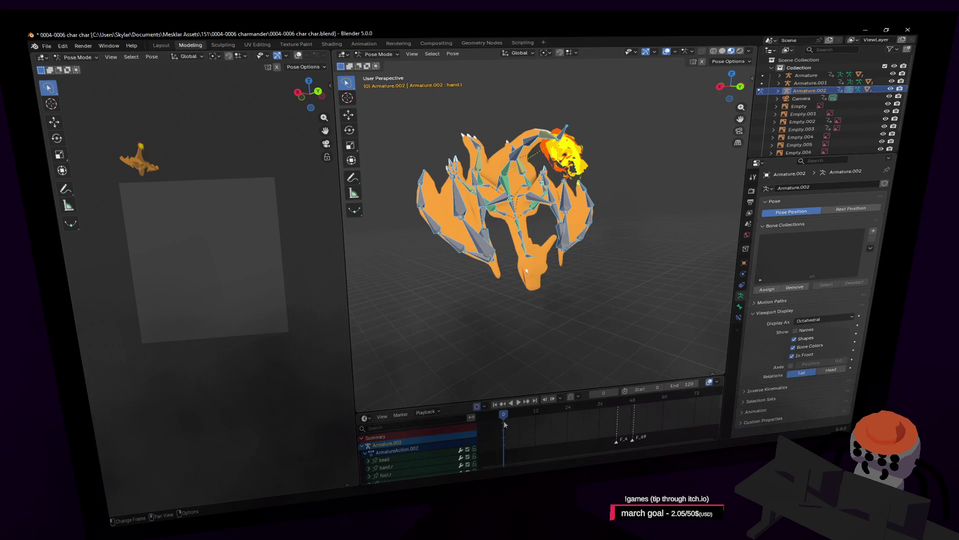
left_click(536, 422)
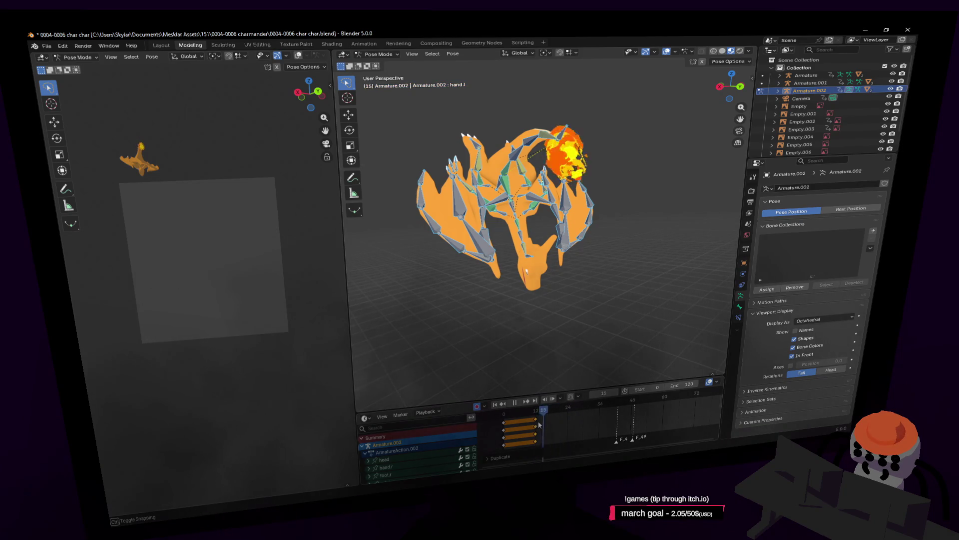
Undo the last keyframe duplication, preview playback, and fly the view close to the dragon at frame 12
key("shift+grave")
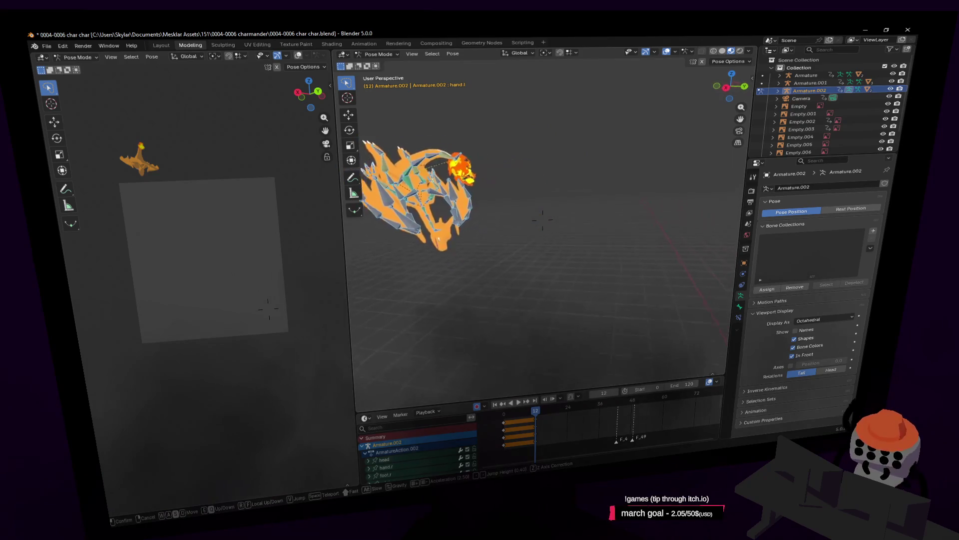
key("s")
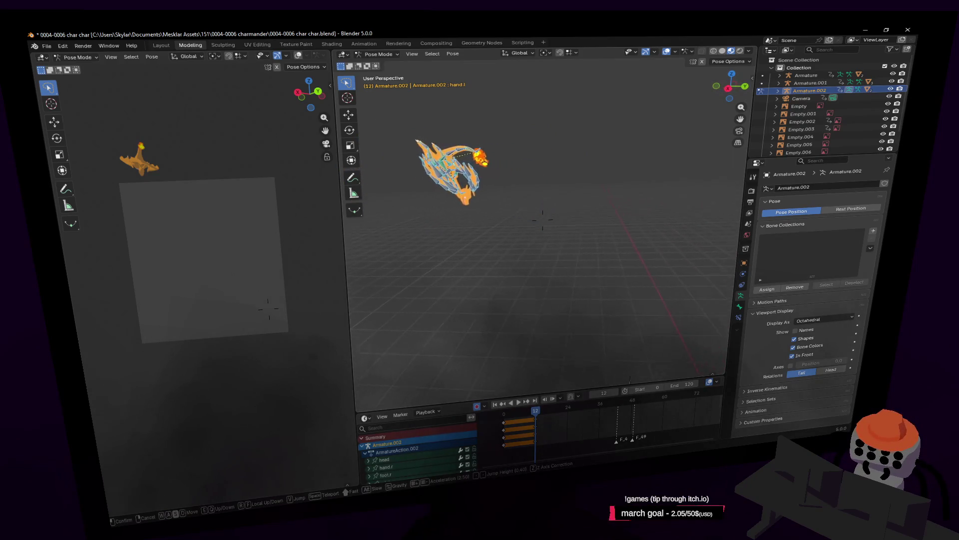
key("Return")
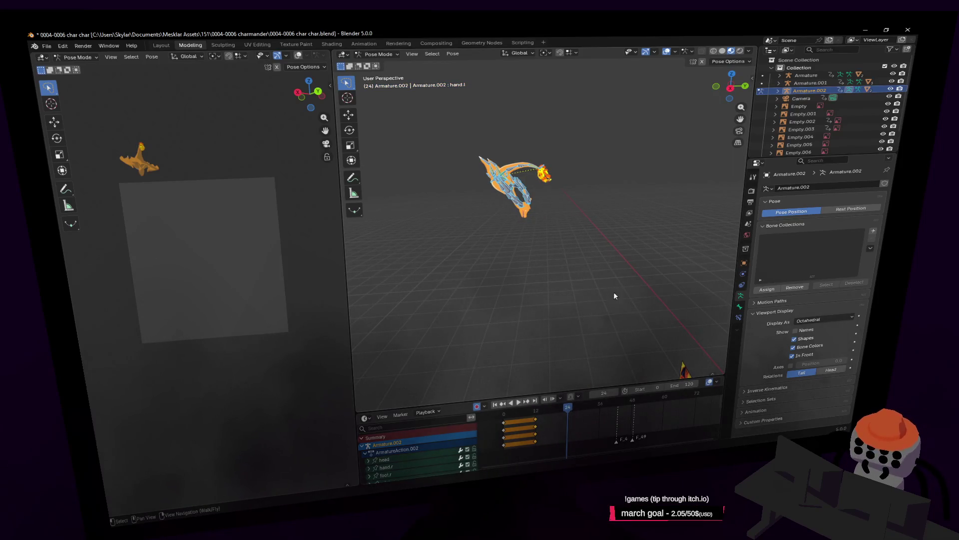
key("ctrl+z")
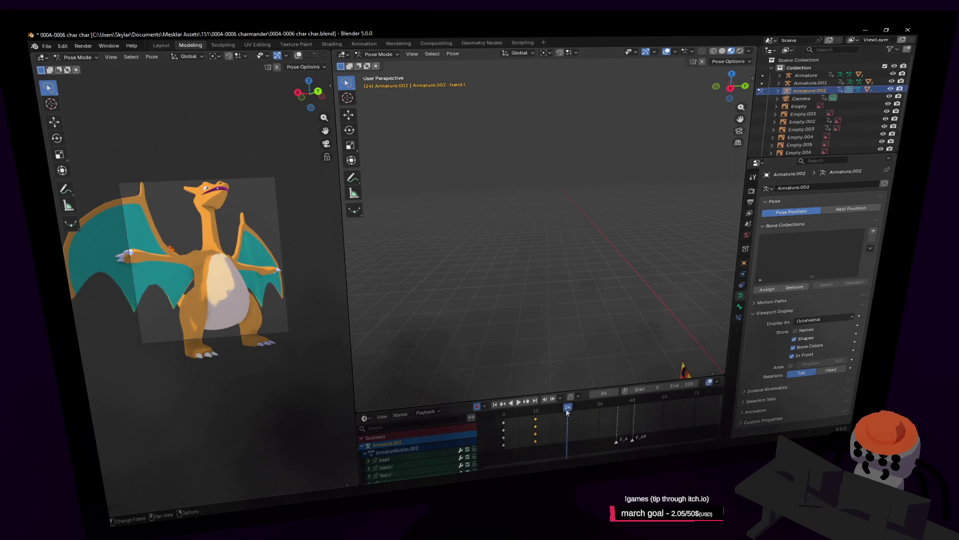
left_click_drag(568, 412, 538, 418)
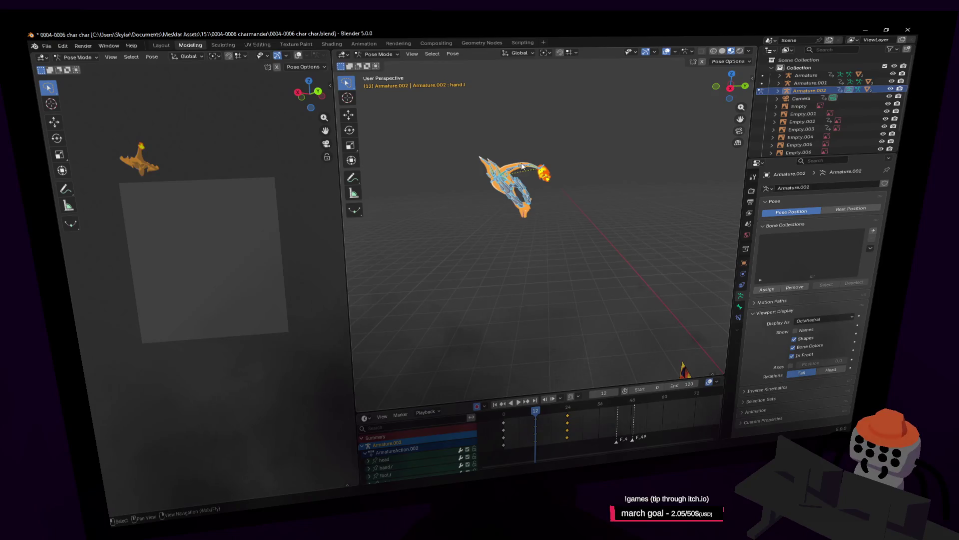
key("space")
key("Escape")
key("shift+grave")
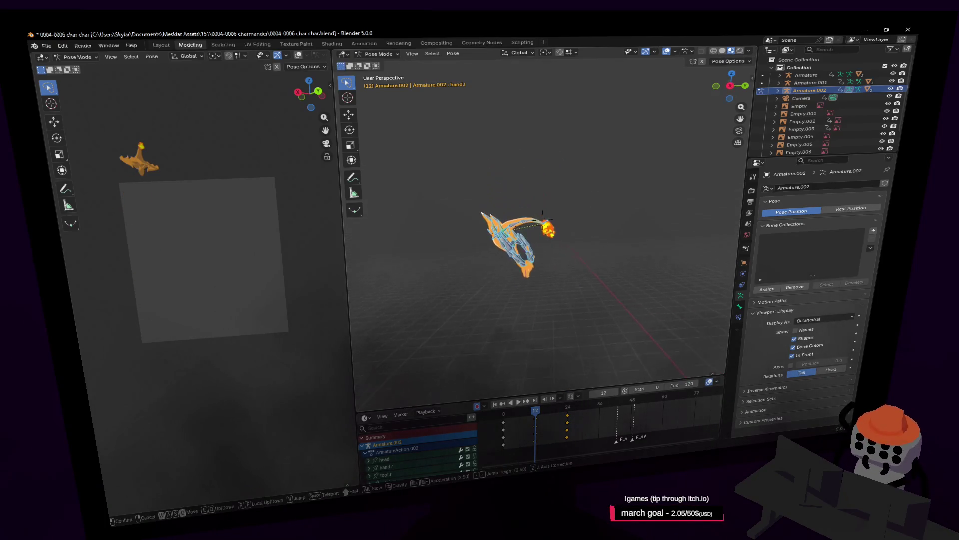
key("w")
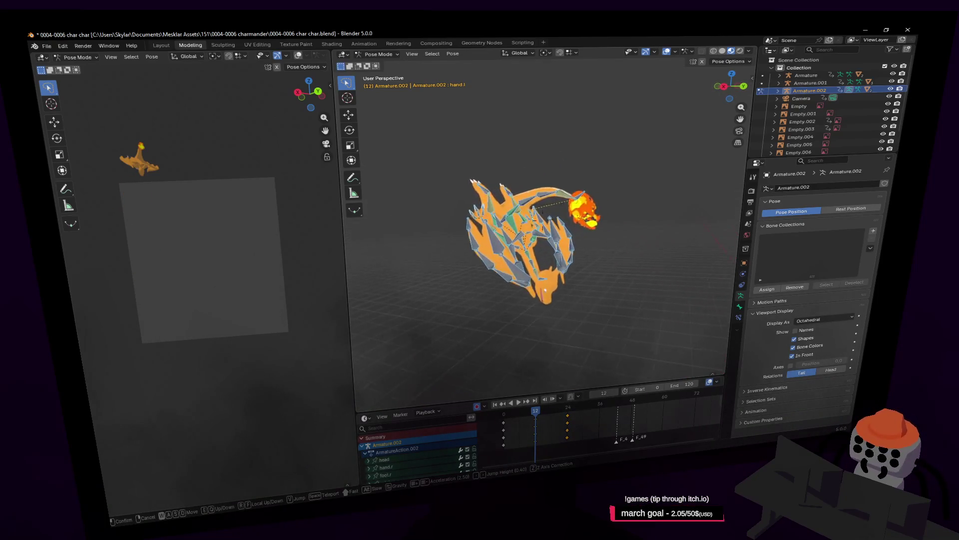
left_click(618, 278)
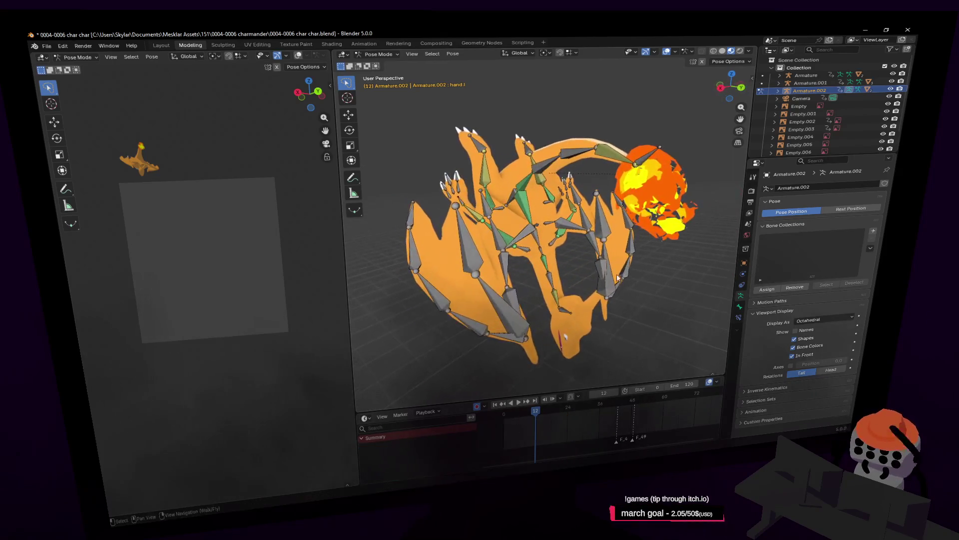
Select hand.r, add foot.l, and make the origin bone active while orbiting the rig
scroll(571, 197, "up", 6)
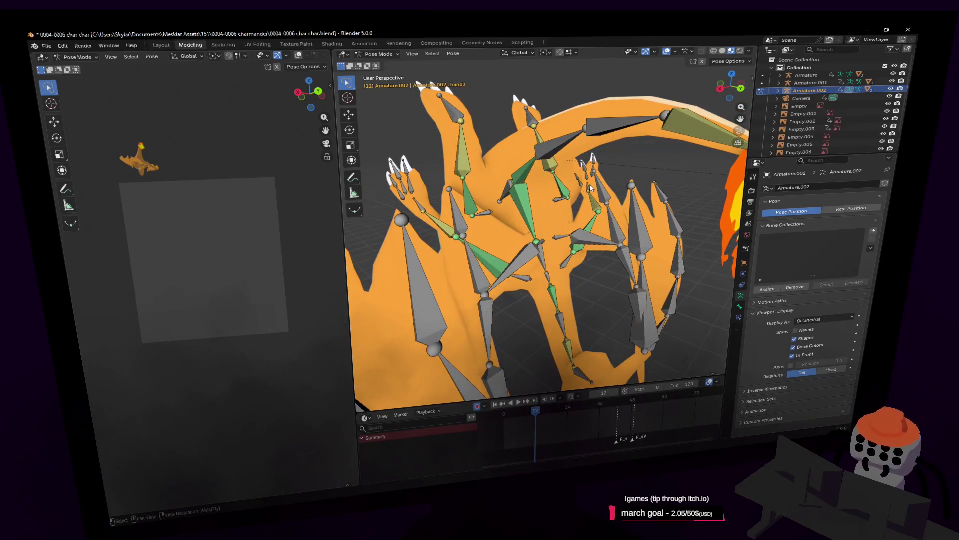
left_click(420, 201, "shift")
middle_click_drag(420, 201, 487, 141)
left_click(557, 136, "shift")
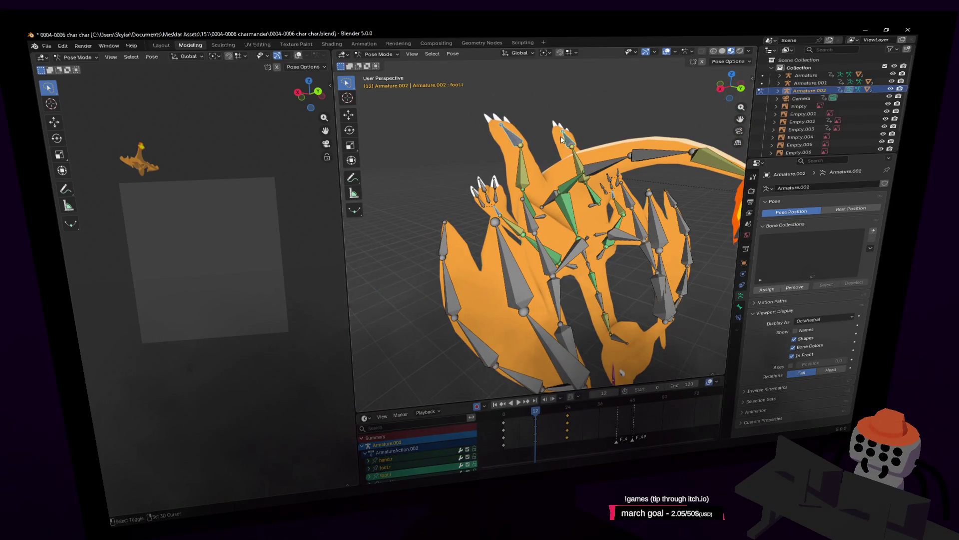
middle_click_drag(561, 136, 574, 222)
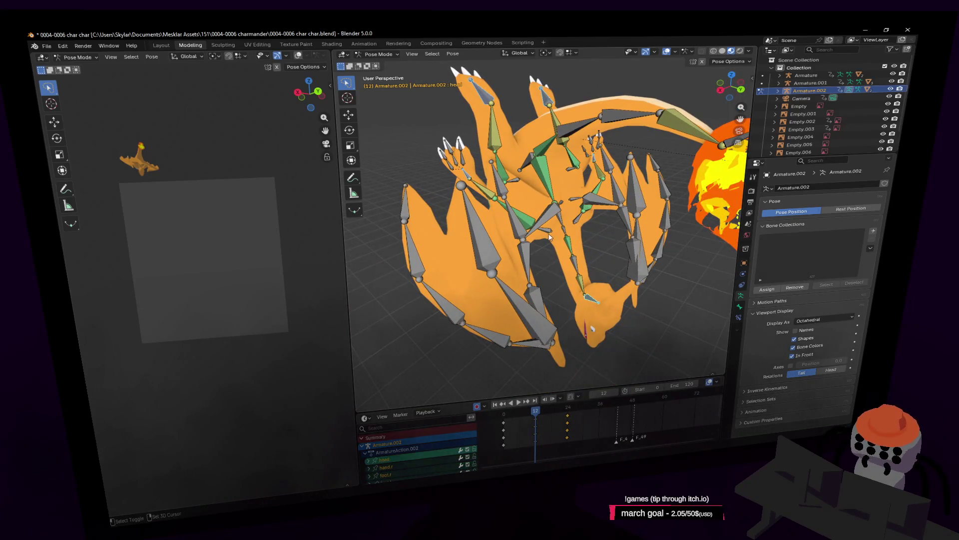
middle_click_drag(523, 201, 547, 204)
left_click(516, 168)
middle_click_drag(516, 169, 595, 165)
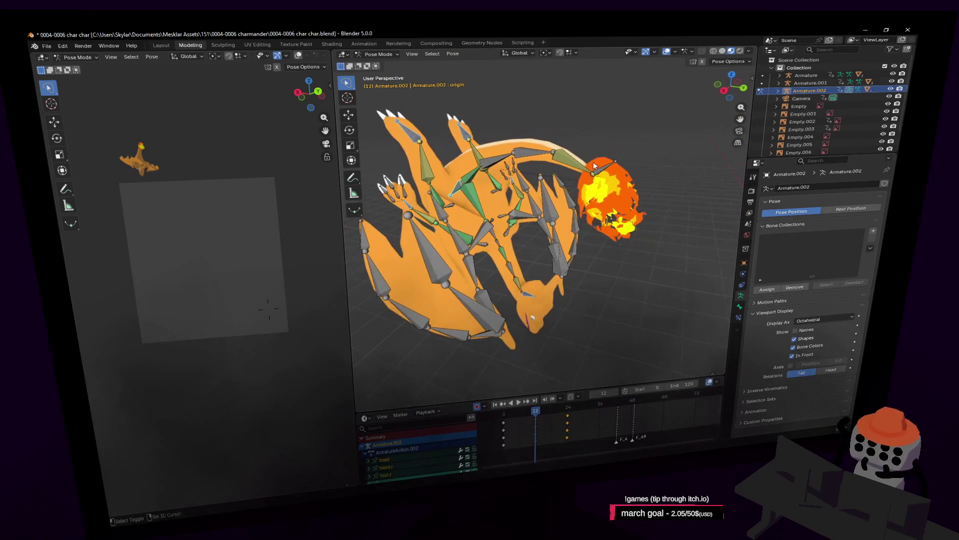
key("shift+grave")
Back the view away from the dragon and grab the rig to a new spot up and left
key("s")
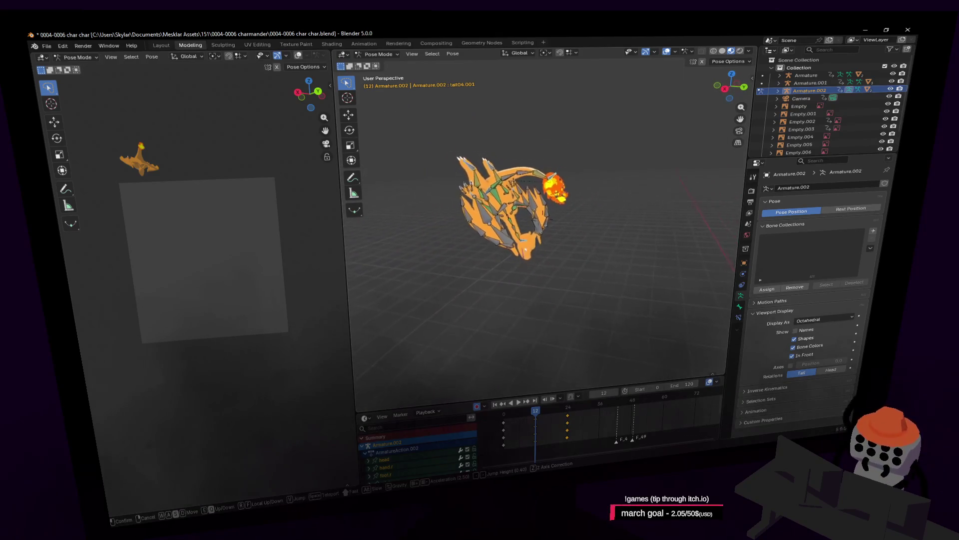
key("s")
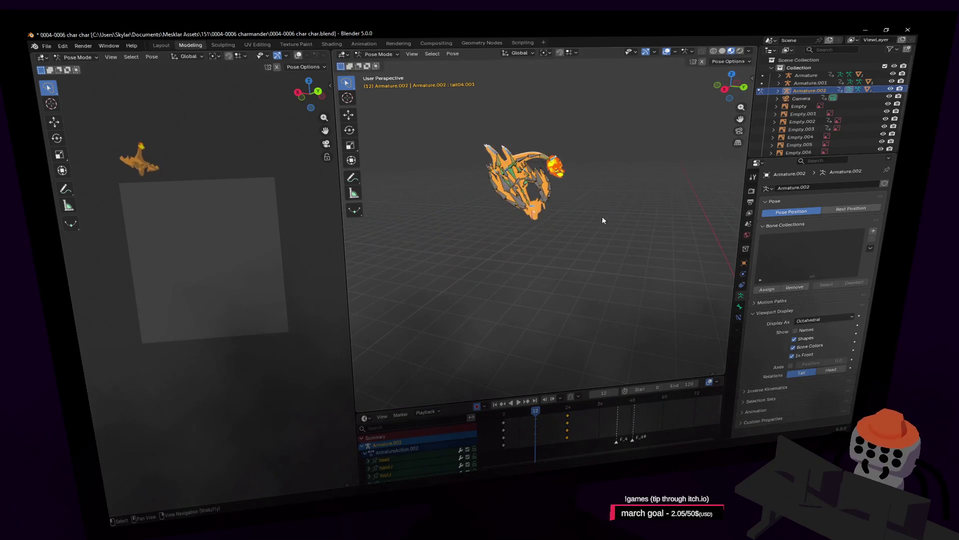
key("s")
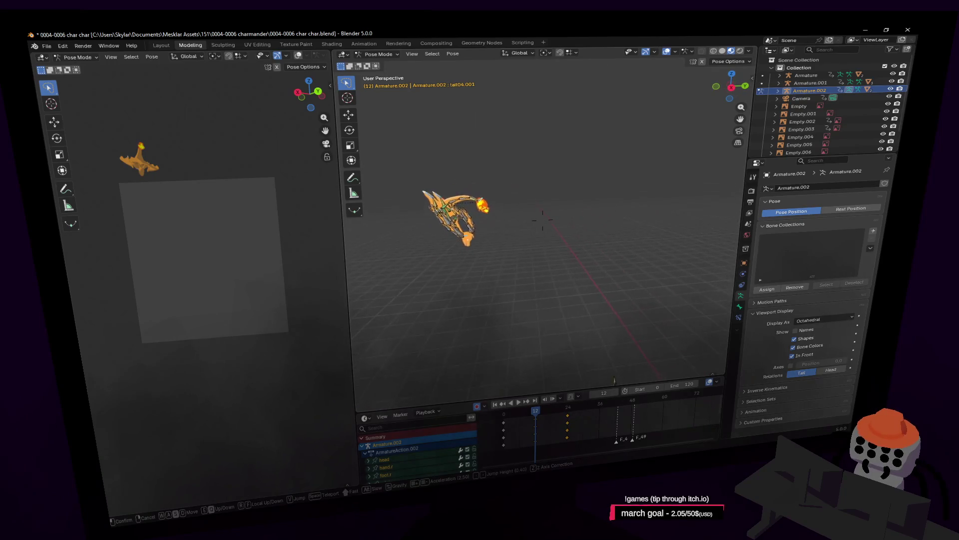
key("s")
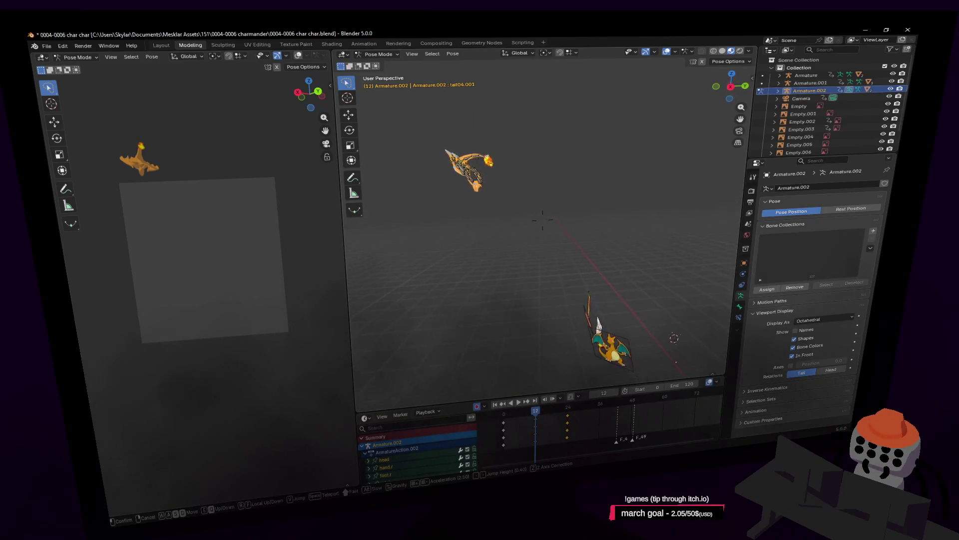
left_click(542, 220)
key("g")
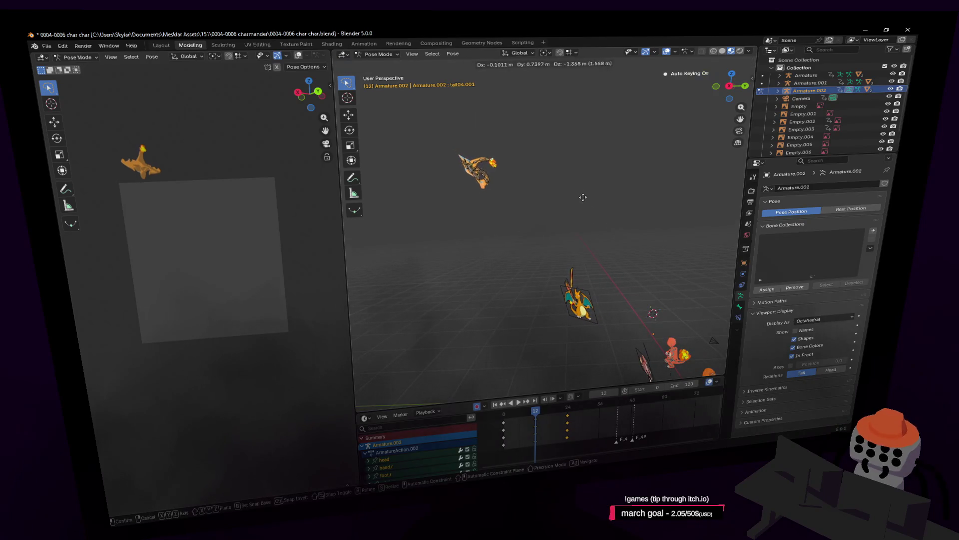
left_click(593, 229)
Slide the view sideways and move the dragon rig again to its final position
key("shift+grave")
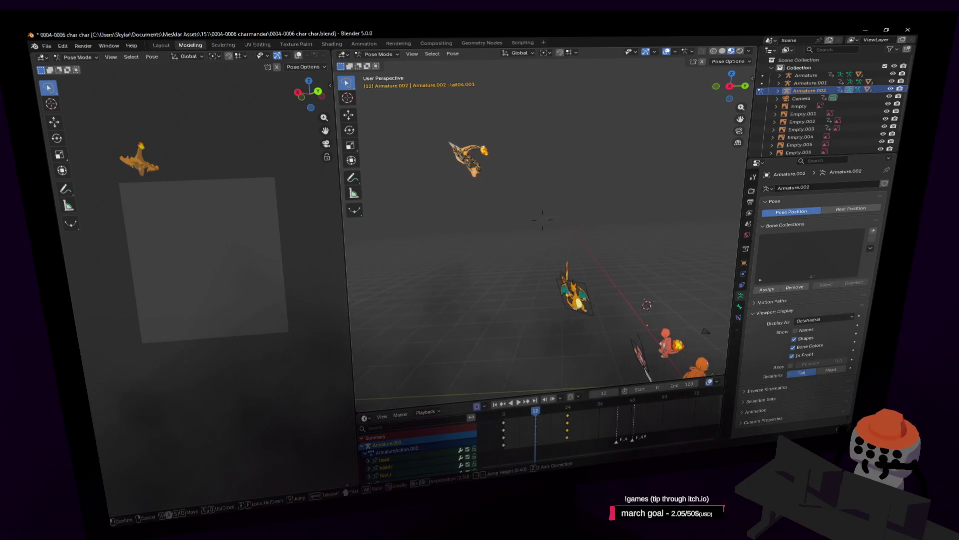
key("a")
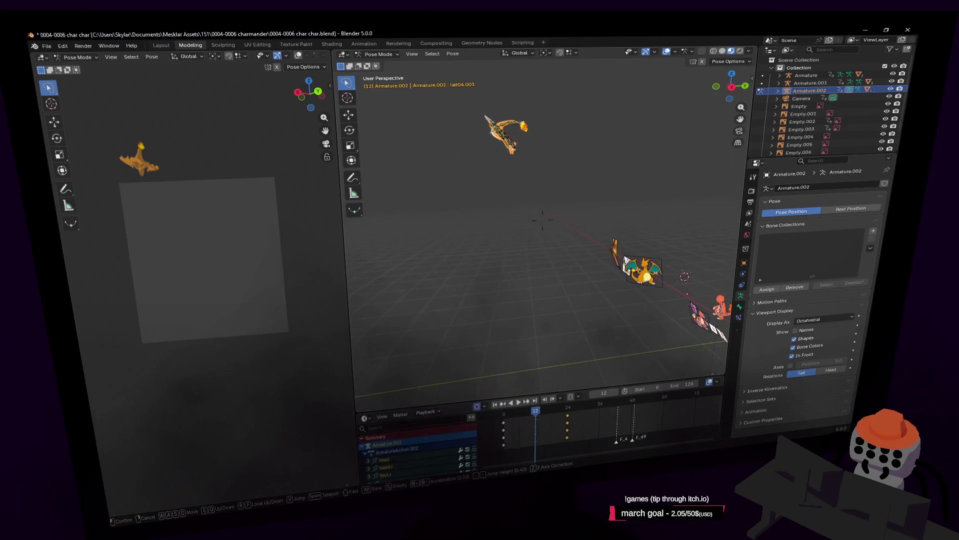
key("a")
key("g")
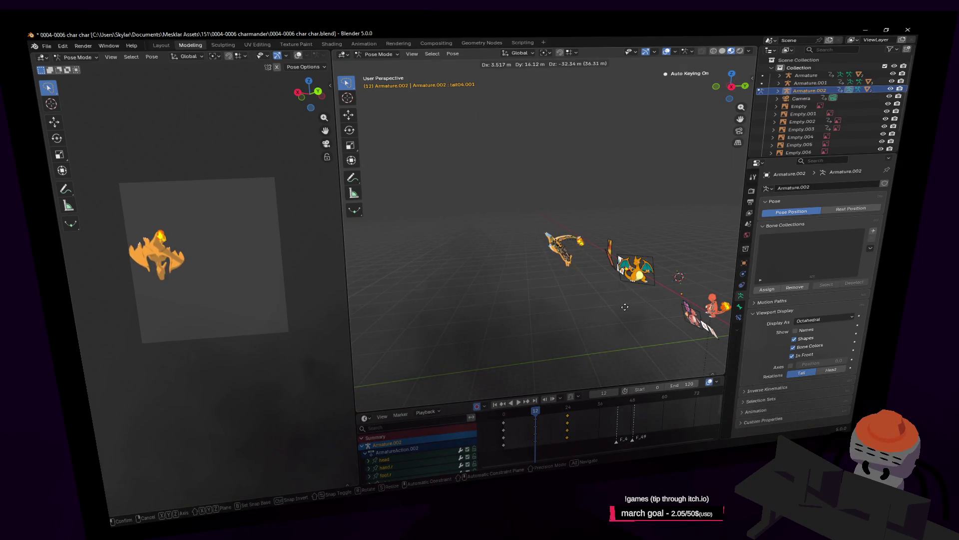
left_click(625, 307)
Fly back in close to the models and scrub the current frame back to the start
key("shift+grave")
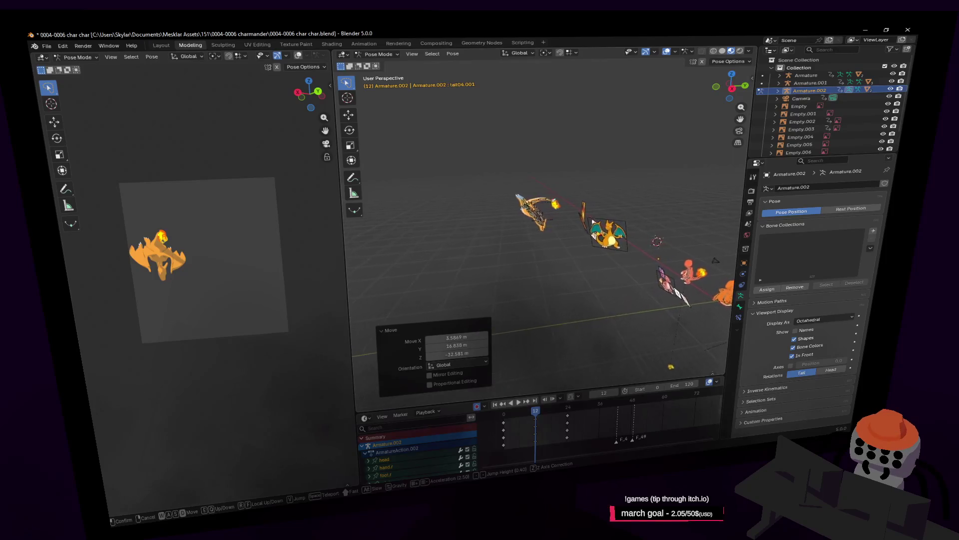
key("w")
key("w")
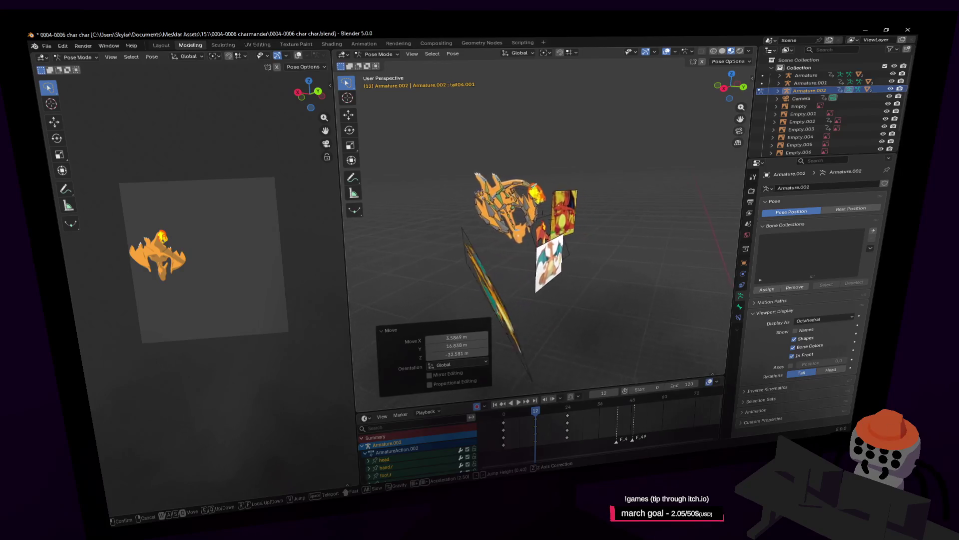
left_click(649, 231)
mouse_move(550, 418)
left_mouse_down()
mouse_move(502, 416)
mouse_move(536, 427)
mouse_move(517, 427)
left_mouse_up()
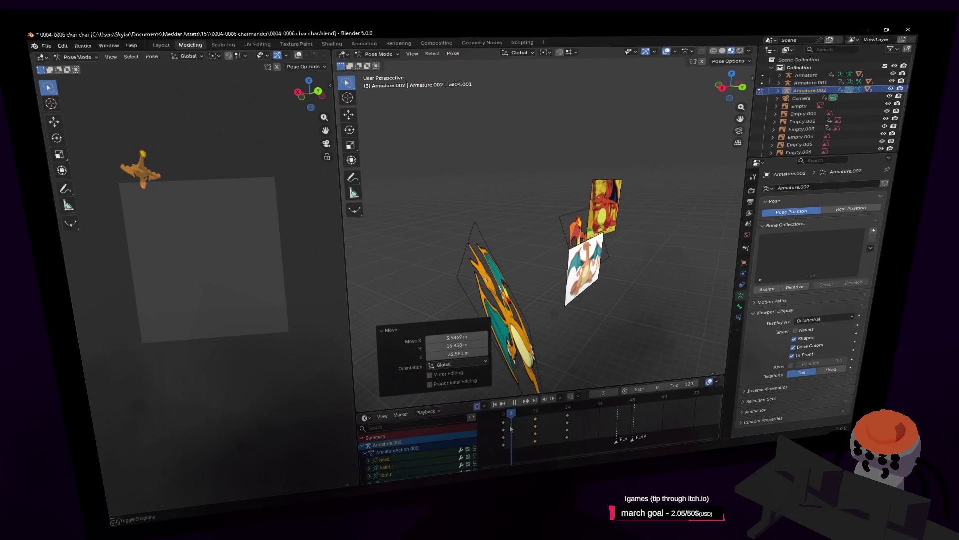
Dismiss the keyframe menu, fly toward the armature, and scrub frames 0 to 5 to preview motion
right_click(503, 430)
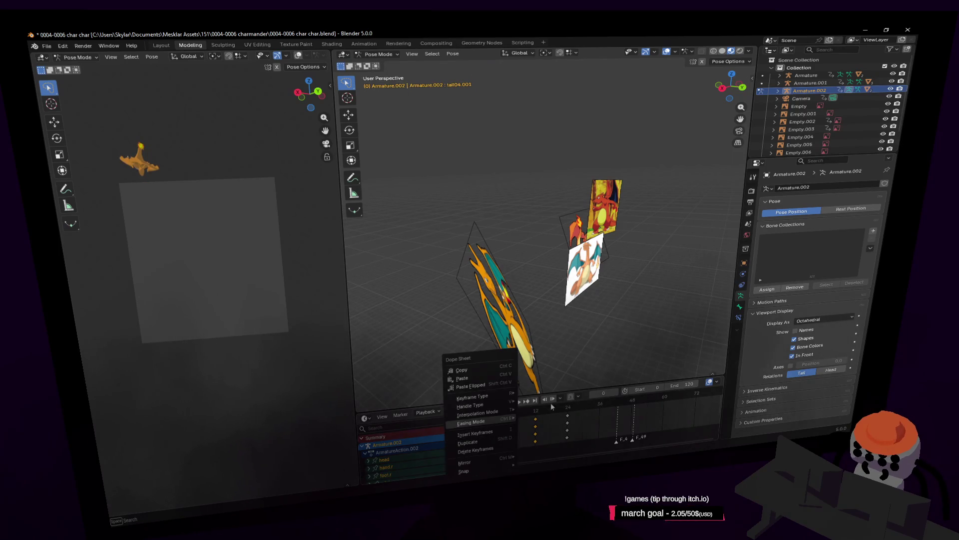
mouse_move(506, 424)
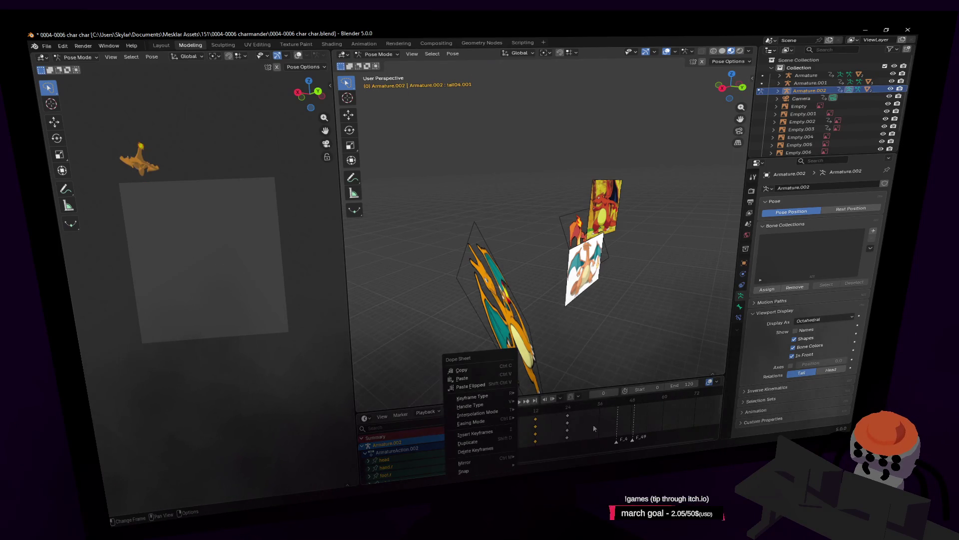
key("shift+grave")
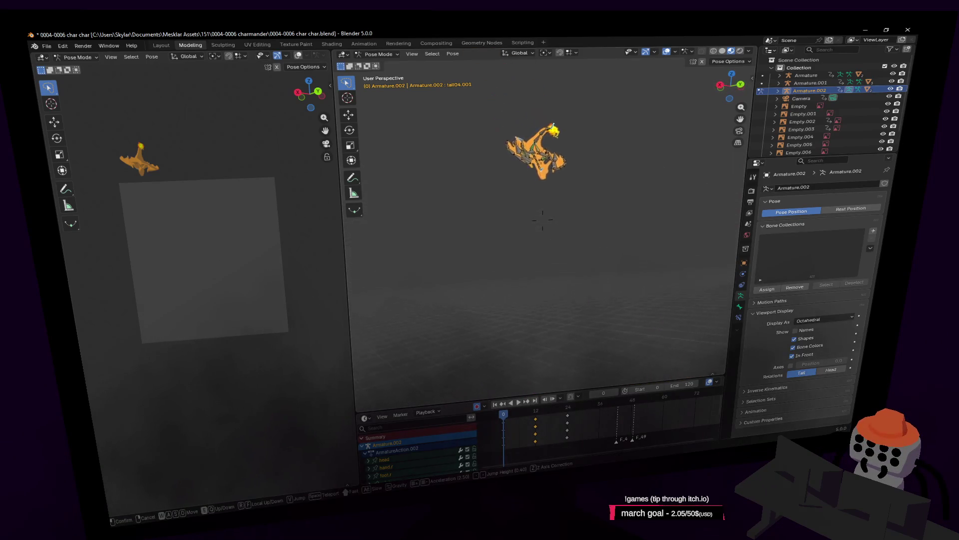
key("w")
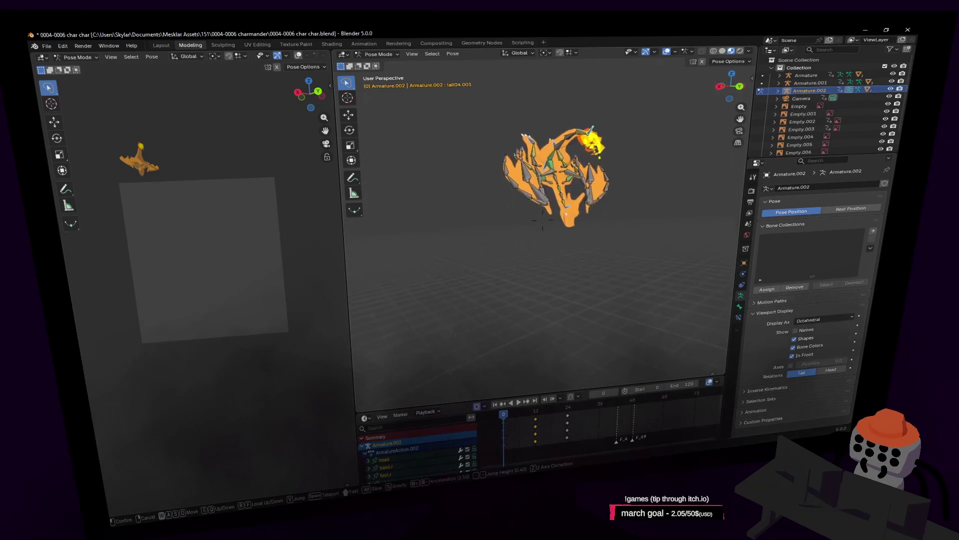
left_click(525, 230)
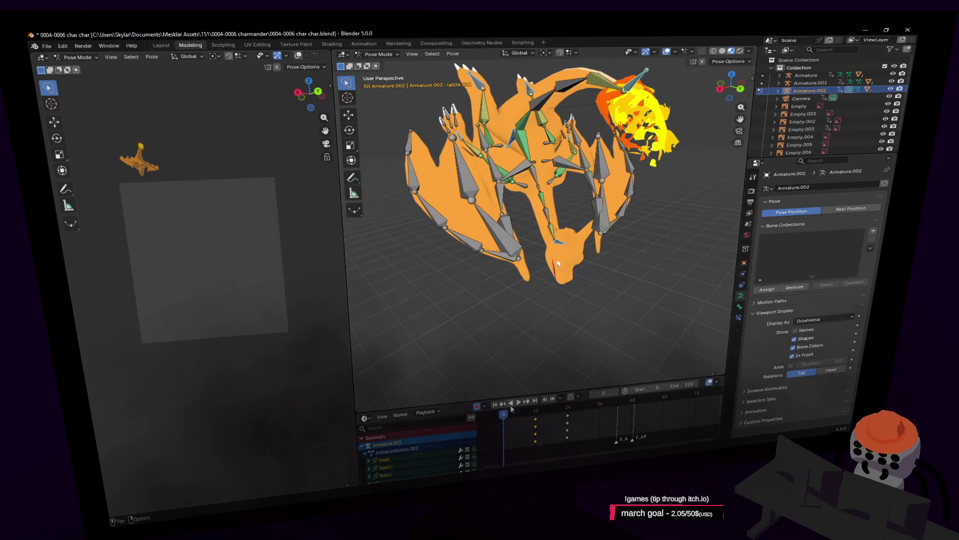
mouse_move(509, 418)
left_mouse_down()
mouse_move(522, 423)
mouse_move(501, 427)
mouse_move(515, 435)
mouse_move(503, 440)
left_mouse_up()
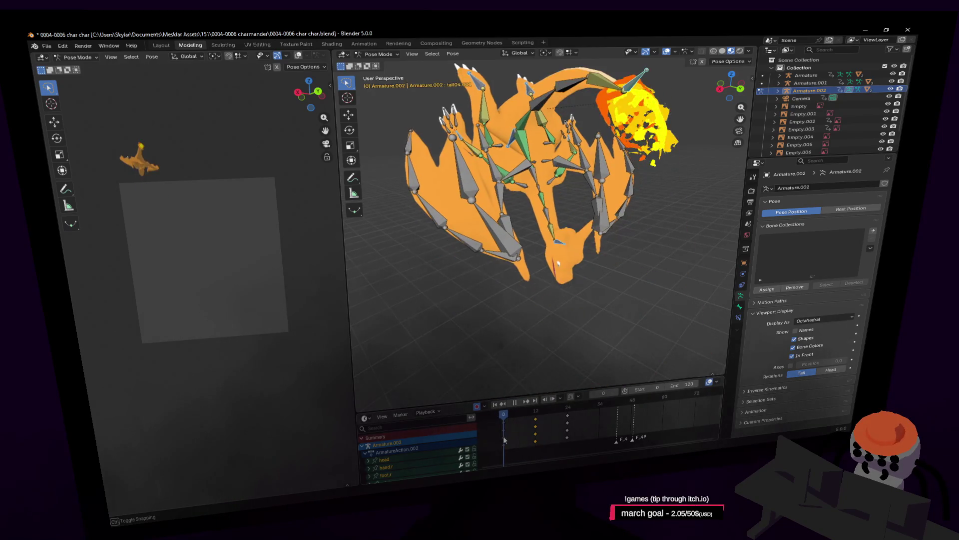
Select all bones and enlarge the Dope Sheet to review their keys from frame 0 to 5
key("a")
scroll(505, 447, "down", 3)
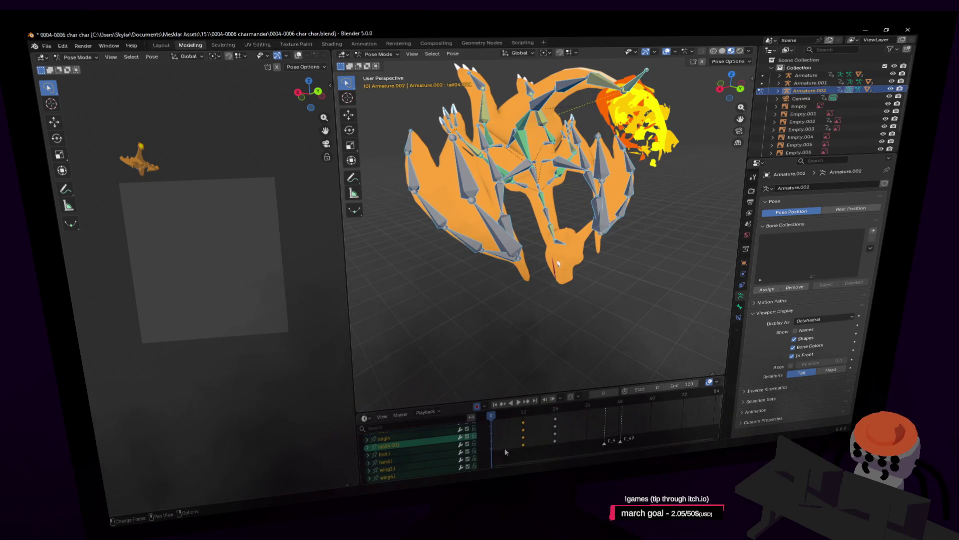
left_click_drag(465, 391, 466, 250)
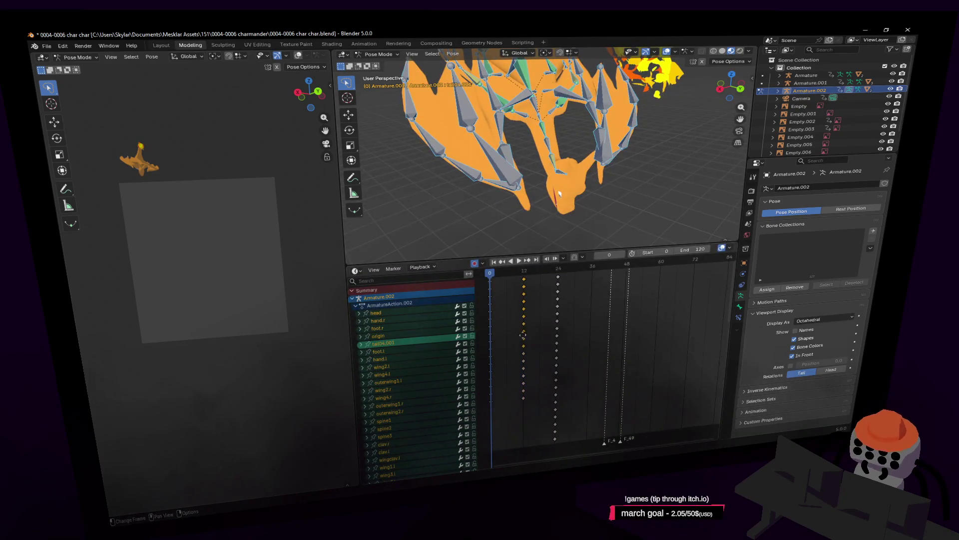
mouse_move(523, 345)
middle_mouse_down()
mouse_move(546, 344)
mouse_move(556, 315)
middle_mouse_up()
scroll(554, 295, "up", 4)
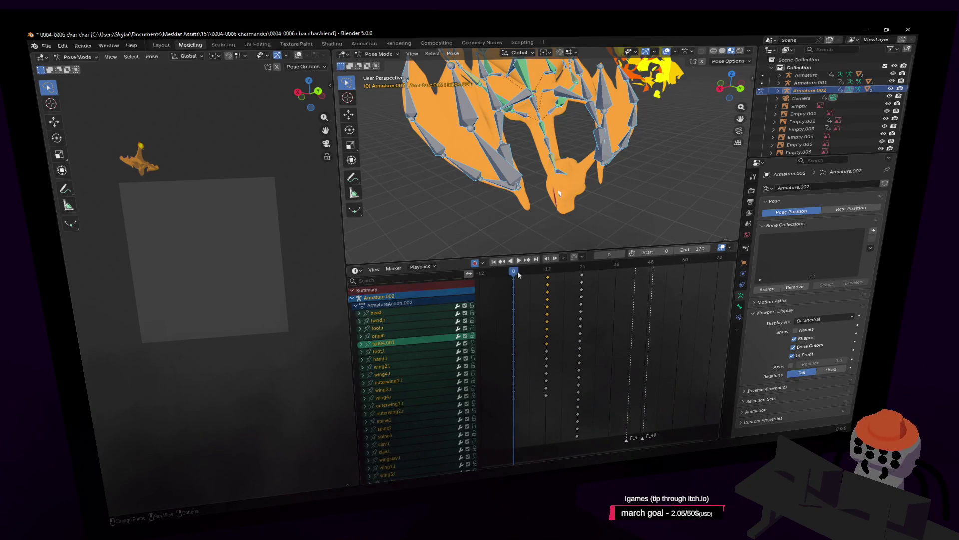
left_click_drag(518, 275, 532, 282)
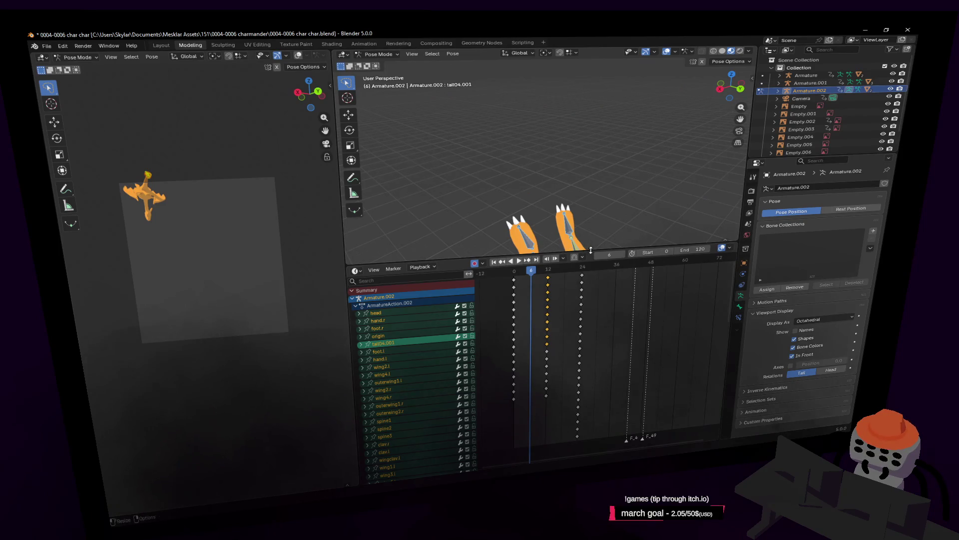
Shrink the Dope Sheet back, reframe the dragon higher, and select only the head bone
left_click_drag(591, 249, 591, 362)
key("shift+grave")
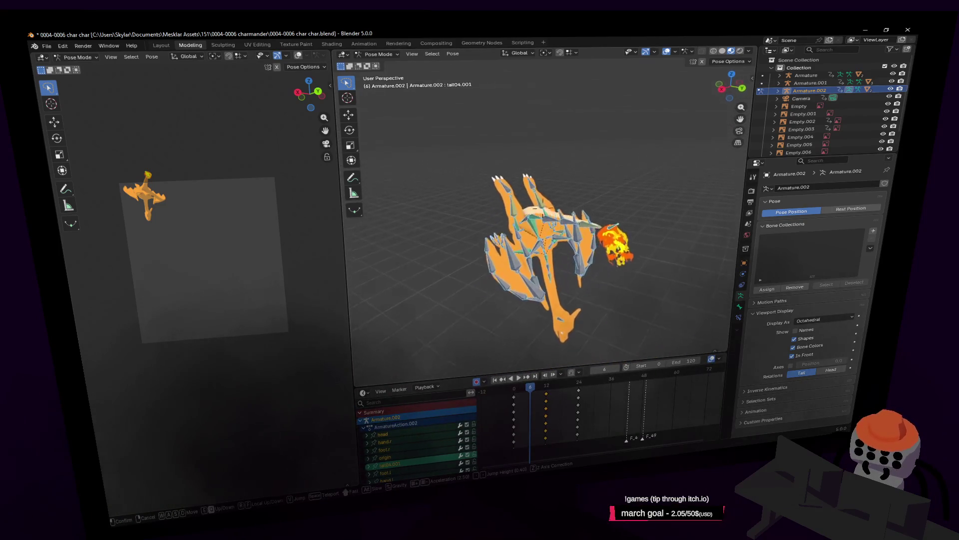
left_click(618, 295)
left_click(553, 265)
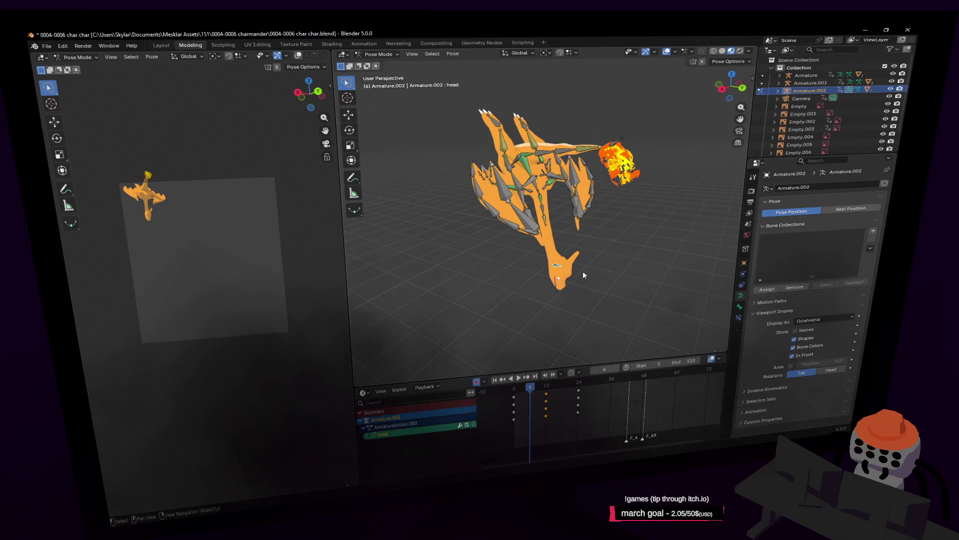
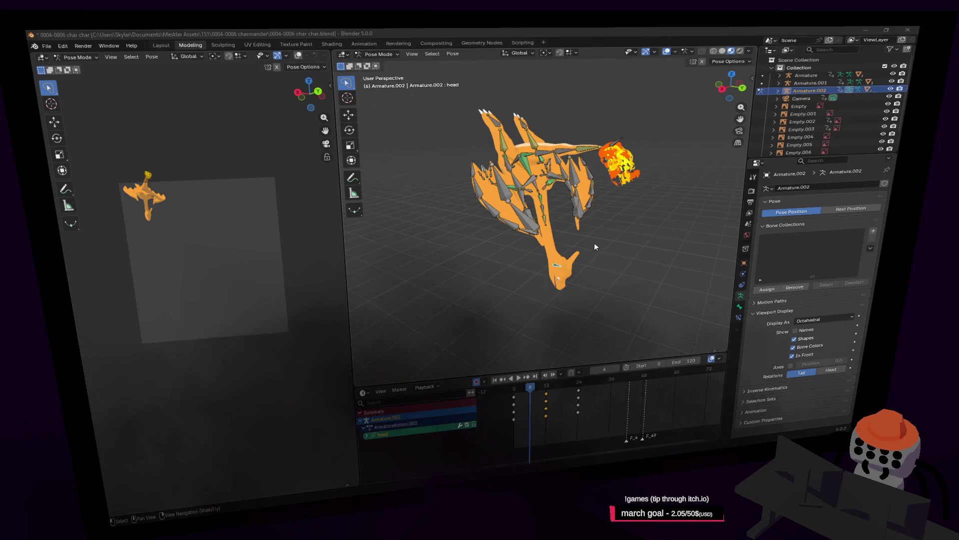
Move the head bone to key it at frame 6, then play the animation to preview it
key("g")
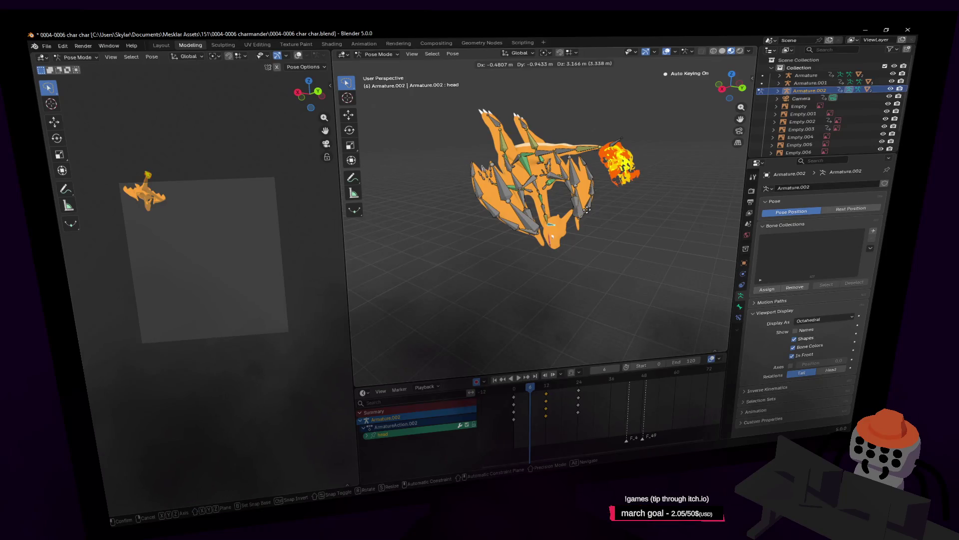
left_click(586, 211)
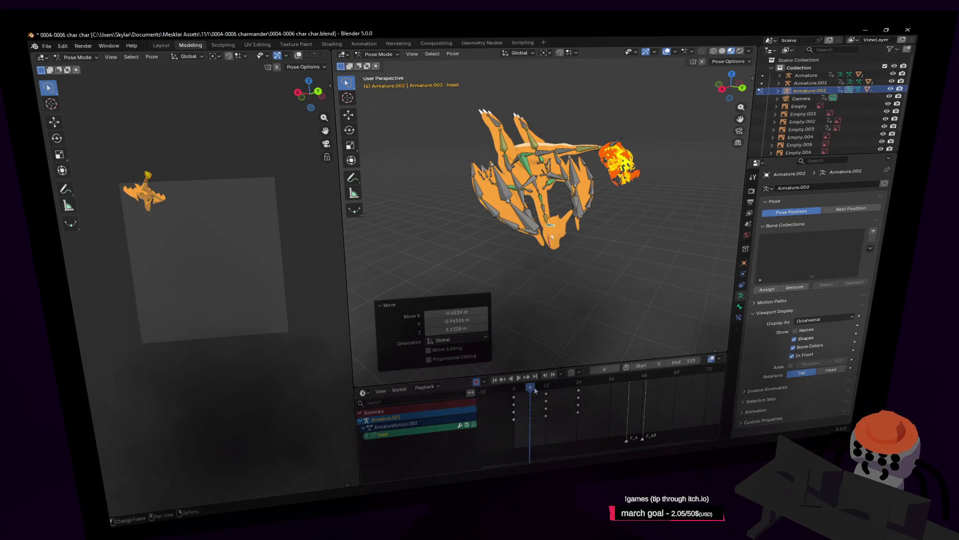
key("space")
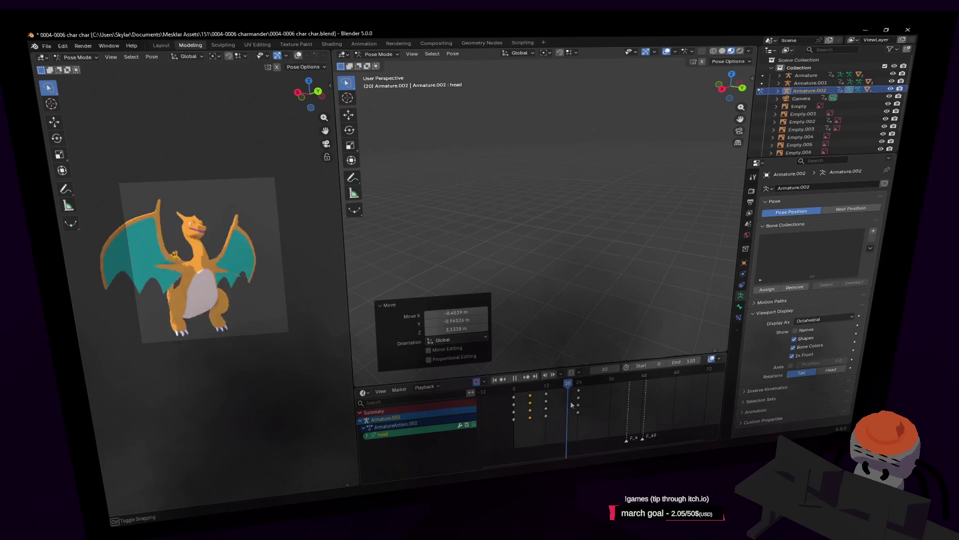
key("Escape")
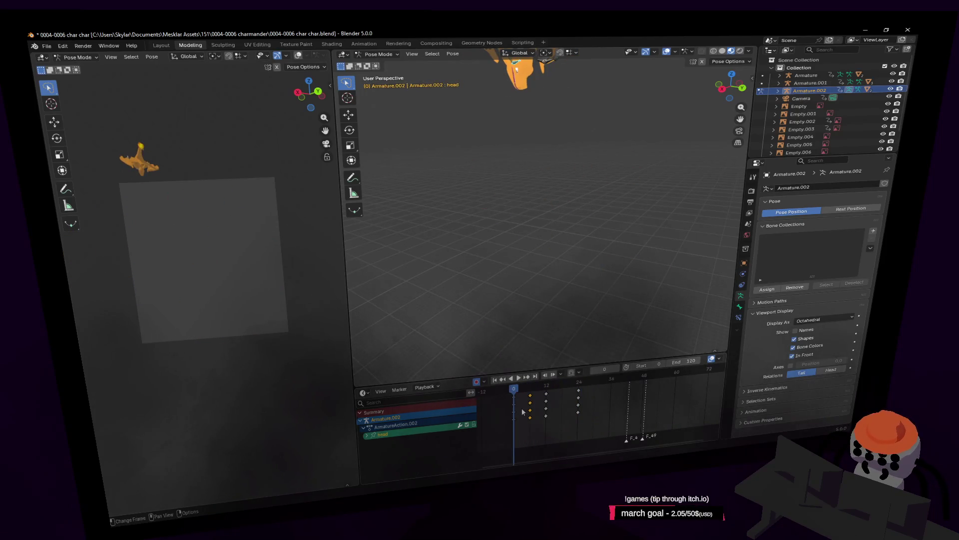
key("space")
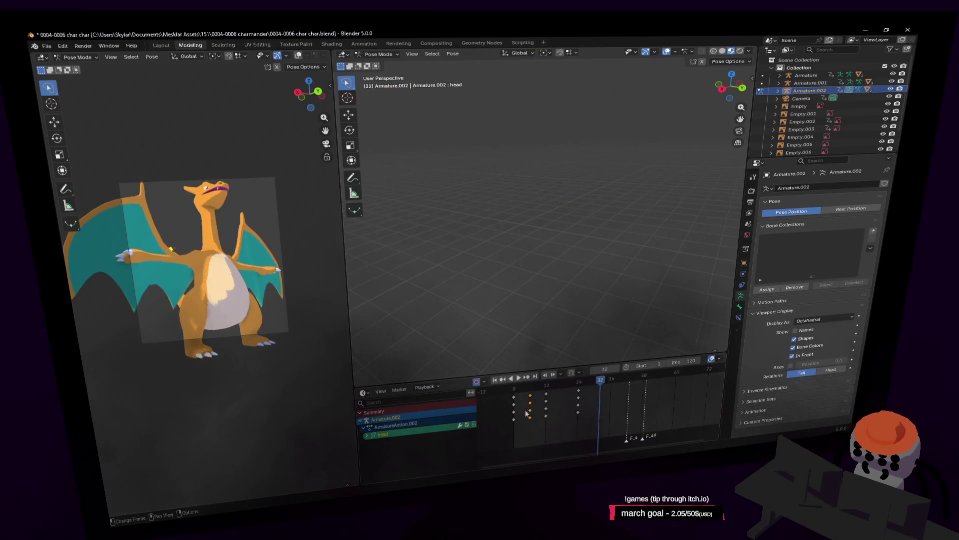
mouse_move(527, 395)
left_mouse_down()
mouse_move(515, 388)
mouse_move(580, 401)
left_mouse_up()
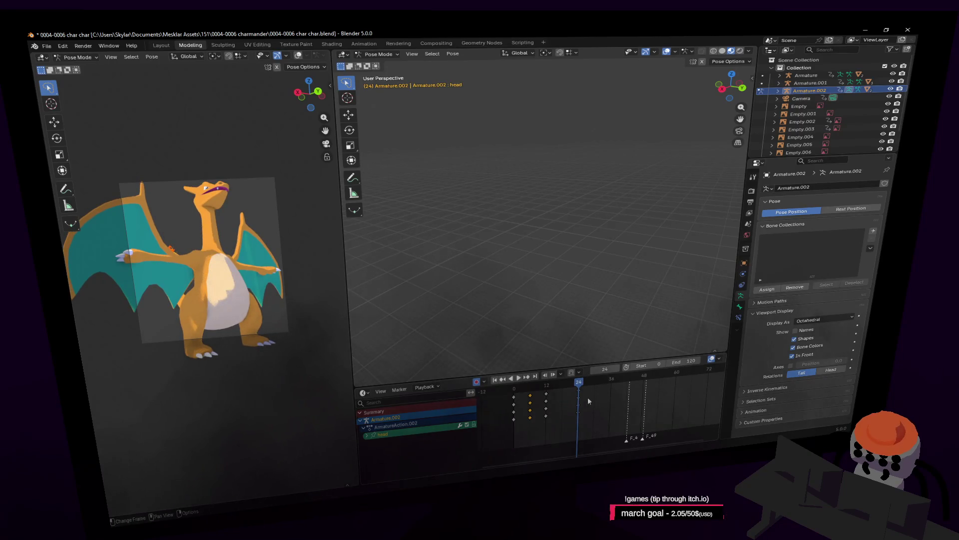
Insert keyframes at frame 24 and play back, stopping at frame 20
key("i")
key("space")
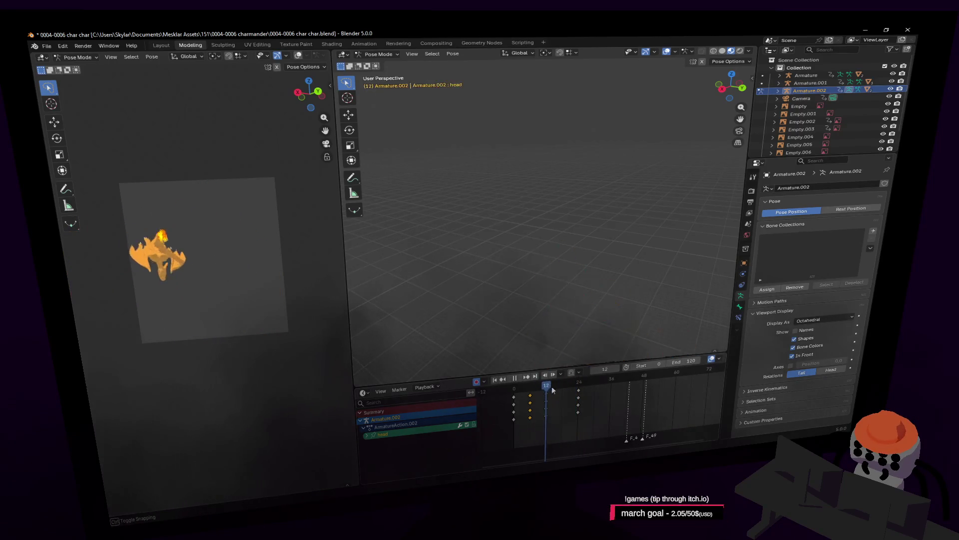
left_click_drag(572, 392, 567, 395)
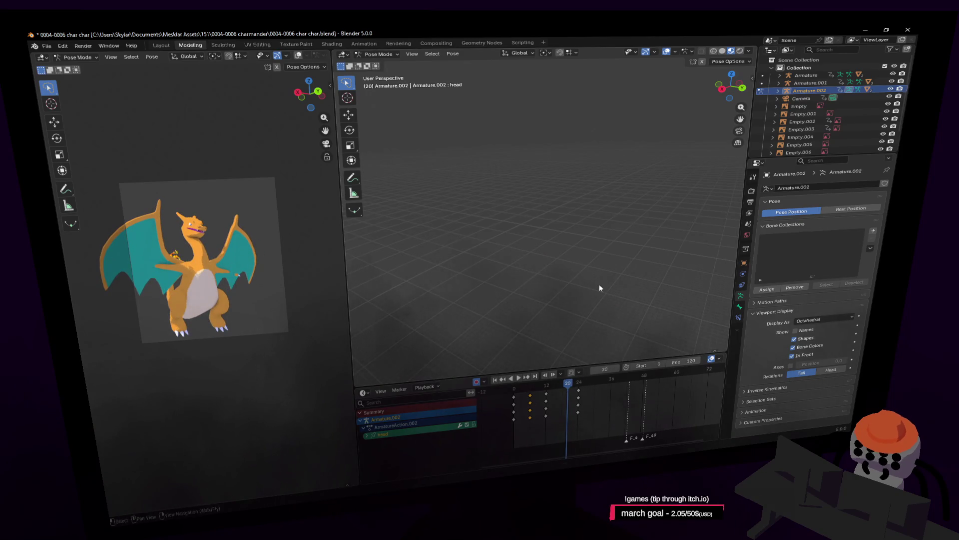
key("shift+grave")
Zoom in on Charizard and raise the rig vertically along Z at frame 20
key("w")
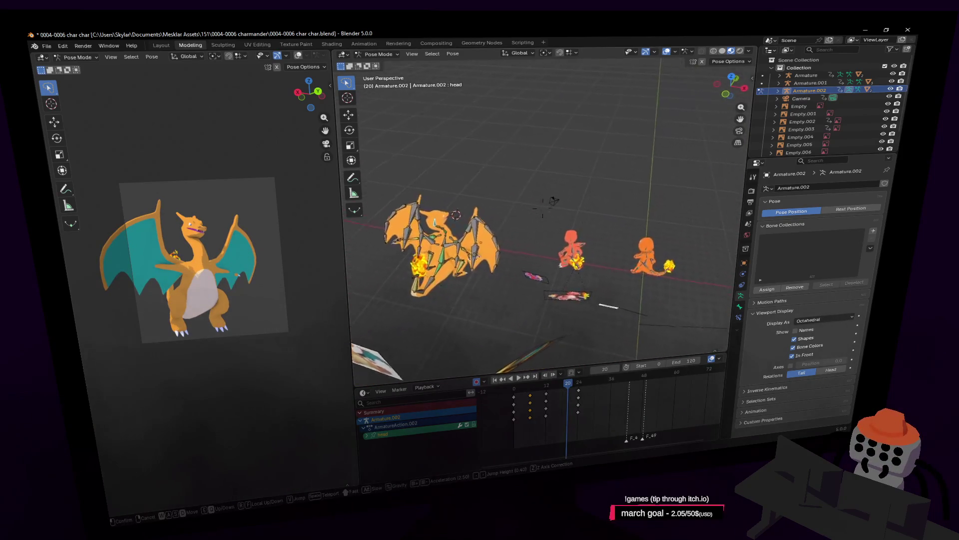
key("w")
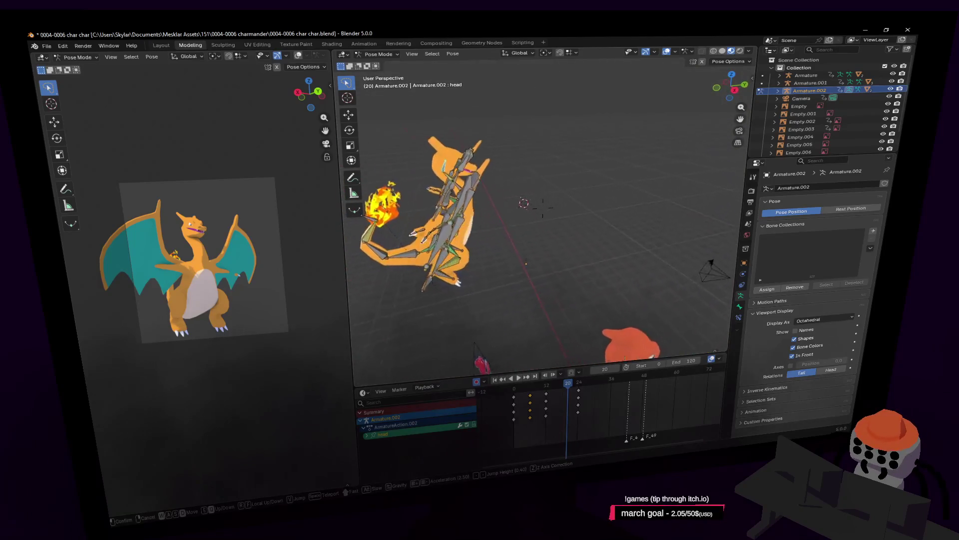
left_click(600, 288)
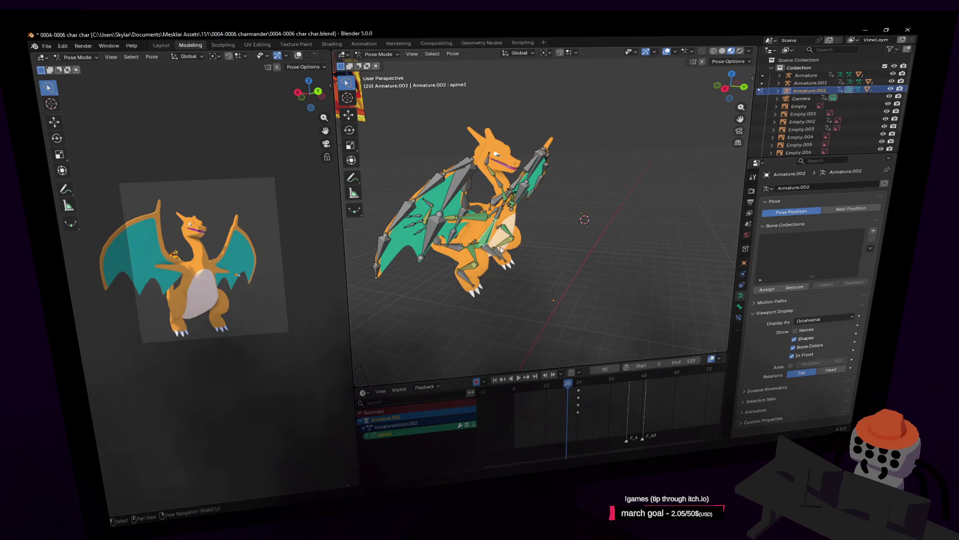
scroll(502, 248, "up", 3)
key("g")
key("z")
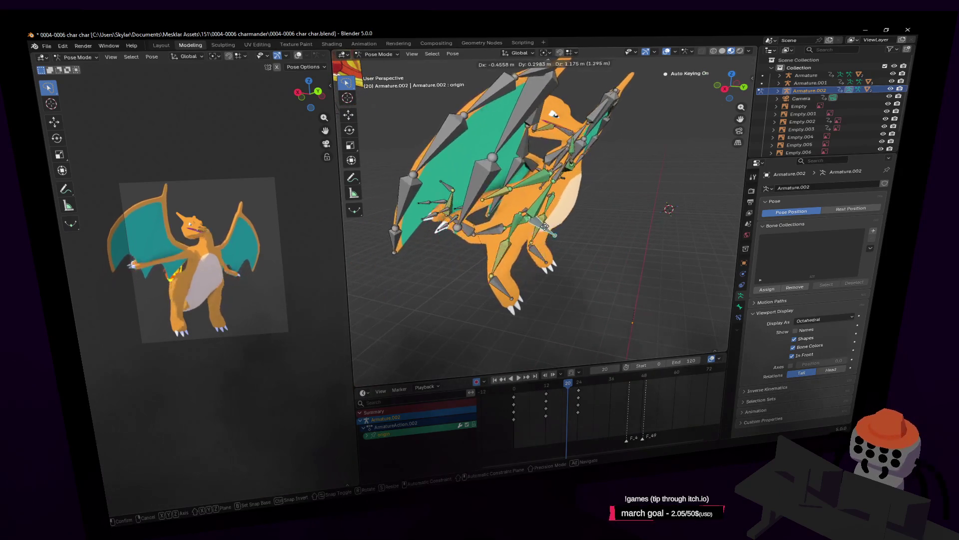
left_click(537, 248)
Tilt the head bone back 76.9° around the X axis
middle_click_drag(540, 127, 578, 115)
left_click(577, 115)
key("r")
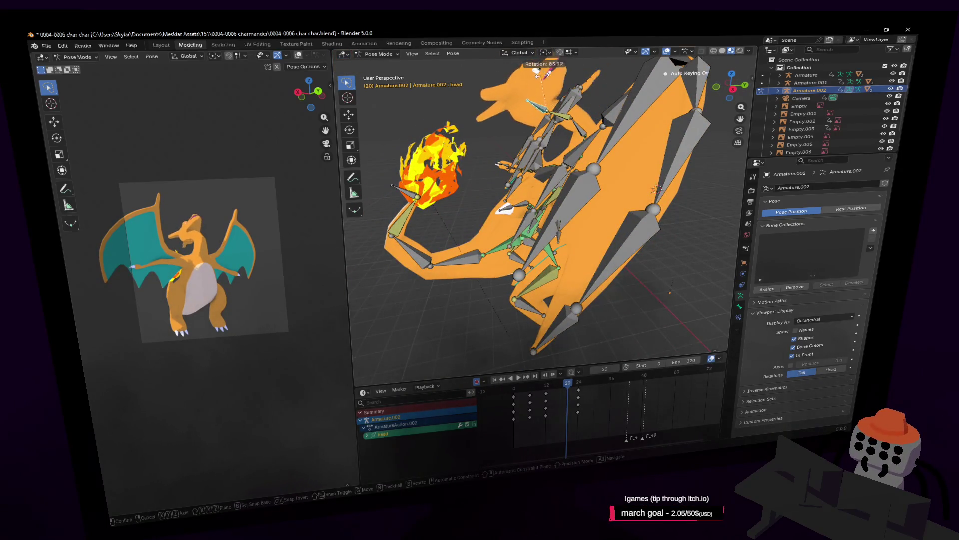
key("x")
left_click(542, 88)
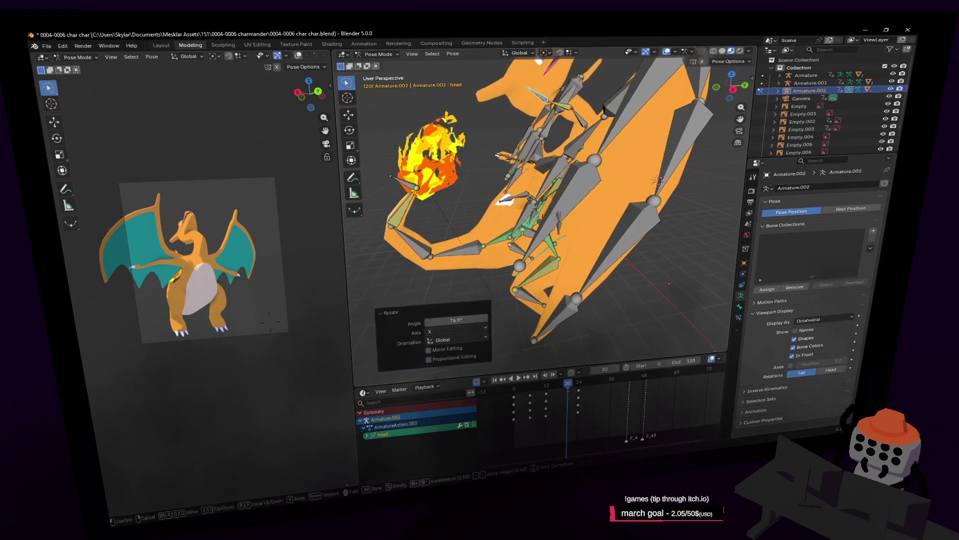
Rotate the head a further -57.3° around the view axis and reposition it
middle_click_drag(542, 88, 564, 112)
key("g")
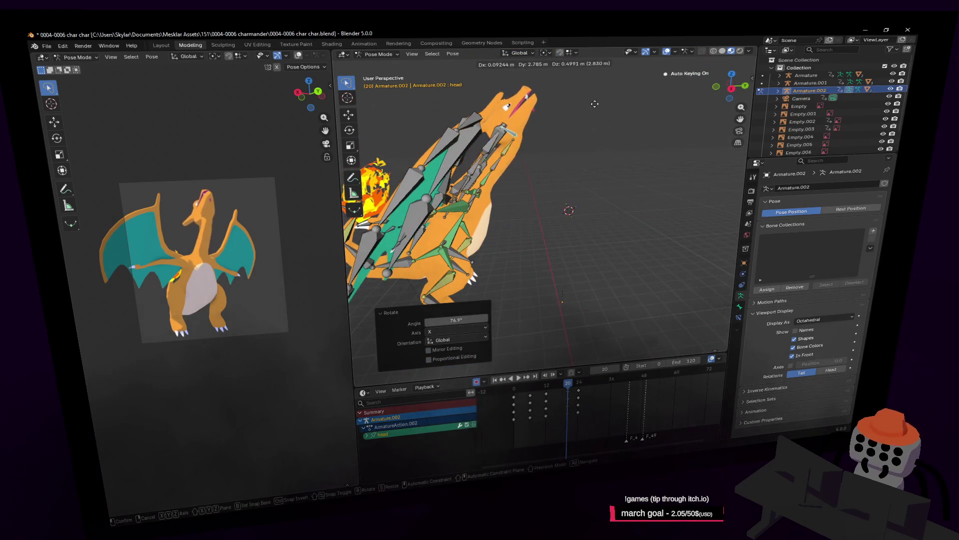
key("Escape")
key("r")
left_click(598, 173)
key("g")
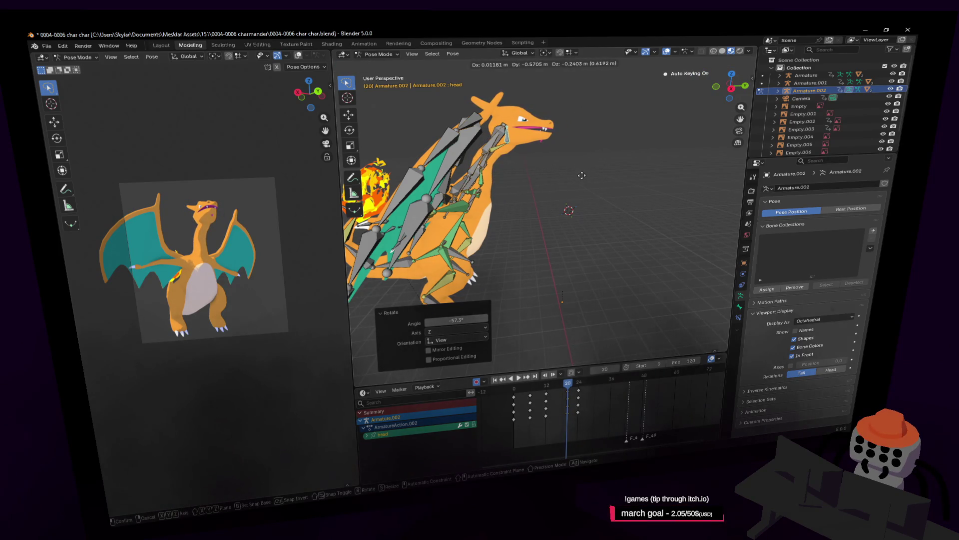
left_click(583, 176)
Move the left foot bone and rotate it 47.3°
key("shift+grave")
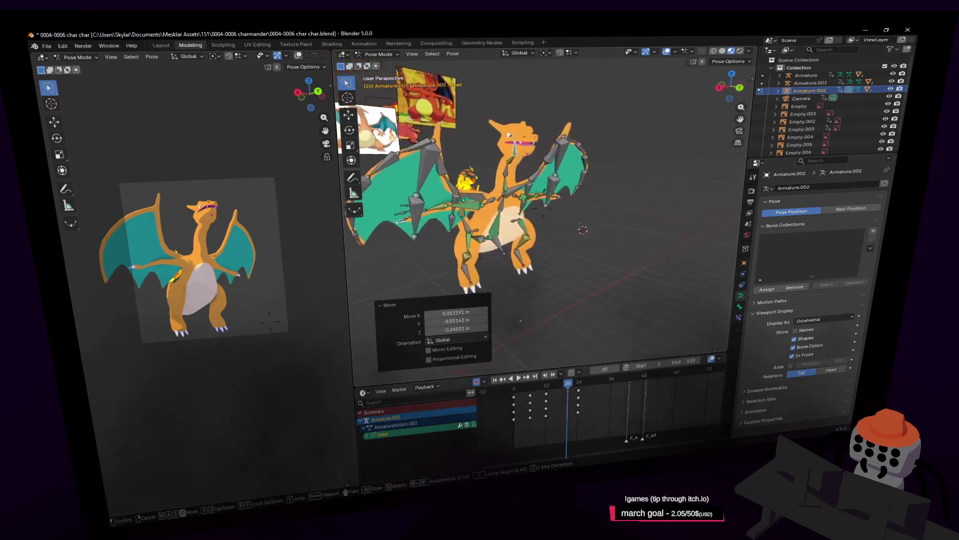
key("w")
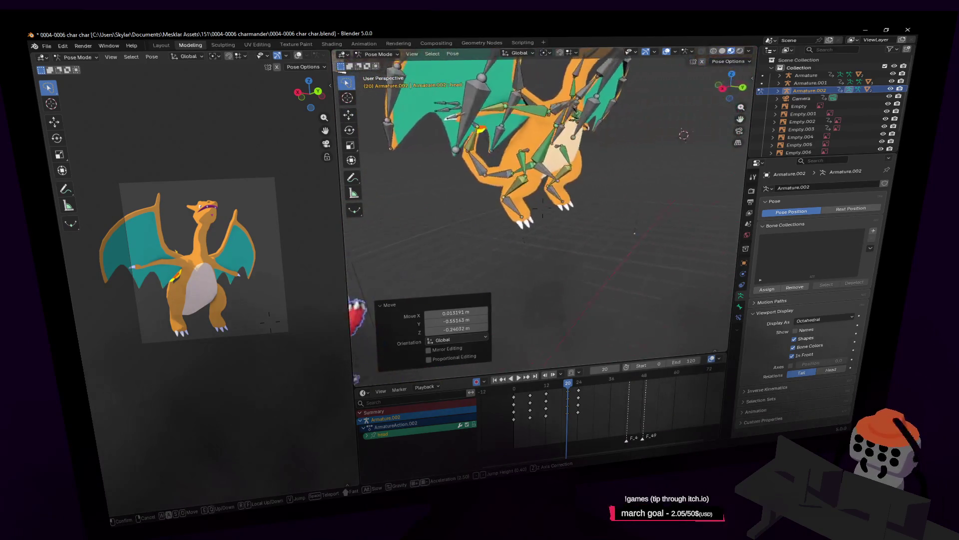
left_click(569, 184)
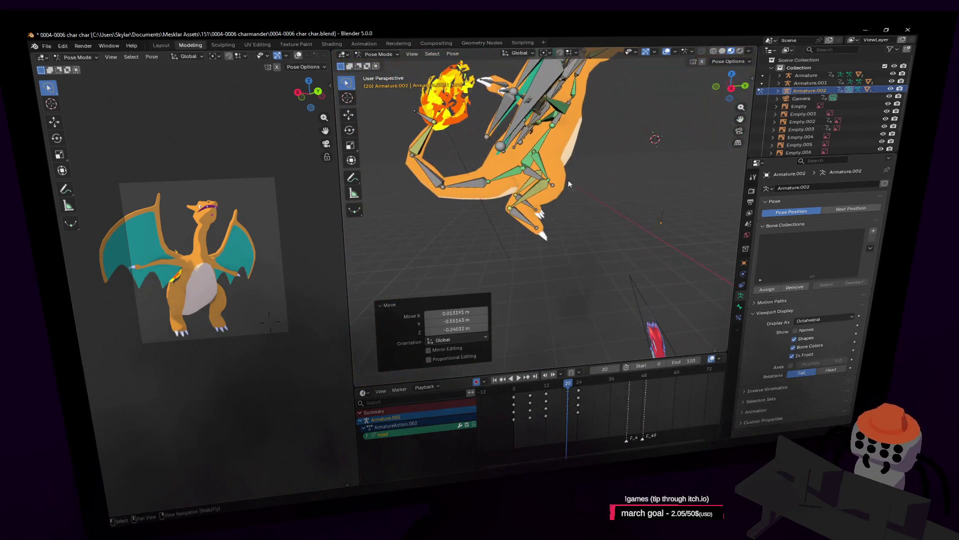
left_click(529, 208)
key("shift+grave")
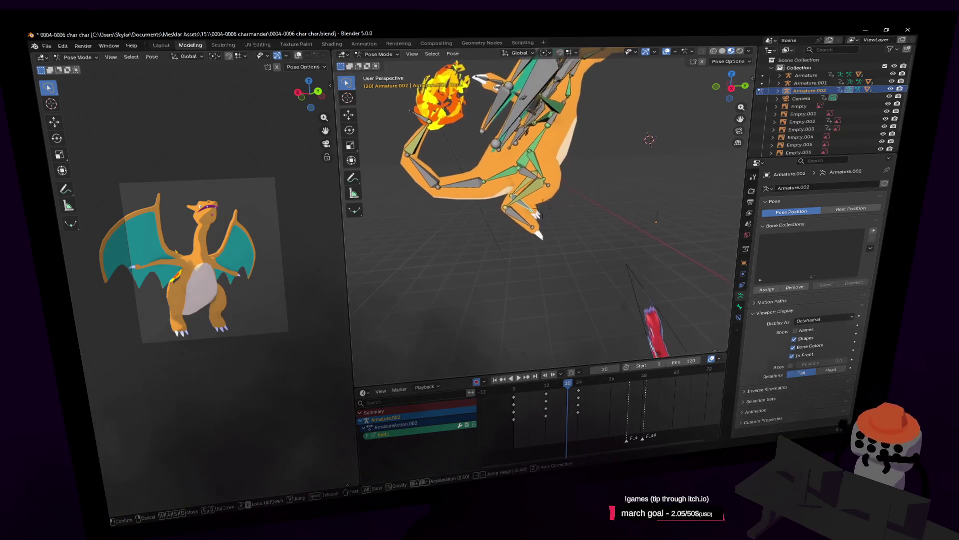
key("g")
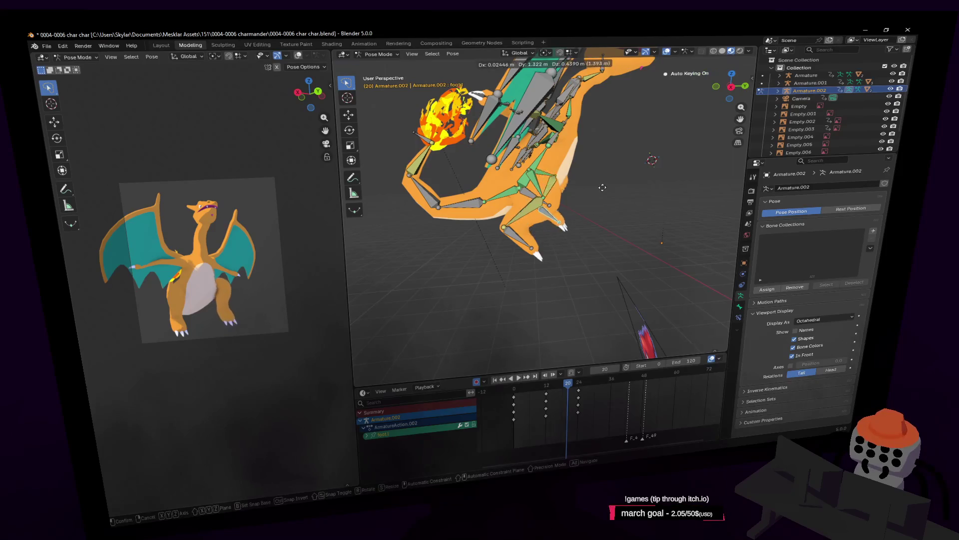
left_click(604, 196)
key("r")
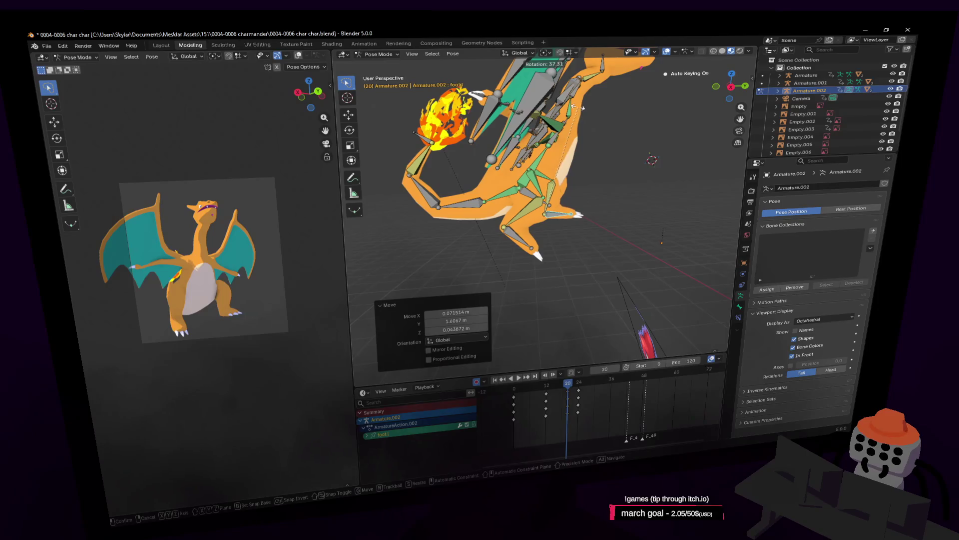
left_click(559, 93)
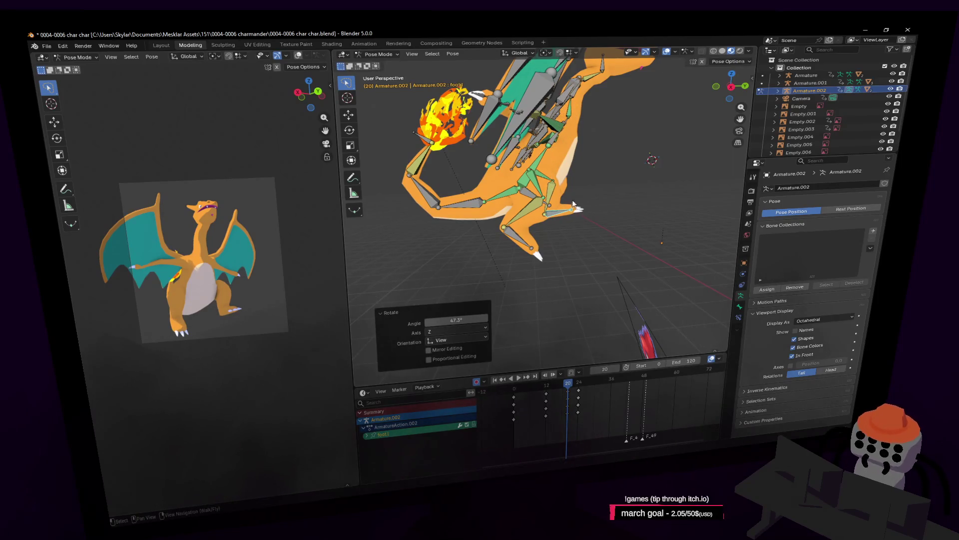
Refine the left foot's pose with another move, a 14.7° rotation, and a final move
key("g")
left_click(593, 229)
key("r")
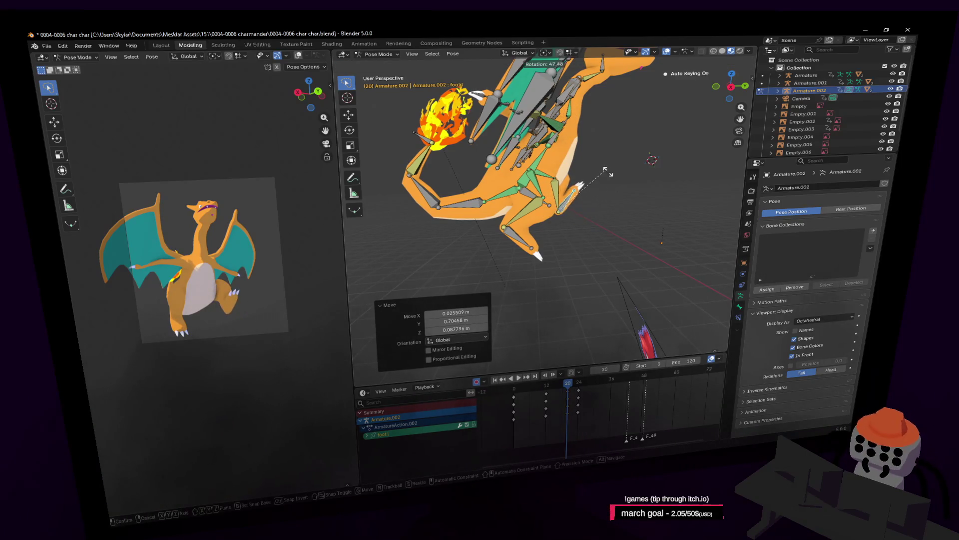
left_click(623, 198)
key("g")
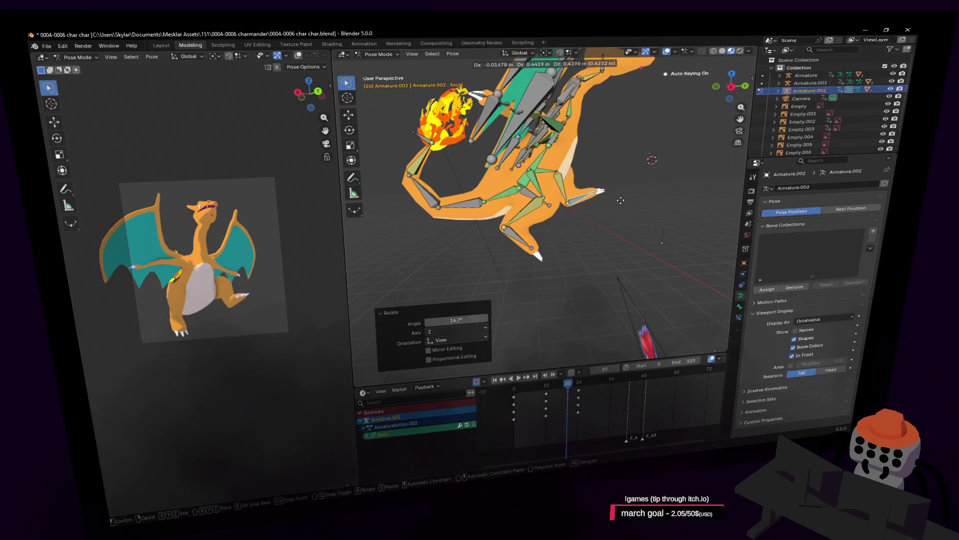
left_click(617, 207)
Move the right foot bone and rotate it 15.1° plus a further adjustment
left_click(545, 244)
left_click(523, 244)
key("g")
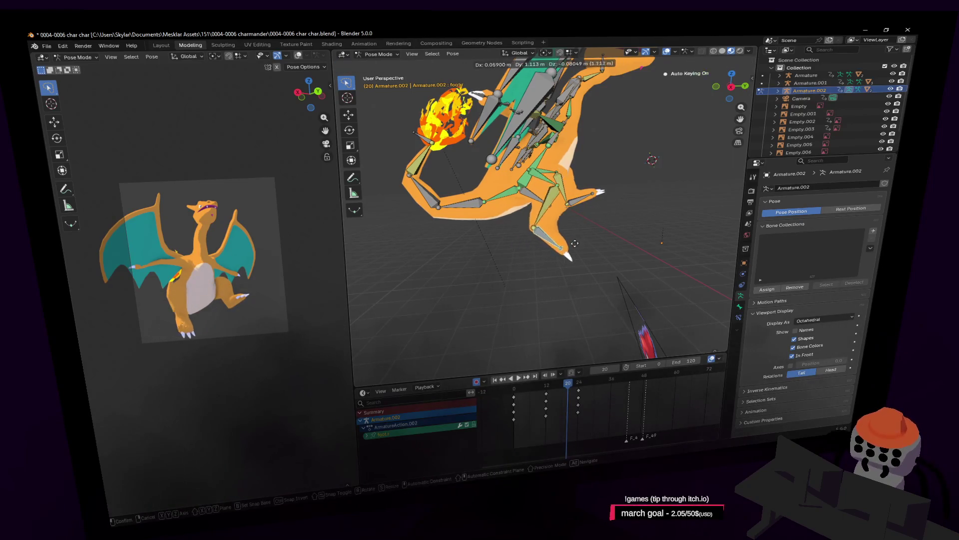
left_click(578, 244)
key("r")
left_click(587, 183)
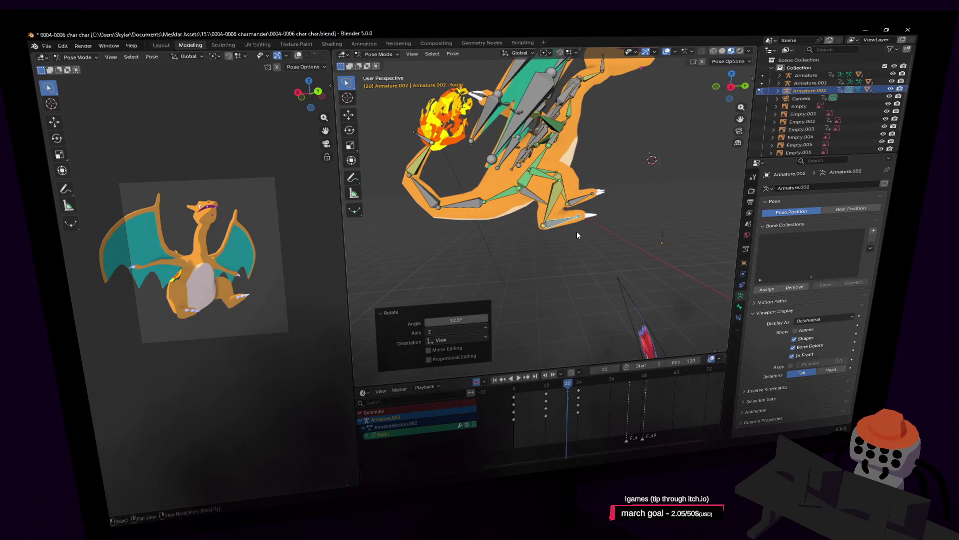
key("r")
left_click(606, 205)
middle_click_drag(605, 205, 575, 210)
Bend the spine1 bone 36.9° and move the head bone to a new position
left_click(538, 200)
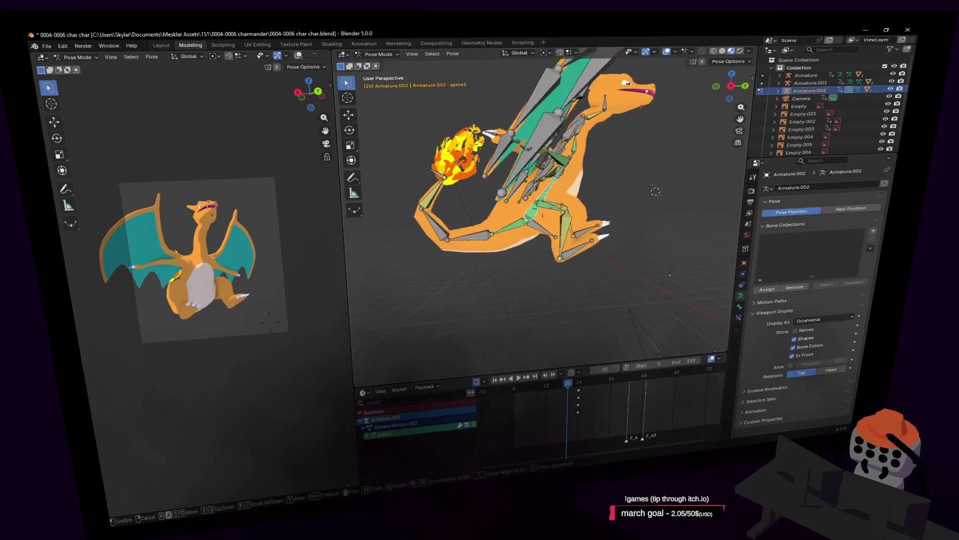
key("r")
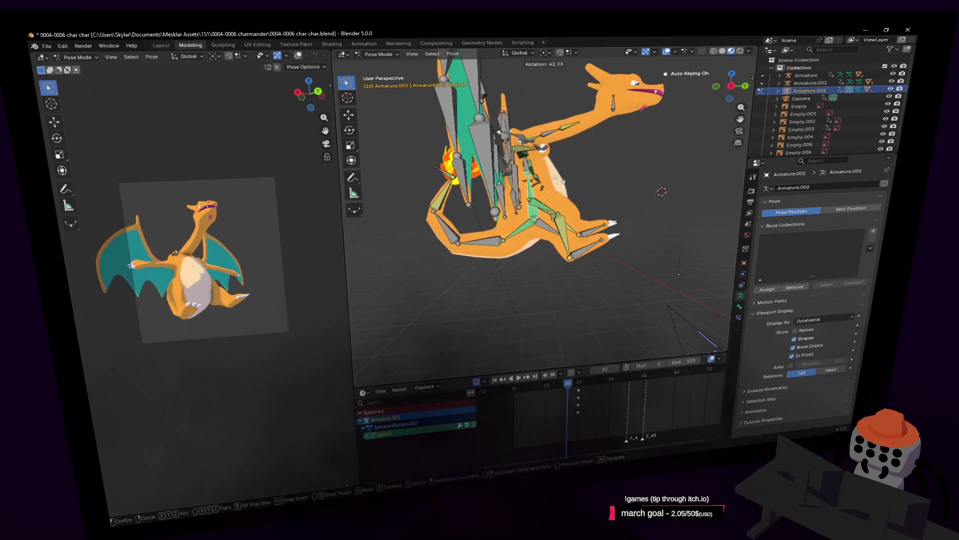
left_click(566, 180)
left_click(610, 109)
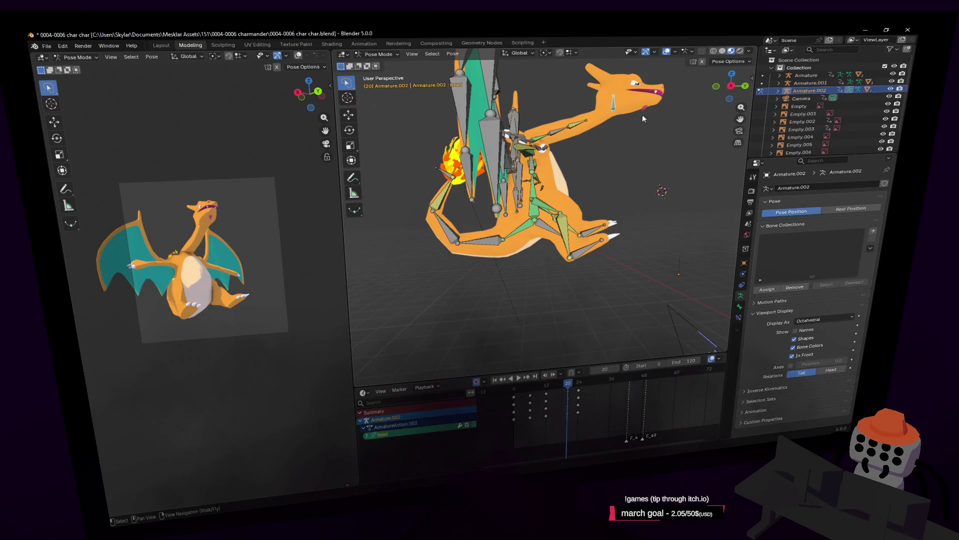
key("g")
left_click(580, 113)
Fly around the head and body to inspect the pose, then play from frame 14
key("shift+grave")
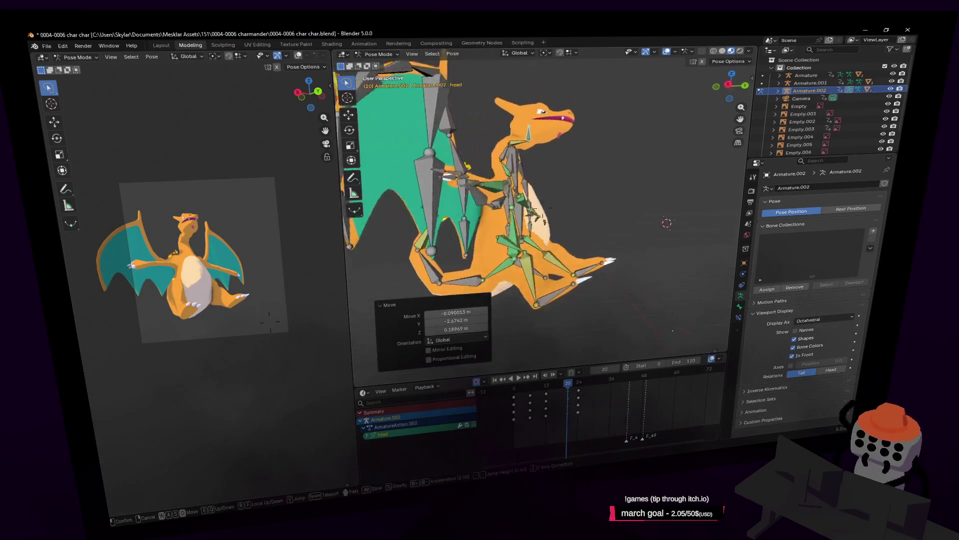
key("w")
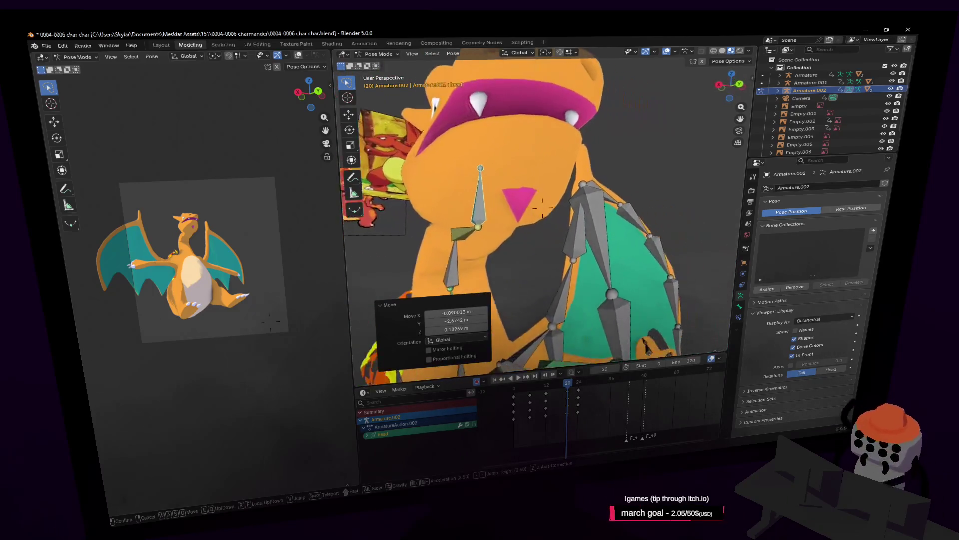
key("w")
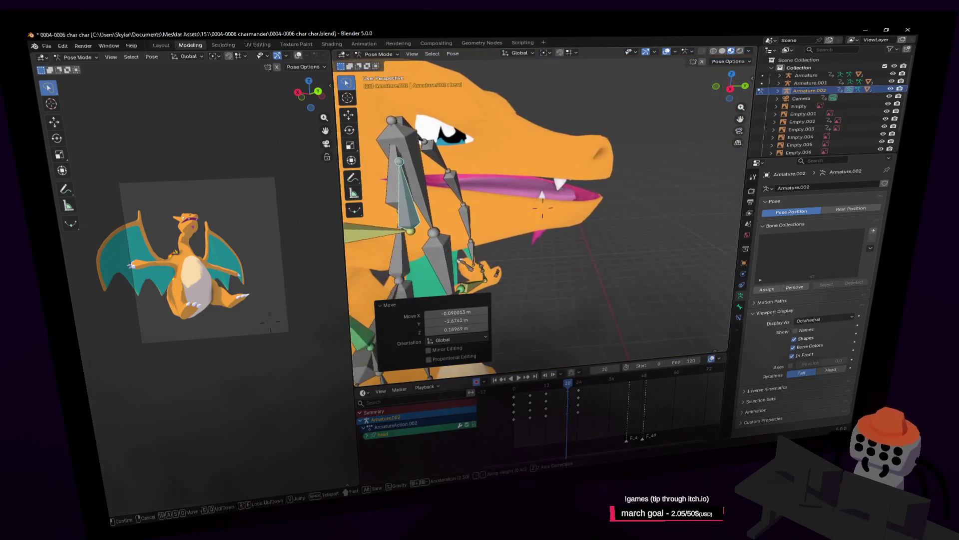
key("s")
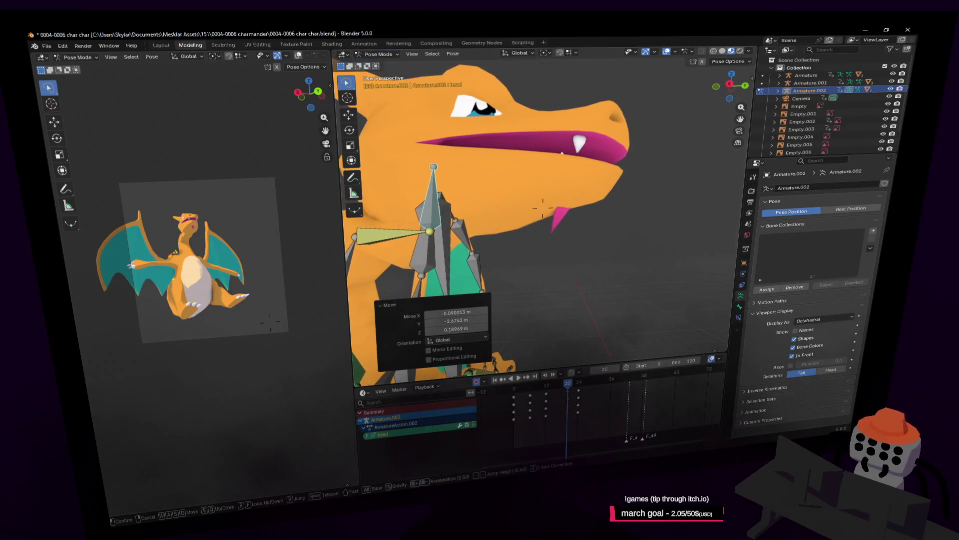
key("s")
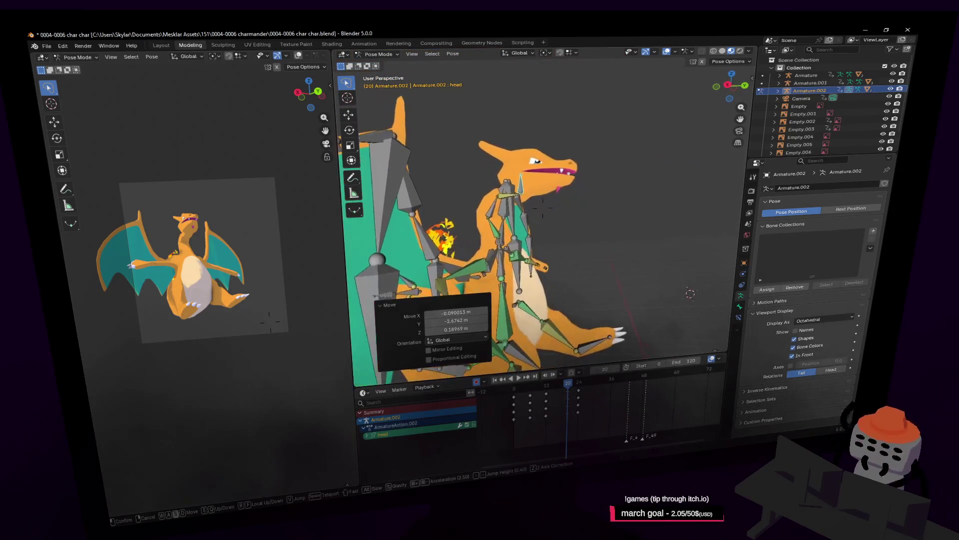
key("w")
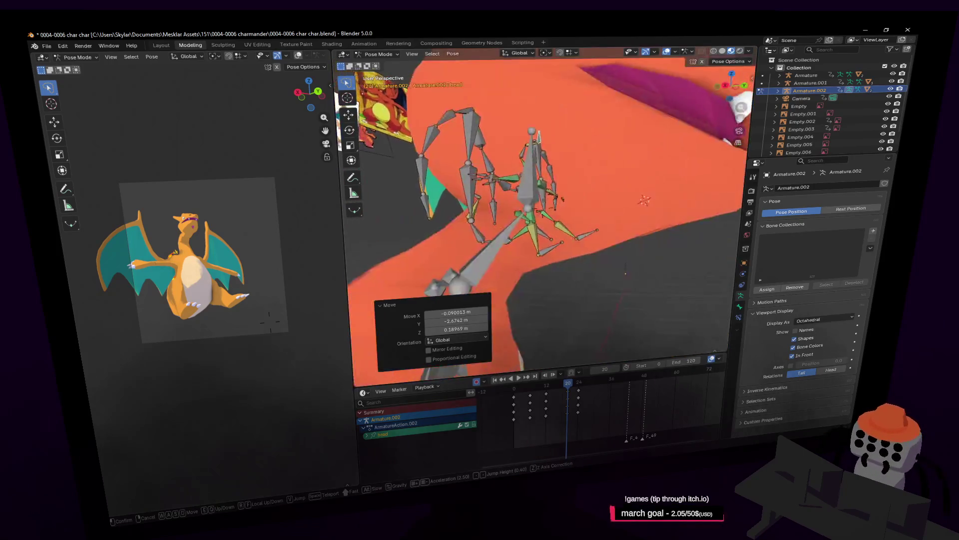
key("s")
left_click(596, 118)
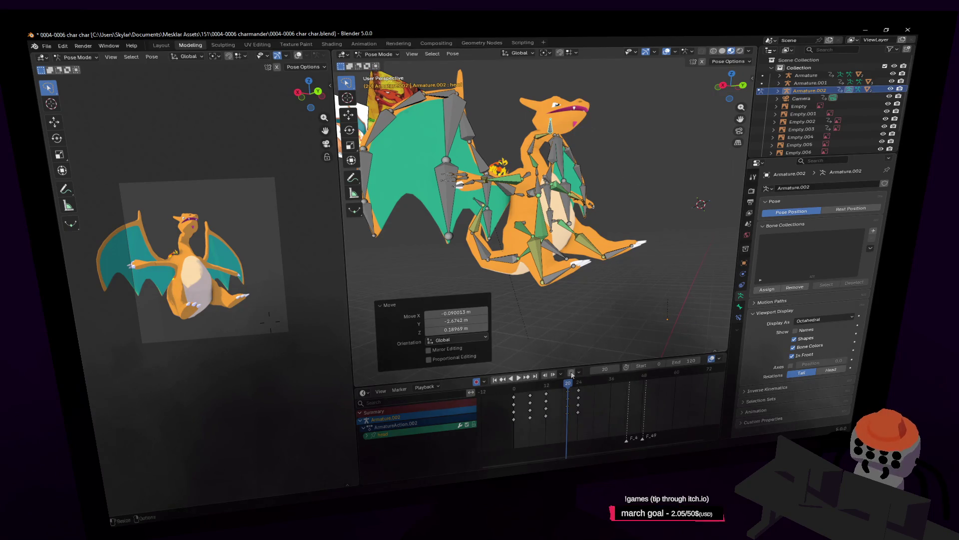
left_click(553, 384)
key("space")
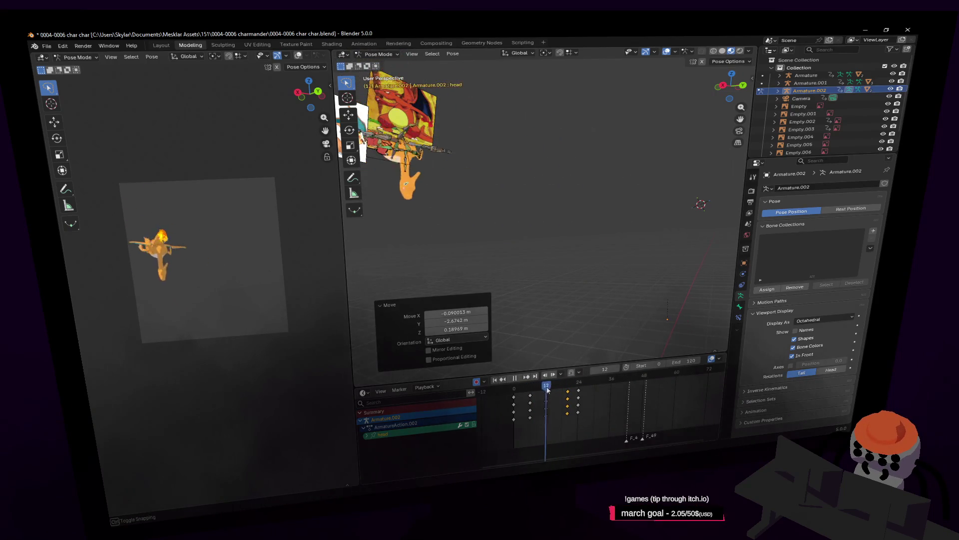
Scrub to frame 26, jump back to the head's keyframe at frame 12, and fly in close
mouse_move(554, 389)
left_mouse_down()
mouse_move(586, 394)
mouse_move(521, 405)
mouse_move(536, 405)
left_mouse_up()
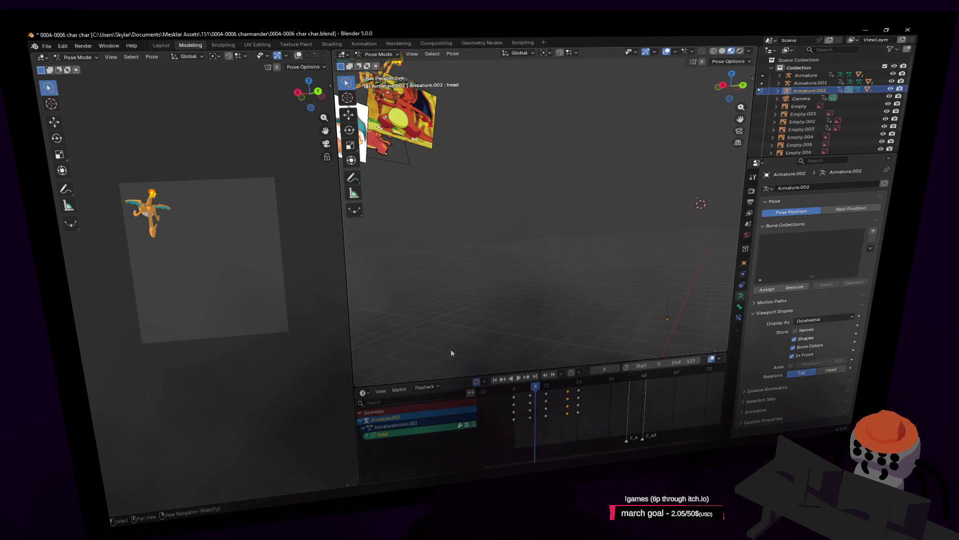
key("Up")
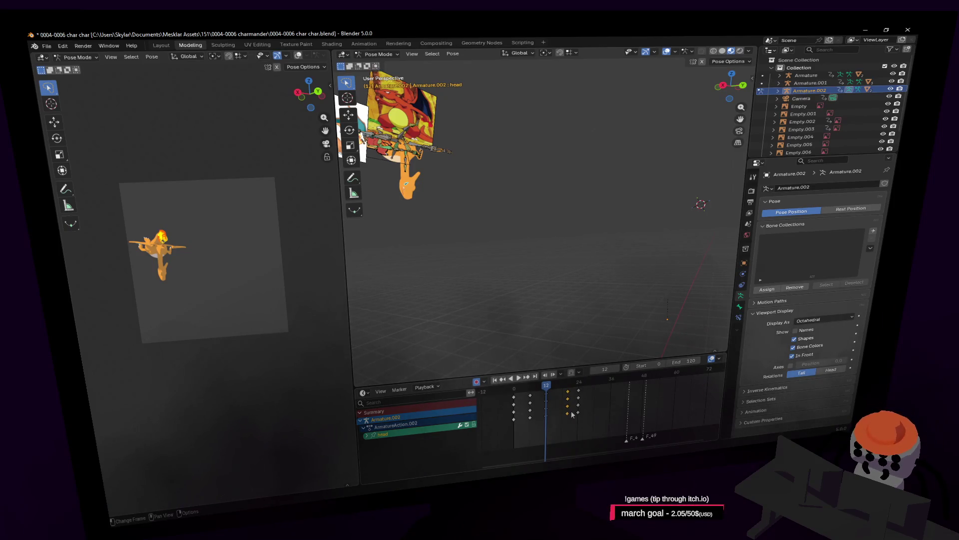
key("shift+grave")
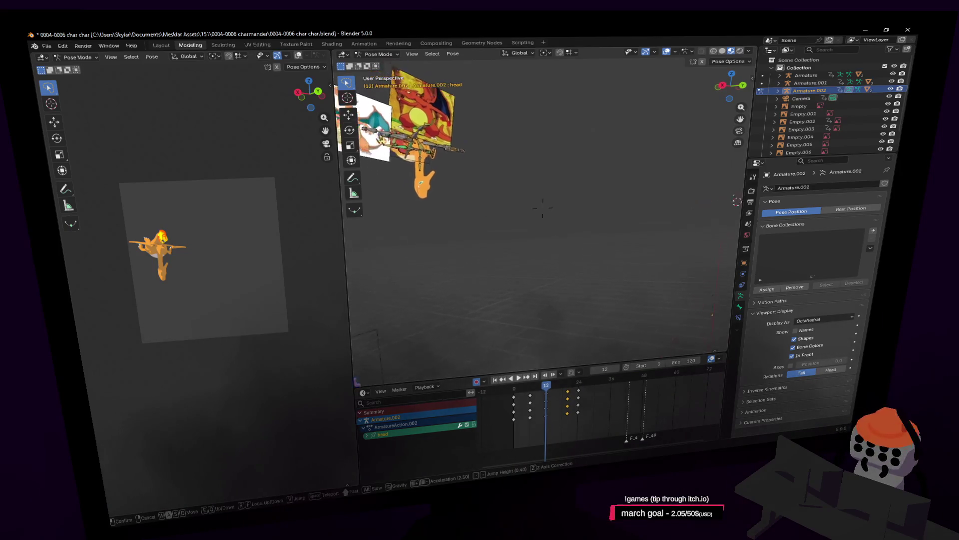
key("w")
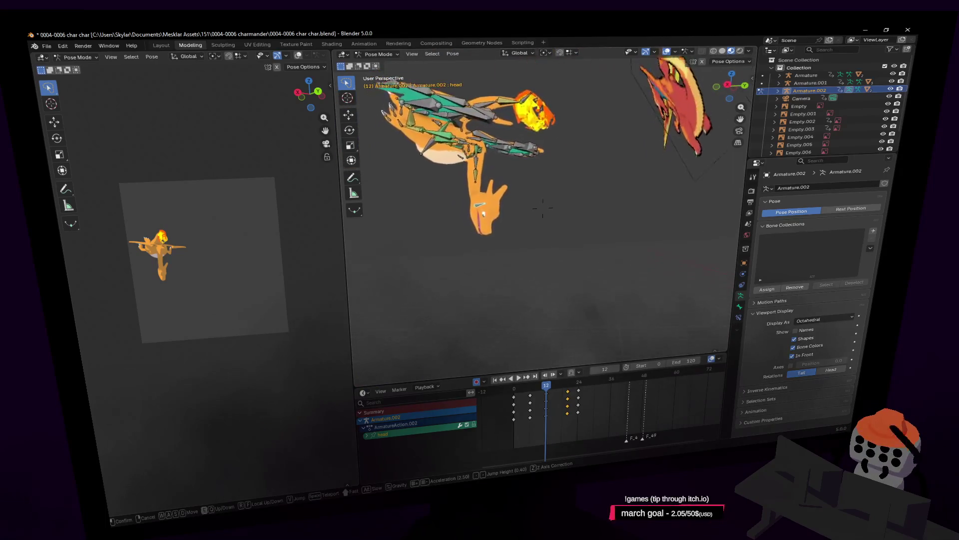
left_click(542, 208)
Move the head bone at frame 12 and scrub back to frame 8 to review
key("g")
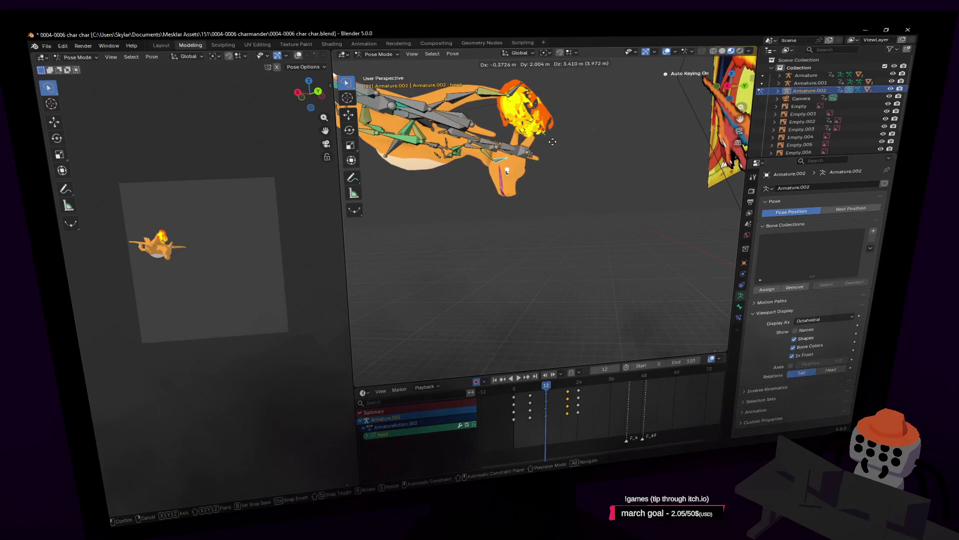
left_click(556, 143)
mouse_move(546, 391)
left_mouse_down()
mouse_move(533, 389)
mouse_move(582, 402)
mouse_move(530, 407)
mouse_move(571, 412)
mouse_move(548, 418)
mouse_move(569, 417)
mouse_move(558, 421)
left_mouse_up()
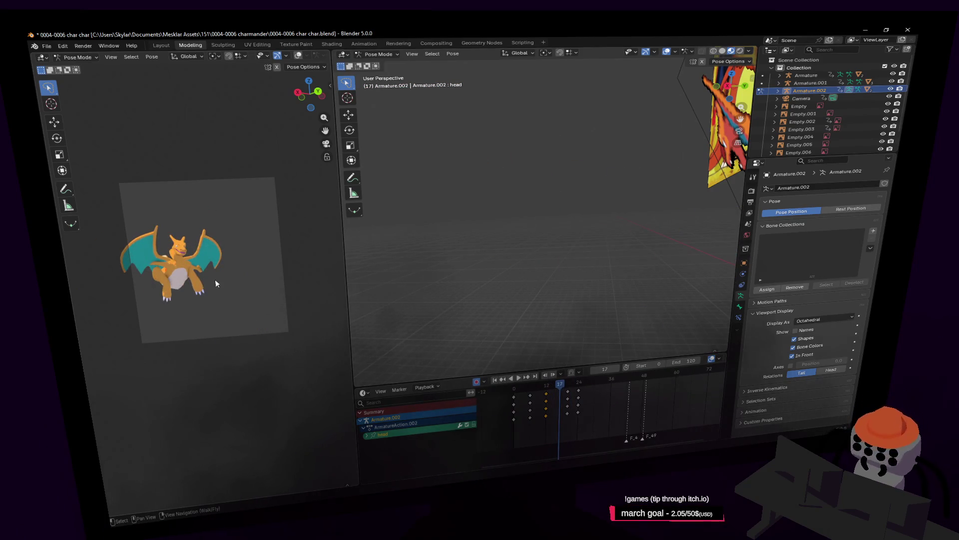
scroll(263, 299, "up", 4)
scroll(262, 299, "up", 2)
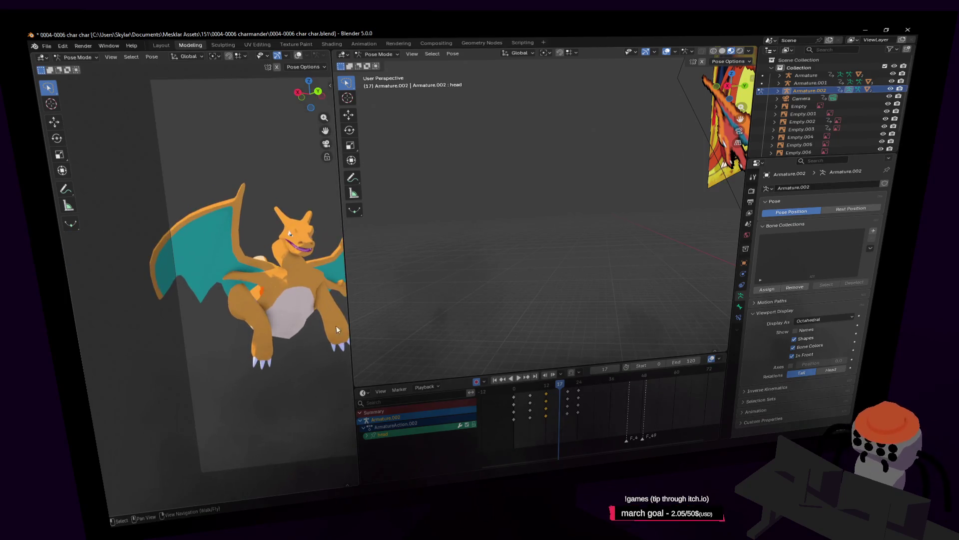
middle_click_drag(318, 334, 277, 308, "shift")
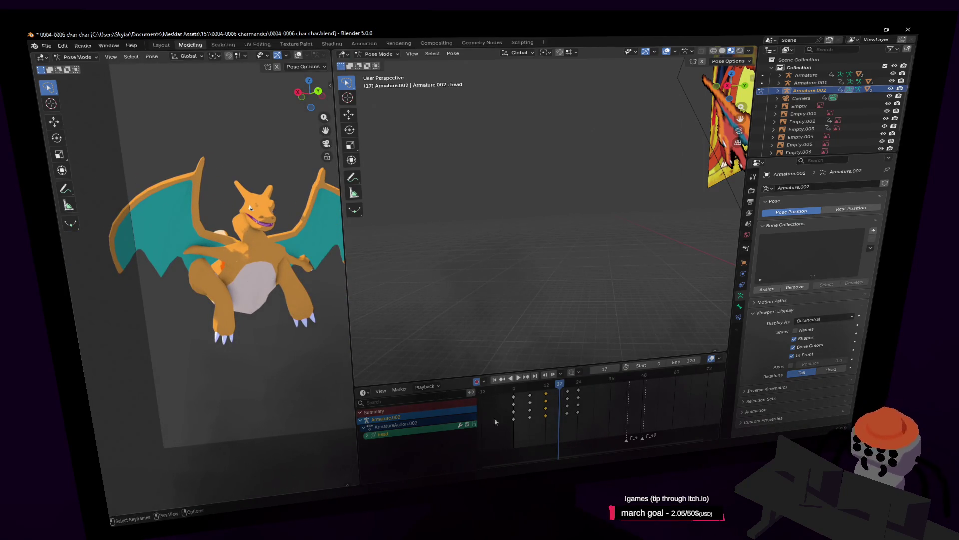
key("space")
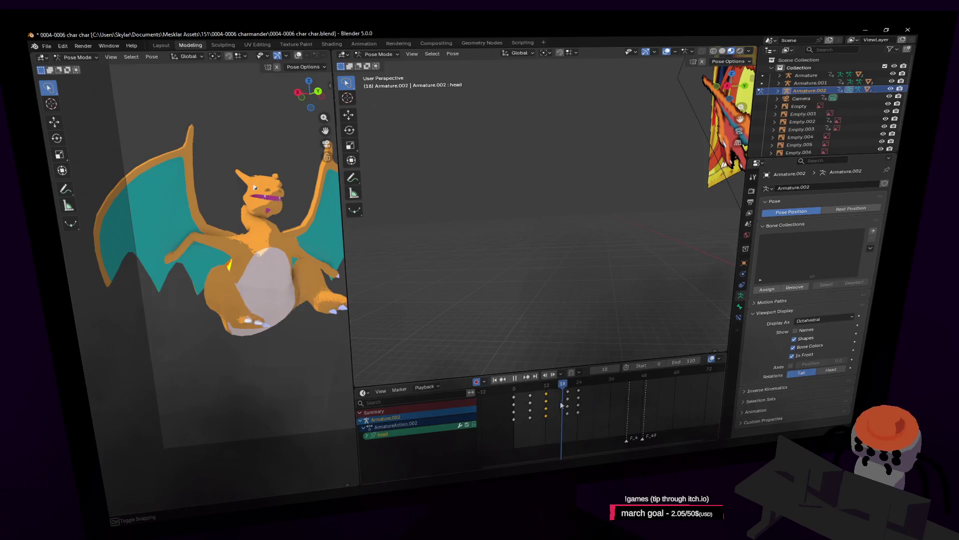
left_click_drag(561, 405, 553, 410)
mouse_move(563, 411)
left_mouse_down()
mouse_move(529, 423)
mouse_move(546, 421)
left_mouse_up()
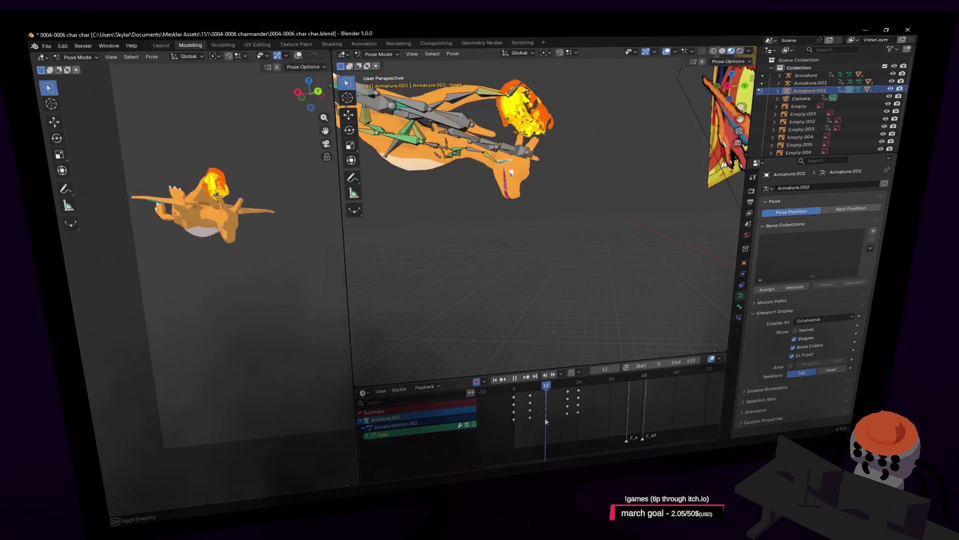
key("shift+grave")
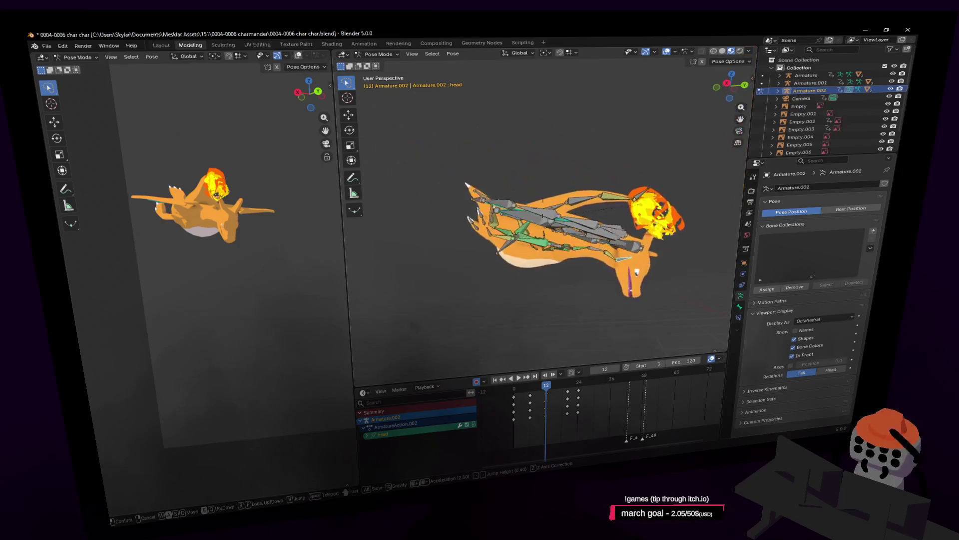
left_click(543, 206)
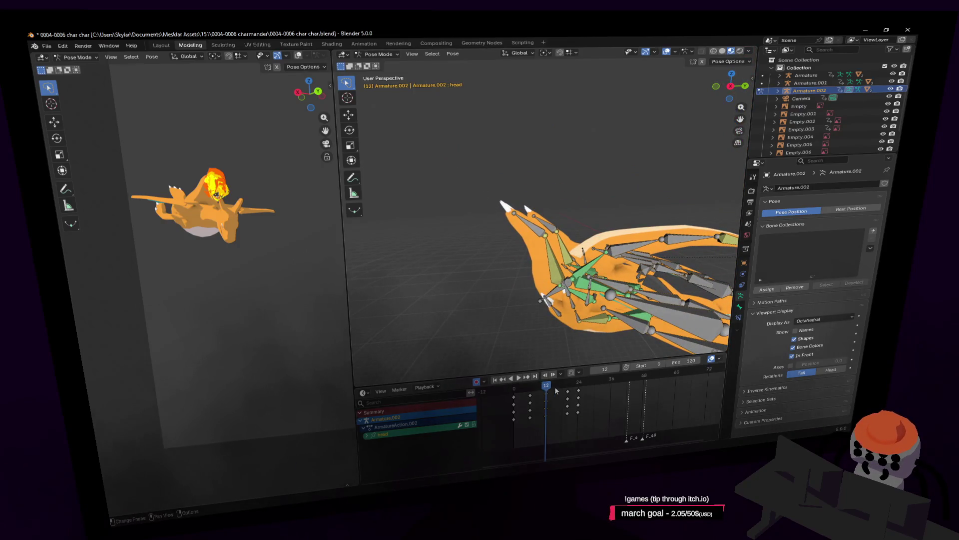
left_click_drag(556, 391, 559, 389)
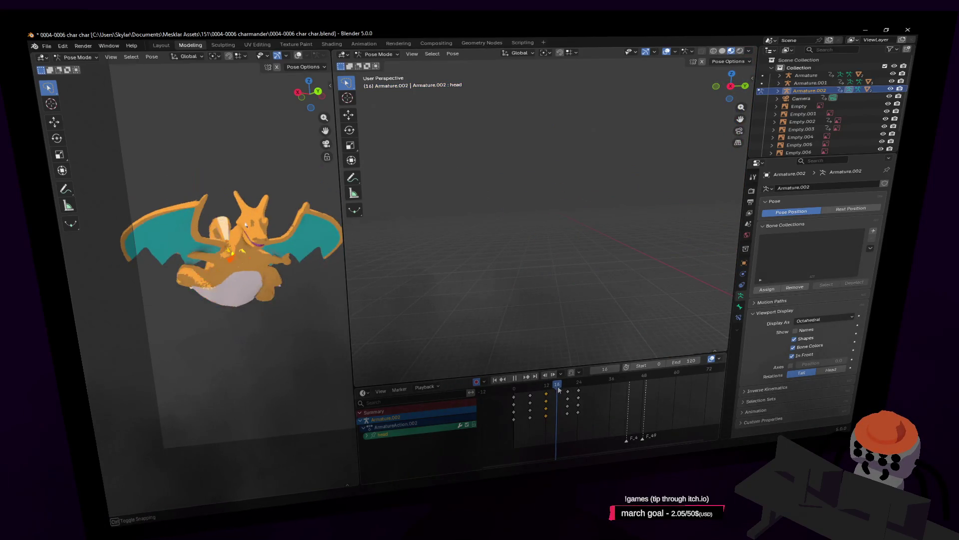
key("shift+grave")
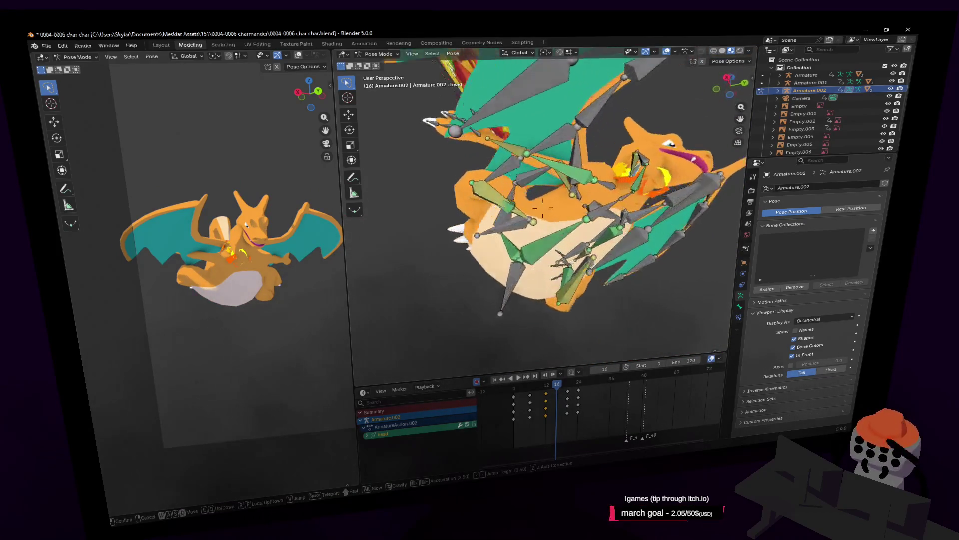
Select foot.r, move it, and rotate the leg bones 72.8°
left_click(506, 303)
left_click(502, 235)
middle_click_drag(502, 235, 537, 278)
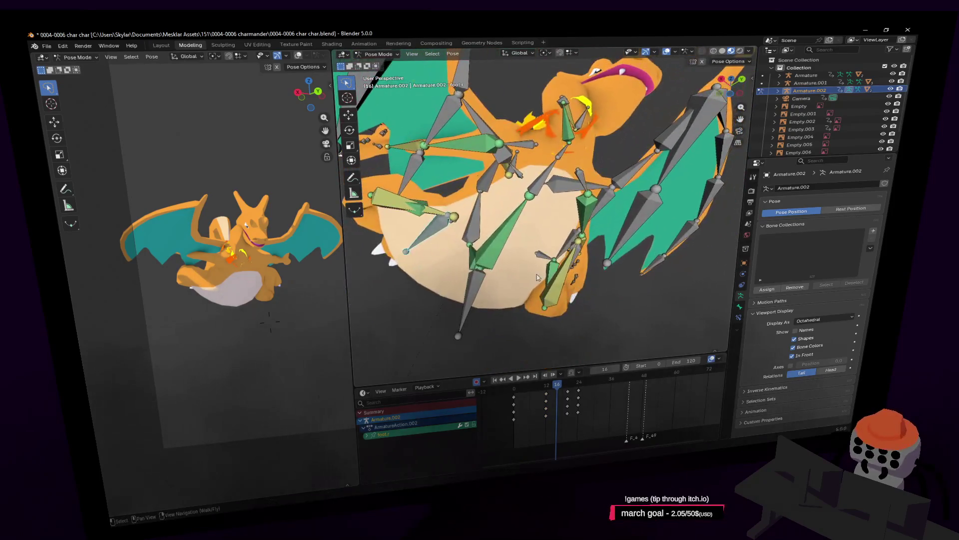
left_click(567, 244)
middle_click_drag(567, 244, 580, 250)
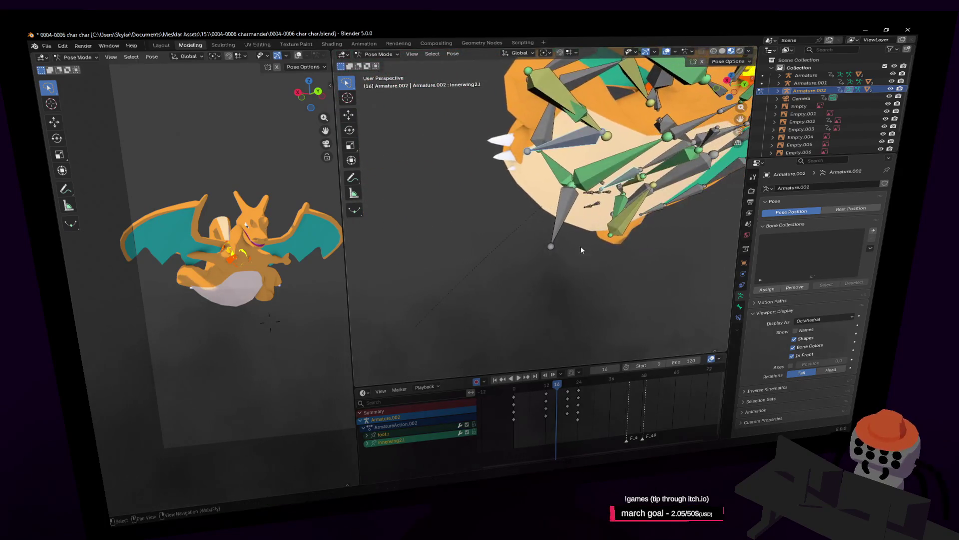
middle_click_drag(643, 186, 612, 190)
key("g")
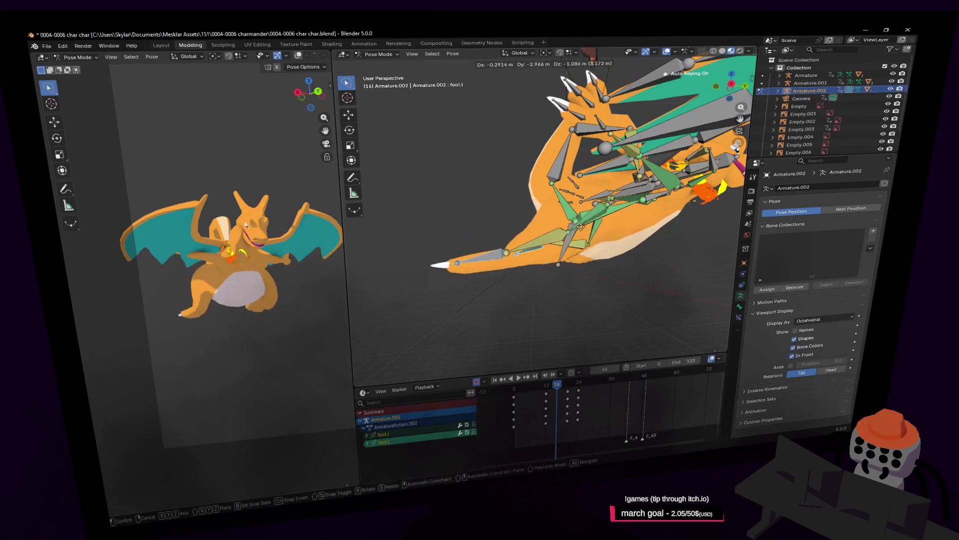
left_click(574, 219)
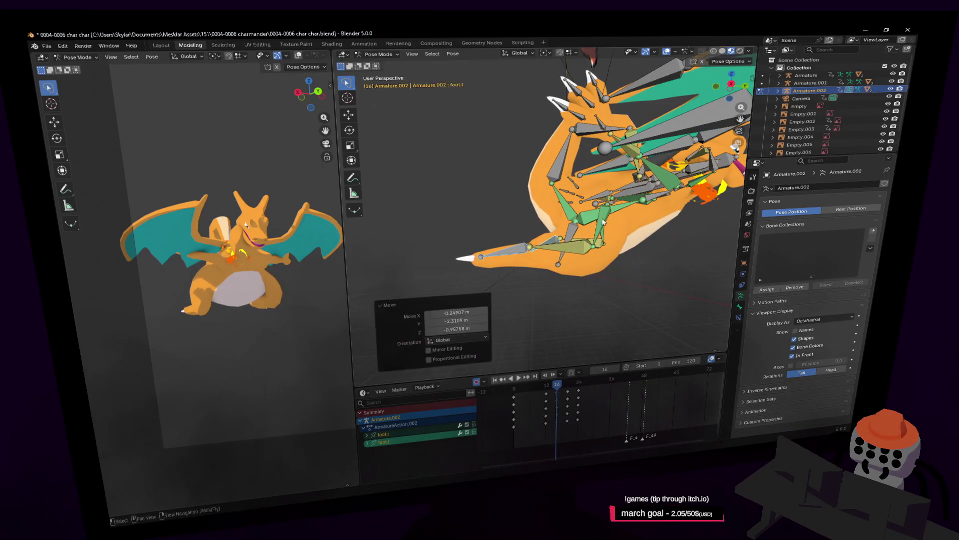
key("r")
left_click(530, 164)
Rotate the foot bone again to refine its placement and select the wing1.l bone
key("shift+grave")
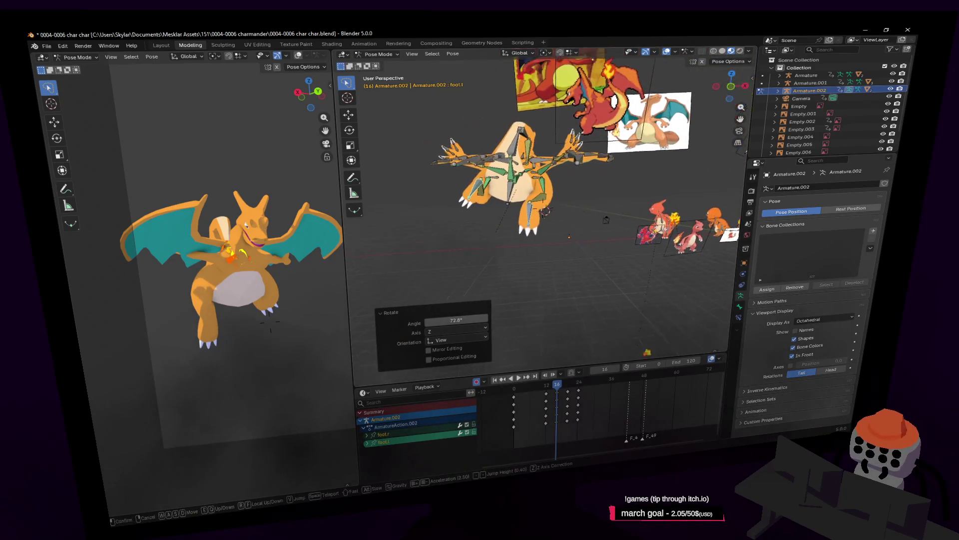
key("Return")
key("r")
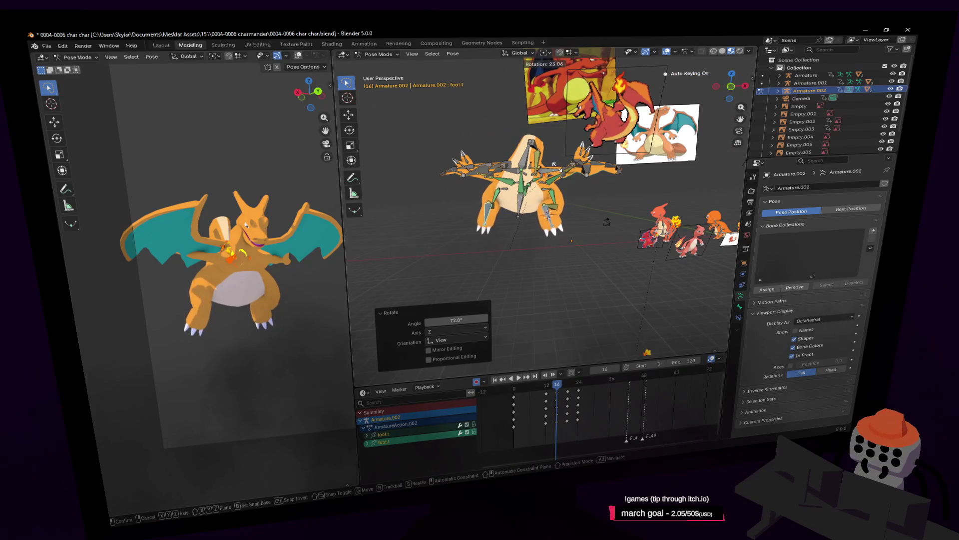
left_click(561, 172)
mouse_move(560, 171)
middle_mouse_down()
mouse_move(573, 194)
mouse_move(580, 178)
middle_mouse_up()
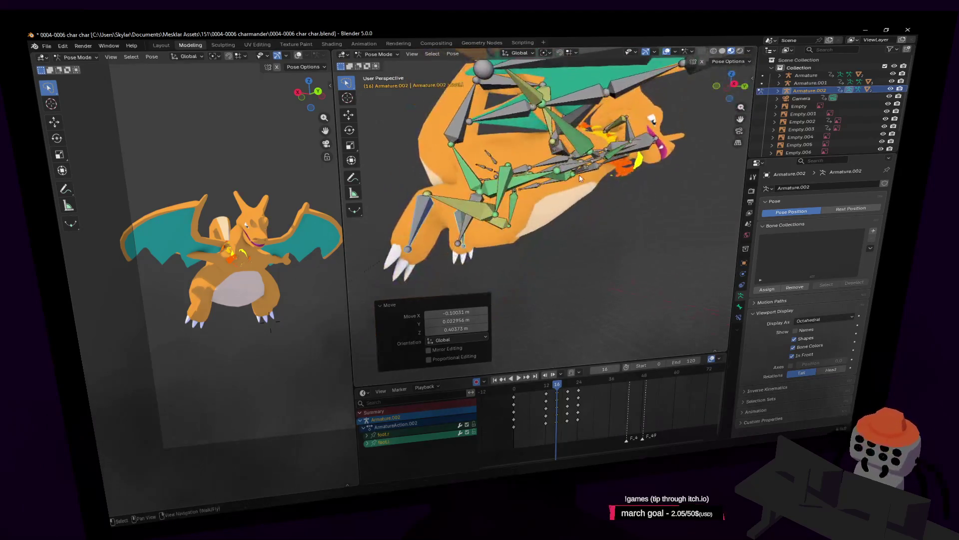
left_click(566, 150)
key("shift+grave")
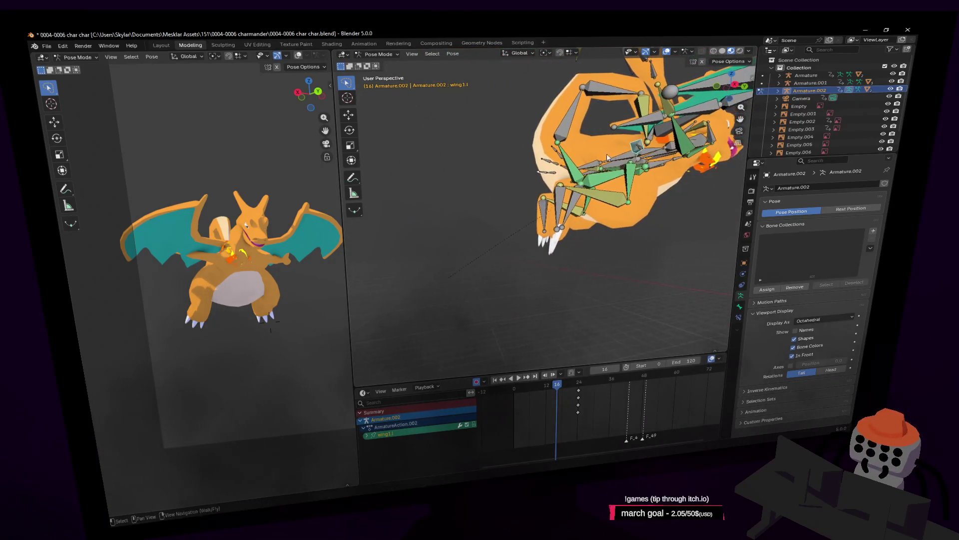
Move, rotate, and move the tail bones again to swing the tail up and forward
left_click(742, 143)
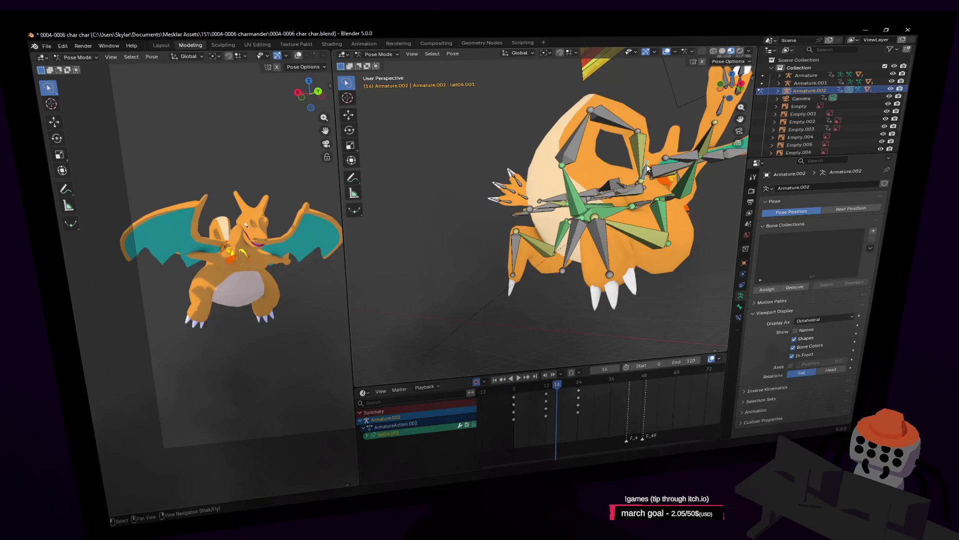
middle_click_drag(647, 168, 655, 174)
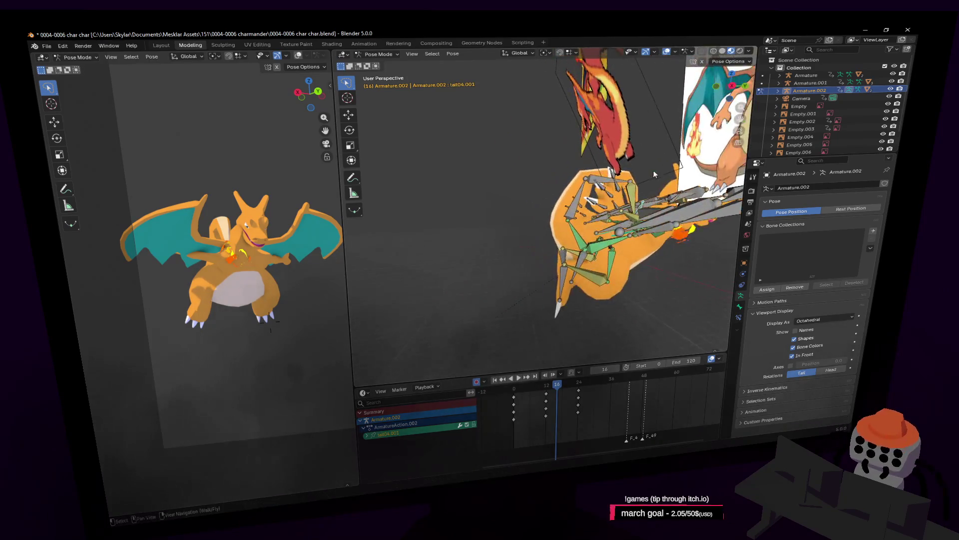
key("g")
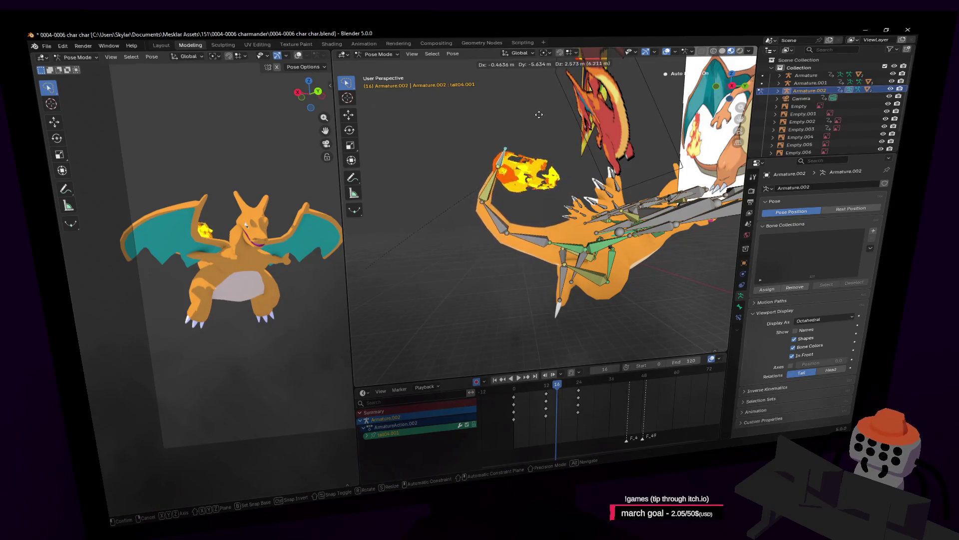
left_click(547, 122)
key("r")
left_click(525, 90)
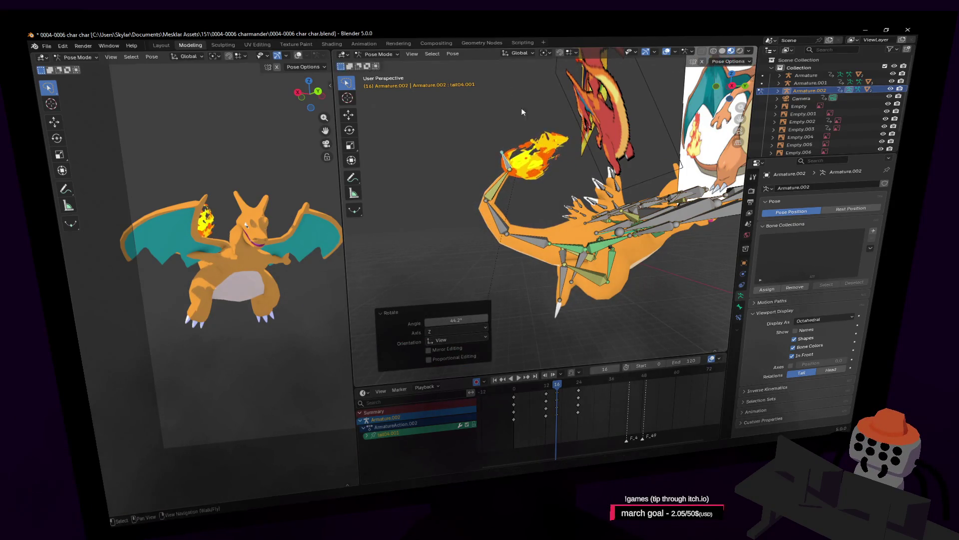
key("g")
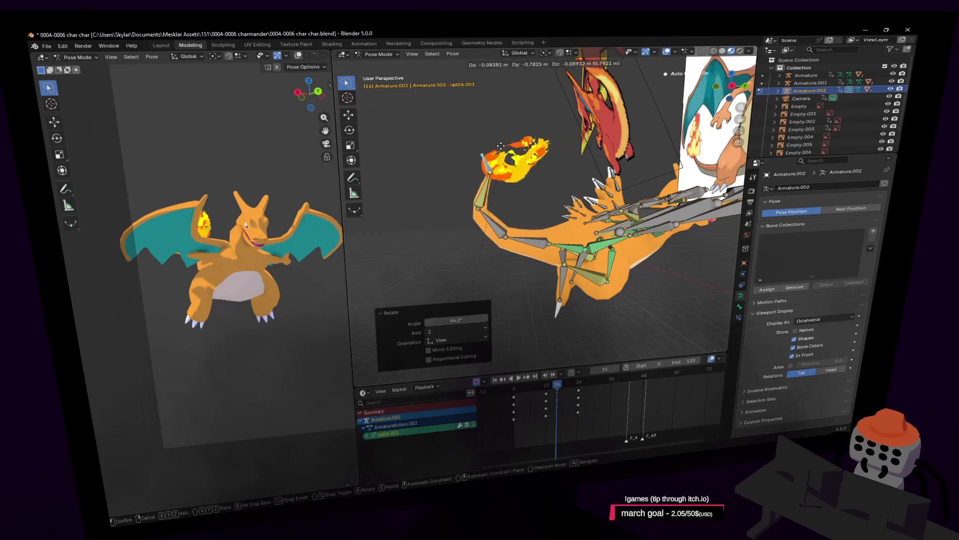
left_click(531, 150)
Rotate and move the flaming tail-tip bone tail04.003, then go to frame 12
key("shift+grave")
key("s")
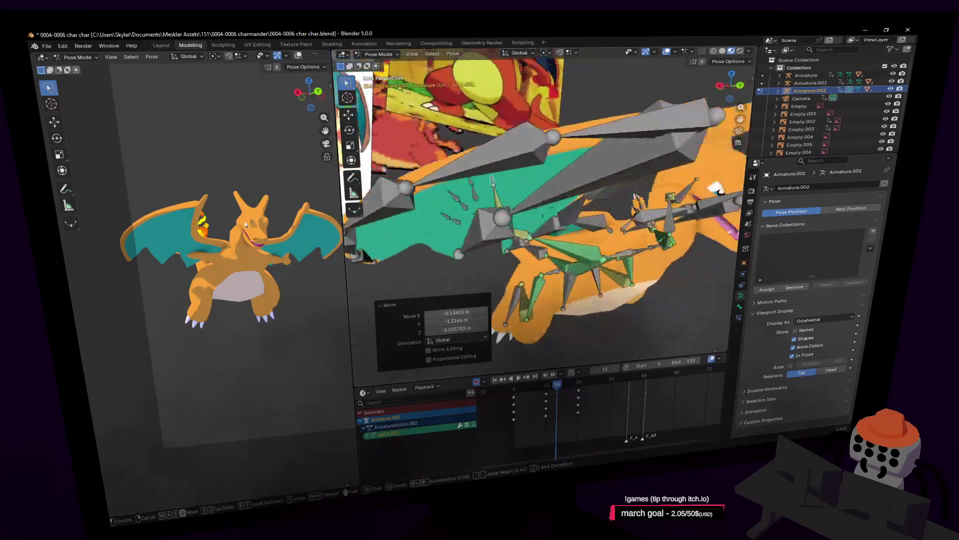
left_click(574, 200)
key("g")
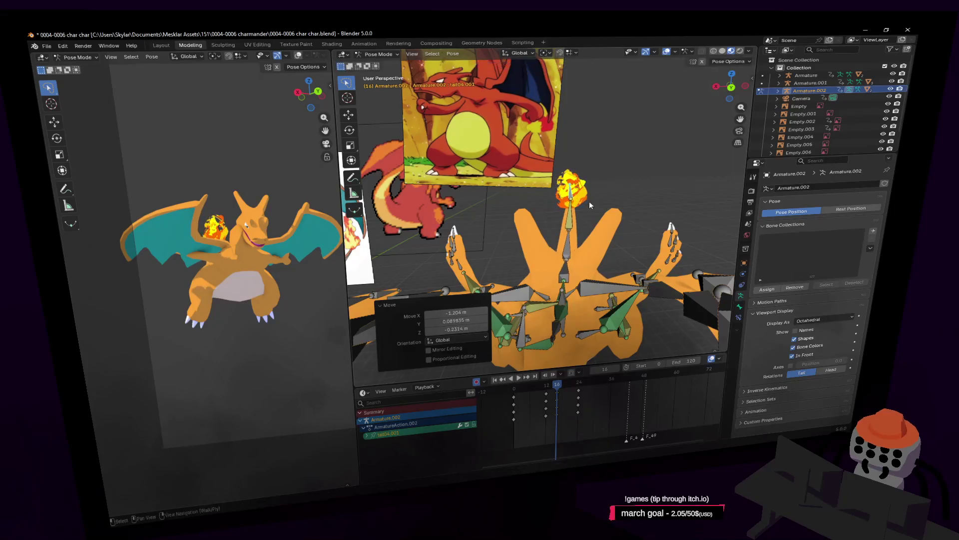
key("shift+grave")
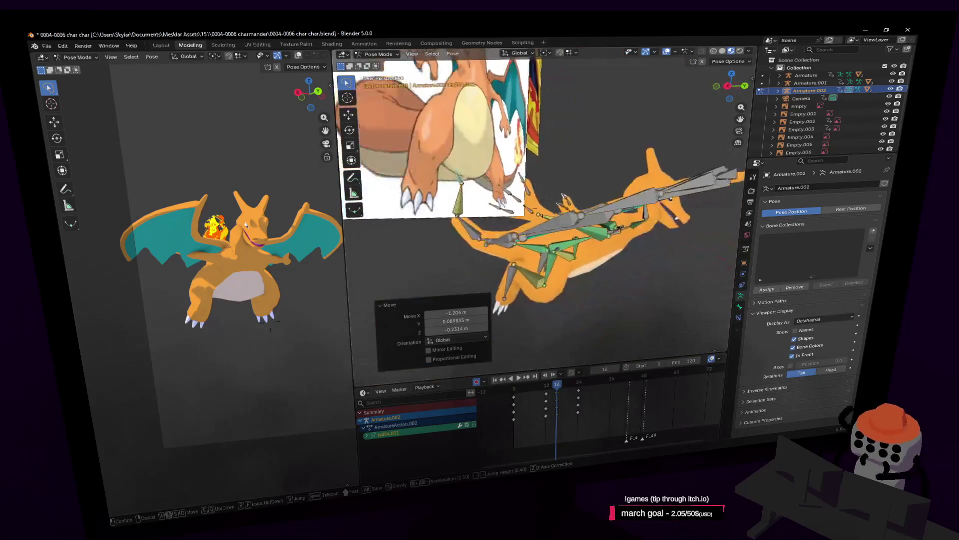
left_click(563, 196)
key("r")
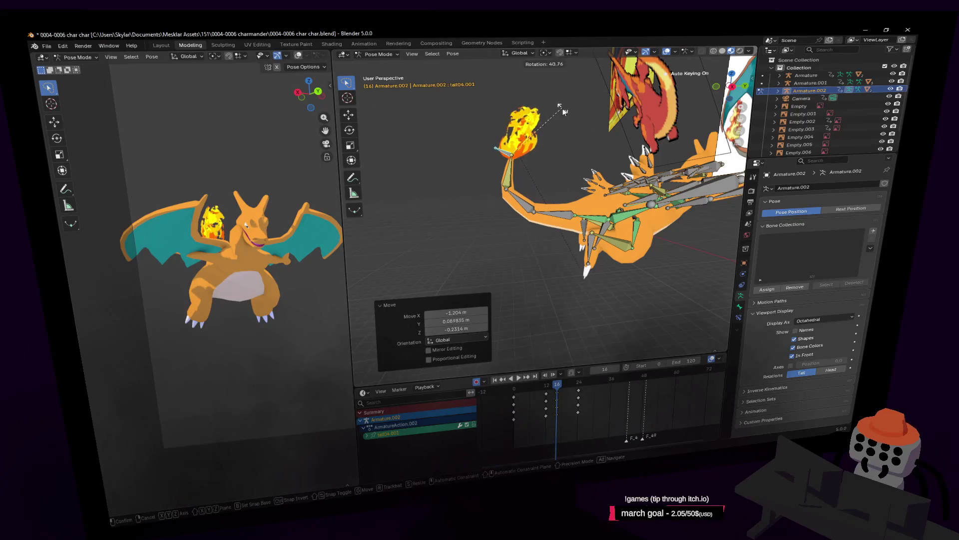
left_click(563, 111)
key("g")
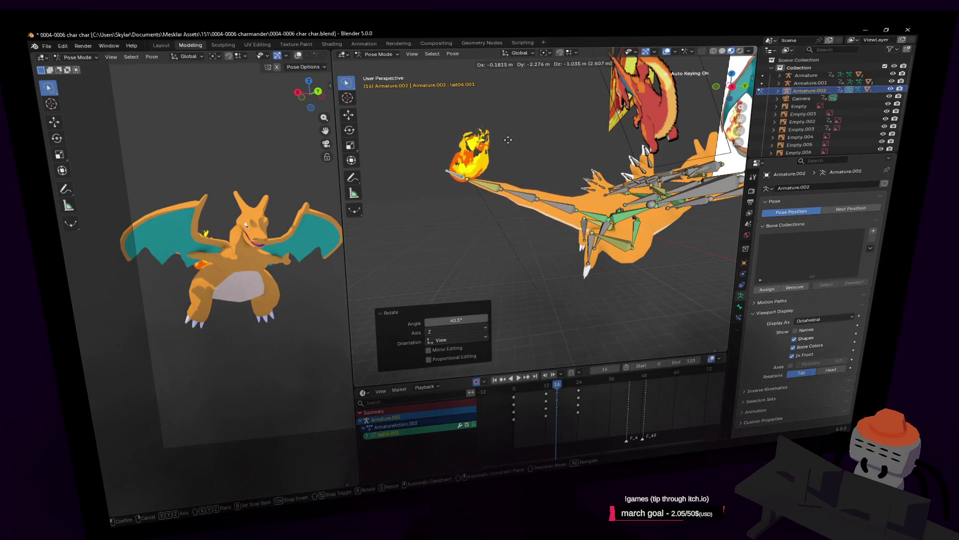
left_click(513, 149)
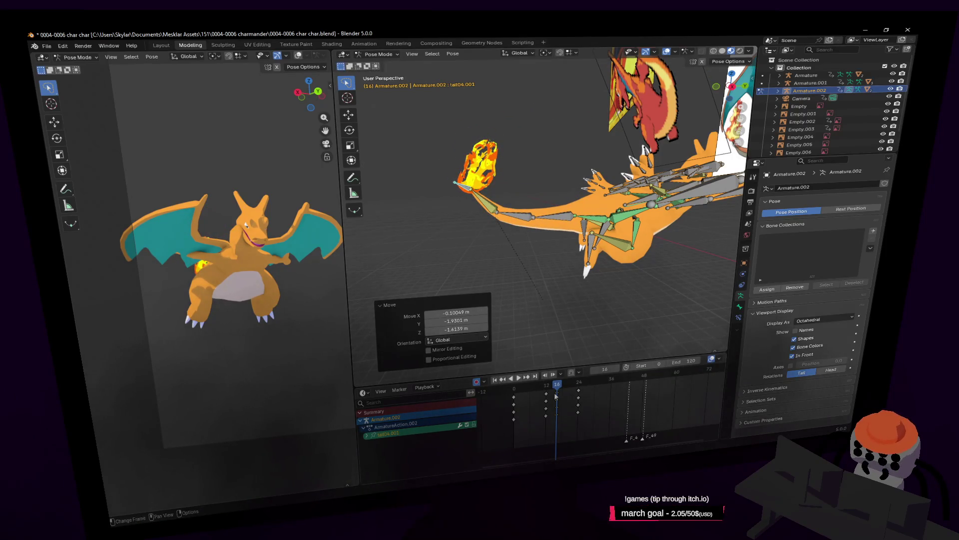
left_click_drag(556, 390, 546, 386)
key("shift+grave")
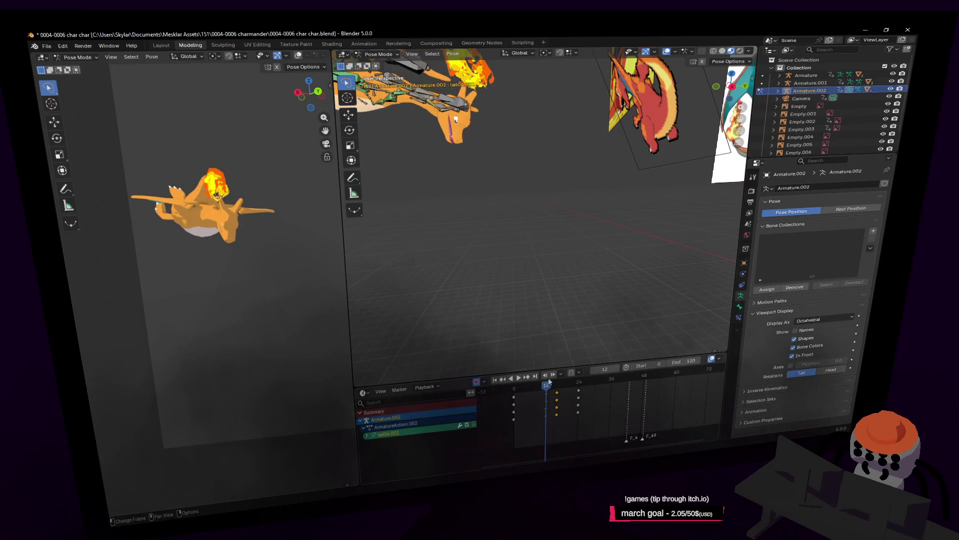
Move and rotate the tail tip bone upward at frame 12
left_click(528, 293)
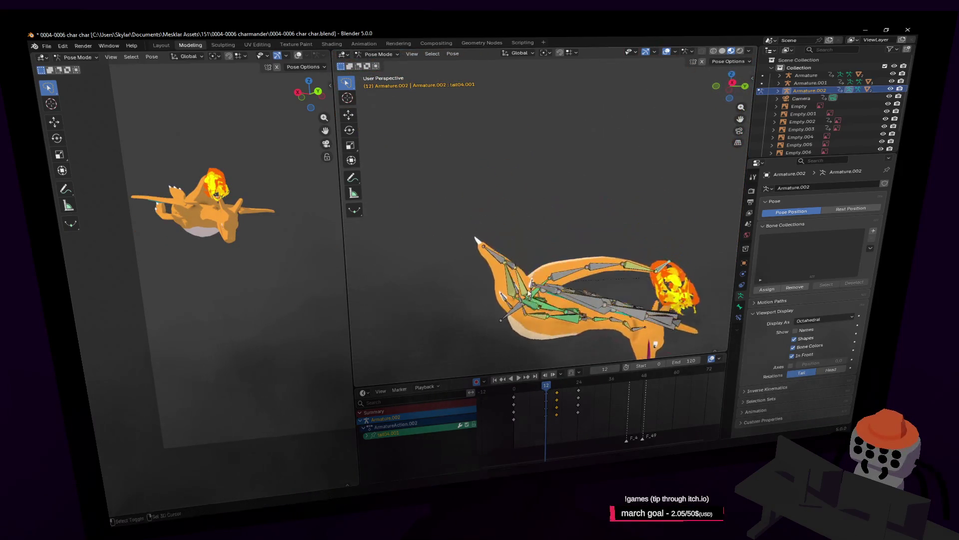
key("g")
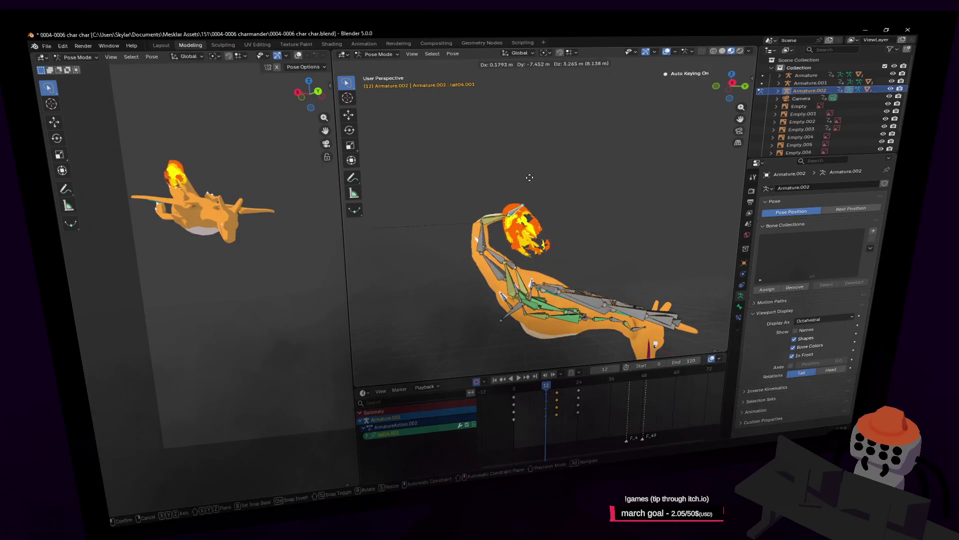
left_click(521, 174)
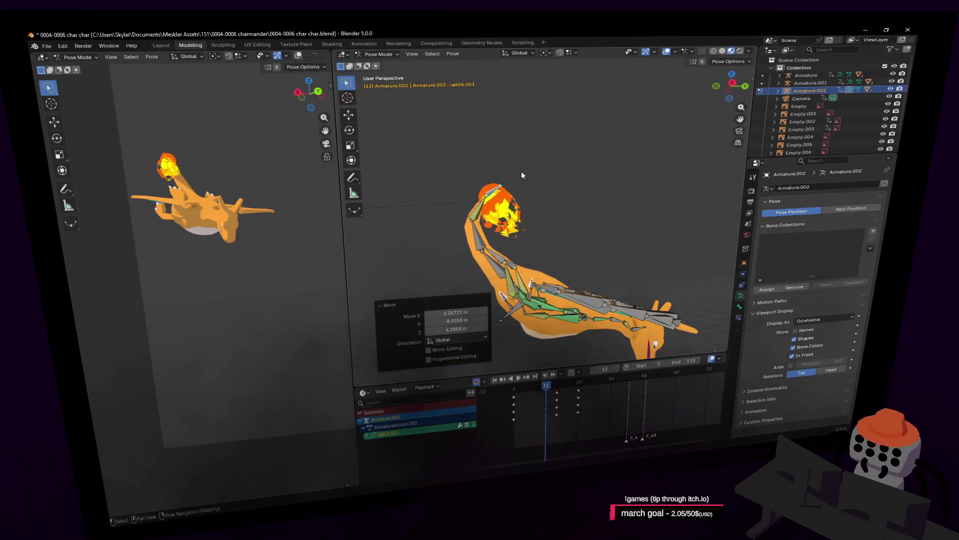
left_click(456, 98)
middle_click_drag(547, 381, 561, 198, "shift")
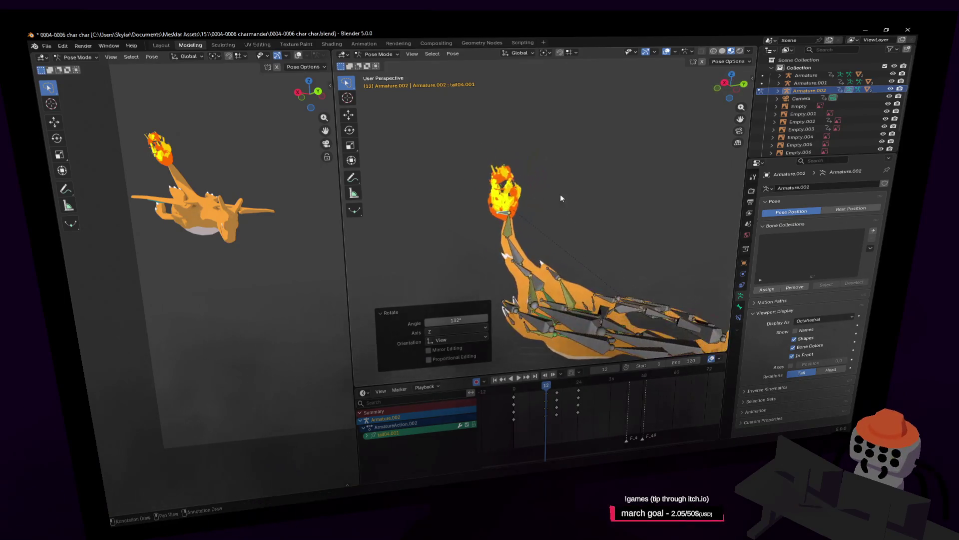
key("g")
left_click(272, 149)
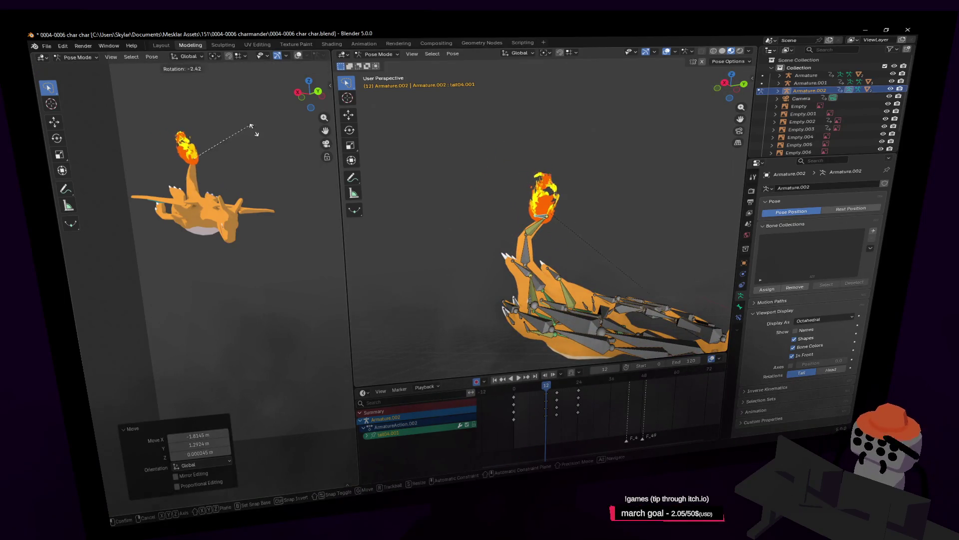
left_click(291, 160)
Shift the tail bone further from a new view angle
middle_click_drag(550, 196, 579, 191)
key("g")
left_click(575, 189)
key("shift+grave")
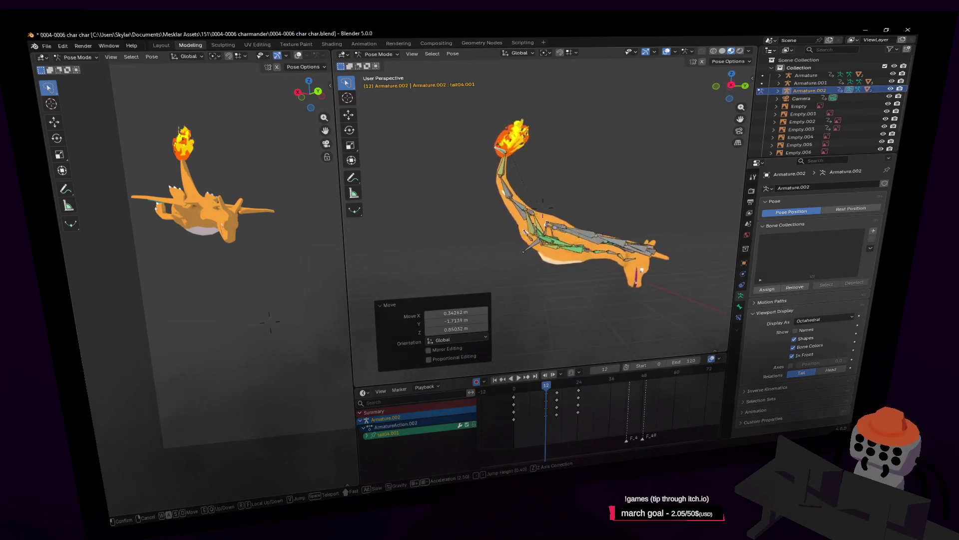
left_click(562, 172)
left_click(541, 166)
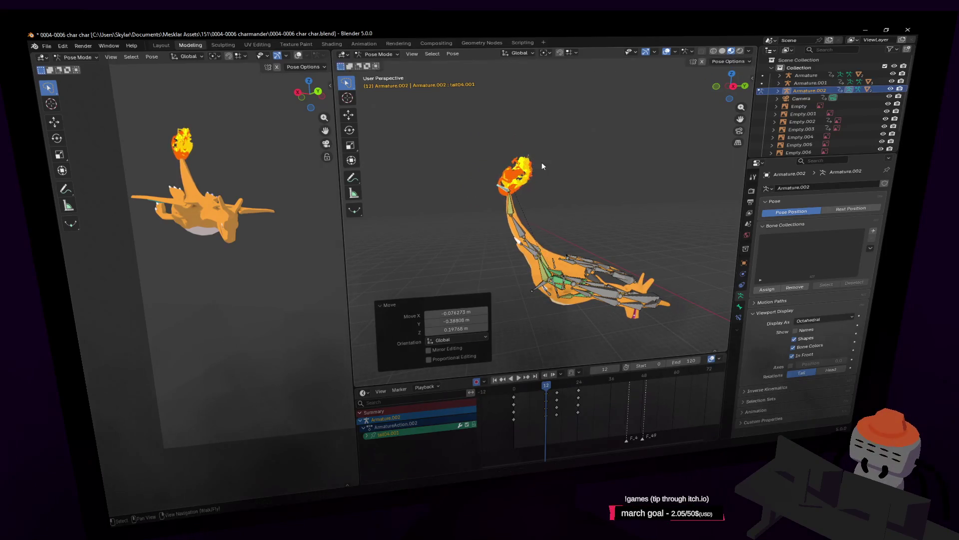
Make final moves to the tail and tail flame bones, then play the animation
key("g")
left_click(250, 100)
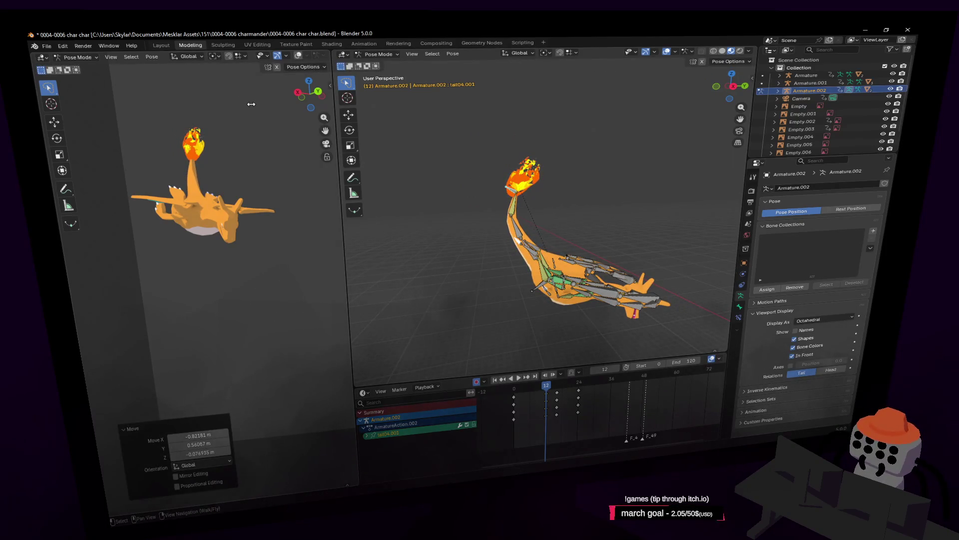
key("g")
left_click(240, 130)
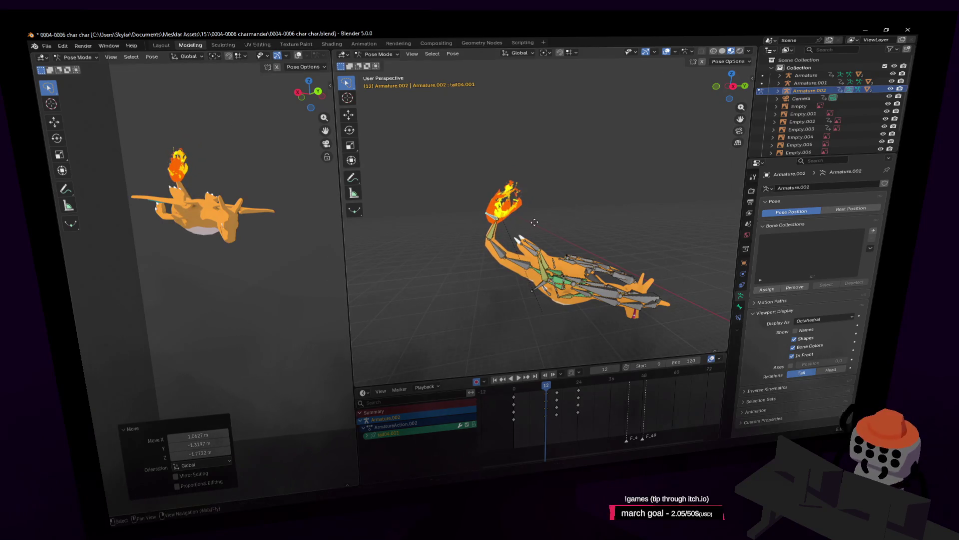
key("g")
left_click(527, 250)
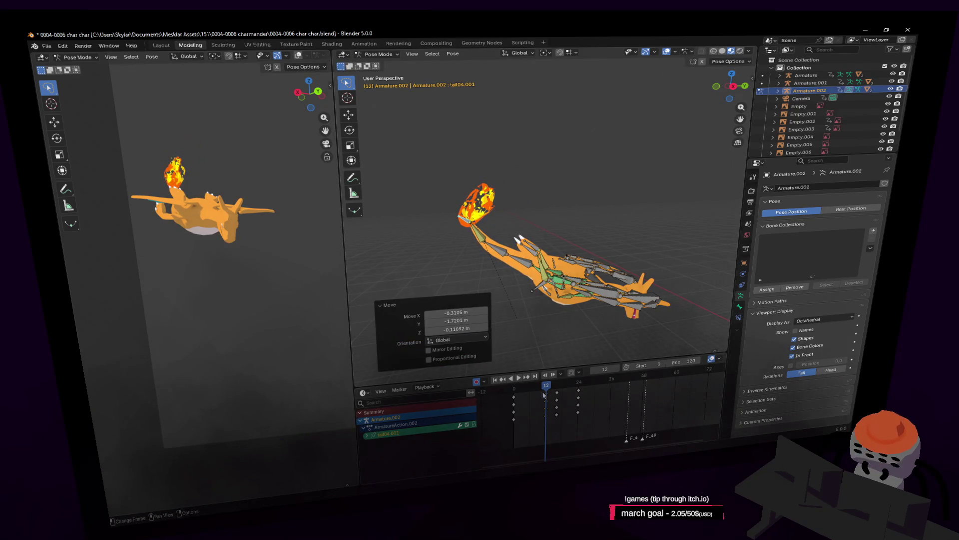
key("space")
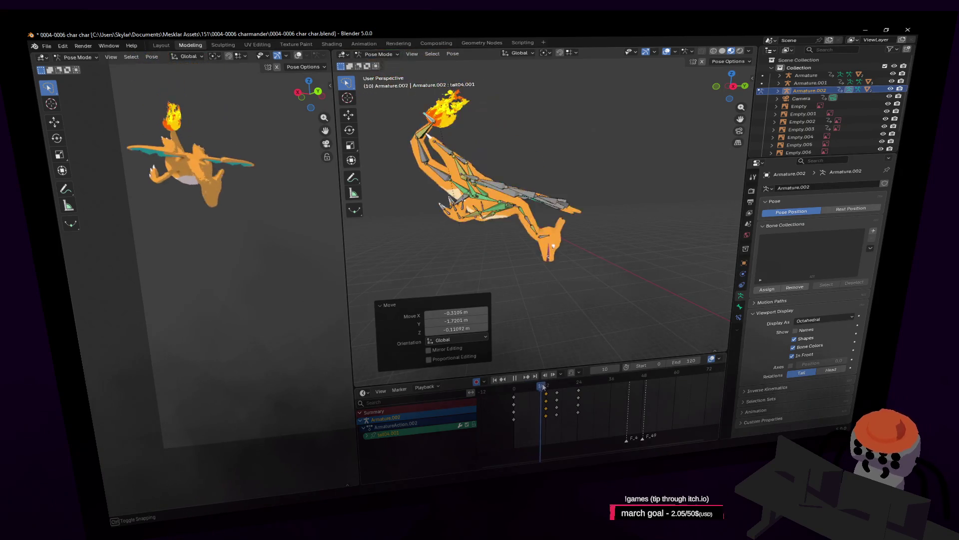
Return to frame 1, stop playback, and scrub forward to frame 16
left_click_drag(543, 387, 517, 390)
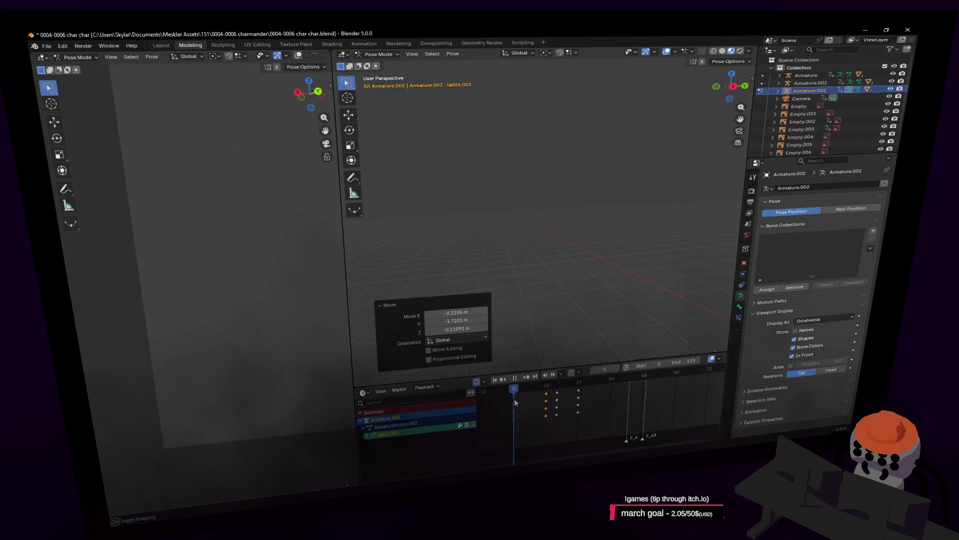
key("space")
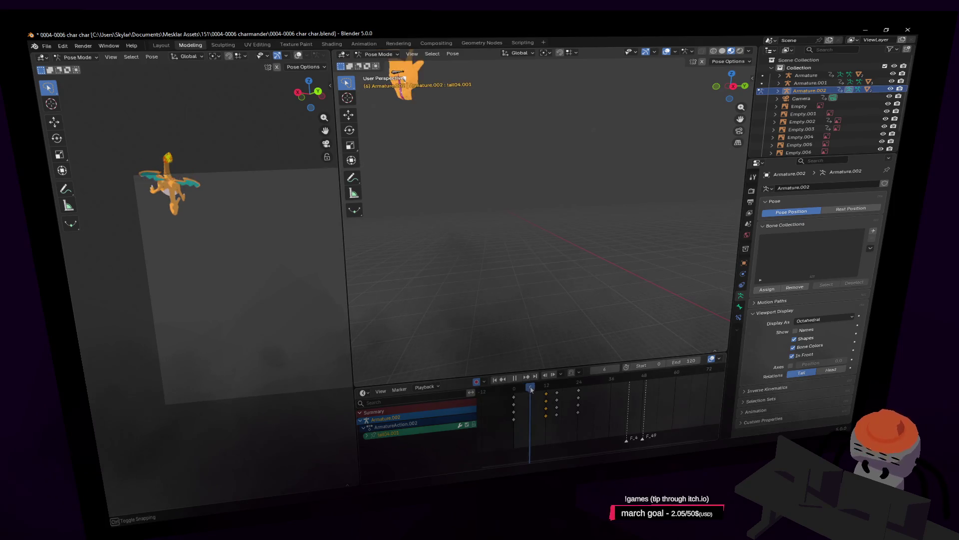
mouse_move(531, 389)
left_mouse_down()
mouse_move(578, 409)
mouse_move(569, 420)
left_mouse_up()
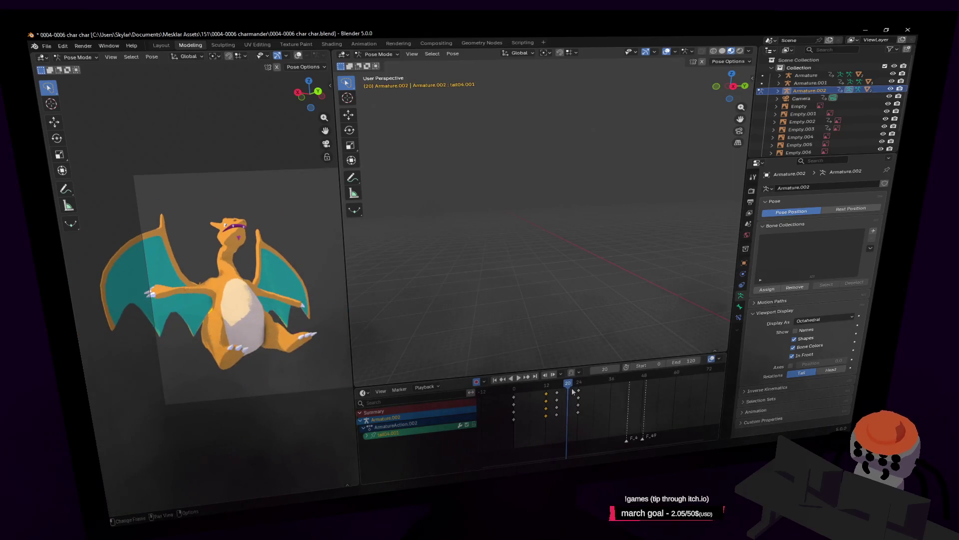
Fly the view close to the rig and scrub frames 17–19 to review the landing
key("shift+grave")
key("w")
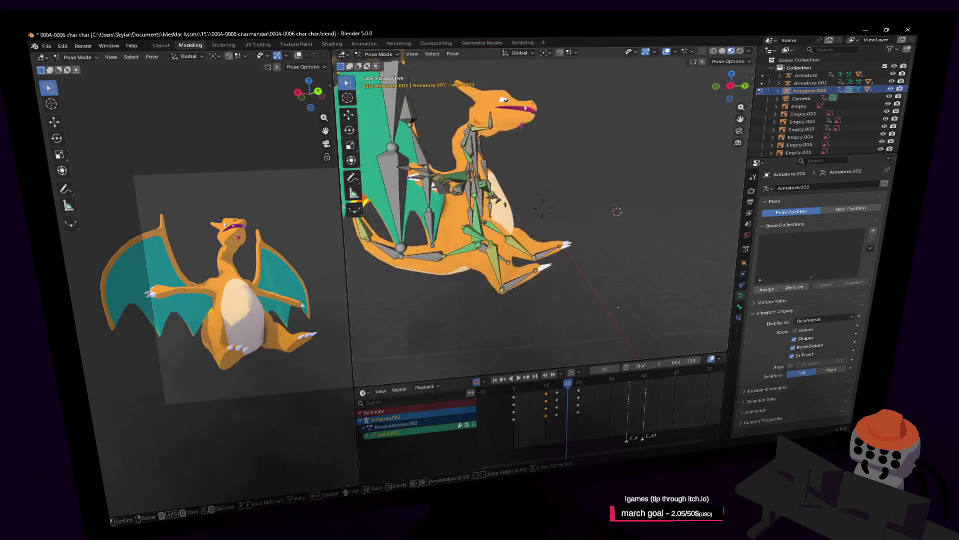
left_click(539, 244)
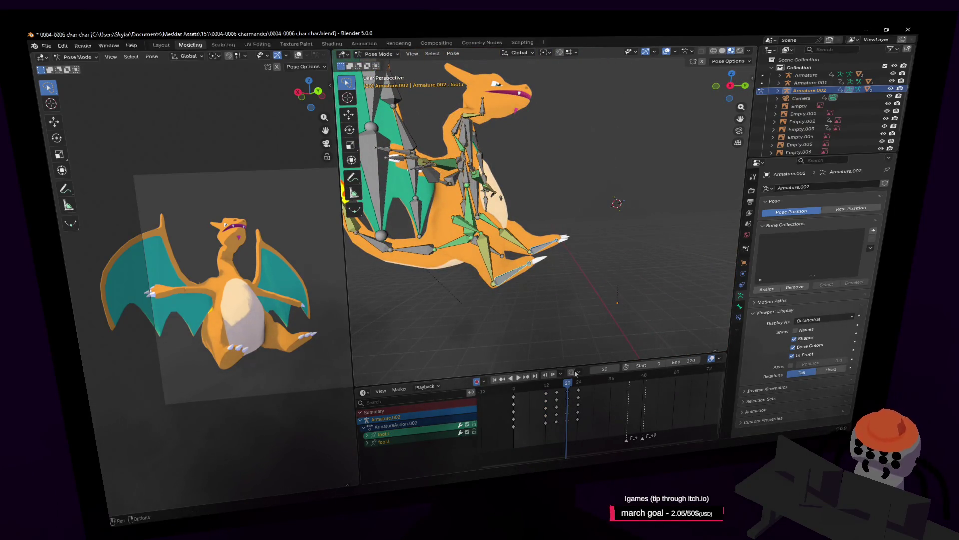
left_click_drag(571, 387, 565, 387)
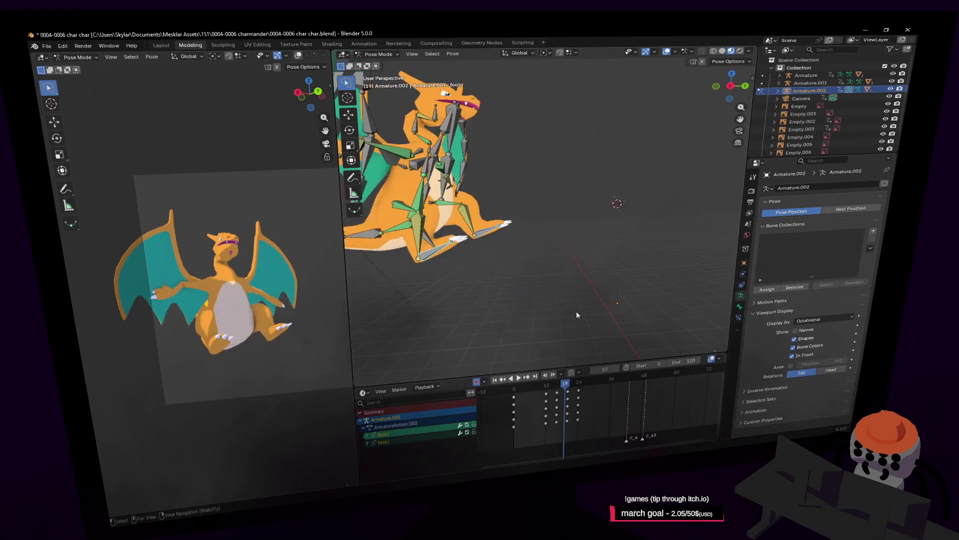
key("space")
left_click_drag(566, 386, 563, 389)
middle_click_drag(559, 259, 519, 276)
Reposition the right foot bone at frames 18 and 19, then preview the motion
key("g")
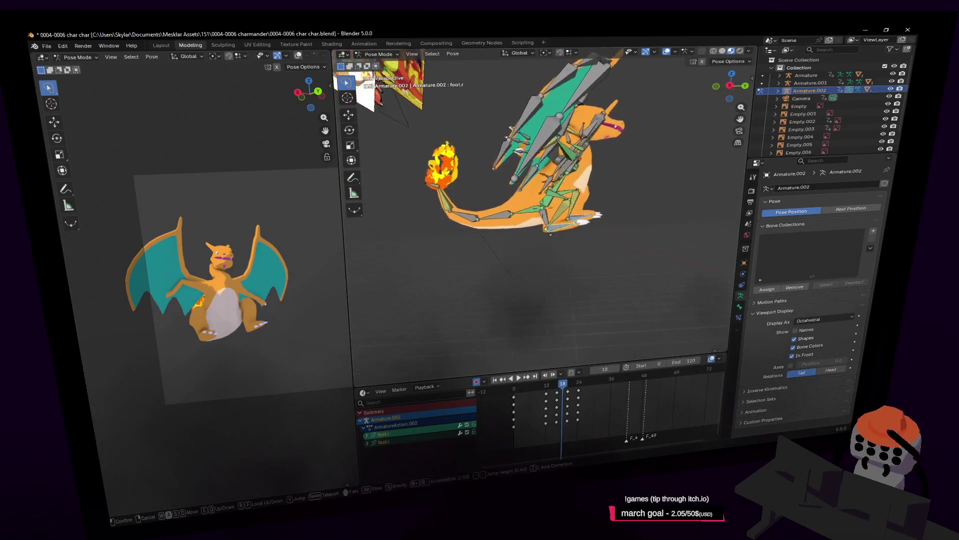
left_click(644, 235)
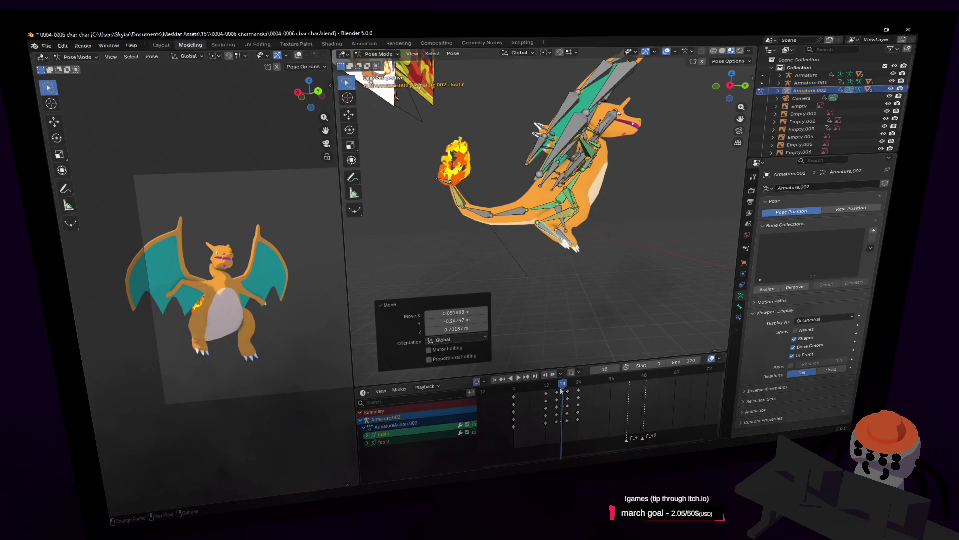
left_click_drag(561, 392, 570, 386)
key("g")
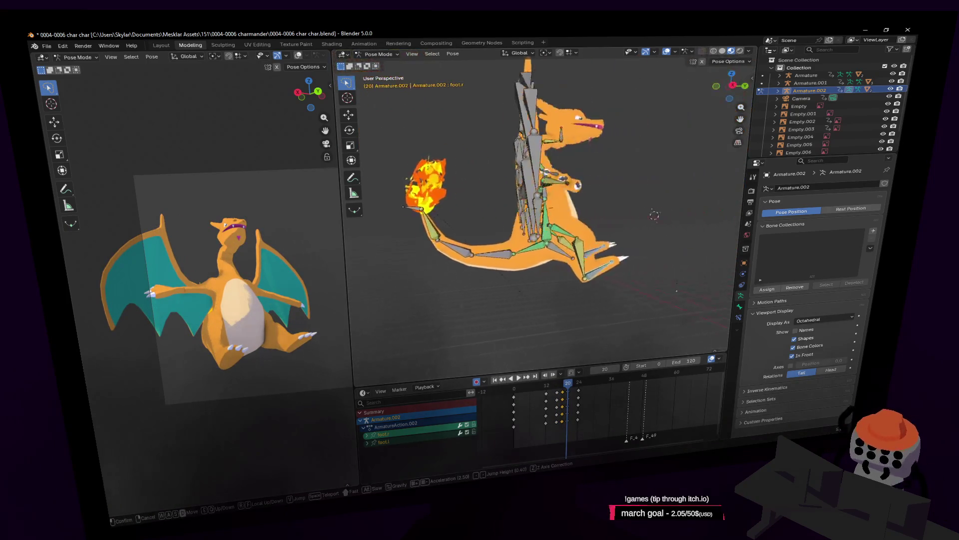
left_click(617, 241)
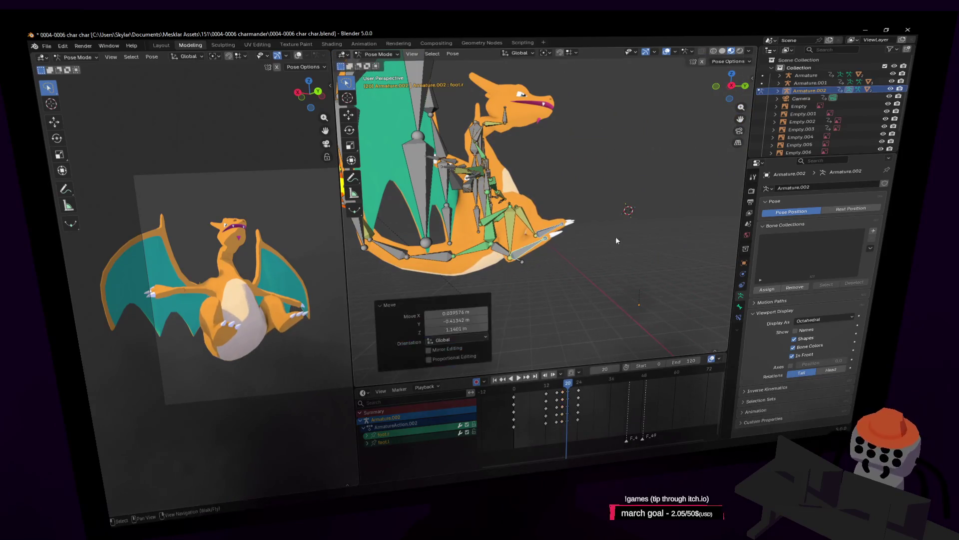
key("space")
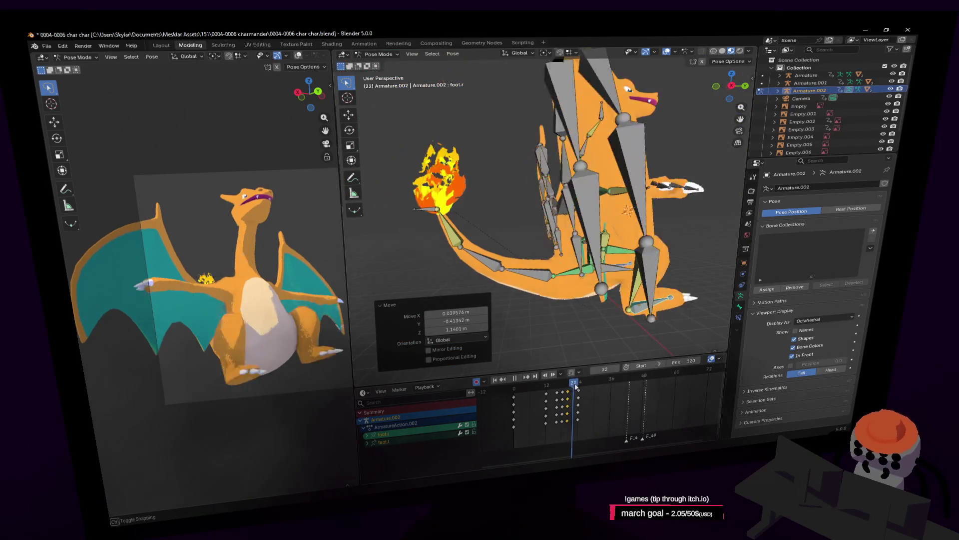
At frame 23, move and rotate the right foot bone into a new keyed pose
left_click_drag(578, 390, 577, 393)
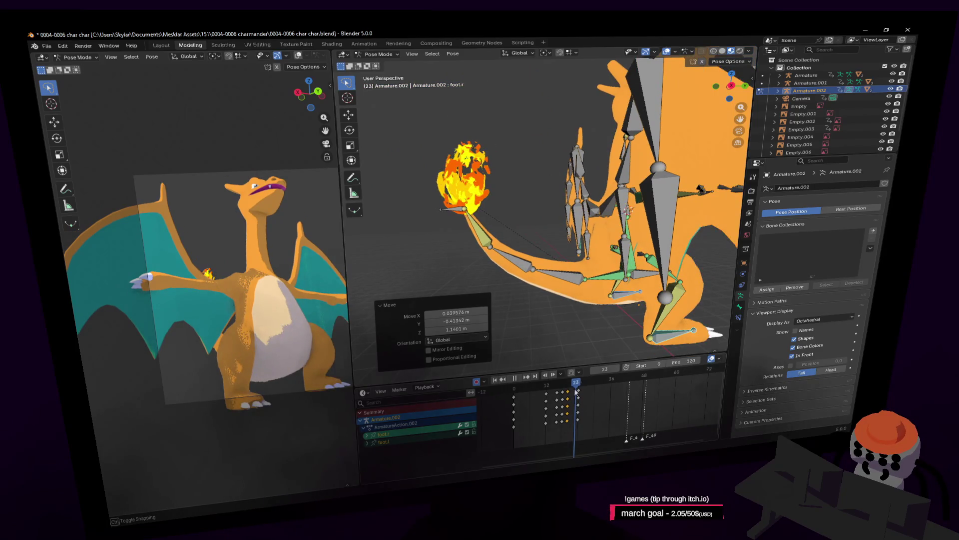
key("space")
key("g")
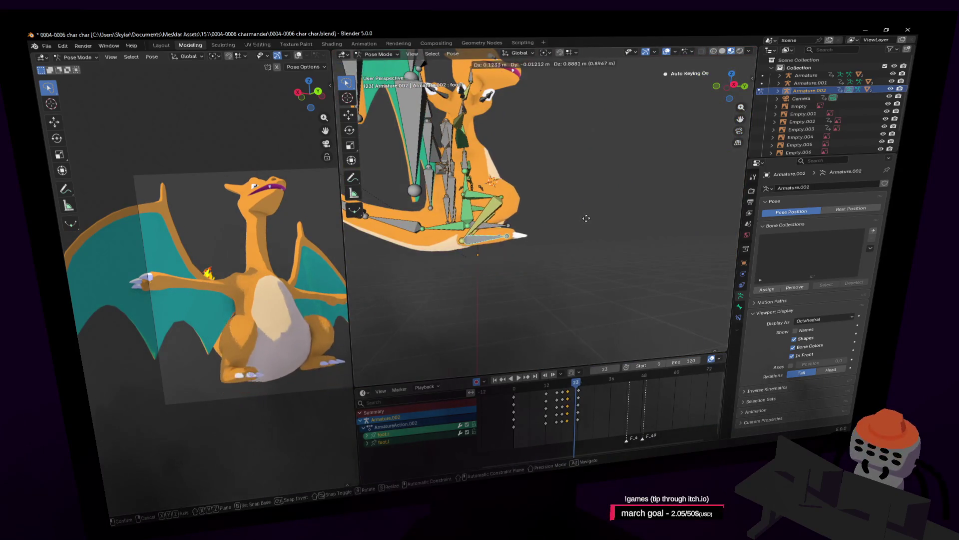
left_click(586, 219)
key("r")
left_click(588, 161)
middle_click_drag(588, 161, 671, 136, "shift")
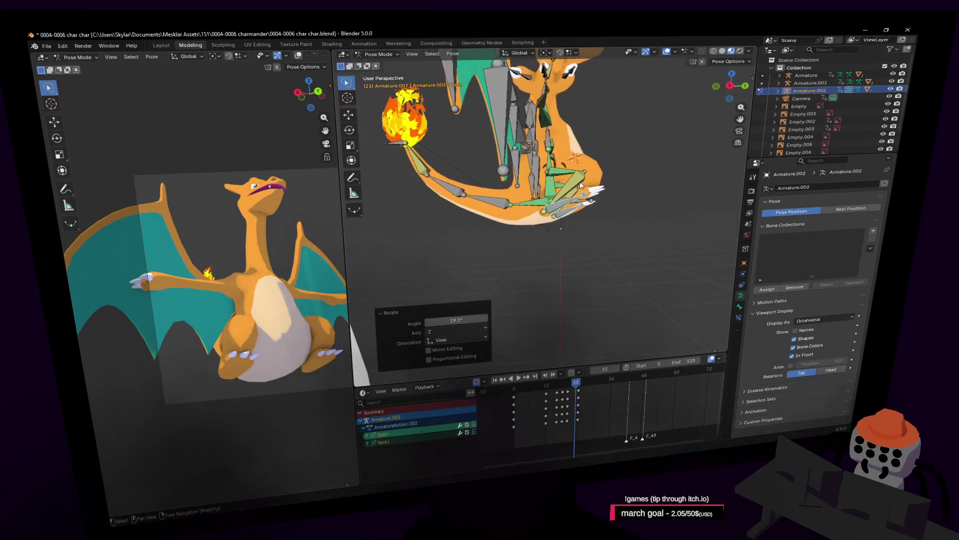
key("g")
left_click(602, 204)
mouse_move(601, 204)
middle_mouse_down()
mouse_move(529, 226)
mouse_move(544, 232)
middle_mouse_up()
left_click(529, 226)
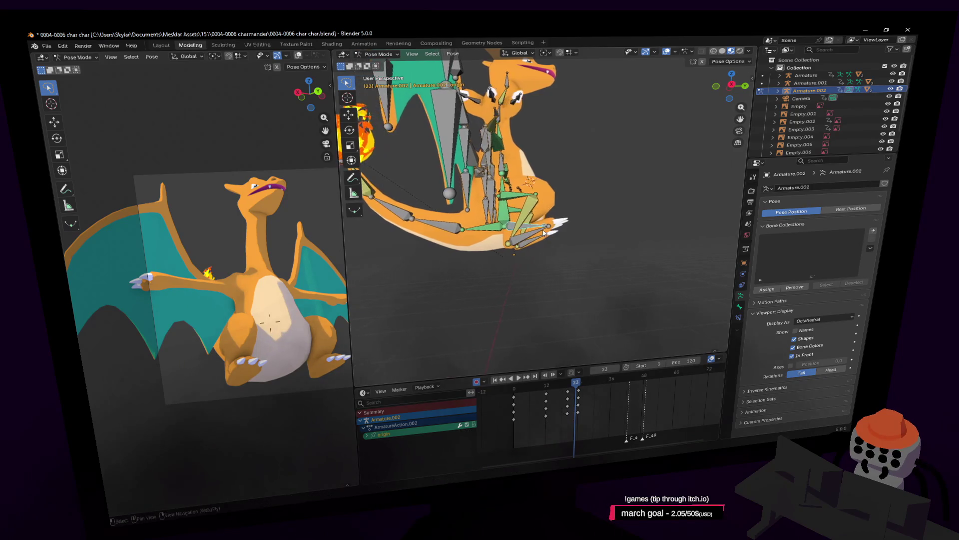
Lower the origin bone about -1.1 m in Y, then review frames 20–25
left_click_drag(572, 388, 576, 389)
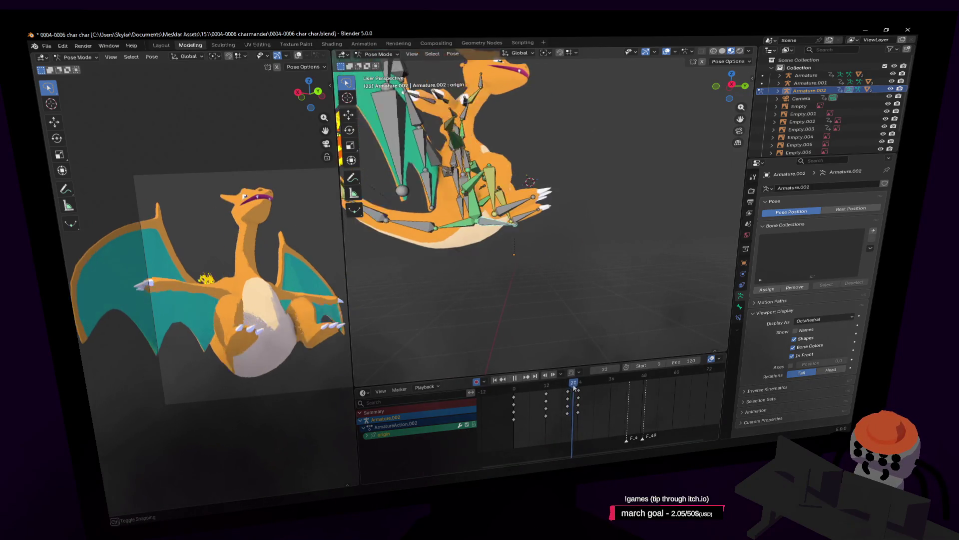
key("g")
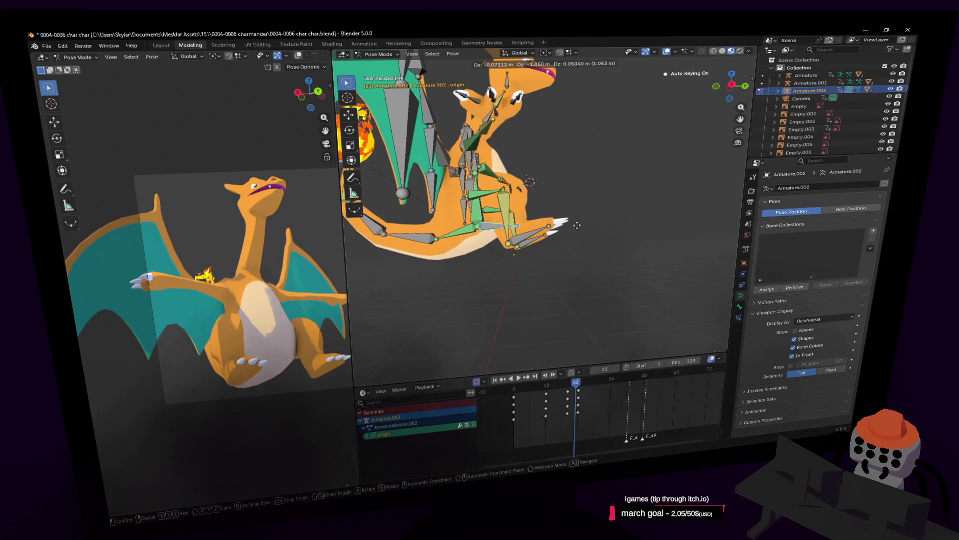
left_click(576, 226)
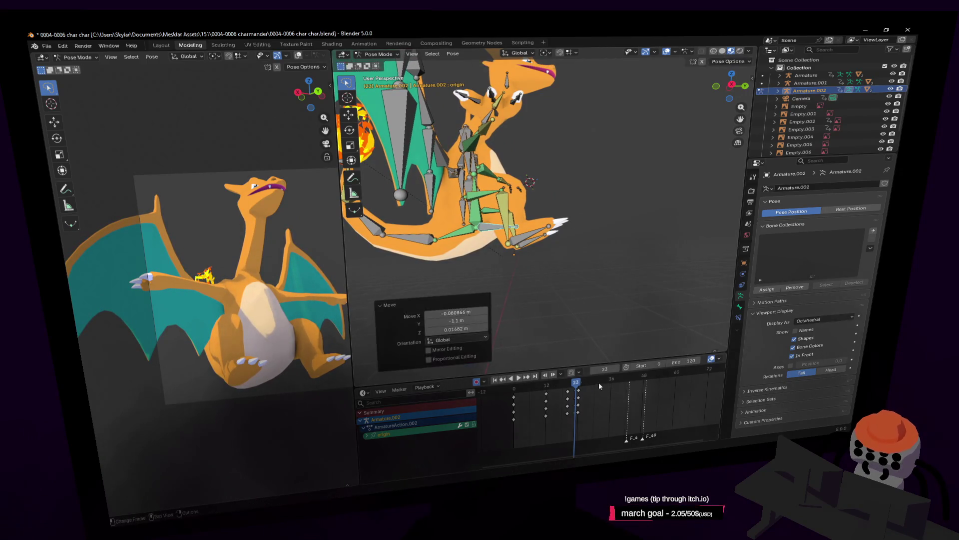
left_click(582, 388)
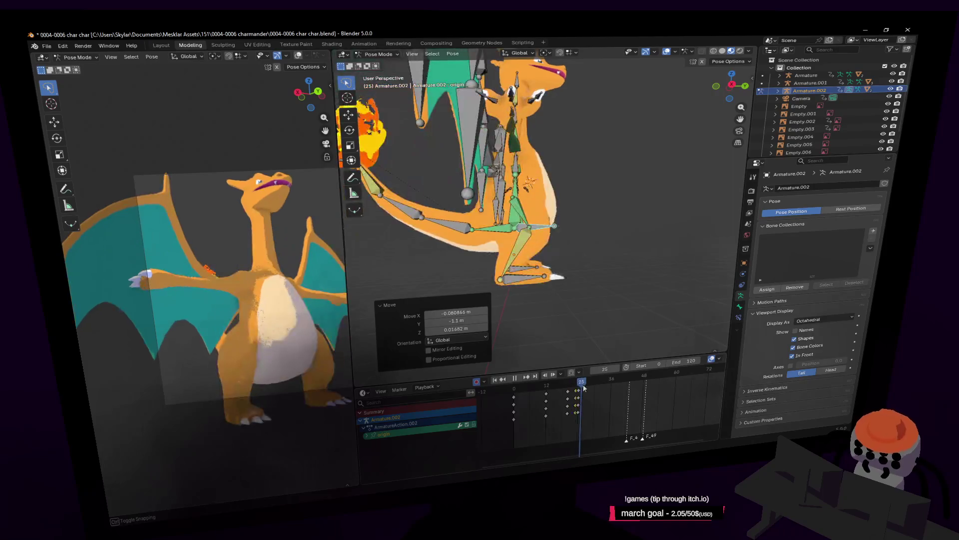
key("Left")
key("Left")
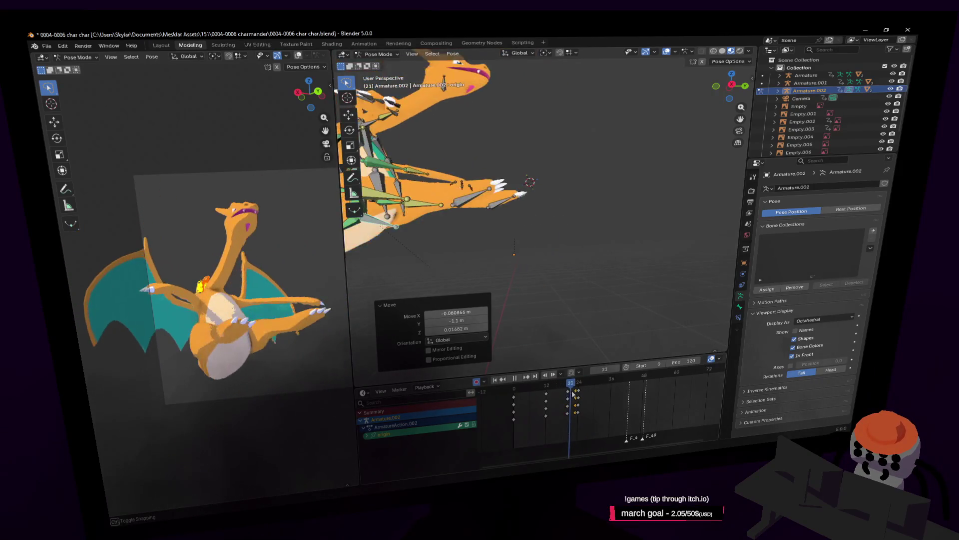
key("Left")
key("Left")
key("shift+grave")
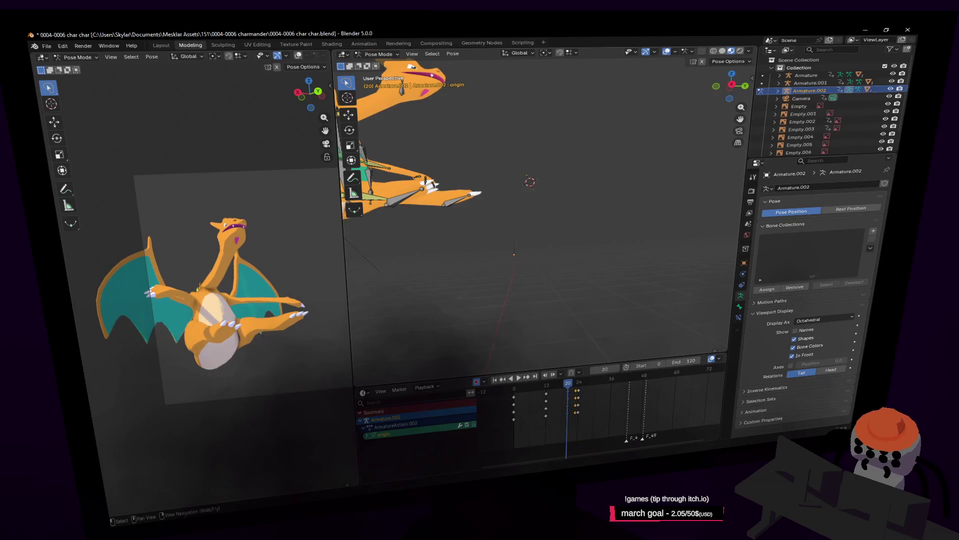
left_click(559, 266)
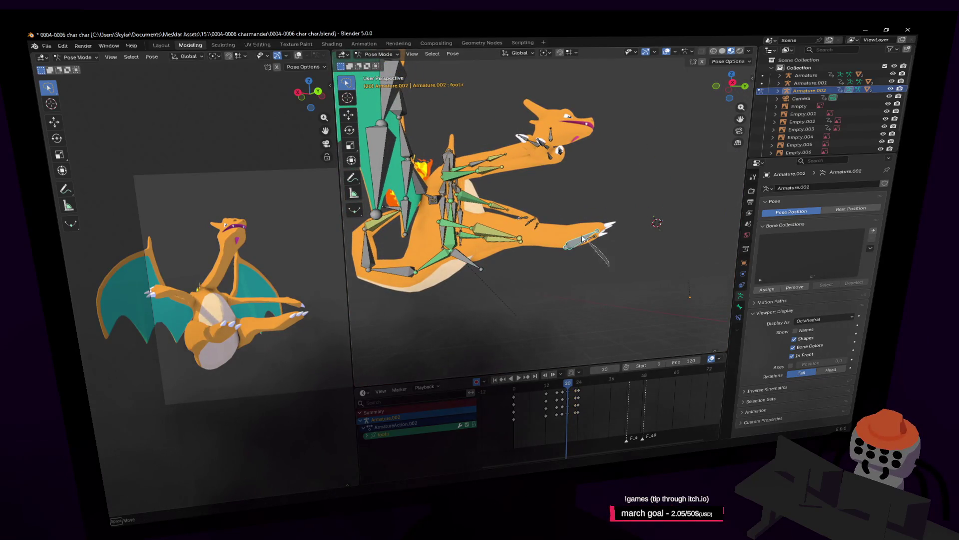
At frame 20, move the right foot and rotate it 17.1°, then -11.9°
key("g")
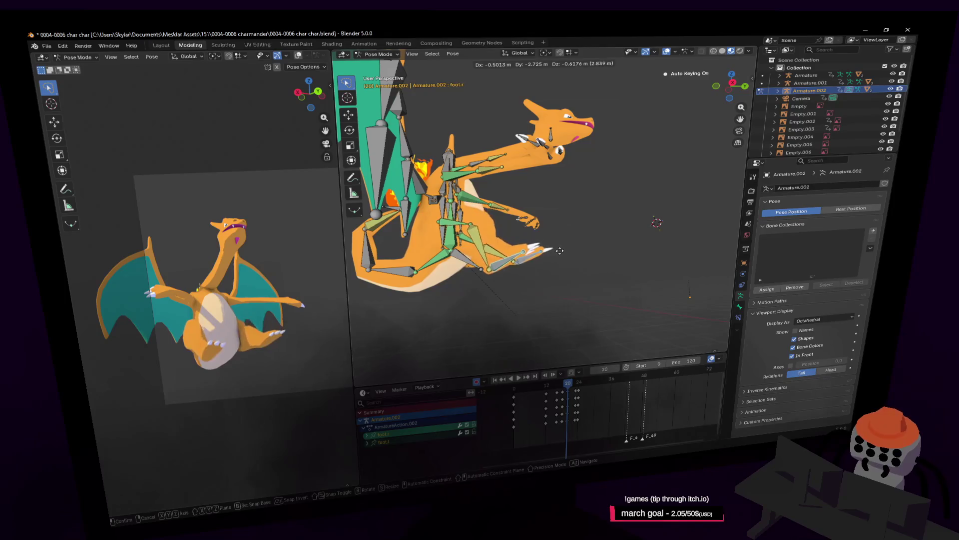
key("Return")
middle_click_drag(616, 234, 629, 247)
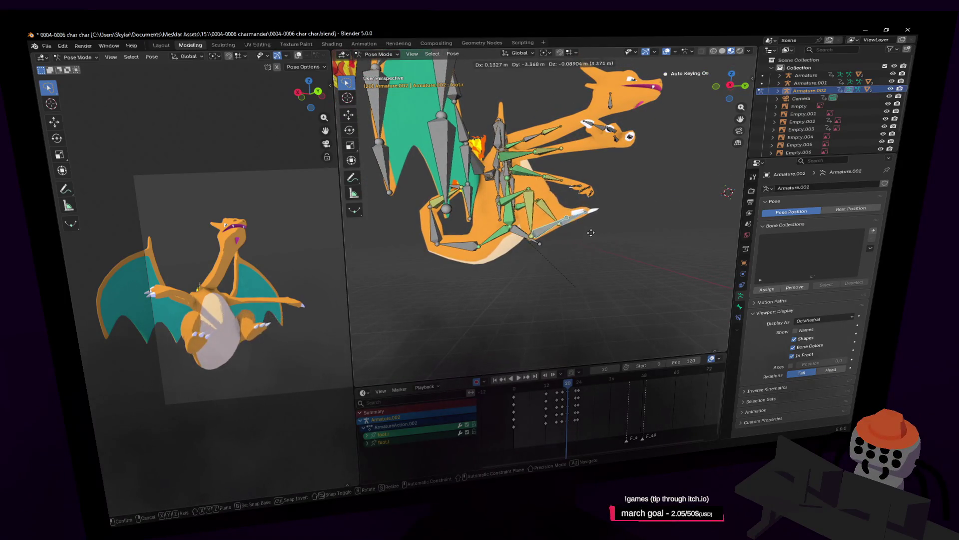
key("Return")
key("r")
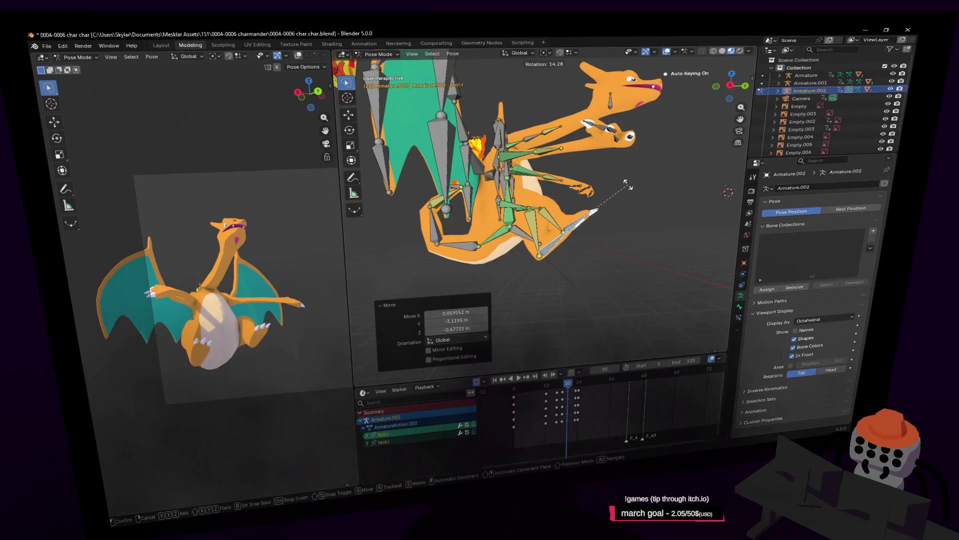
left_click(626, 186)
key("r")
left_click(217, 272)
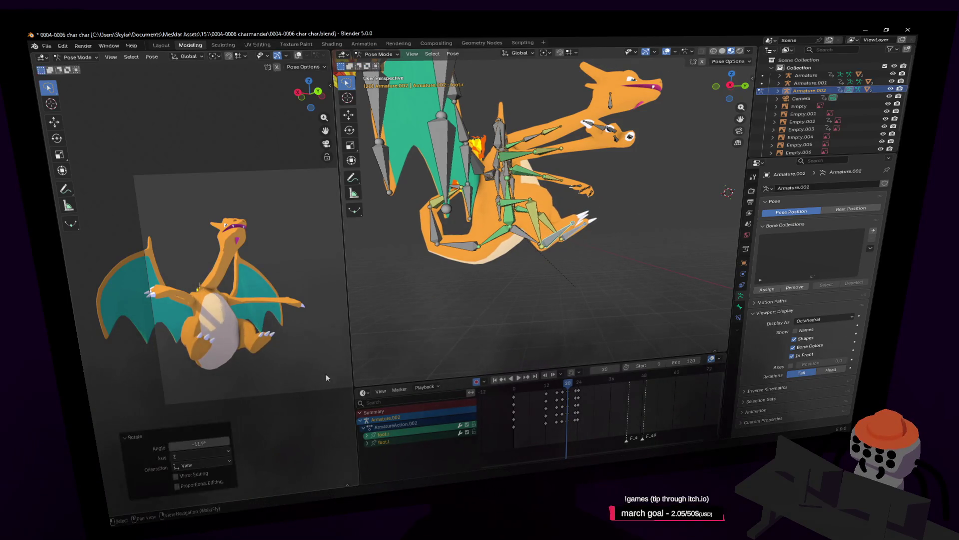
Move the head bone to a new position and play back the animation
left_click(610, 104)
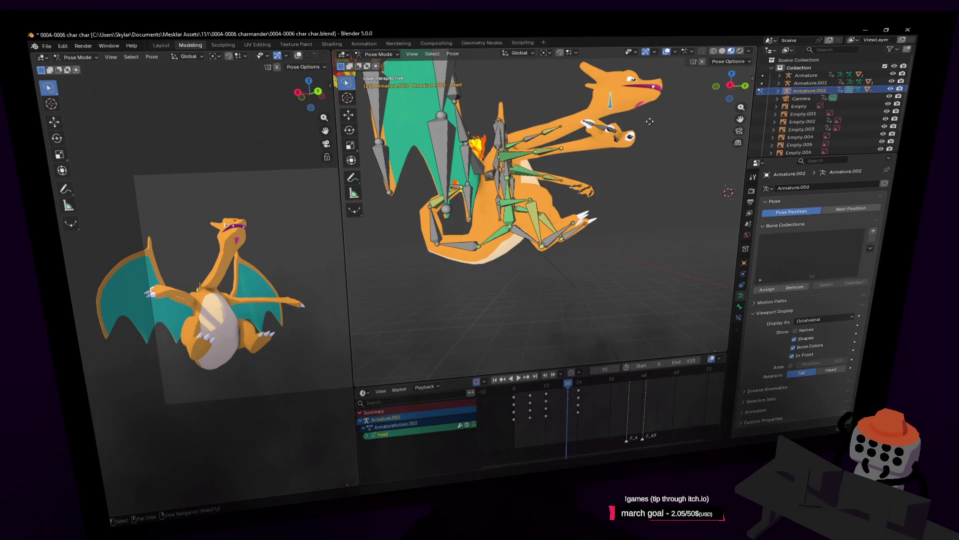
key("g")
left_click(587, 122)
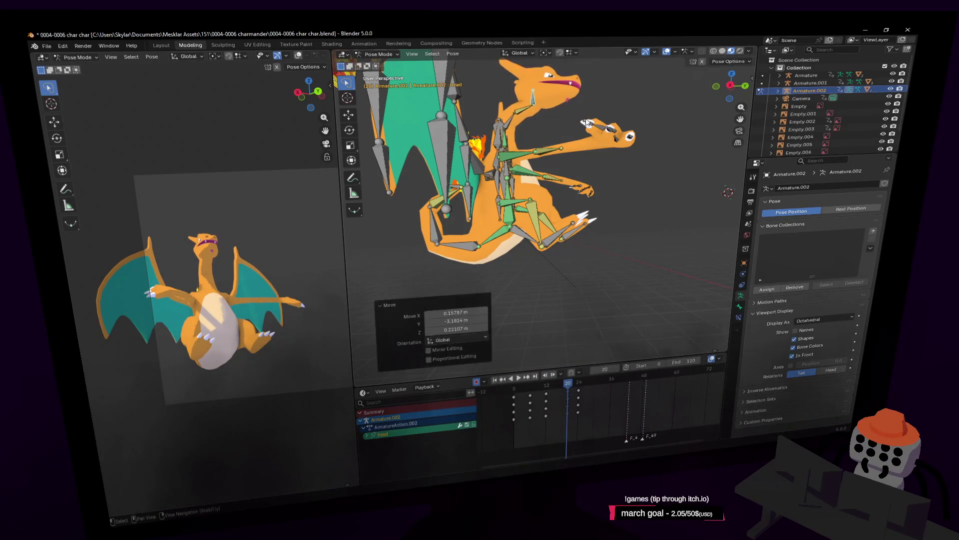
key("ctrl+shift+space")
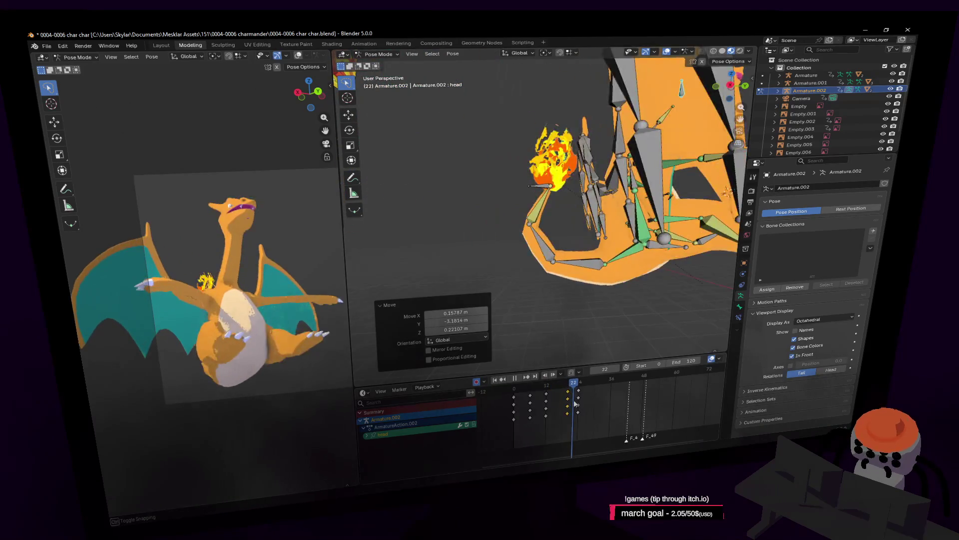
left_click_drag(554, 408, 557, 411)
key("shift+grave")
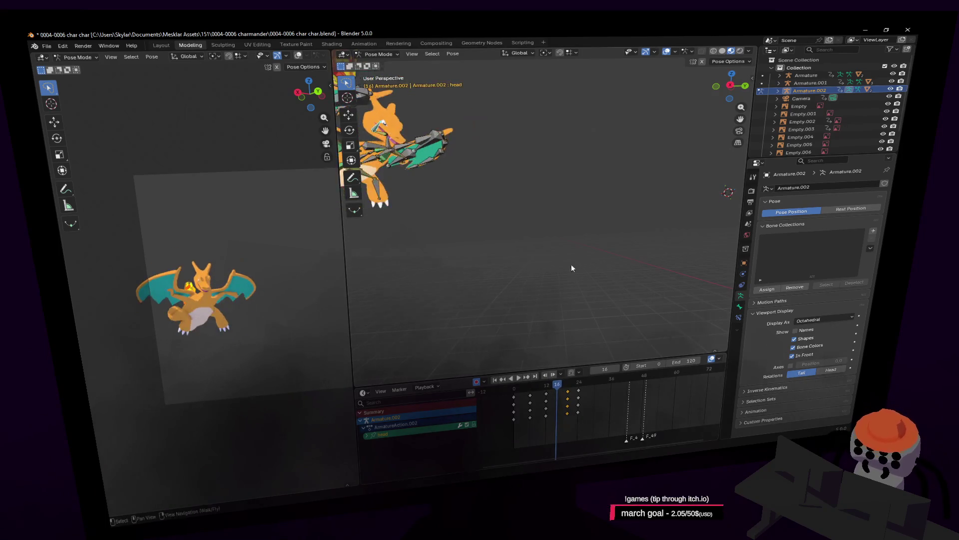
Reposition the right foot bone and the head bone in the current pose
left_click(581, 266)
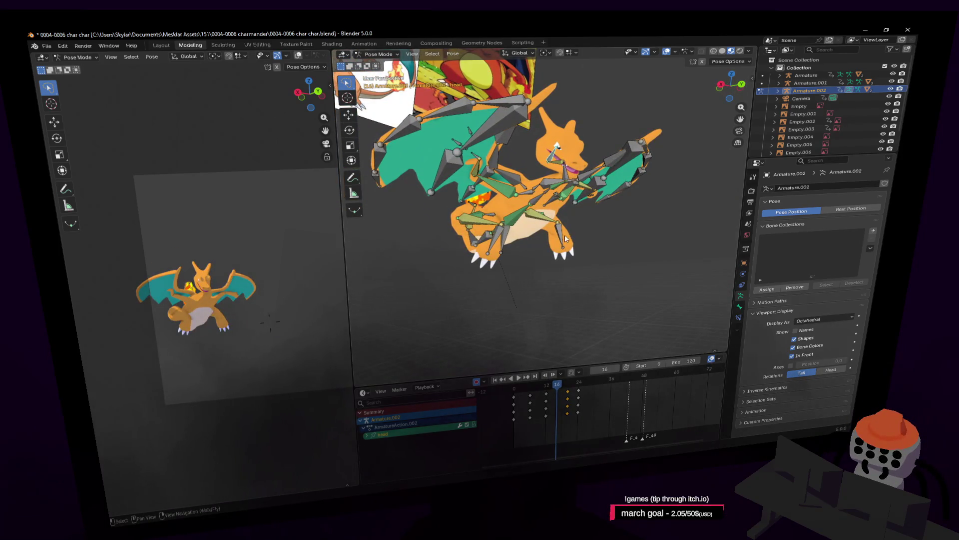
left_click(493, 241, "shift")
key("shift+grave")
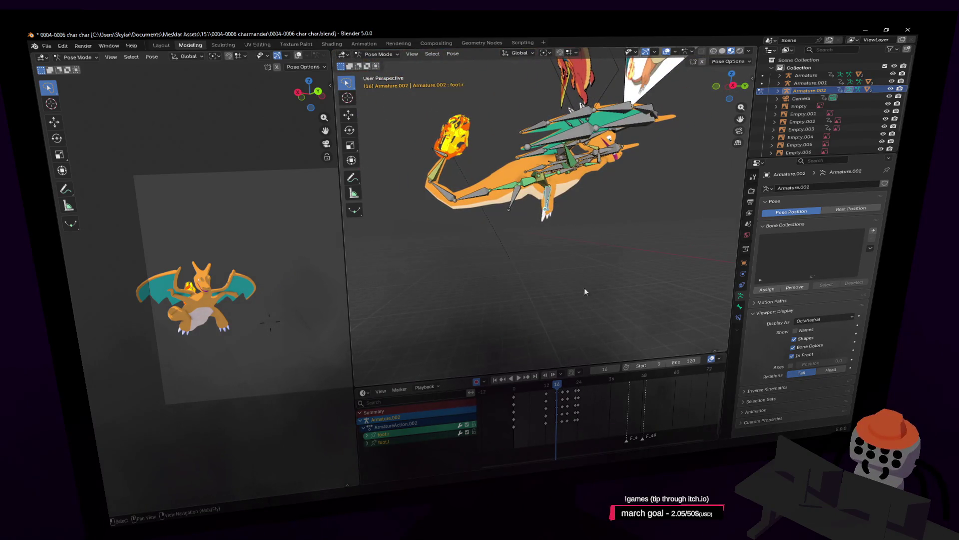
left_click(573, 226)
scroll(591, 205, "up", 5)
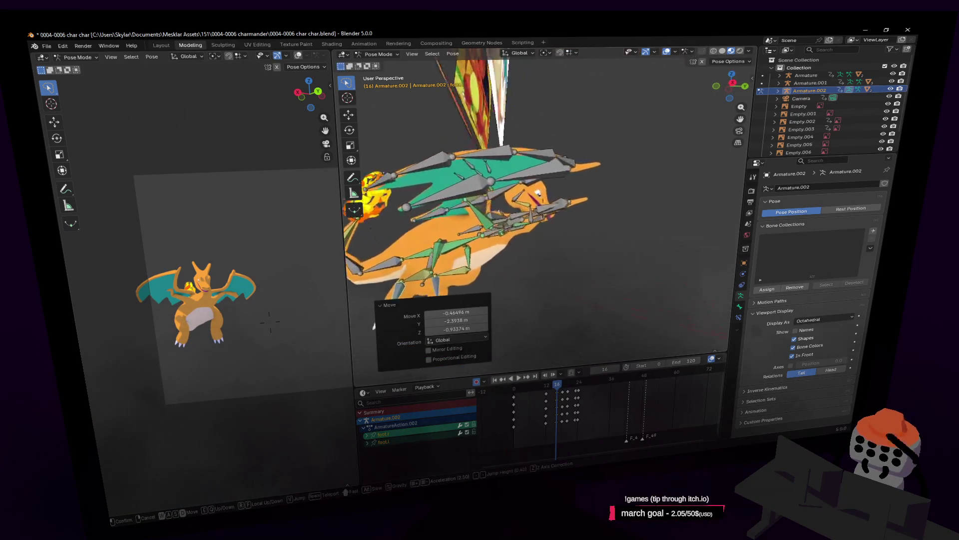
left_click(496, 182)
middle_click_drag(496, 182, 570, 185)
key("g")
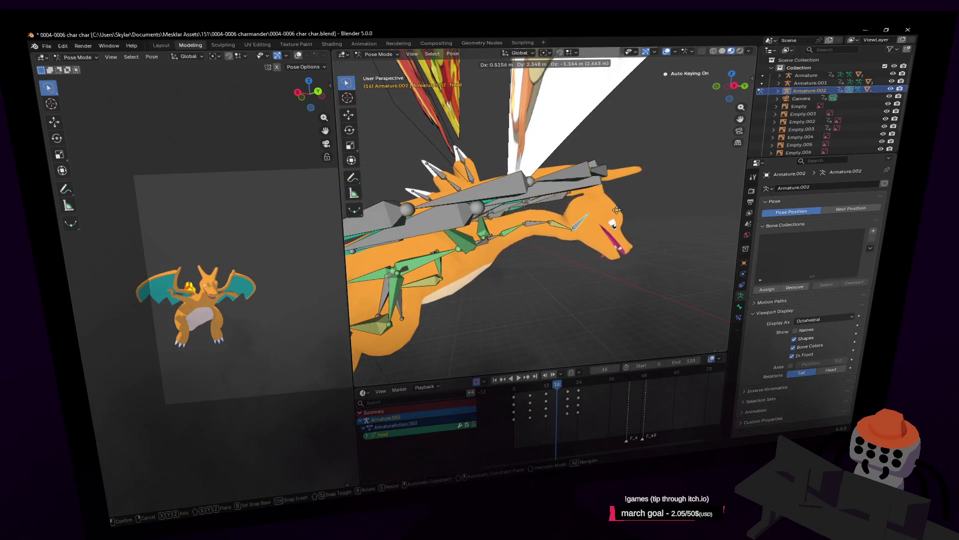
left_click(618, 213)
Move the tail bone, then fly the view toward the wing bones
middle_click_drag(618, 213, 585, 212)
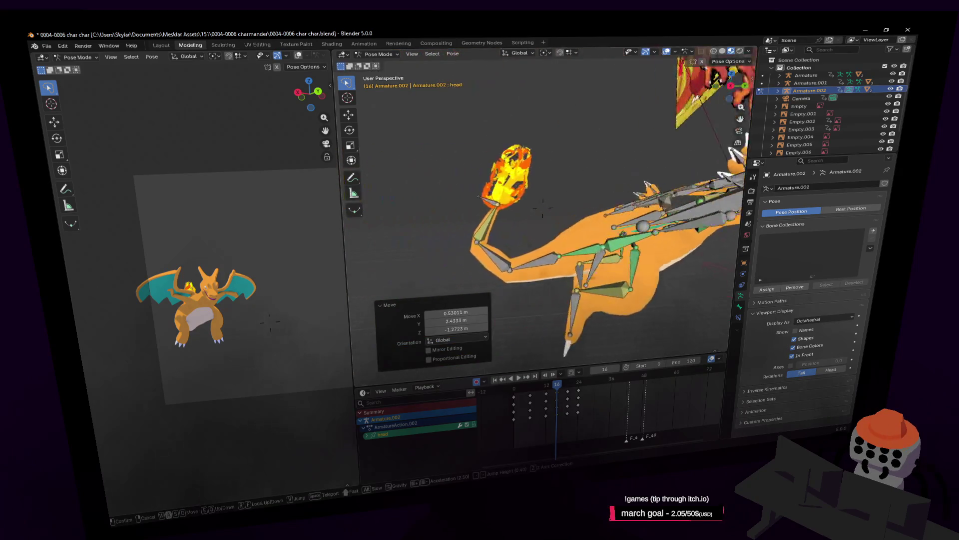
left_click(495, 202)
key("g")
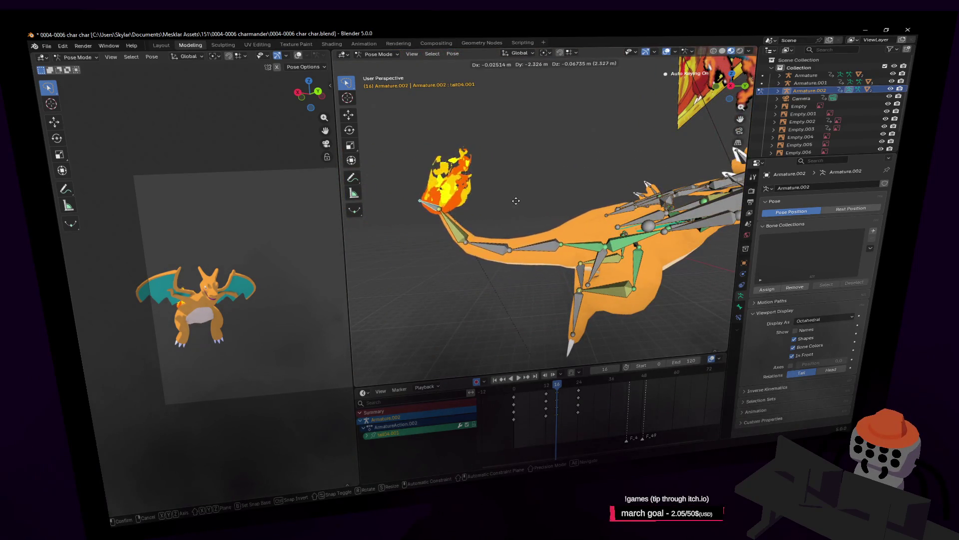
left_click(516, 200)
key("shift+grave")
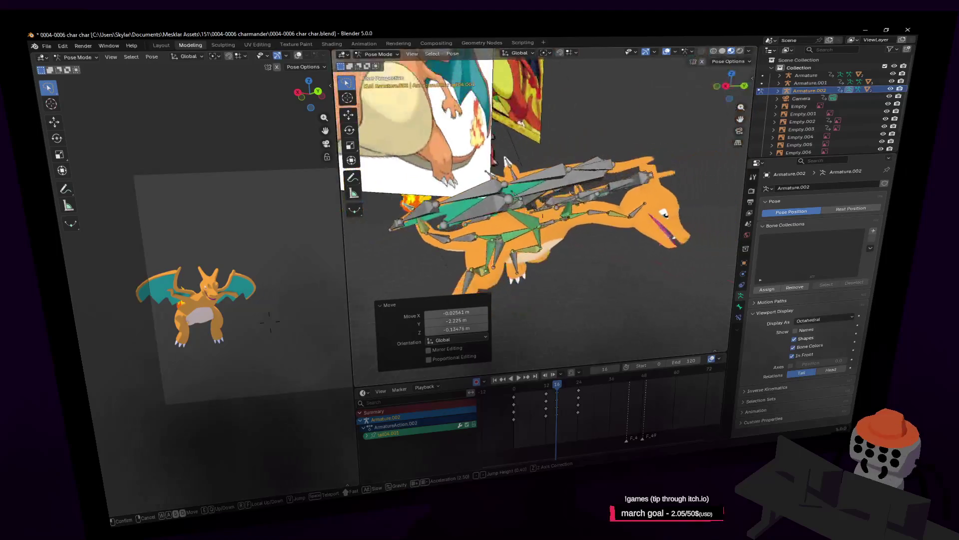
mouse_move(540, 210)
right_click_drag(534, 214, 524, 205)
key("w")
left_click(591, 157)
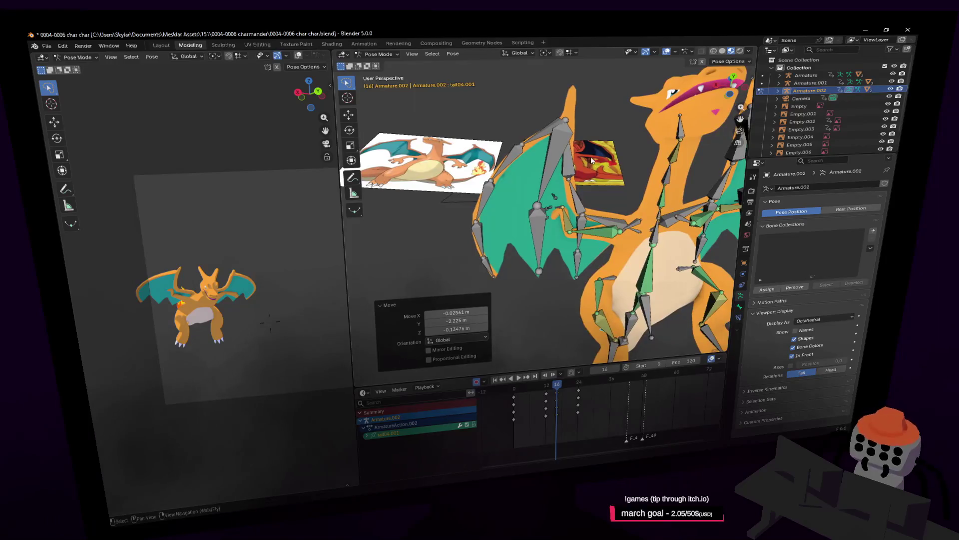
Select wing1.r and then wing4.r, framing the wings from the front
left_click(590, 212)
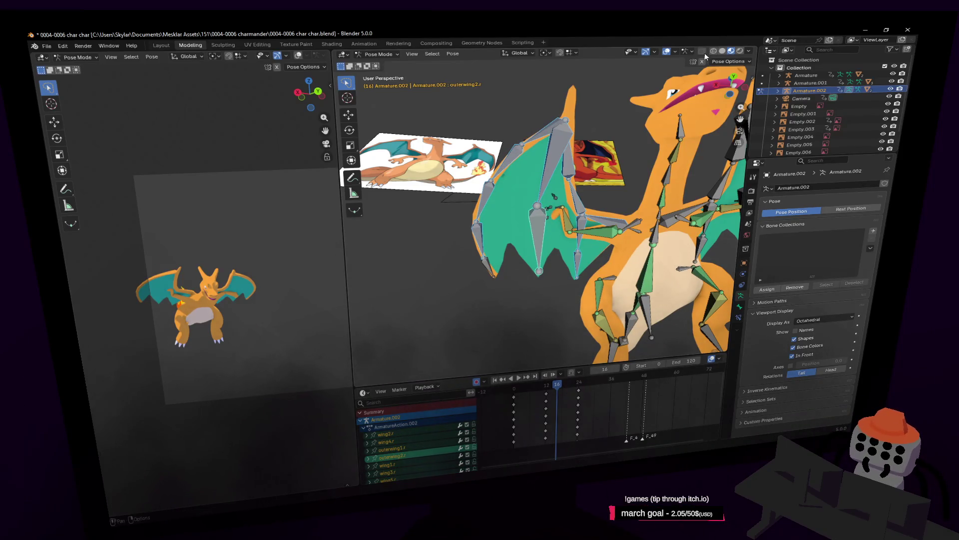
middle_click_drag(684, 80, 591, 186)
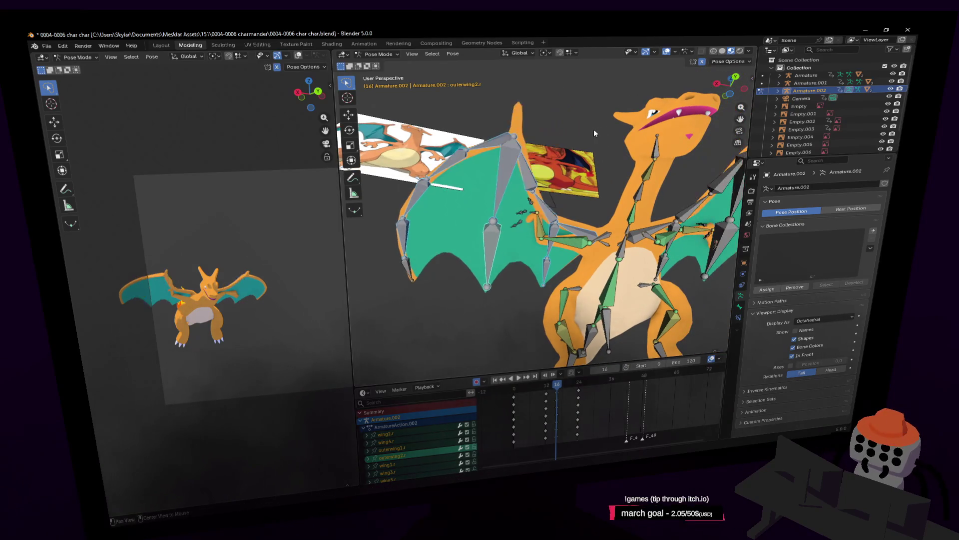
key("shift+grave")
left_click(522, 131)
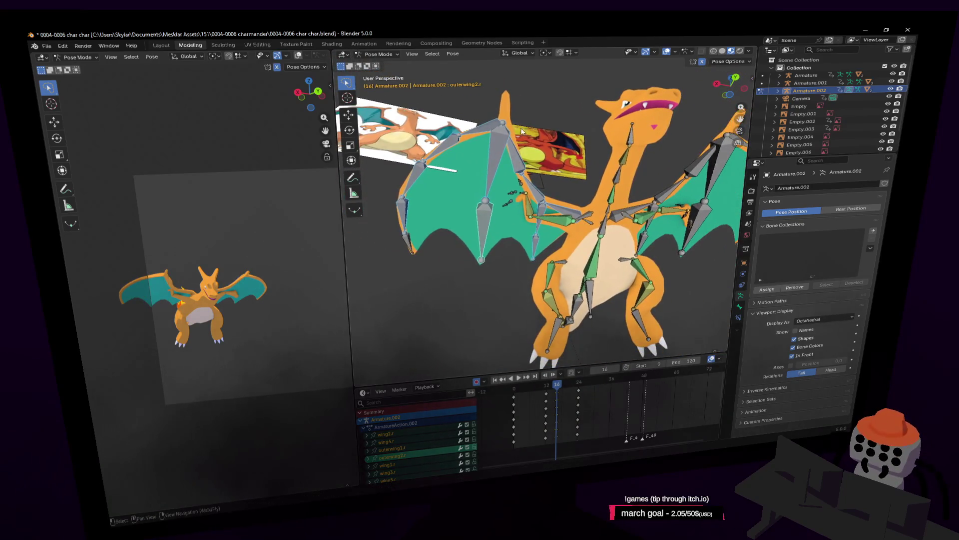
left_click(477, 133)
middle_click_drag(477, 133, 607, 168)
Rotate wing4.r around X and outerwing1.r by -15.9°
key("r")
key("x")
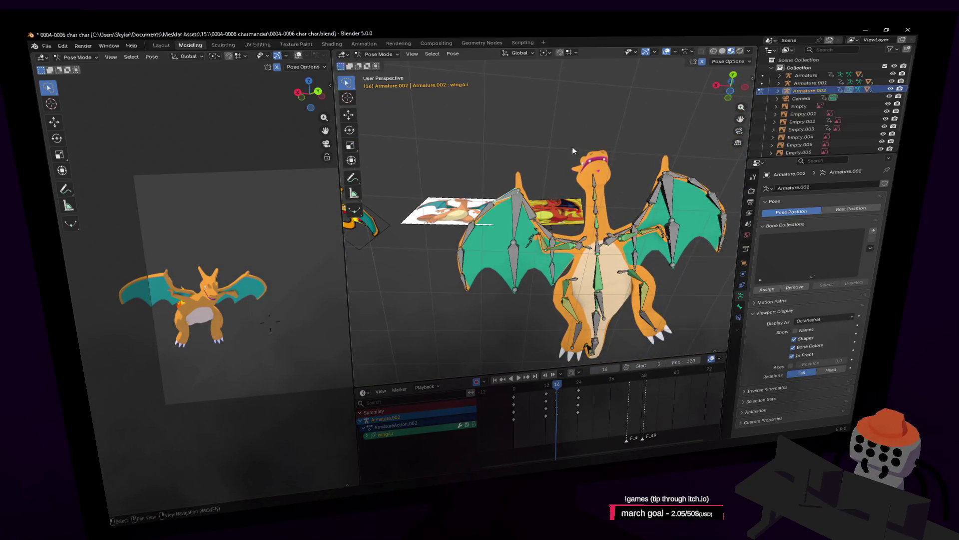
left_click(601, 163)
left_click(518, 219)
key("r")
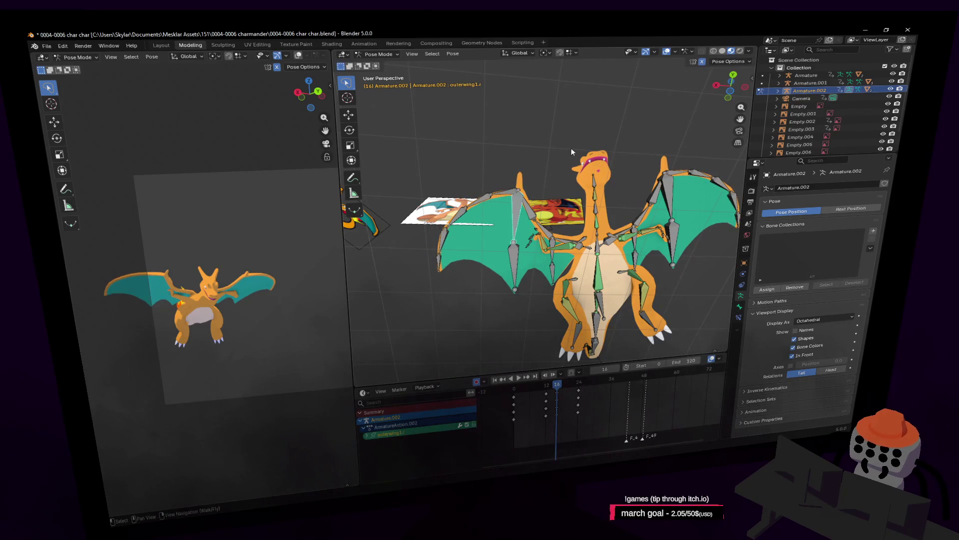
left_click(590, 163)
Fly the view back out to a front view of Charizard
key("shift+grave")
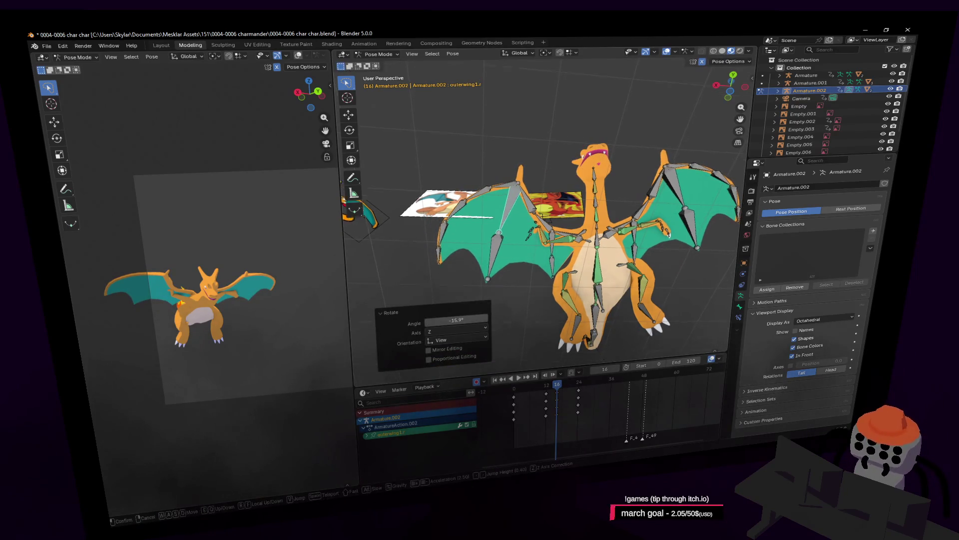
key("w")
key("s")
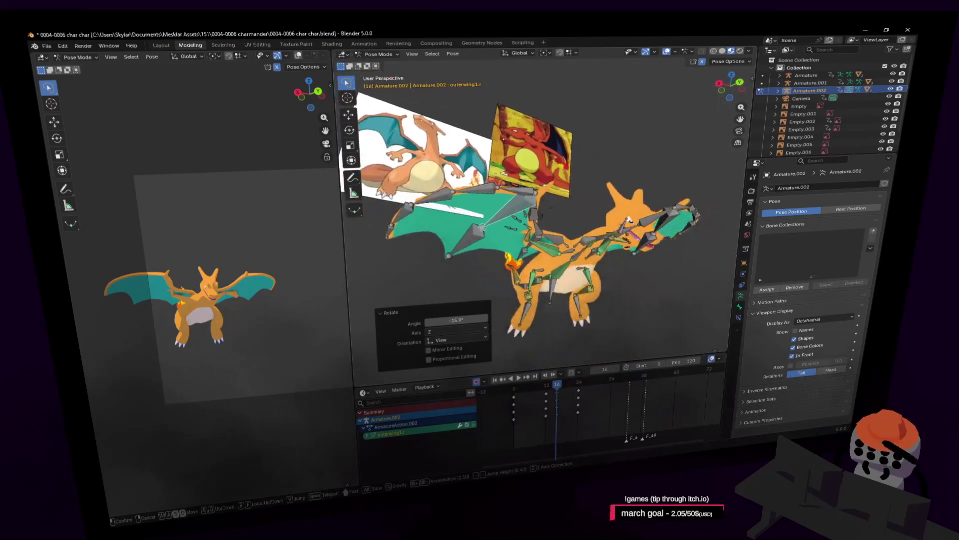
left_click(590, 339)
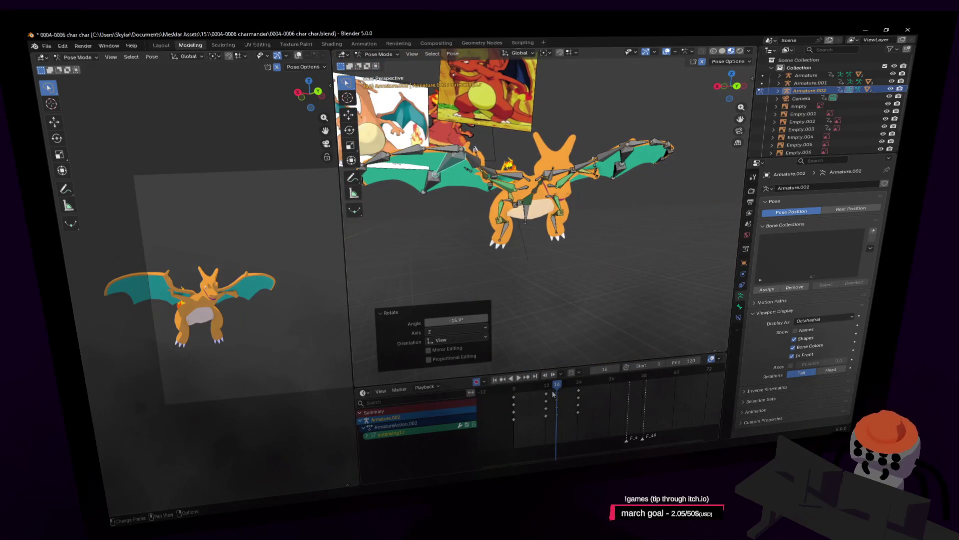
Play and scrub the animation to review frames 17–23
key("space")
mouse_move(556, 395)
left_mouse_down()
mouse_move(580, 406)
mouse_move(558, 423)
left_mouse_up()
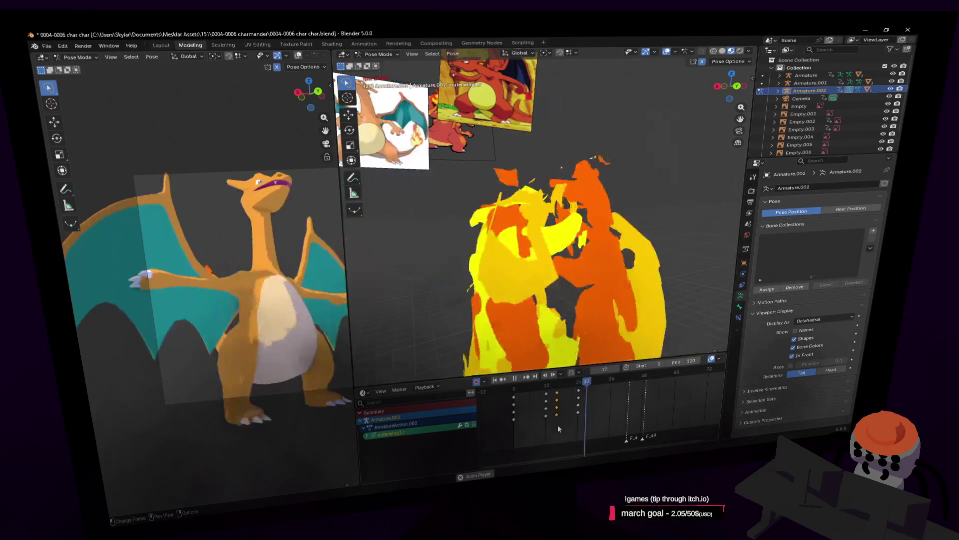
key("Escape")
mouse_move(295, 253)
middle_mouse_down("shift")
mouse_move(203, 265)
mouse_move(212, 265)
middle_mouse_up("shift")
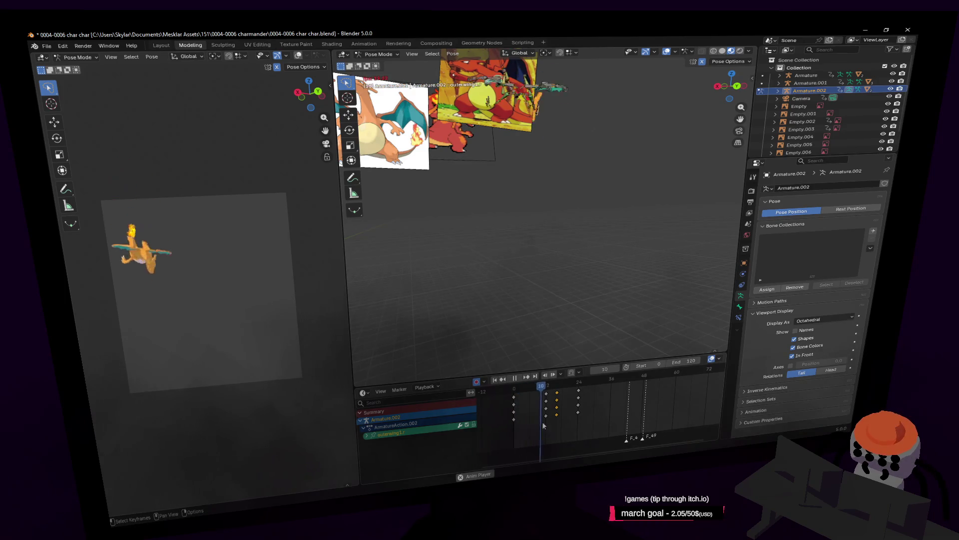
key("Escape")
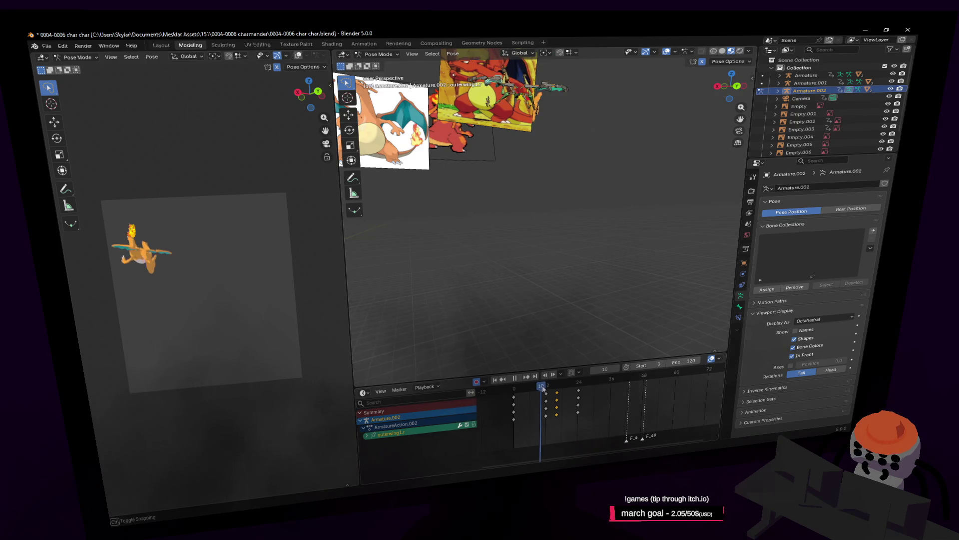
left_click_drag(544, 389, 579, 397)
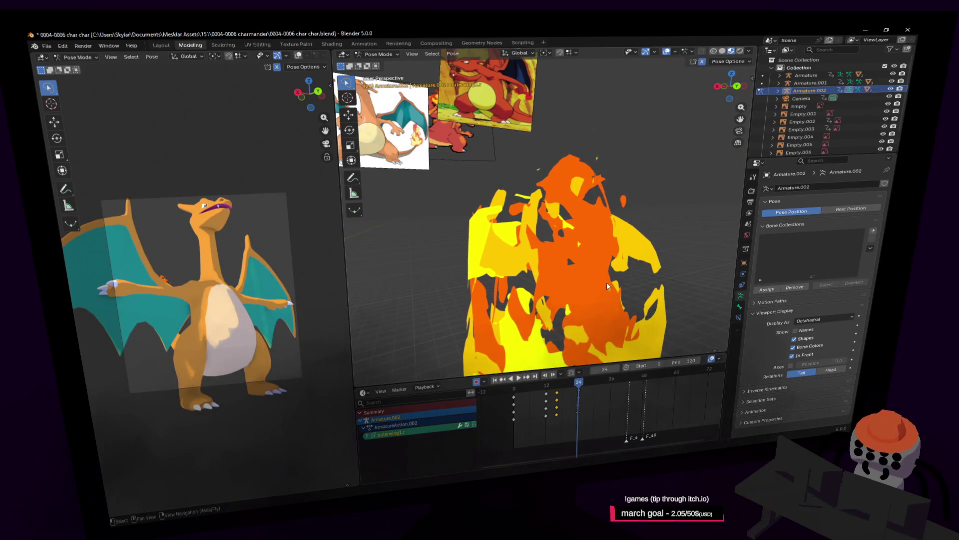
Box-select the later keyframes and scale them outward in time, then play back
key("a")
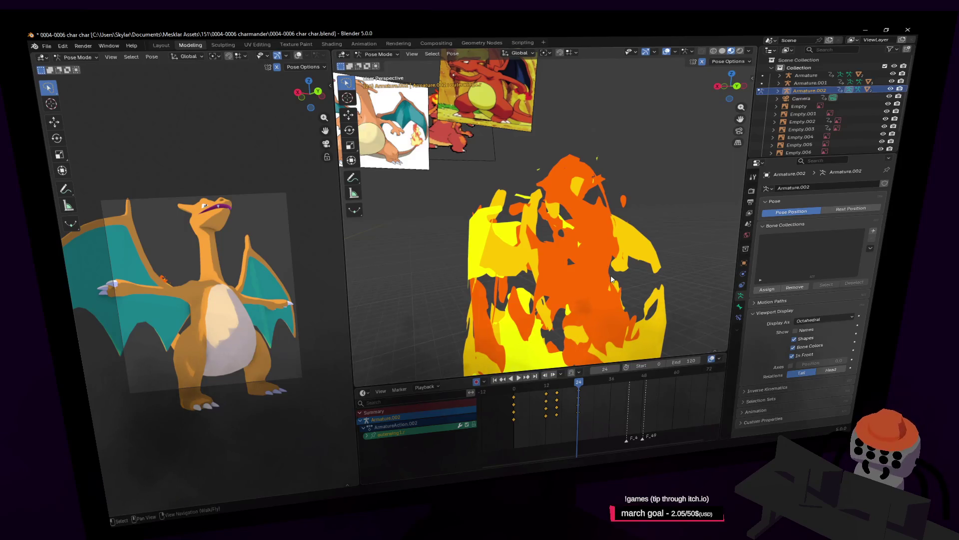
key("a")
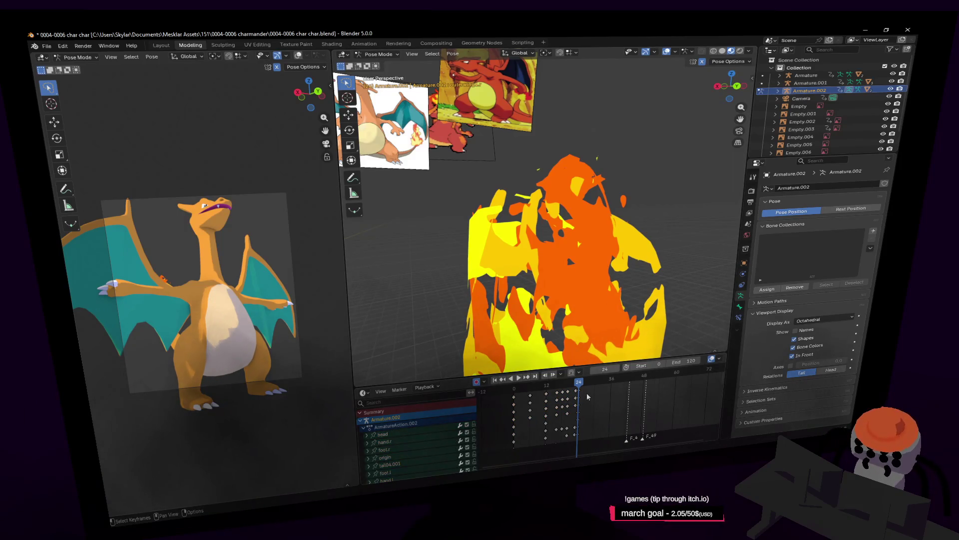
left_click_drag(553, 393, 553, 393)
left_click_drag(554, 387, 558, 386)
key("s")
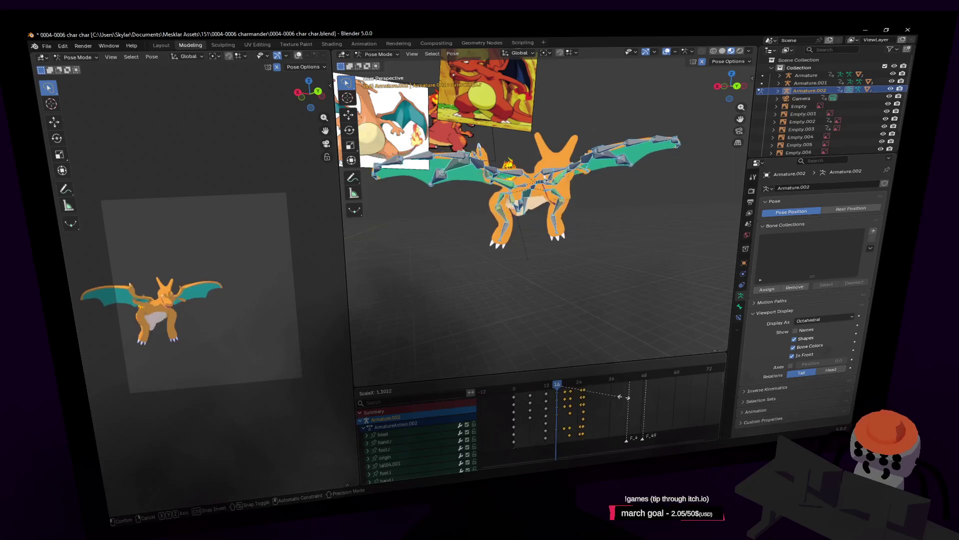
left_click(634, 403)
key("space")
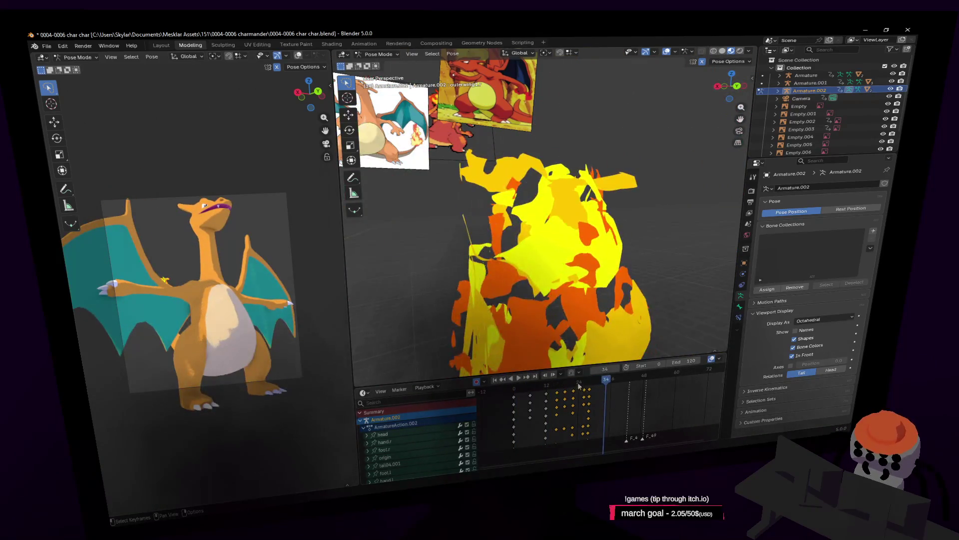
left_click_drag(558, 388, 596, 396)
middle_click_drag(597, 349, 604, 260)
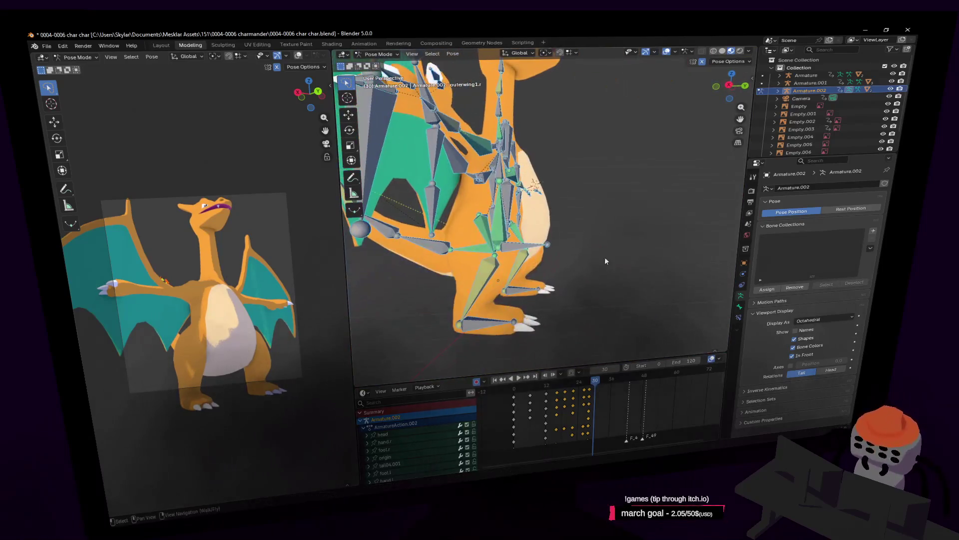
Rotate the whole rig 15.4° through the origin bone
left_click(522, 247)
middle_click_drag(521, 247, 587, 202)
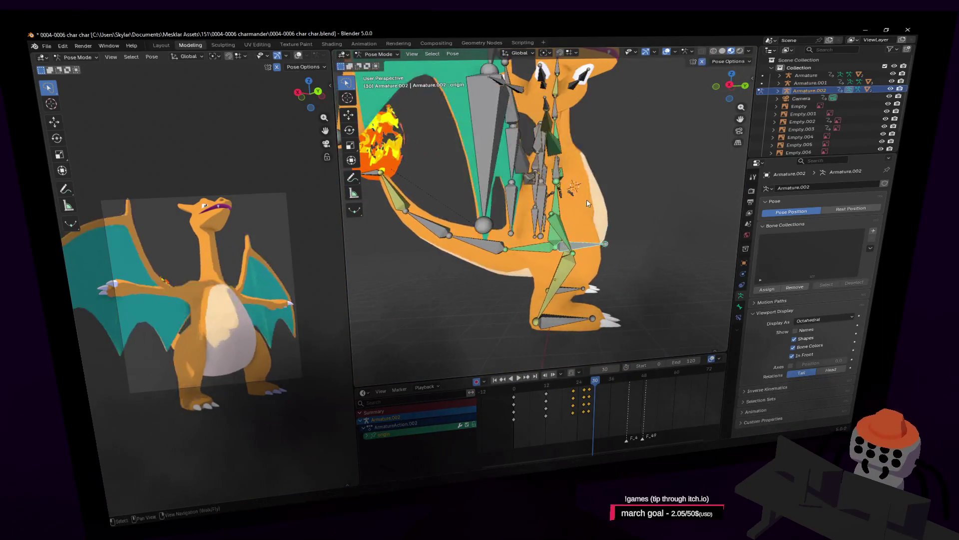
key("r")
left_click(574, 125)
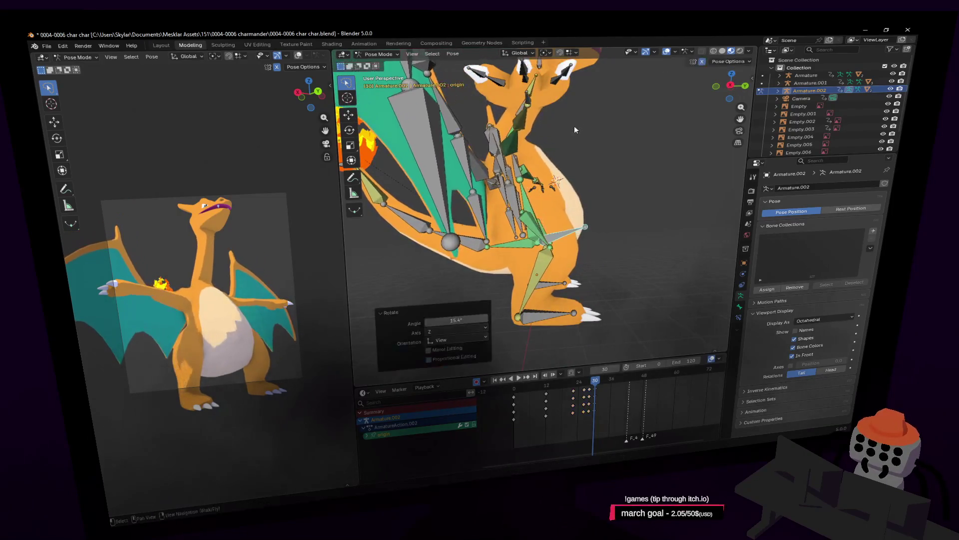
middle_click_drag(574, 125, 533, 196)
Tilt the head bone -19.2° and move it into a new position
left_click(534, 132)
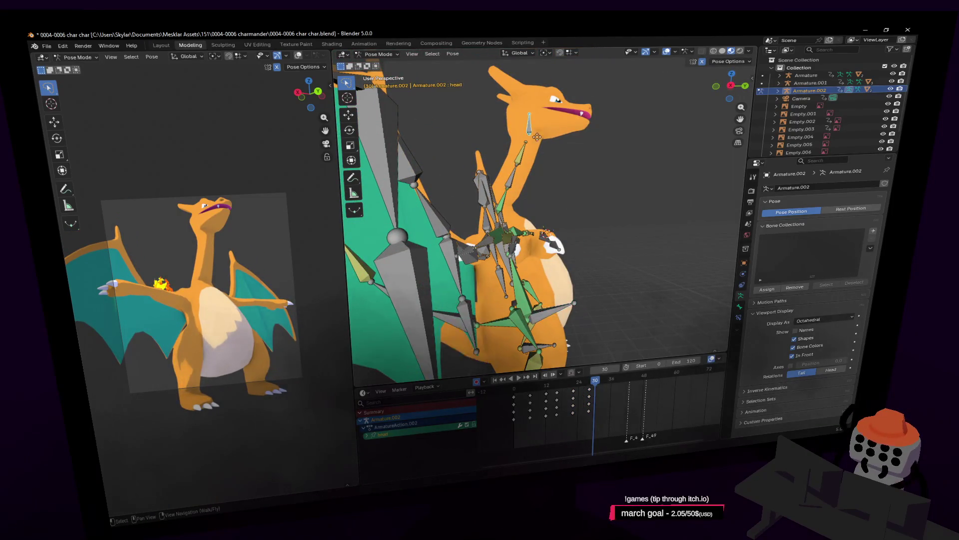
key("g")
key("r")
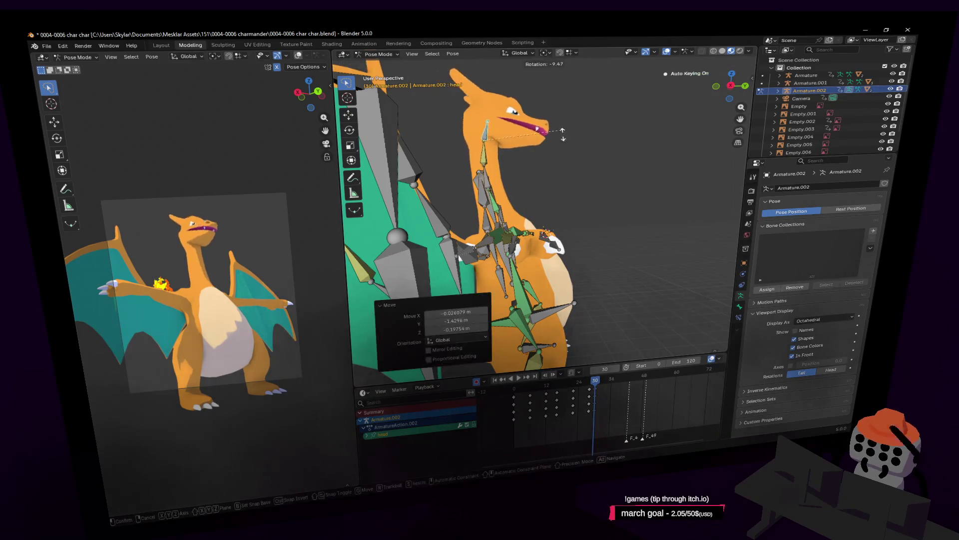
left_click(564, 146)
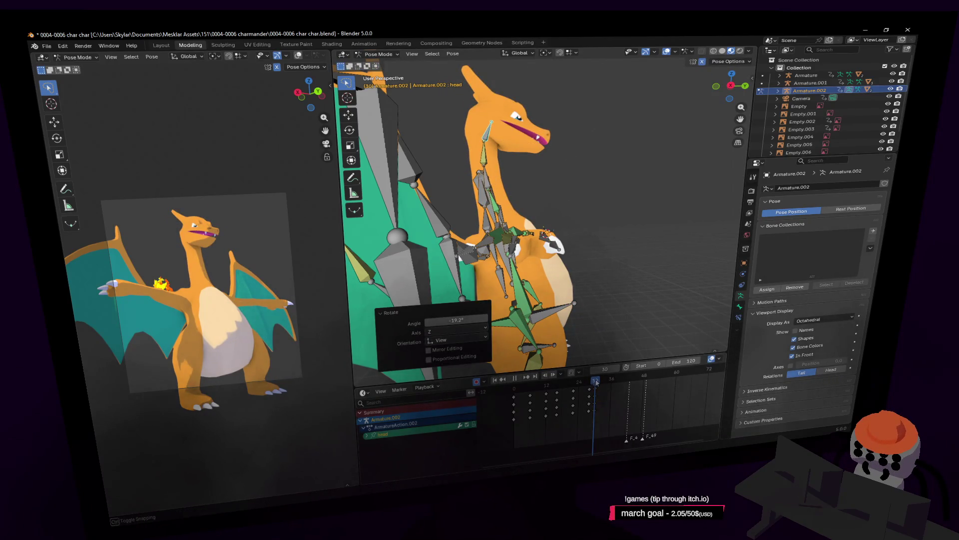
middle_click_drag(589, 349, 580, 298)
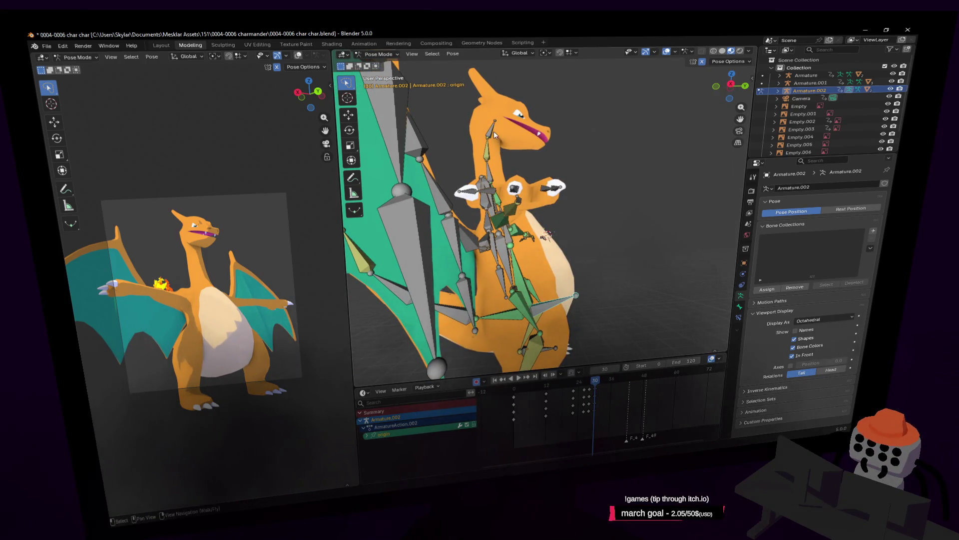
key("g")
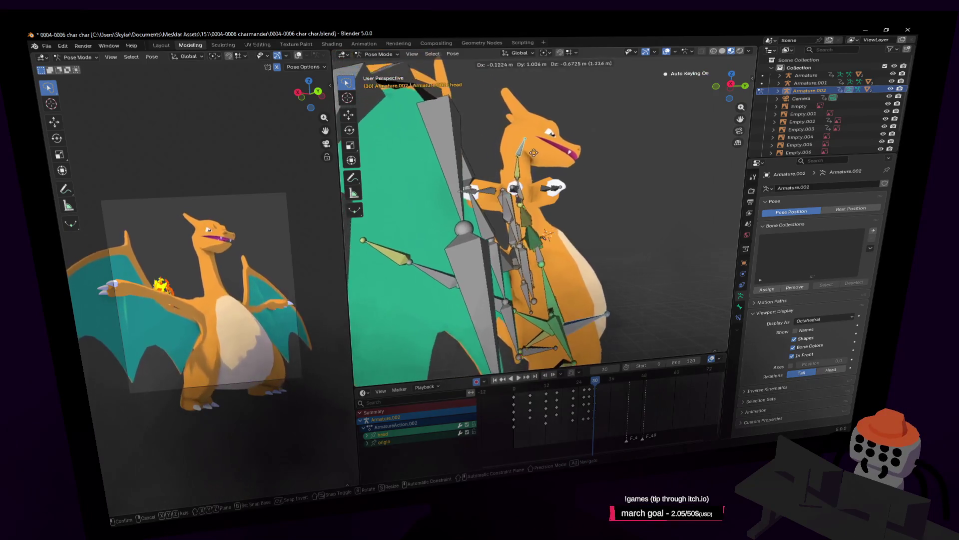
left_click(535, 150)
middle_click_drag(536, 150, 505, 187)
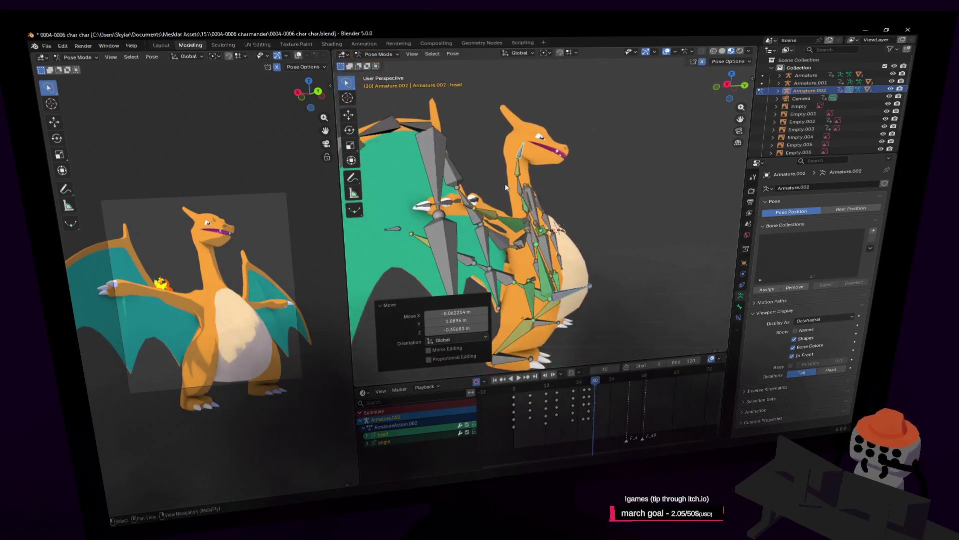
left_click(478, 206)
key("shift+grave")
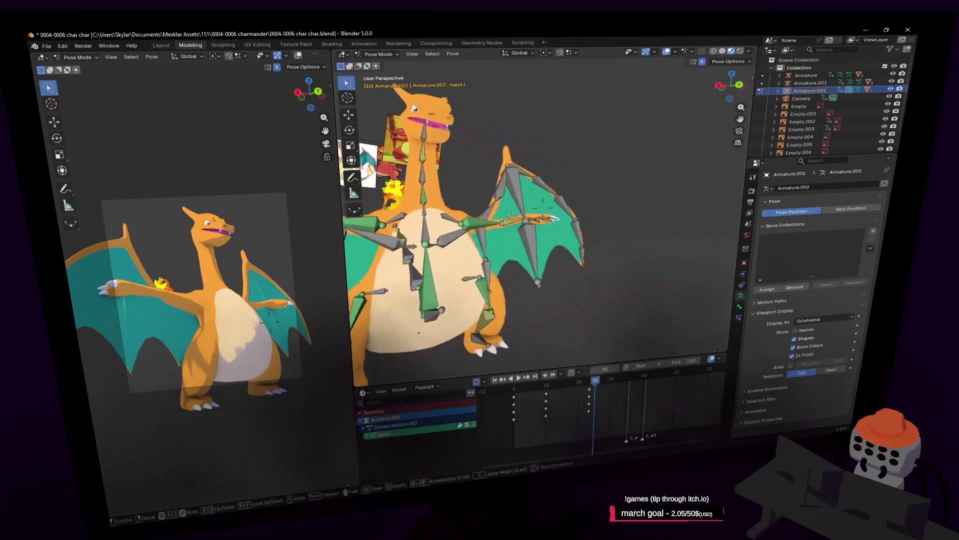
Select hand.l and hand.r, fly to a front view, and lower both hand bones
left_click(521, 237)
left_click(532, 243, "shift")
key("shift+grave")
key("s")
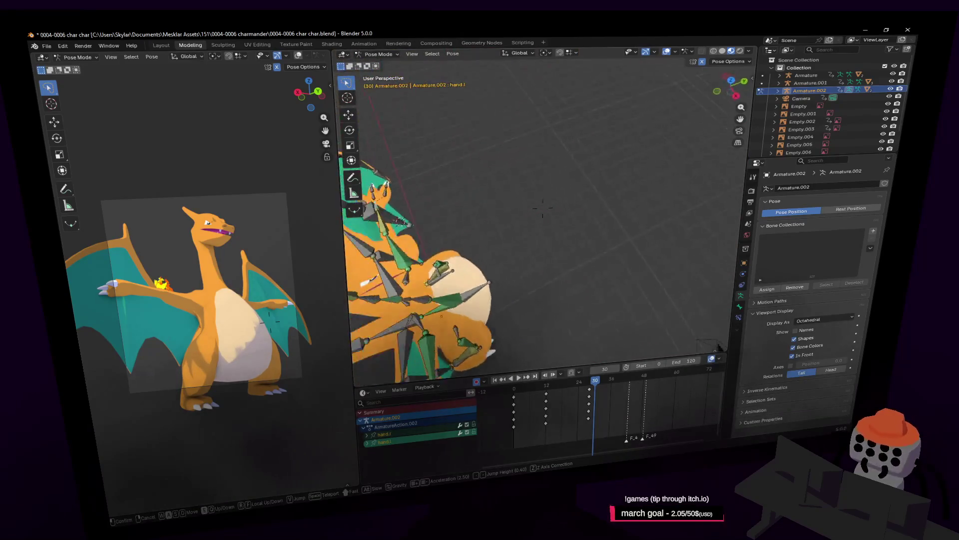
left_click(594, 244)
key("g")
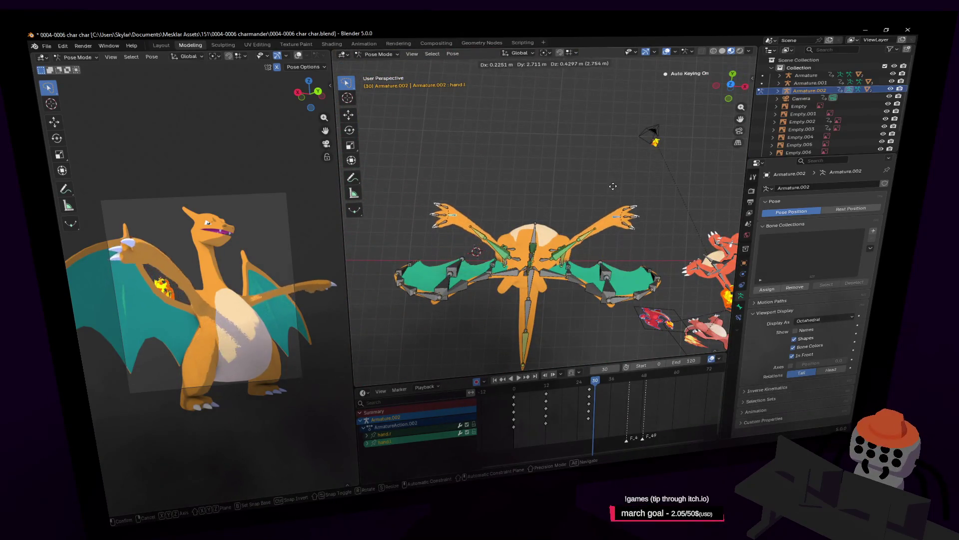
left_click(619, 178)
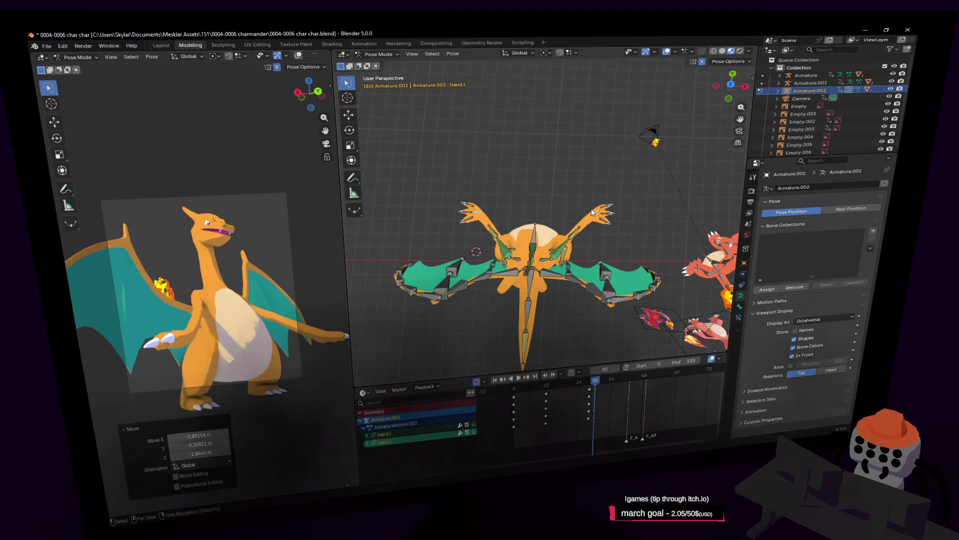
left_click(592, 212)
Move the hand bones again and rotate them, including an 18.6° turn from the side view
key("g")
key("Return")
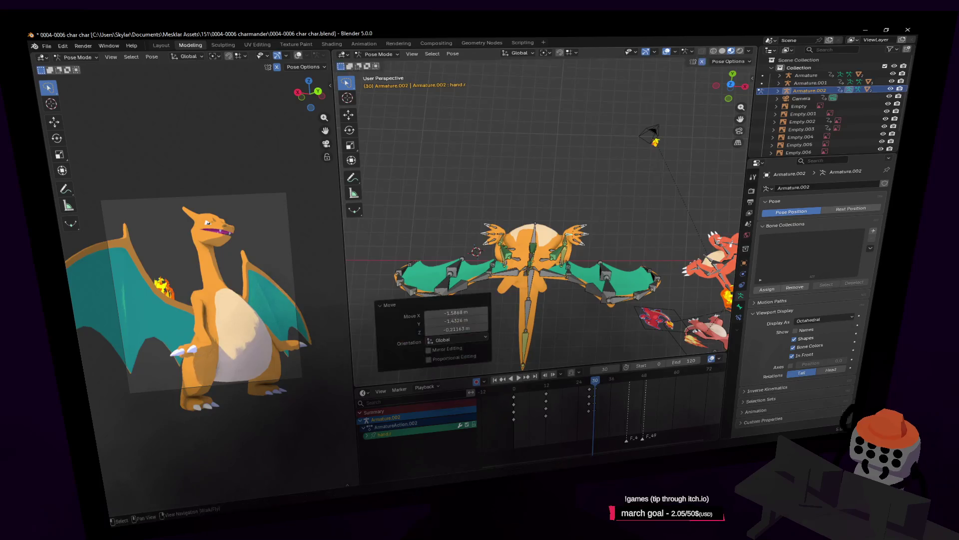
key("r")
left_click(509, 181)
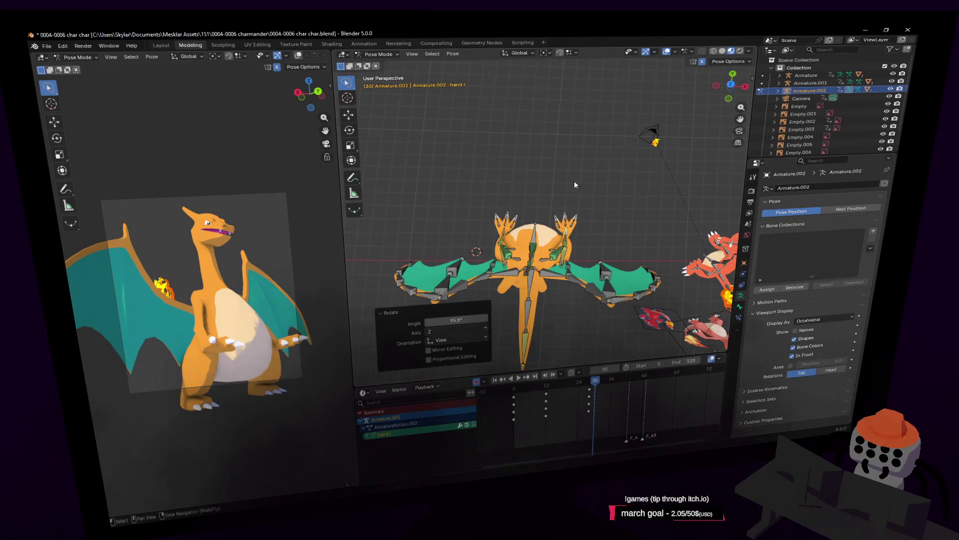
key("r")
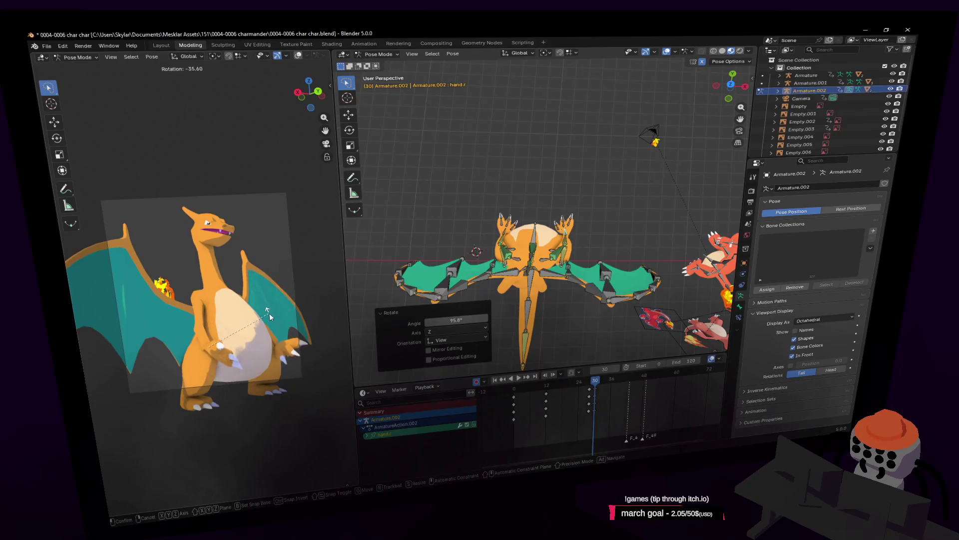
left_click(497, 225)
From near the legs, curl the hand by rotating about -90°, moving it, then rotating about 30°
key("shift+grave")
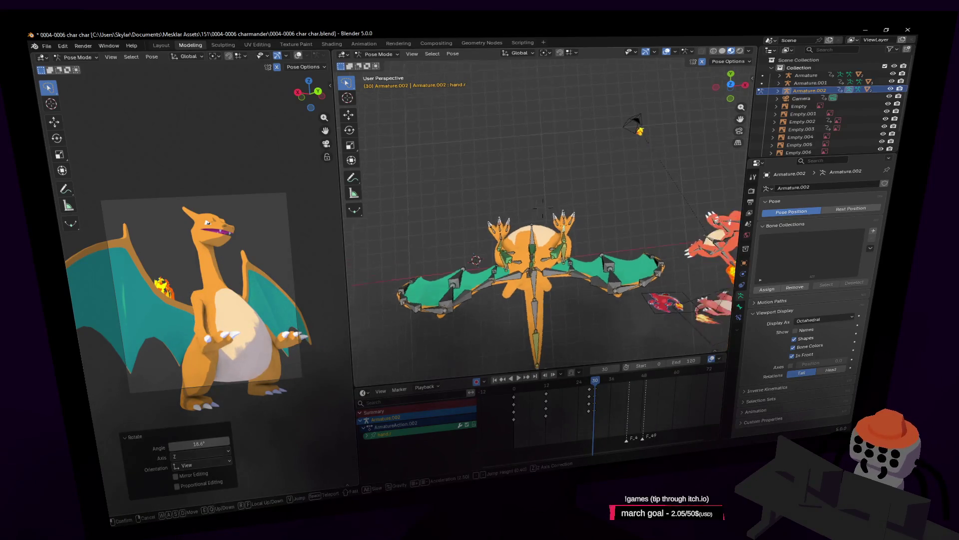
key("w")
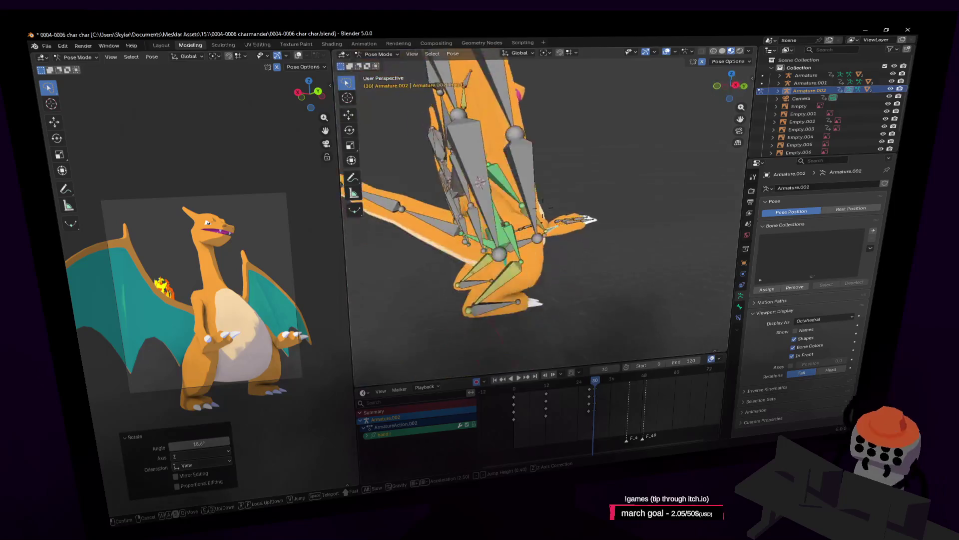
left_click(608, 246)
key("r")
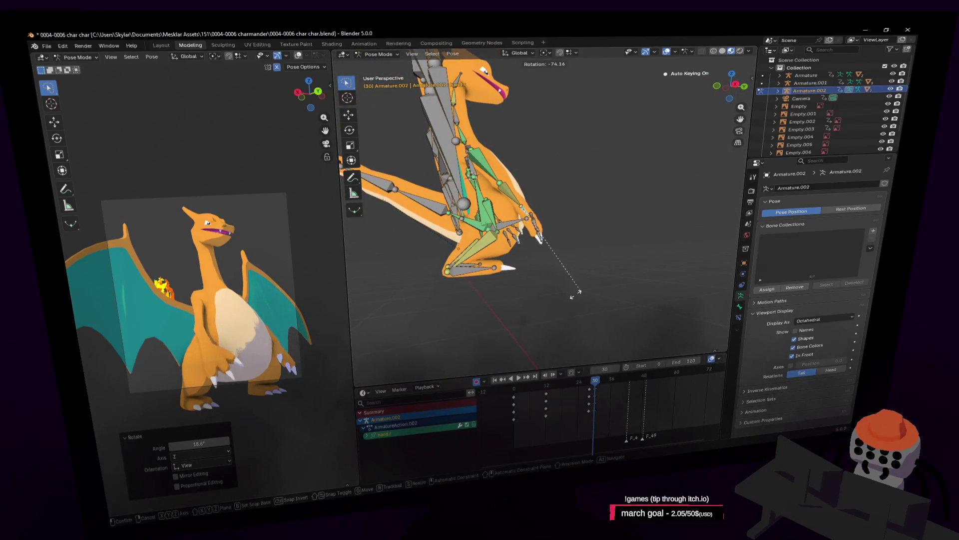
left_click(555, 314)
key("g")
left_click(566, 274)
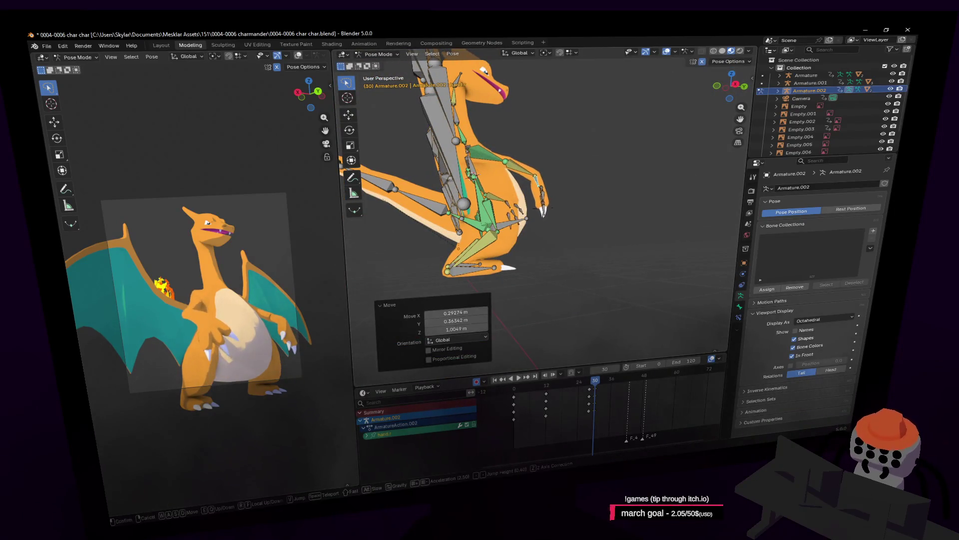
key("w")
left_click(573, 245)
key("r")
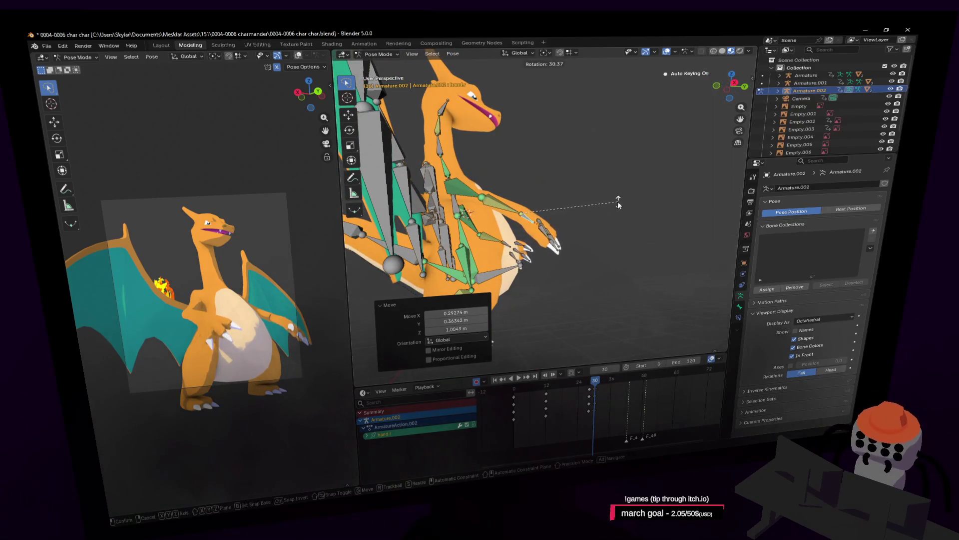
left_click(618, 204)
Step back to view all of Charizard and rewind the timeline to frame 7, then 13
middle_click_drag(523, 243, 624, 223)
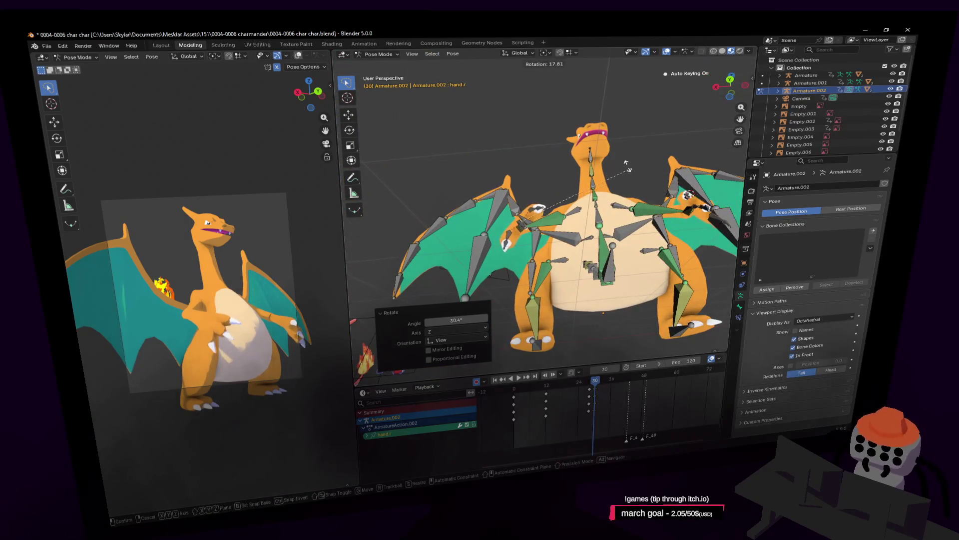
key("shift+grave")
key("w")
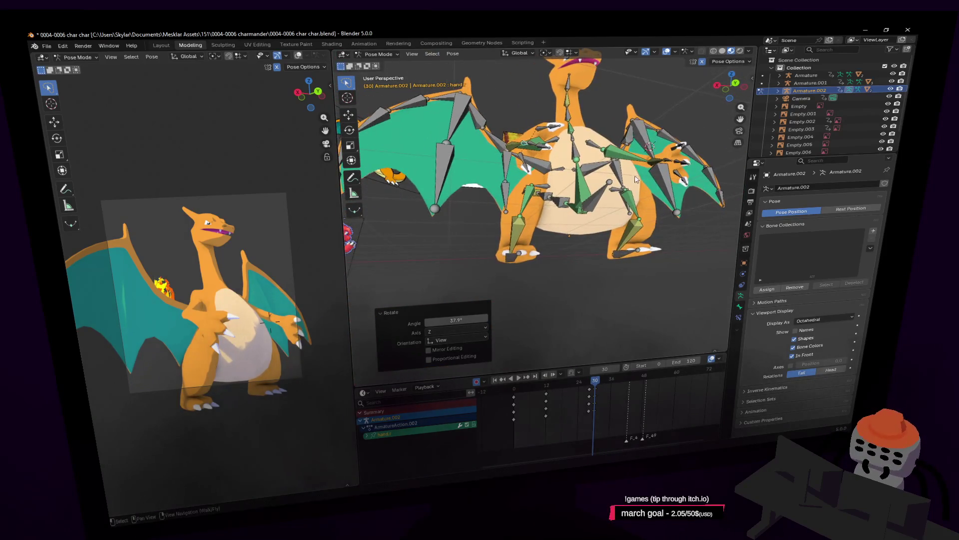
key("s")
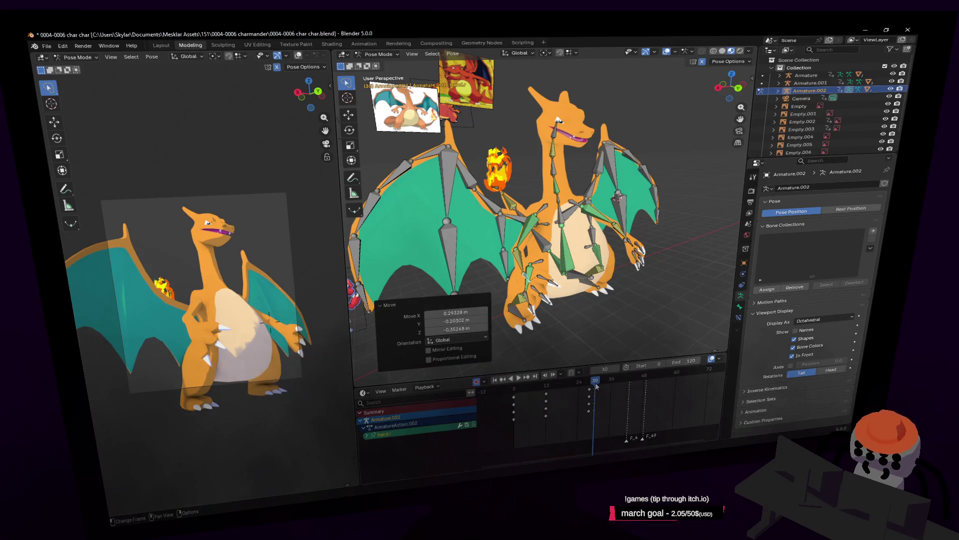
left_click_drag(597, 386, 523, 400)
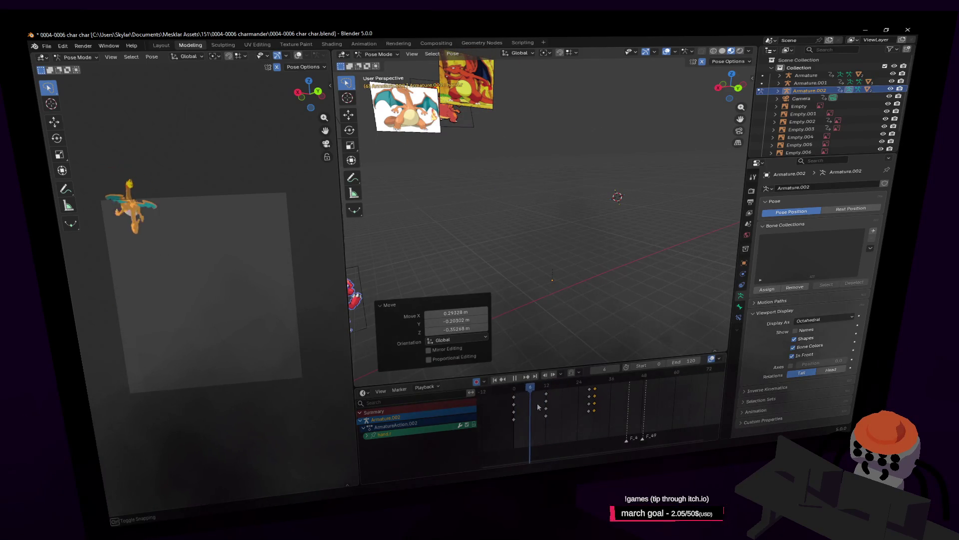
left_click_drag(545, 407, 564, 407)
At frame 18, fly in to the raised arm and move the hand bone to a new position
key("shift+grave")
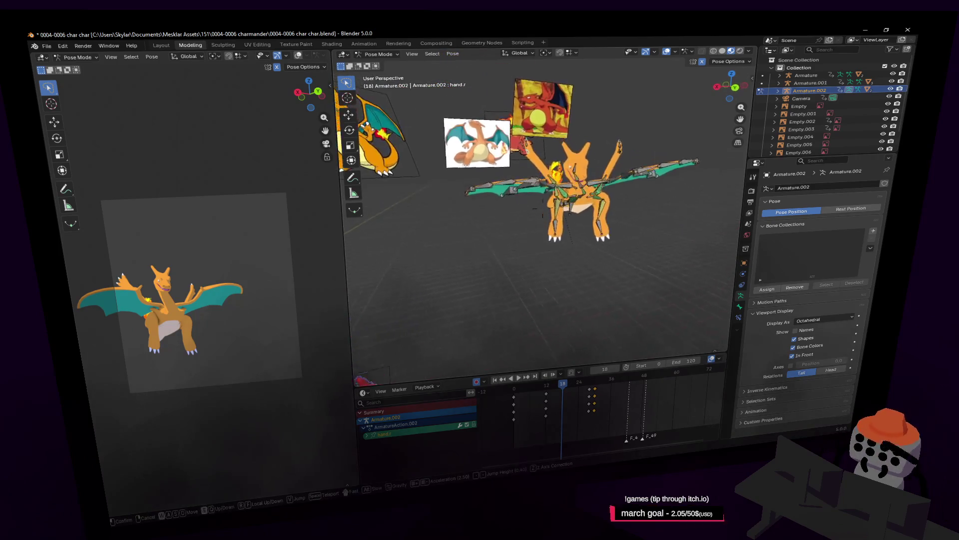
key("w")
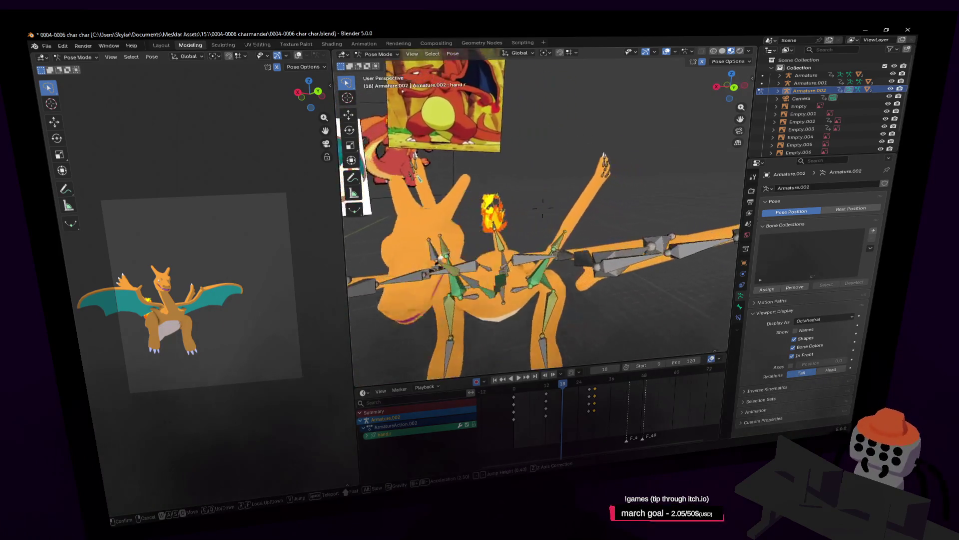
left_click(593, 136)
key("shift+grave")
key("s")
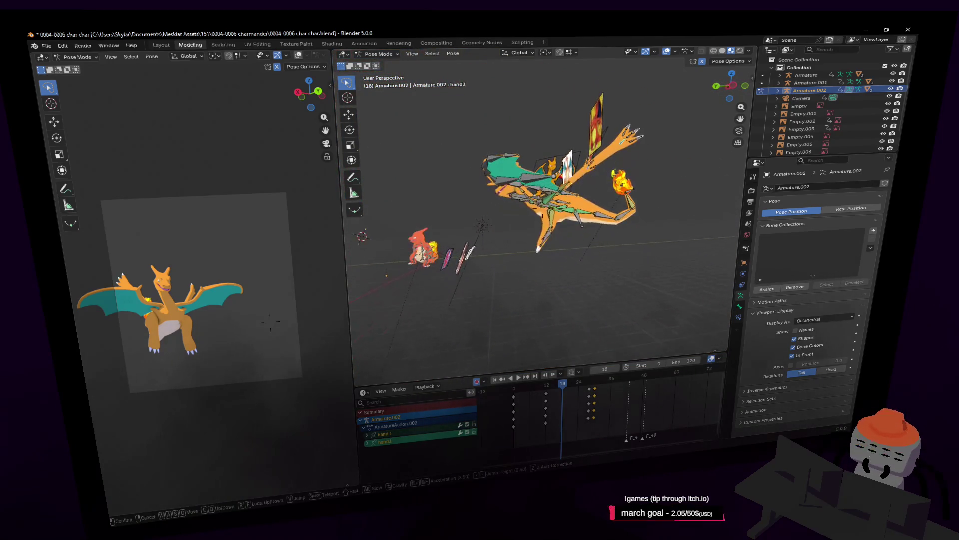
left_click(622, 158)
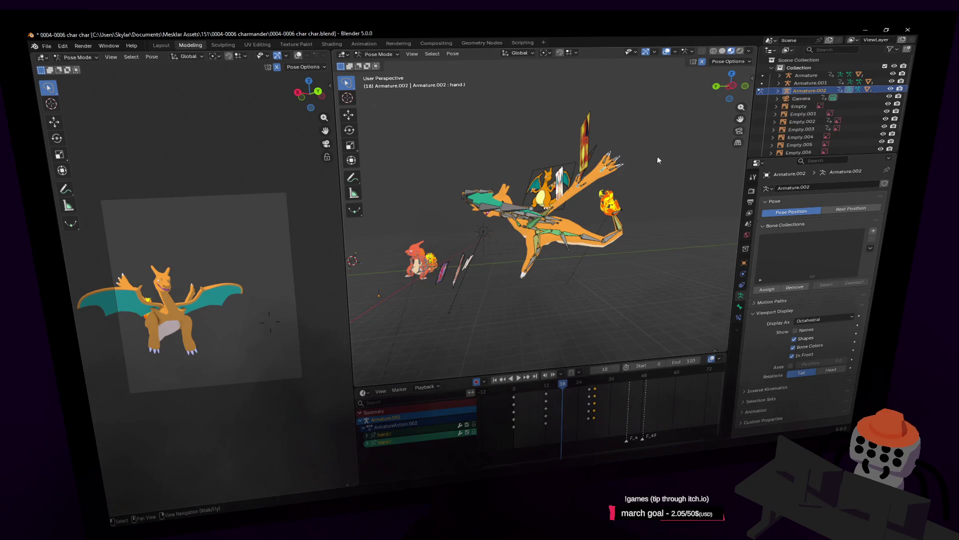
key("g")
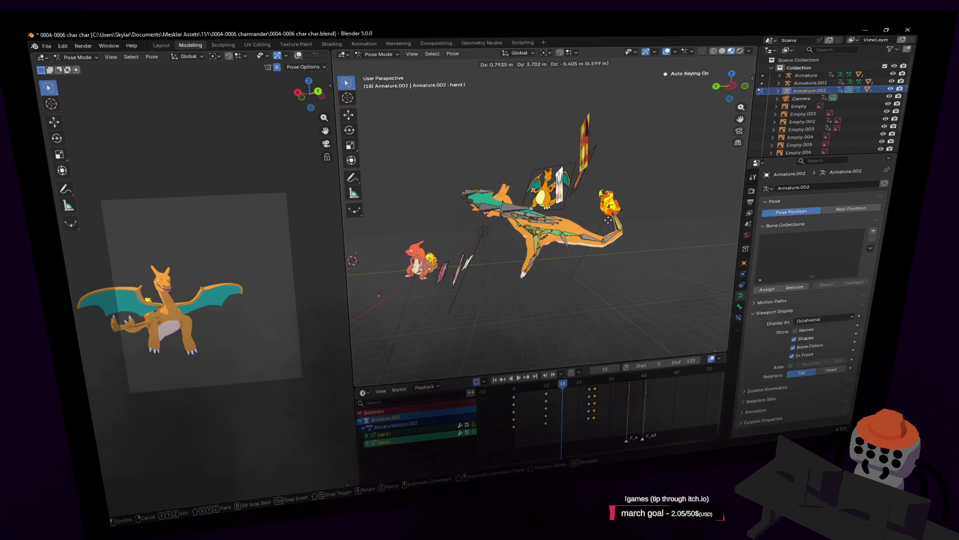
left_click(608, 220)
Fly around Charizard's rig to inspect the arm from closer and farther views
key("shift+grave")
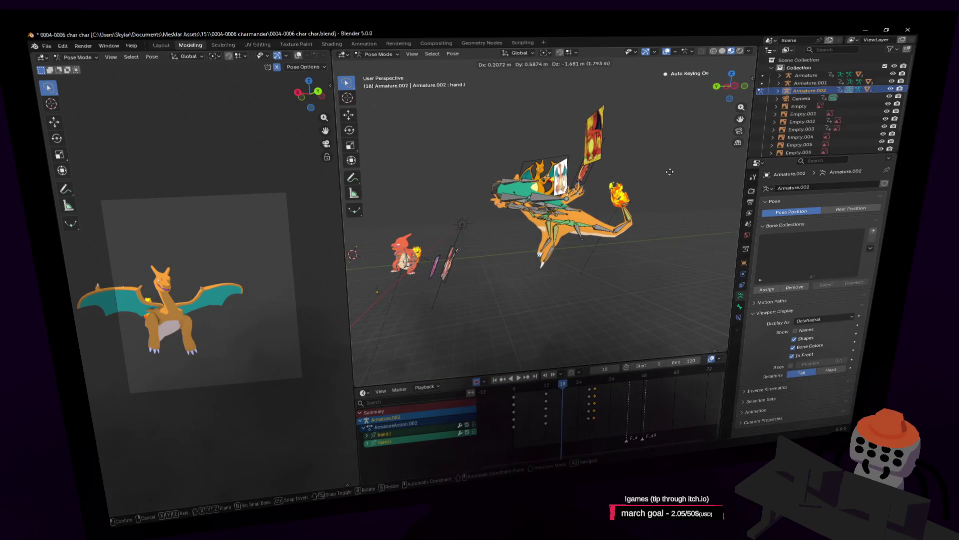
key("Escape")
key("shift+grave")
key("w")
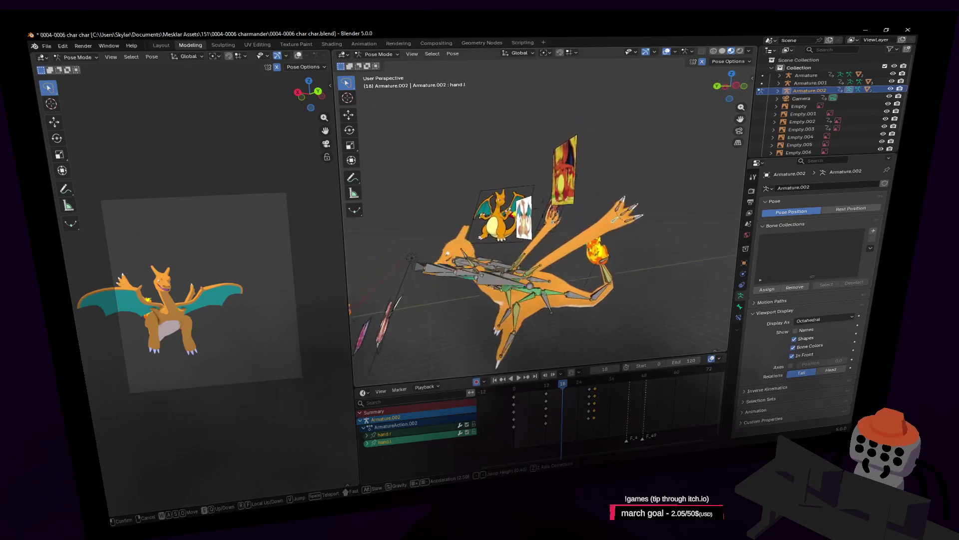
left_click(664, 151)
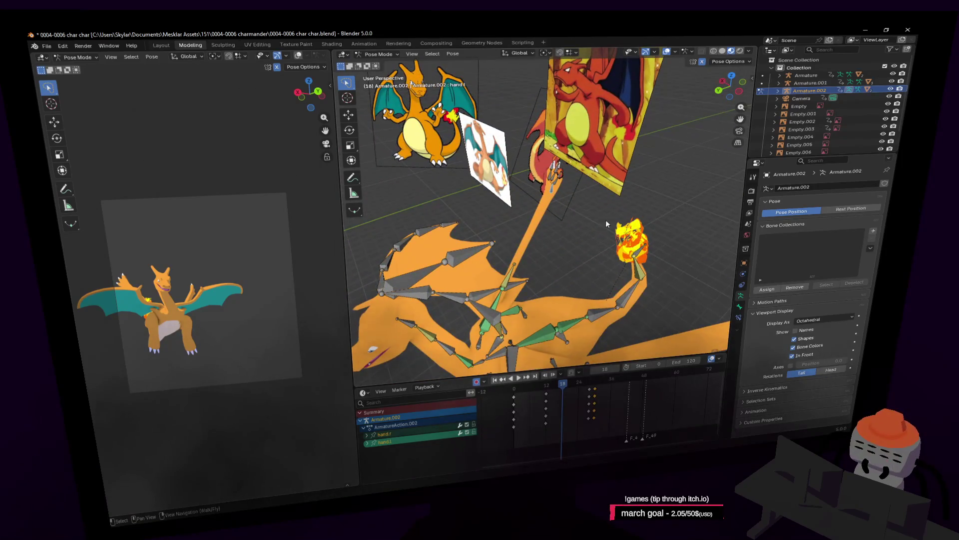
key("shift+grave")
key("w")
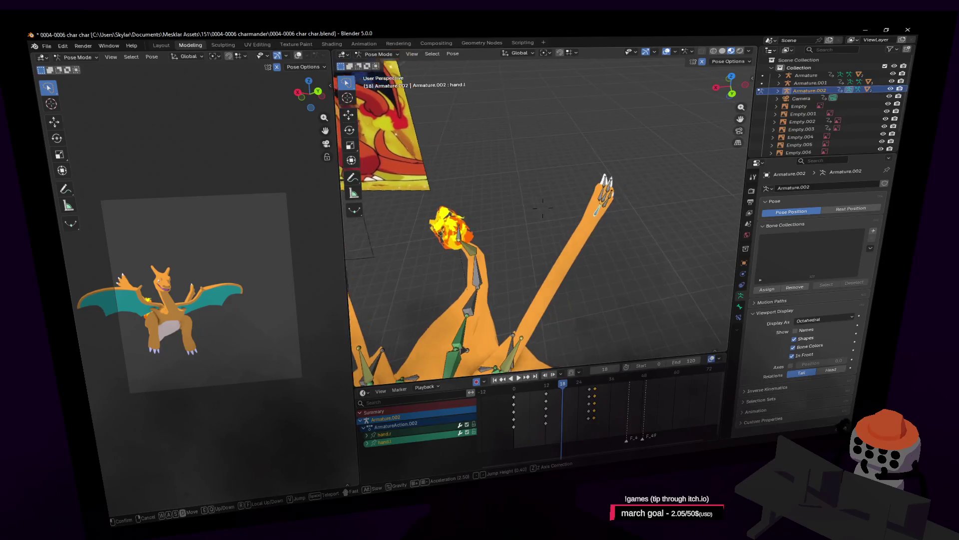
key("s")
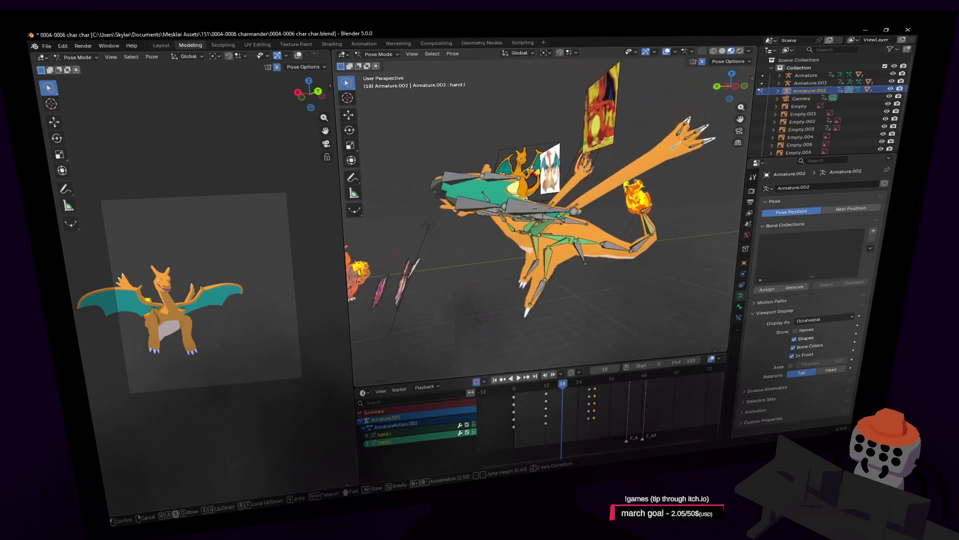
left_click(630, 229)
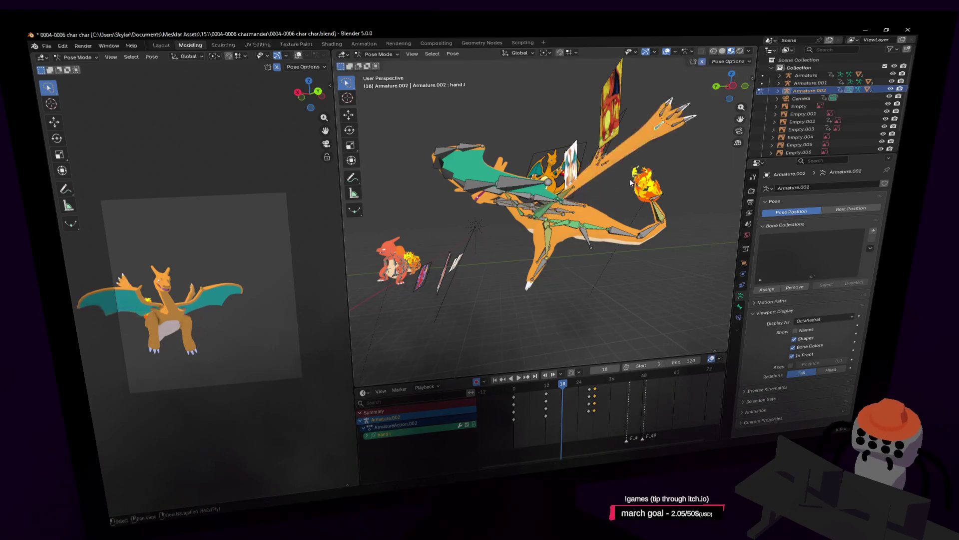
Select the right hand bone, move it, and rotate it by -149°
middle_click_drag(583, 165, 575, 174)
left_click(580, 173)
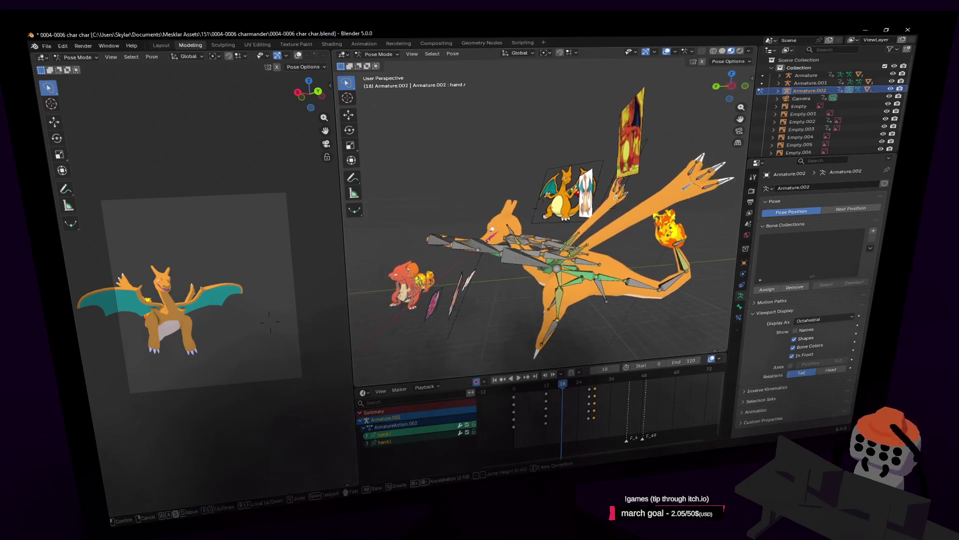
scroll(580, 173, "down", 3)
key("g")
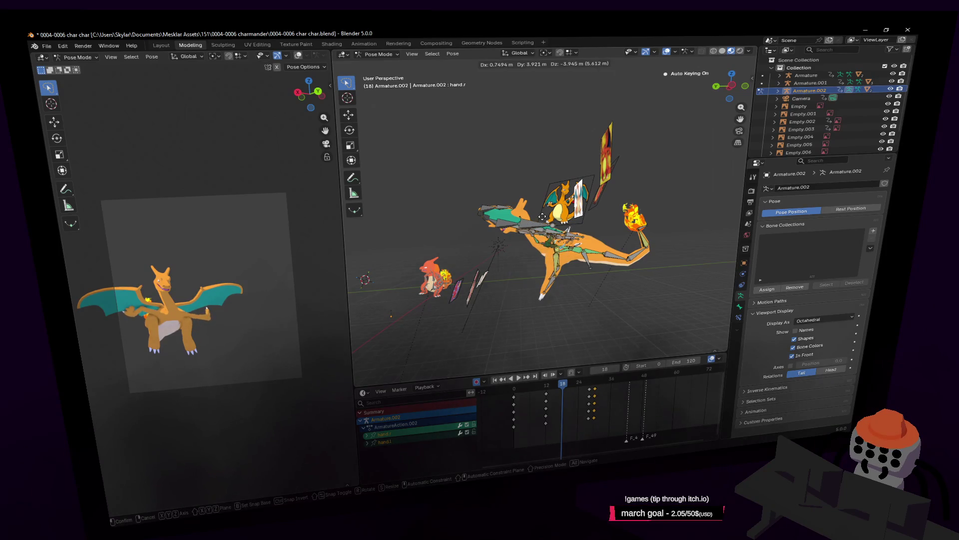
left_click(542, 216)
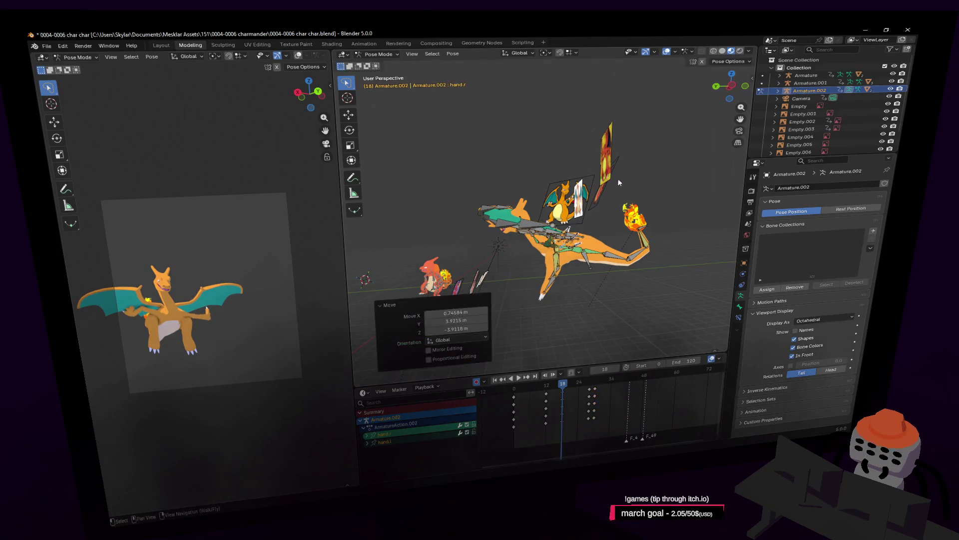
left_click(527, 340)
left_click(609, 252)
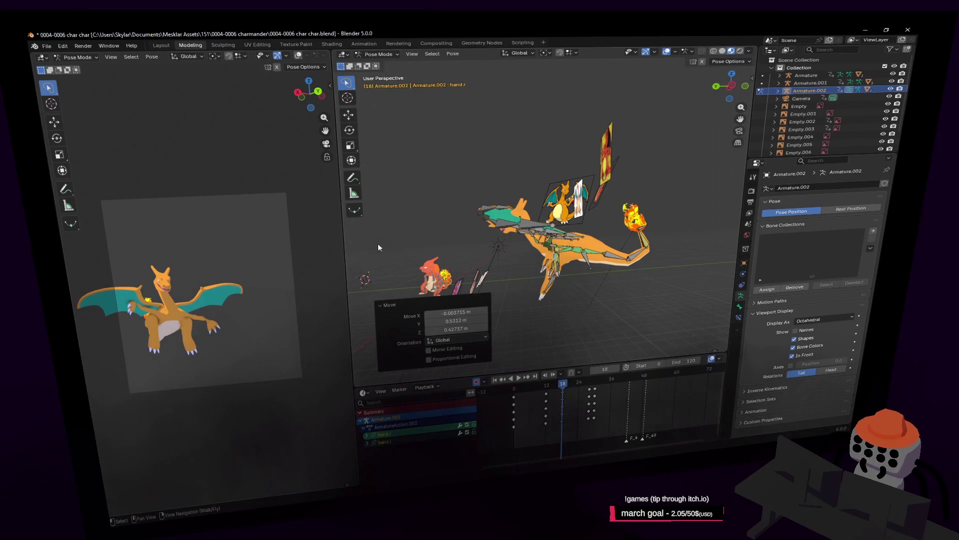
From a new angle, select the head bone and reposition it
middle_click_drag(379, 247, 570, 209)
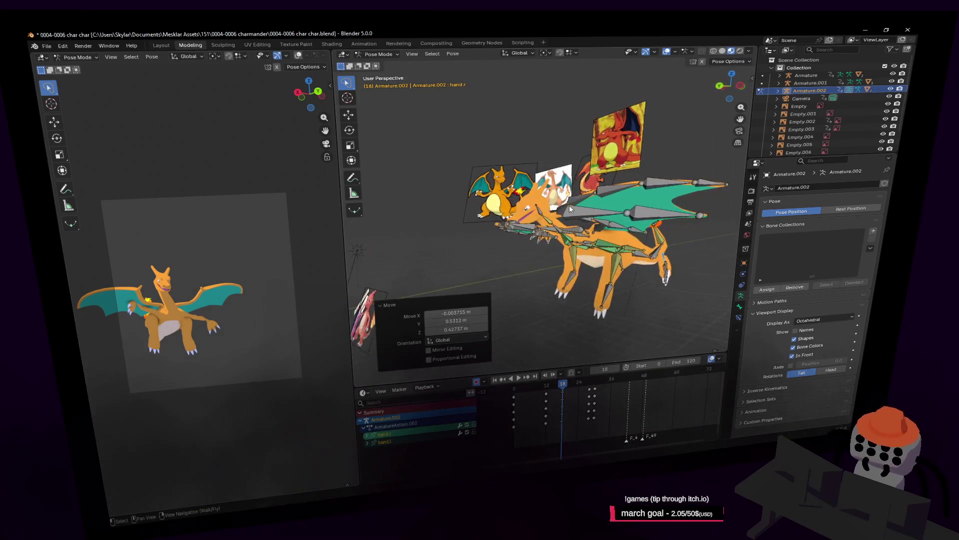
left_click(536, 205)
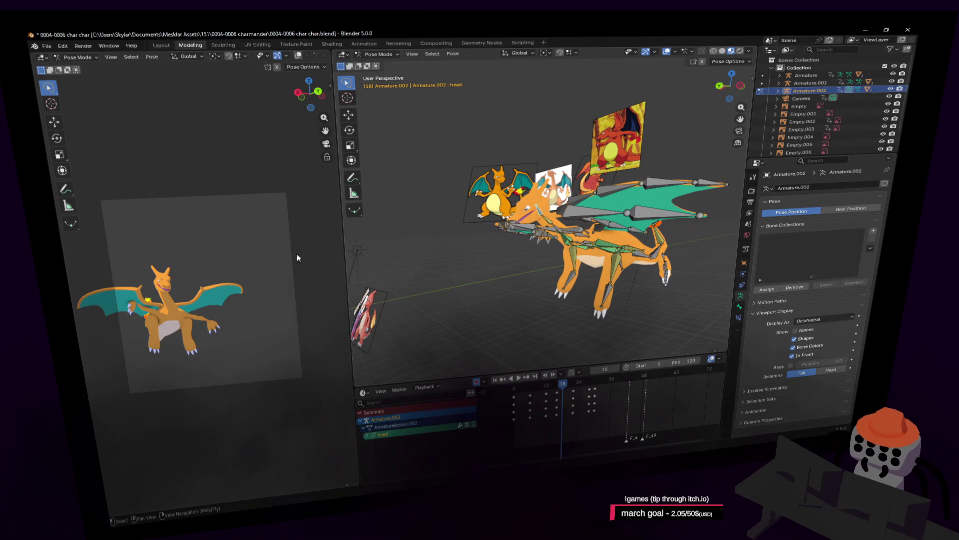
left_click(223, 250)
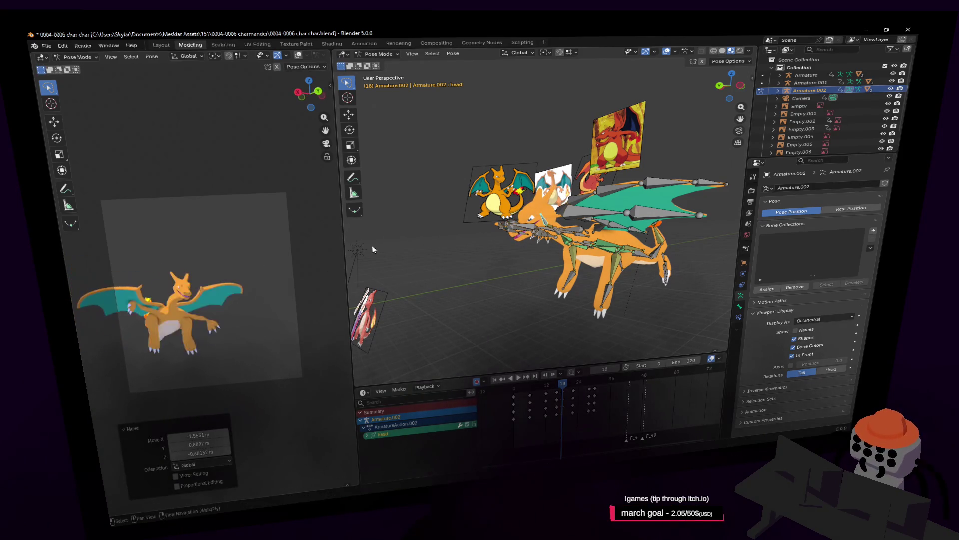
key("shift+grave")
left_click(572, 189)
Select a foot bone and move the foot to a new position
left_click(560, 253)
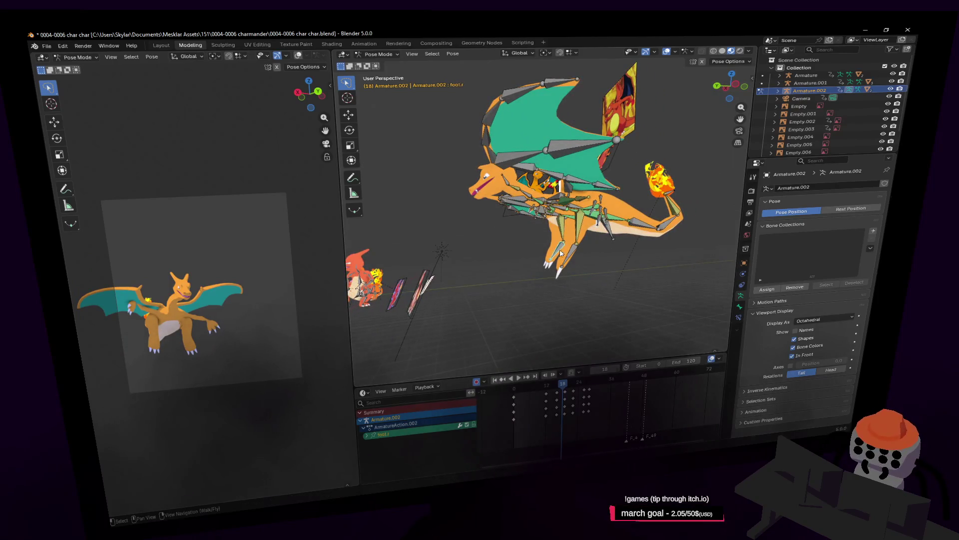
key("shift+grave")
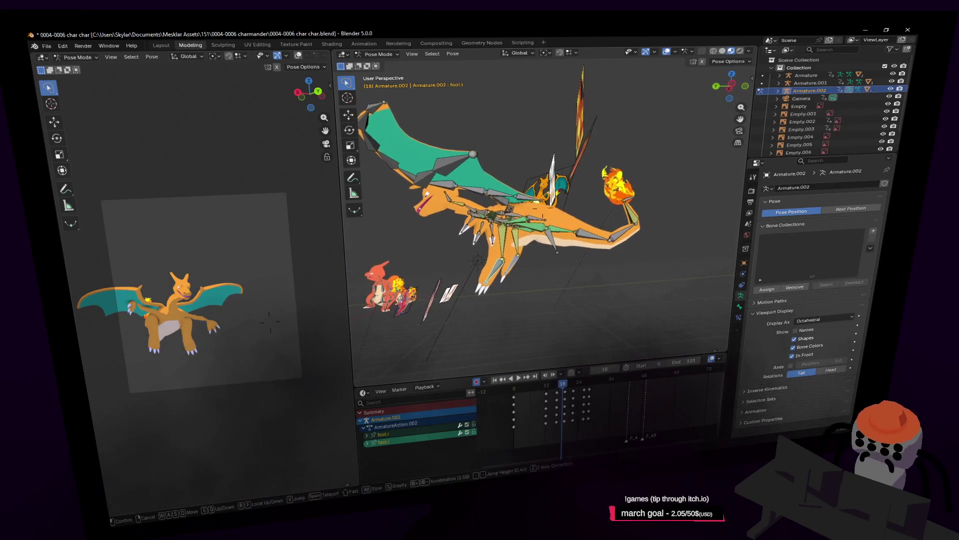
left_click(544, 216)
key("g")
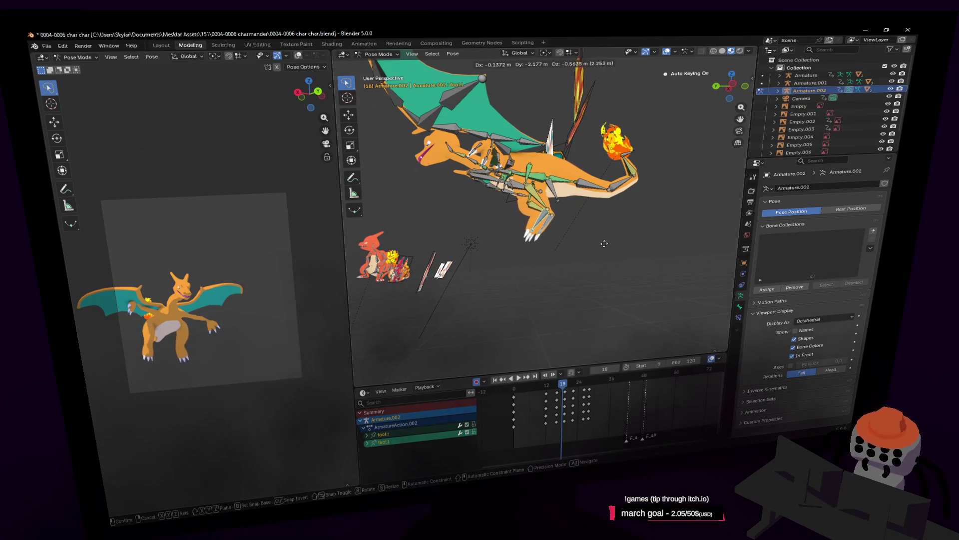
left_click(604, 243)
Raise tail bone tail04.001 up and to the right, then play the animation
key("shift+grave")
left_click(598, 208)
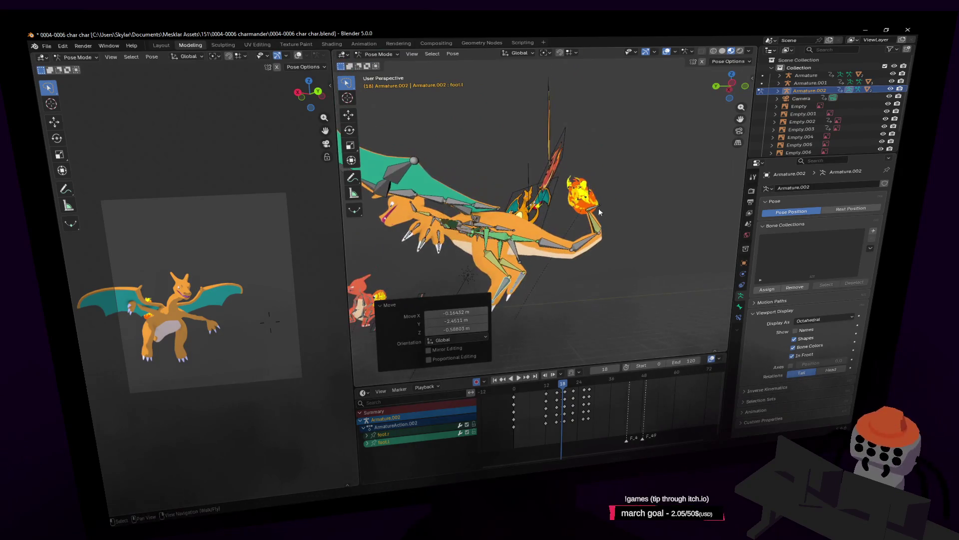
left_click(598, 206)
key("g")
left_click(618, 172)
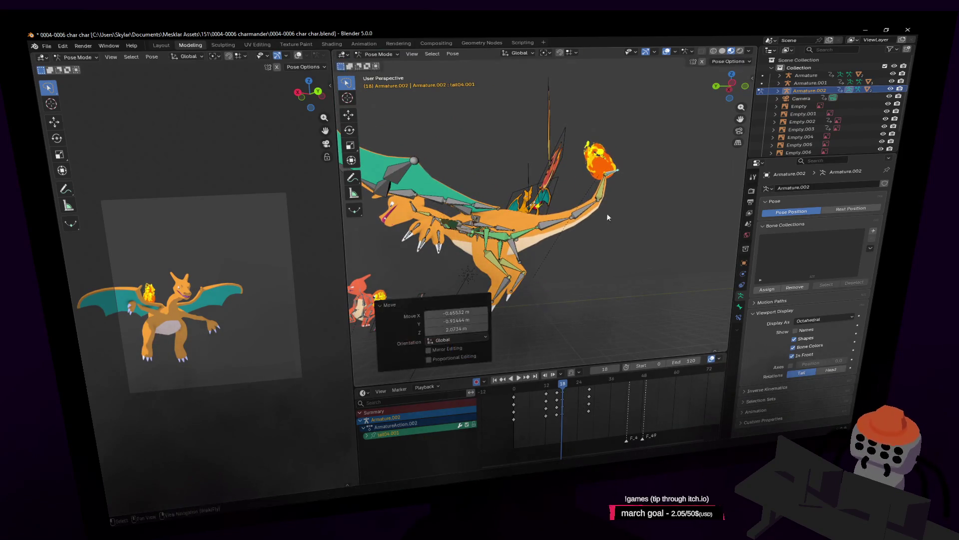
key("shift+grave")
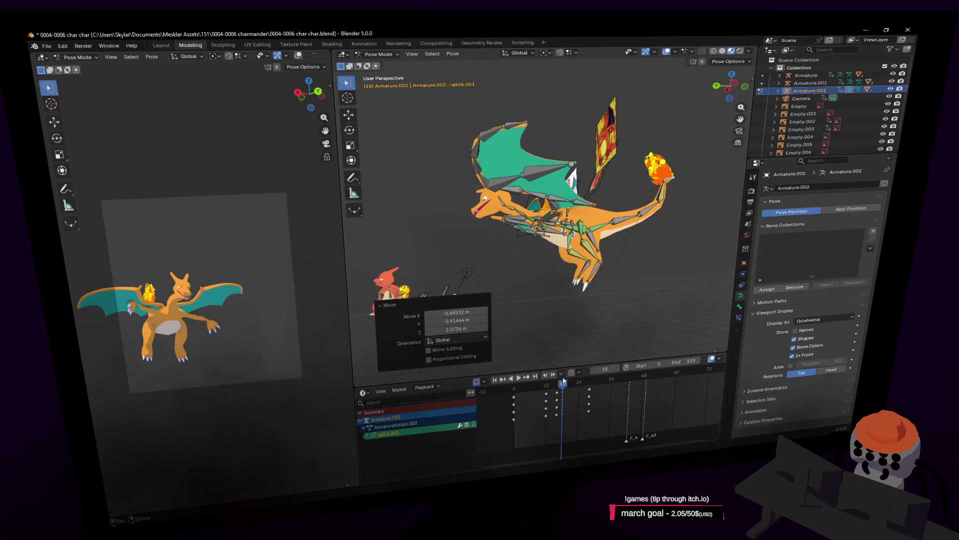
key("space")
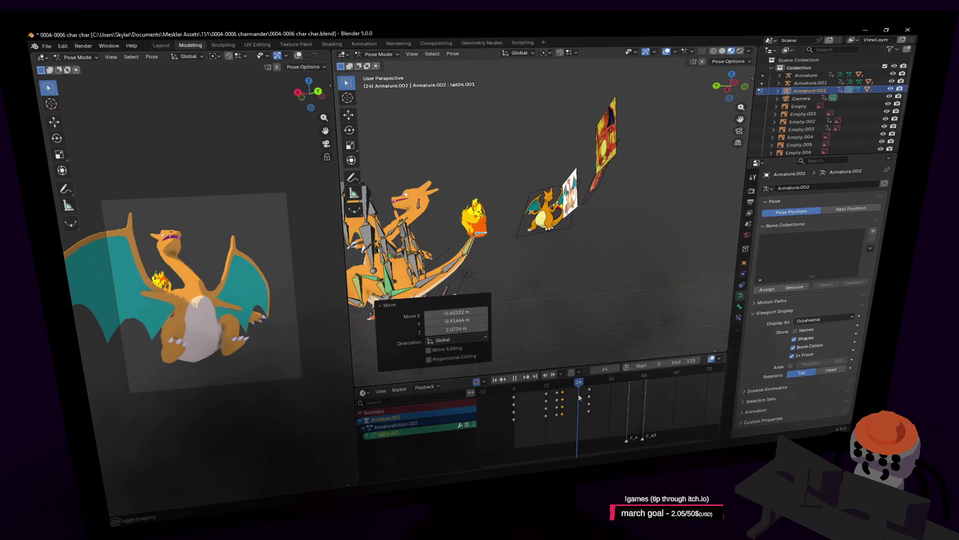
At frame 22, rotate the head bone up 17°, move it, then rotate it -5.32°
key("Escape")
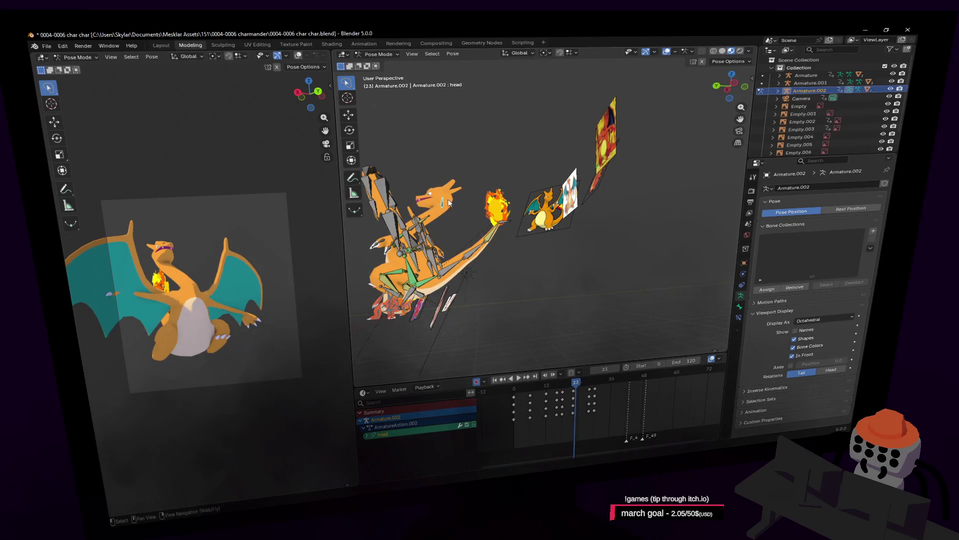
key("shift+grave")
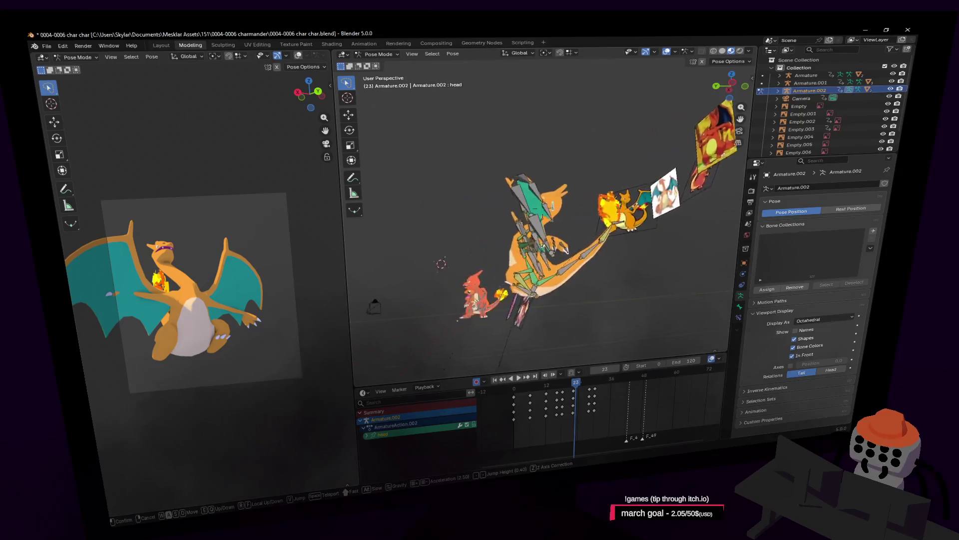
key("Return")
key("Left")
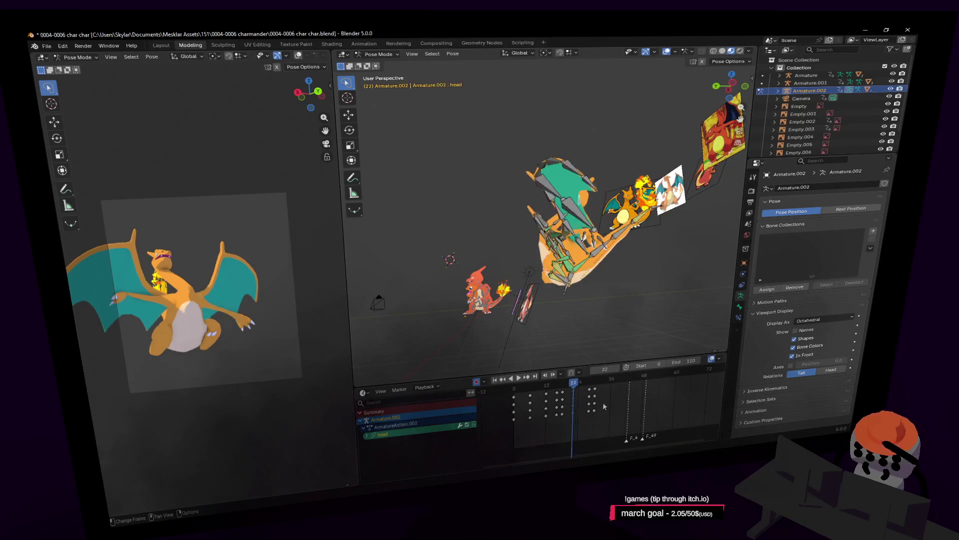
key("r")
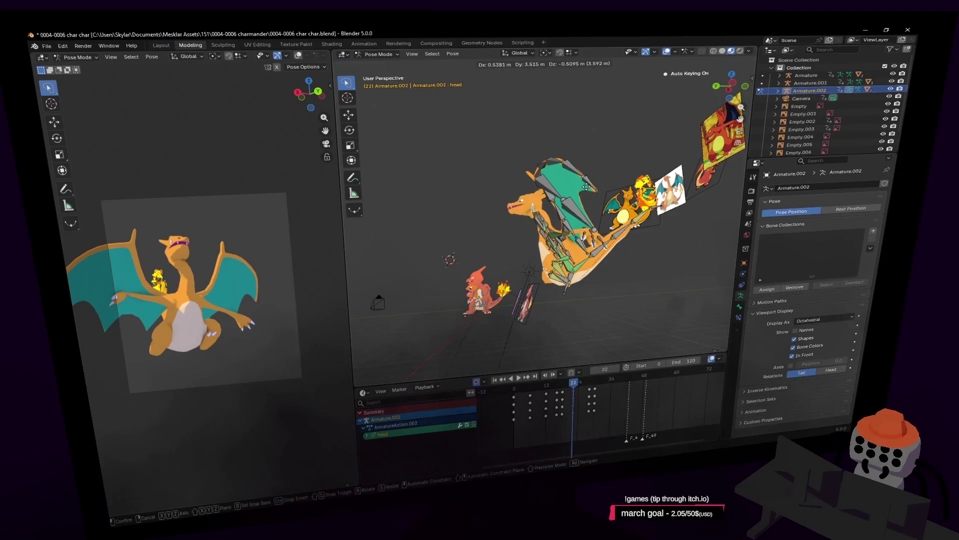
left_click(587, 162)
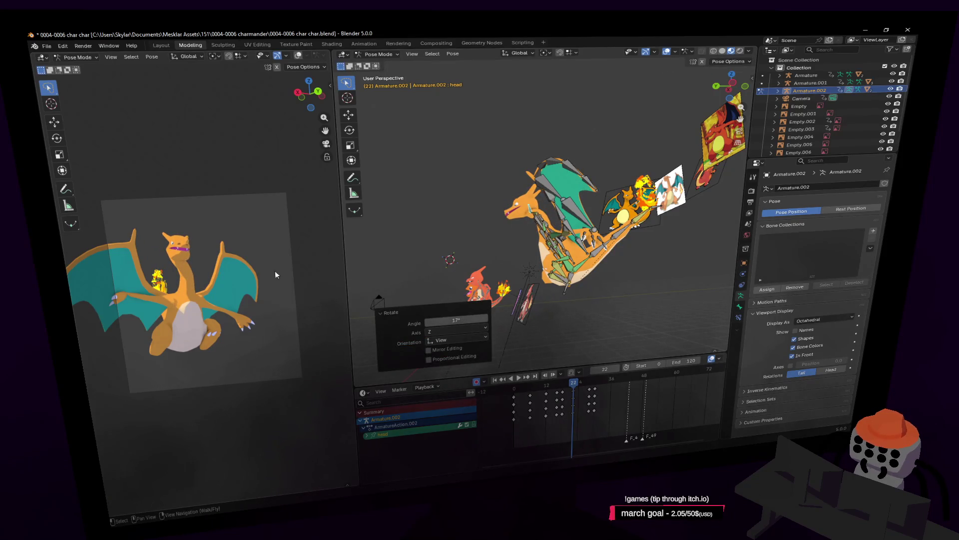
key("g")
left_click(268, 229)
key("r")
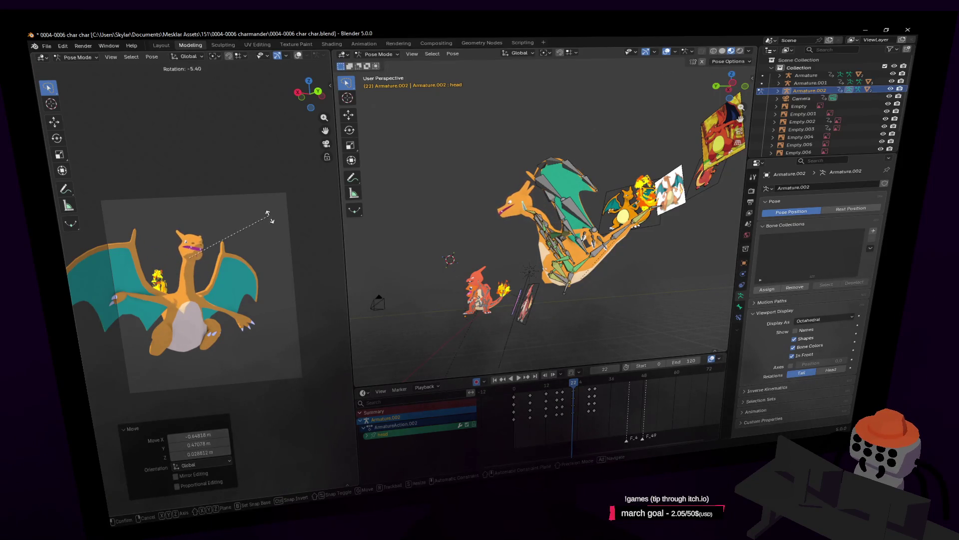
left_click(268, 218)
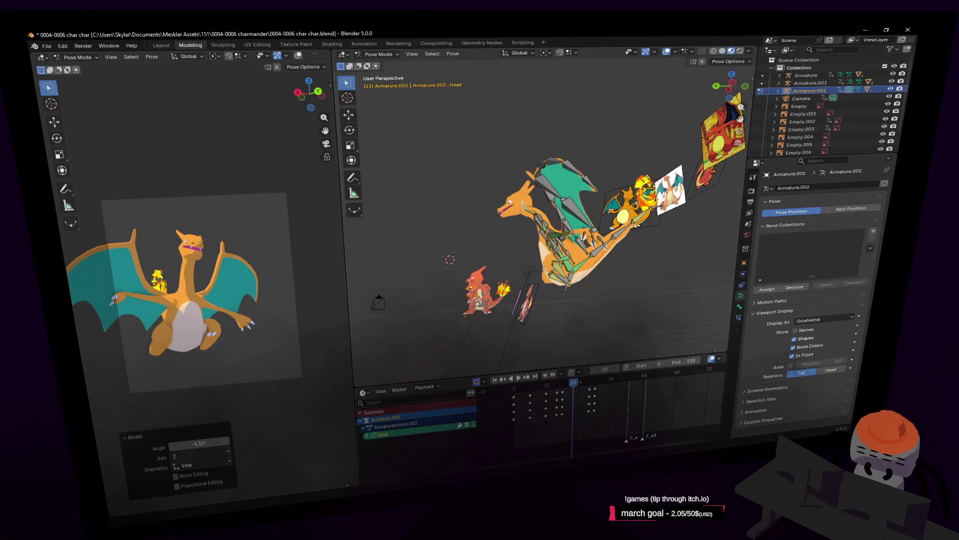
Replay the animation from near the start and stop it at frame 32
left_click(512, 389)
key("space")
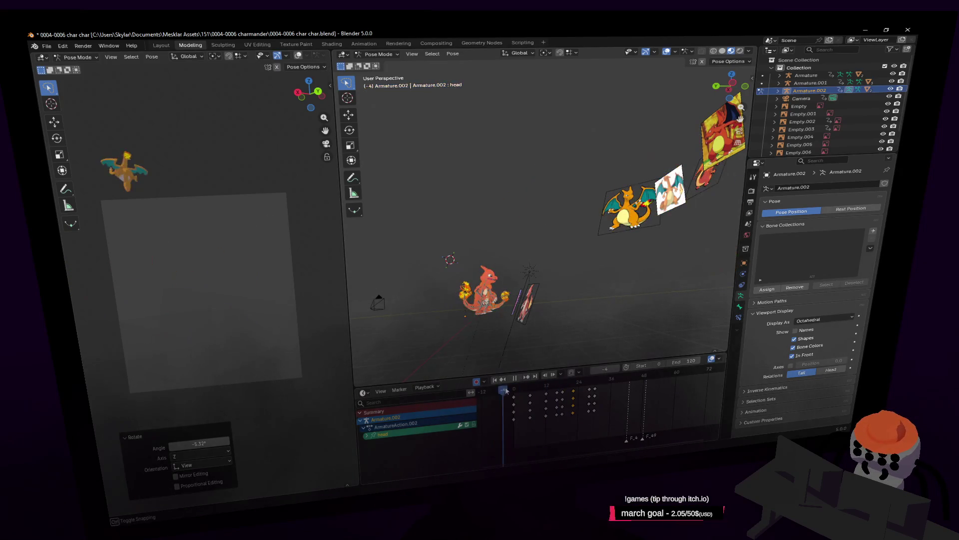
left_click_drag(529, 393, 603, 416)
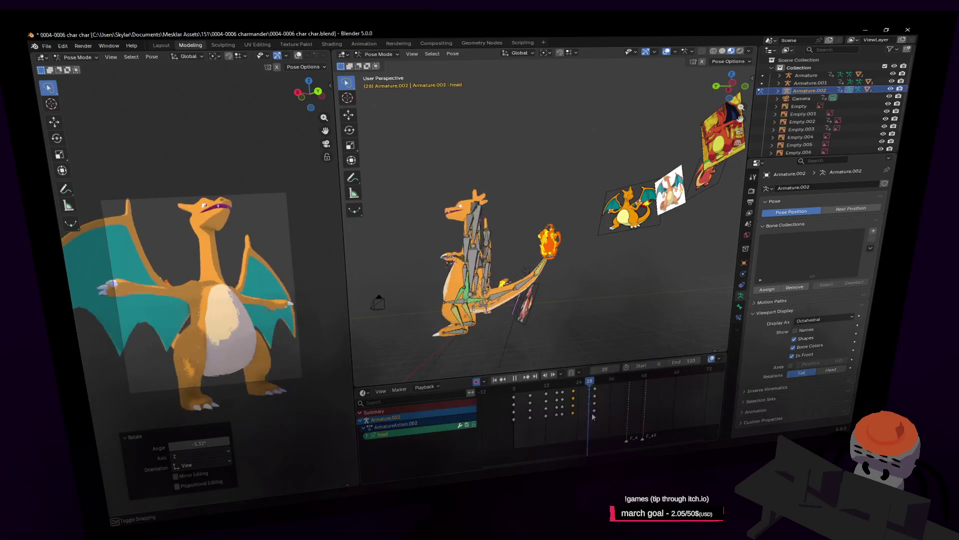
key("space")
Select all bones, clear their rotation, and paste an upright wings-spread pose at frame 32
key("a")
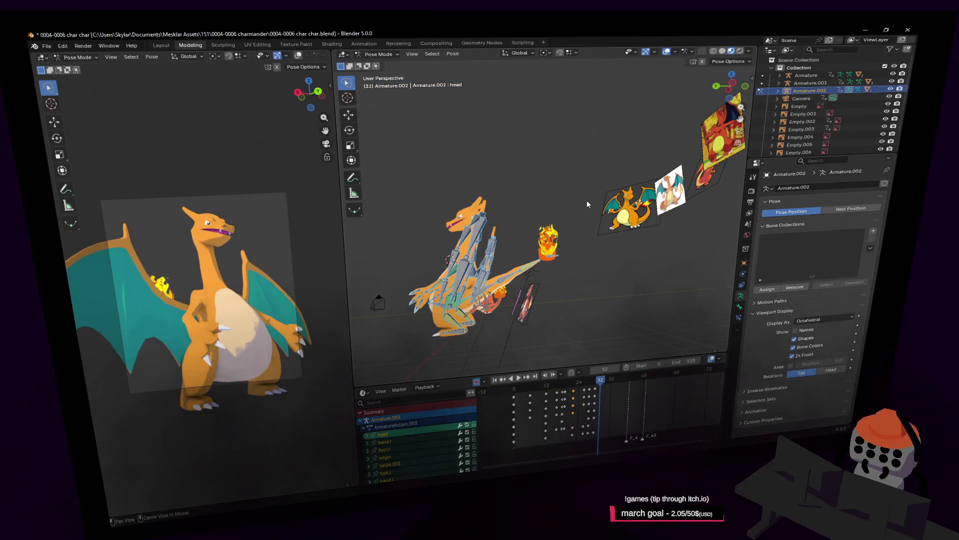
key("alt+r")
left_click_drag(605, 397, 628, 389)
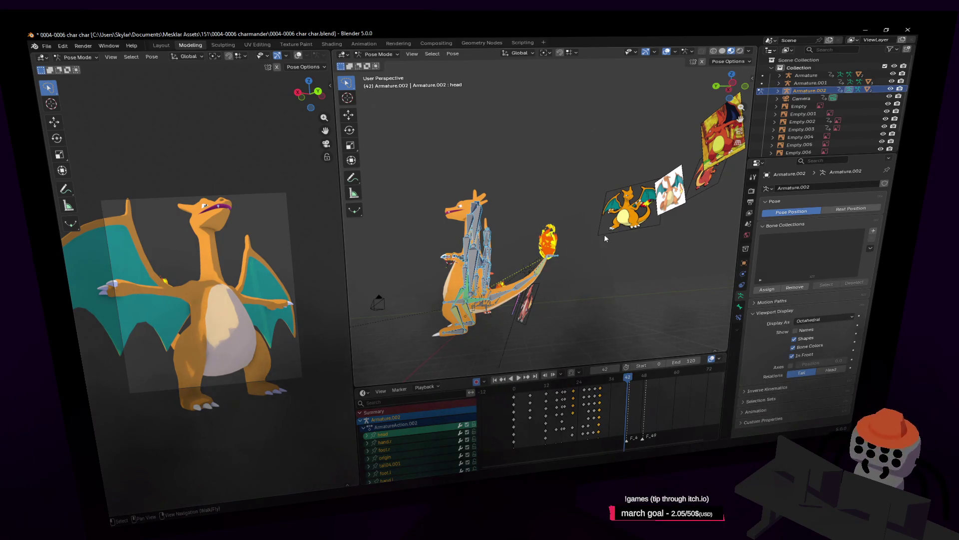
key("Down")
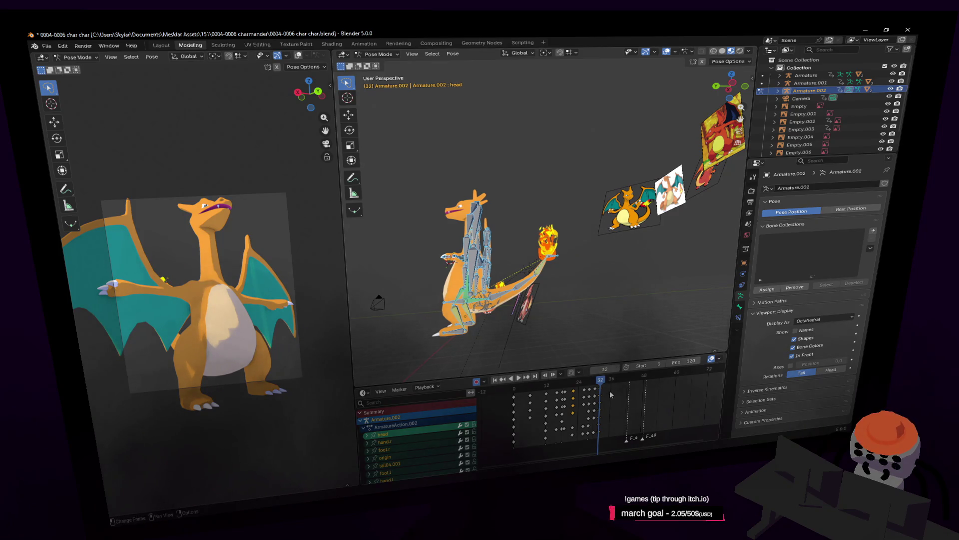
key("ctrl+v")
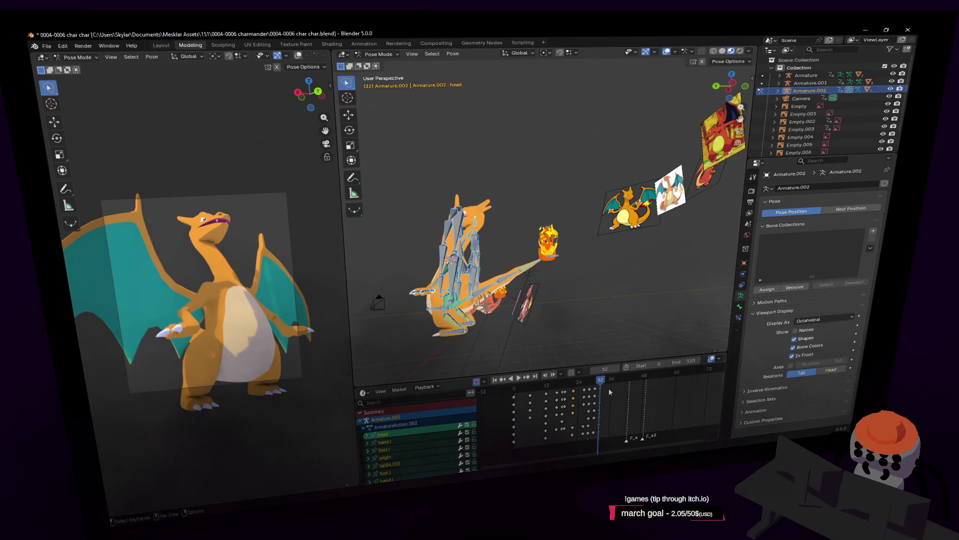
key("ctrl+shift+v")
Select the keys just before frame 32, cancel shifting them, and review the whole character
left_click(595, 391, "alt")
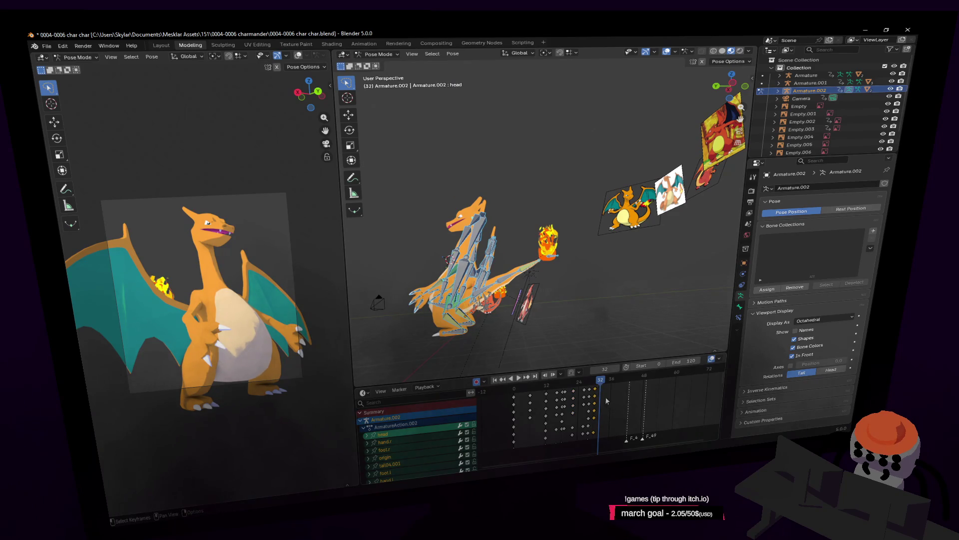
key("g")
right_click(609, 396)
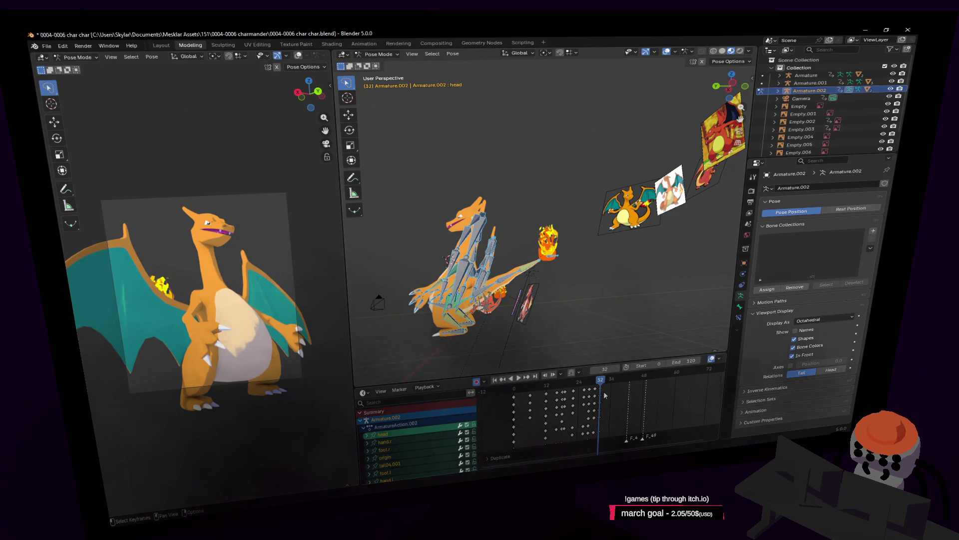
key("shift+grave")
key("w")
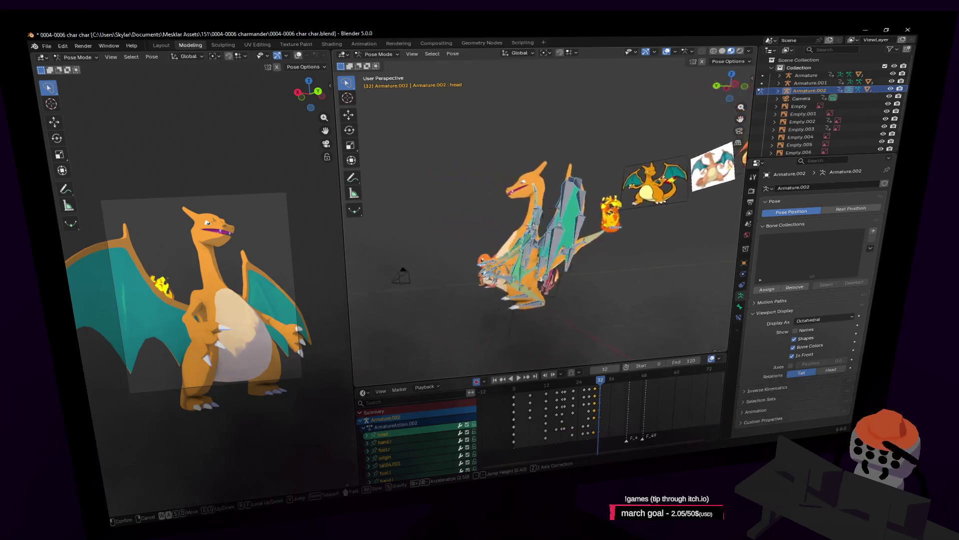
key("s")
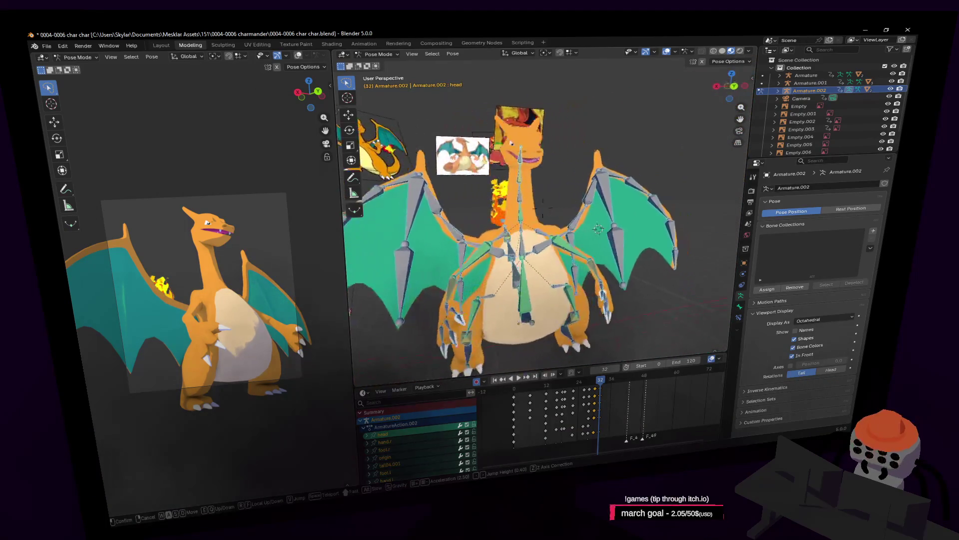
left_click(551, 285)
Select spine1, spine2, spine3, neck, neck.002, neck.003 and head, then clear their rotation
left_click(544, 286)
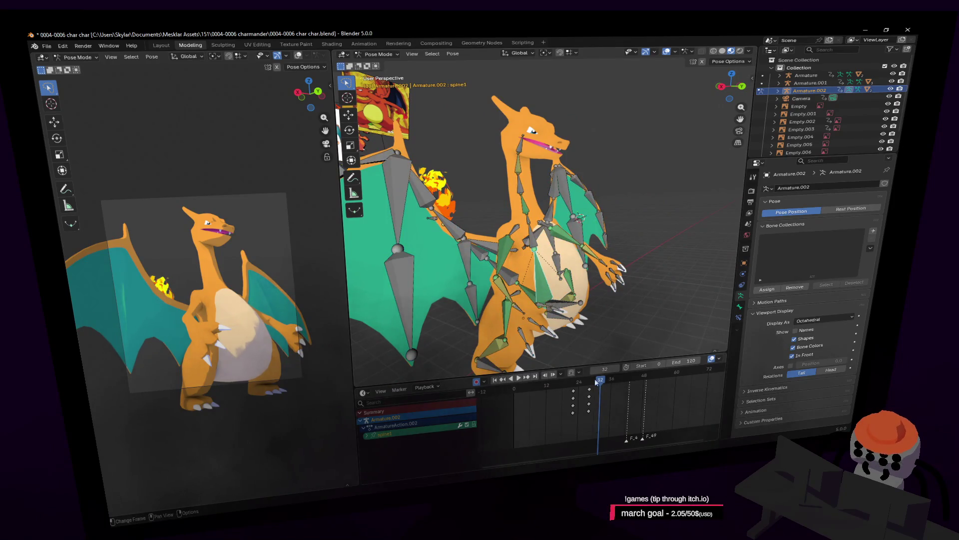
left_click_drag(600, 384, 601, 384)
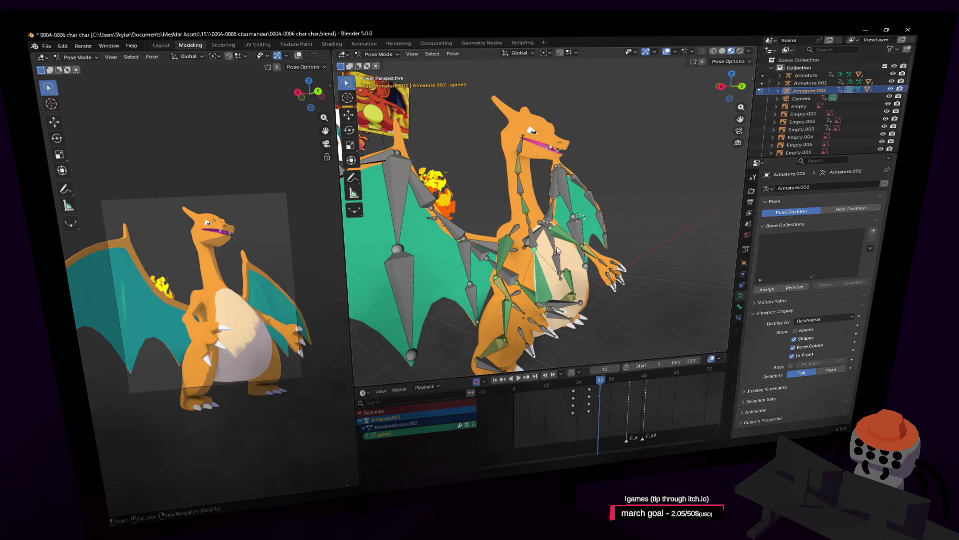
left_click(529, 226, "shift")
left_click(526, 215, "shift")
left_click(521, 202, "shift")
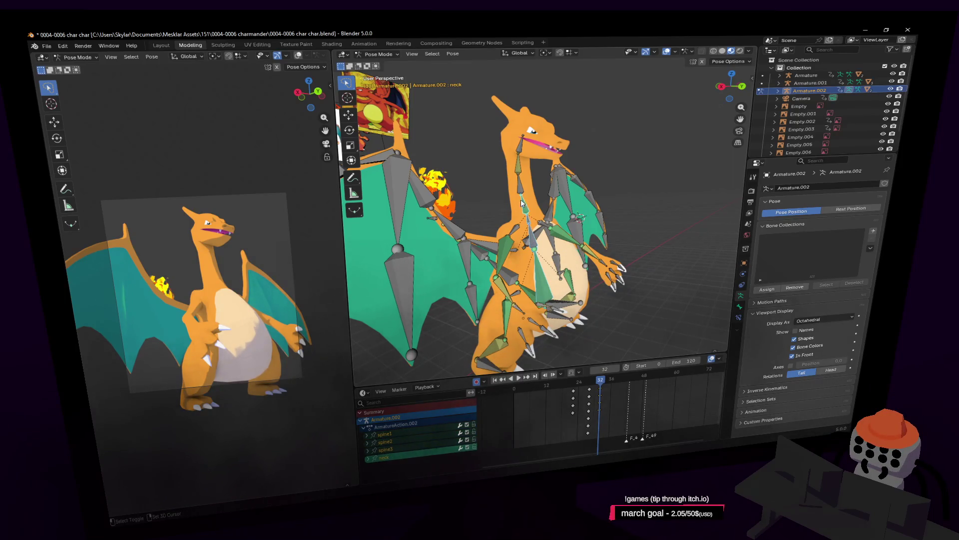
left_click(520, 151, "shift")
left_click(522, 187, "shift")
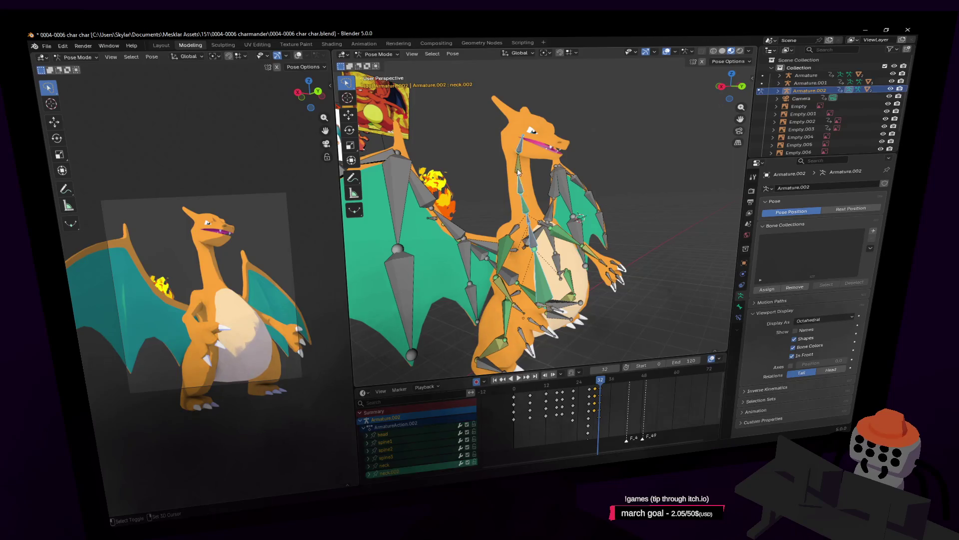
left_click(520, 169, "shift")
key("alt+r")
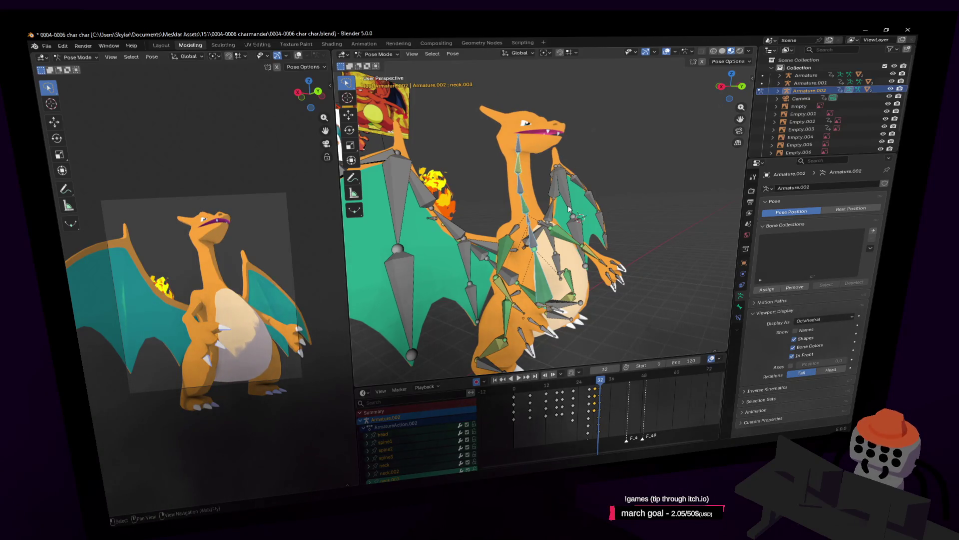
Select the head bone from a close side view and move it along Z
middle_click_drag(565, 302, 550, 293, "shift")
left_click(561, 298)
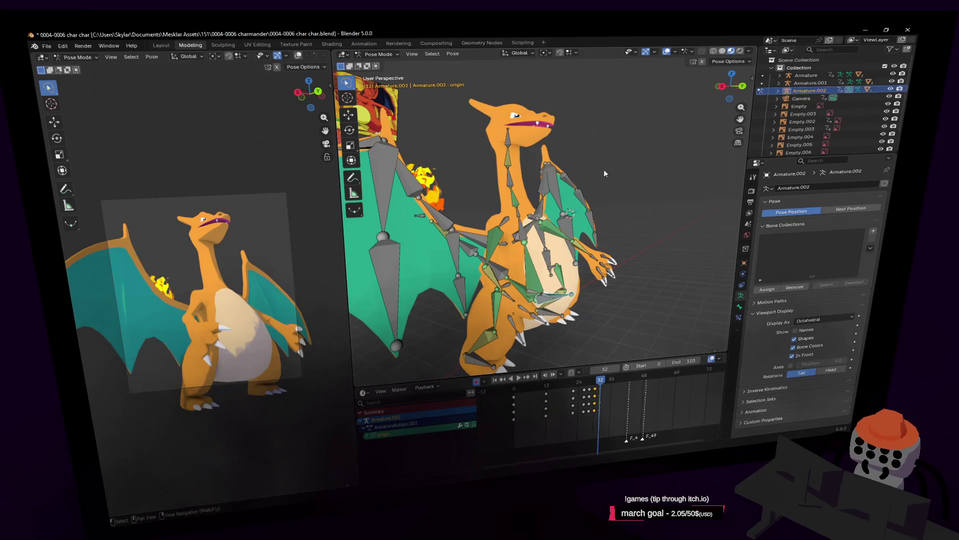
left_click(509, 137)
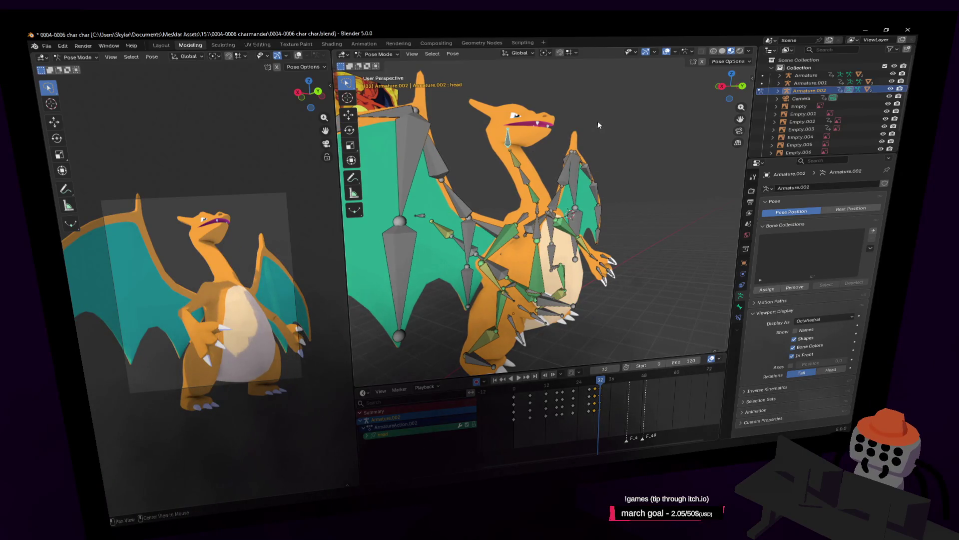
key("shift+grave")
key("d")
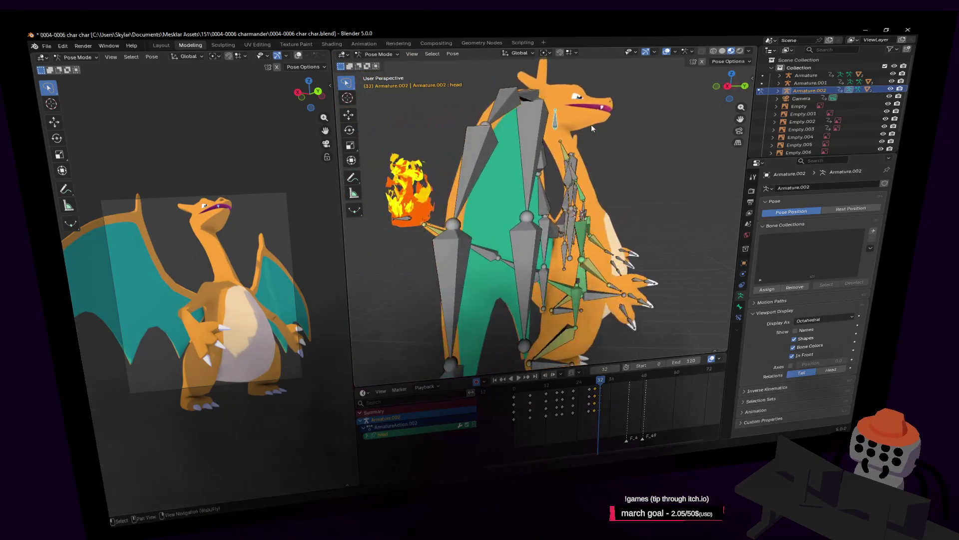
left_click(584, 197)
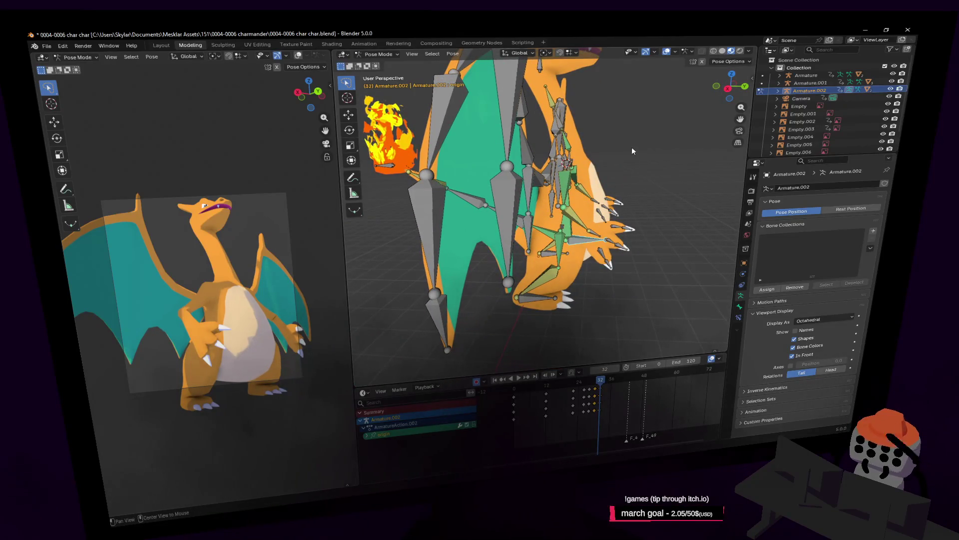
key("shift+grave")
left_click(558, 148)
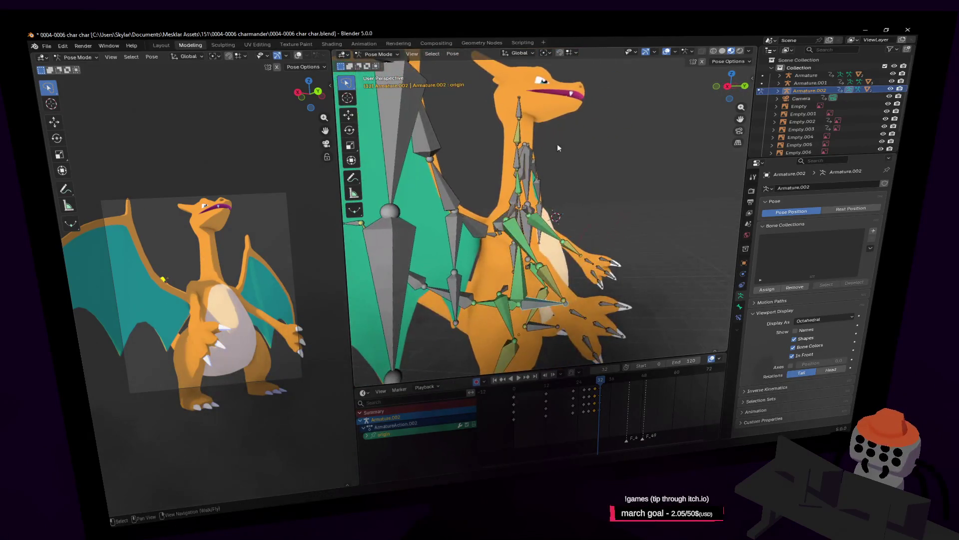
middle_click_drag(518, 114, 550, 108)
key("g")
key("z")
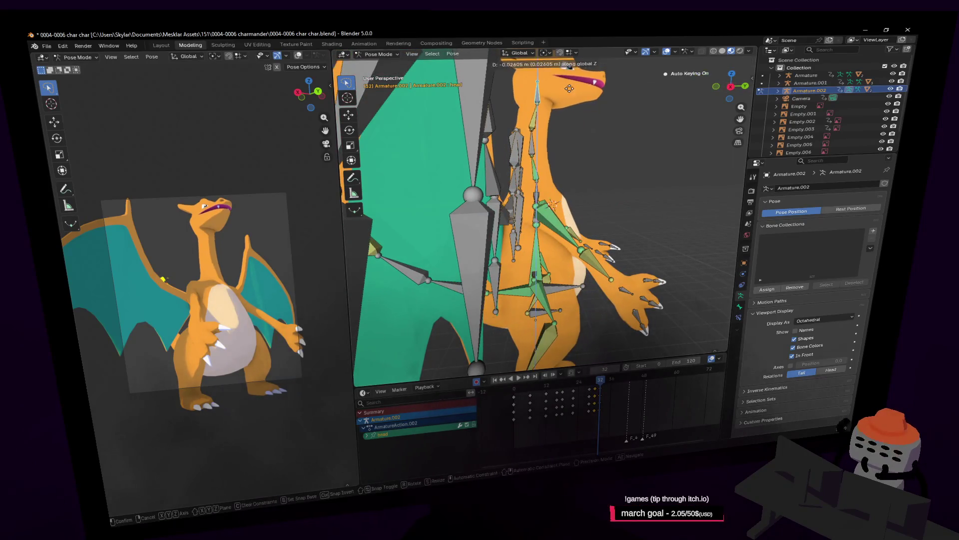
left_click(570, 96)
Tilt the head bone around X, reposition it, then play the animation back
key("r")
key("x")
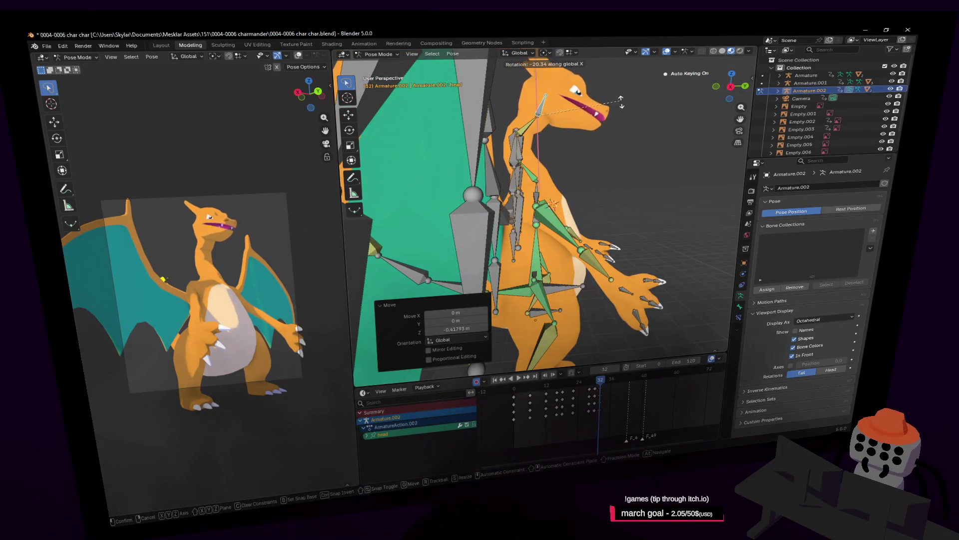
key("g")
left_click(640, 100)
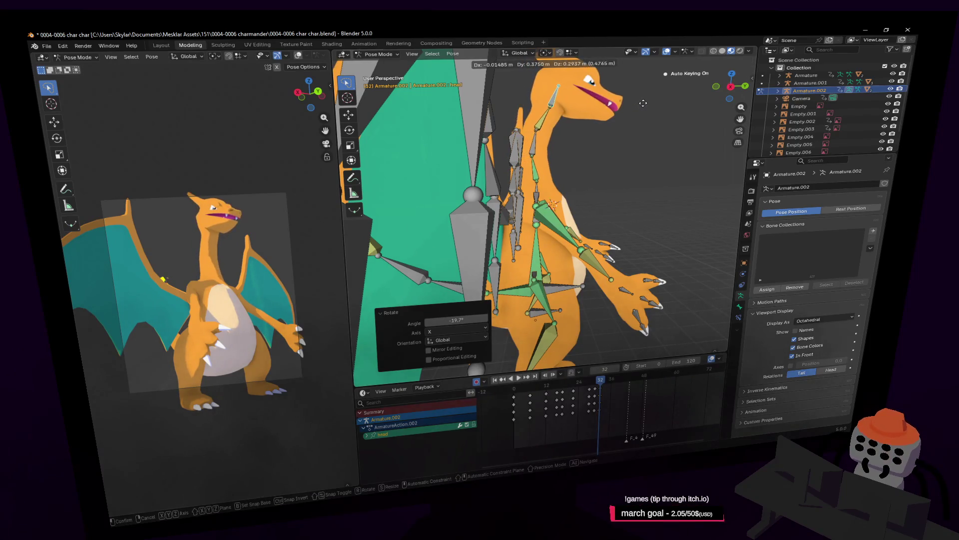
key("shift+grave")
key("s")
left_click(680, 248)
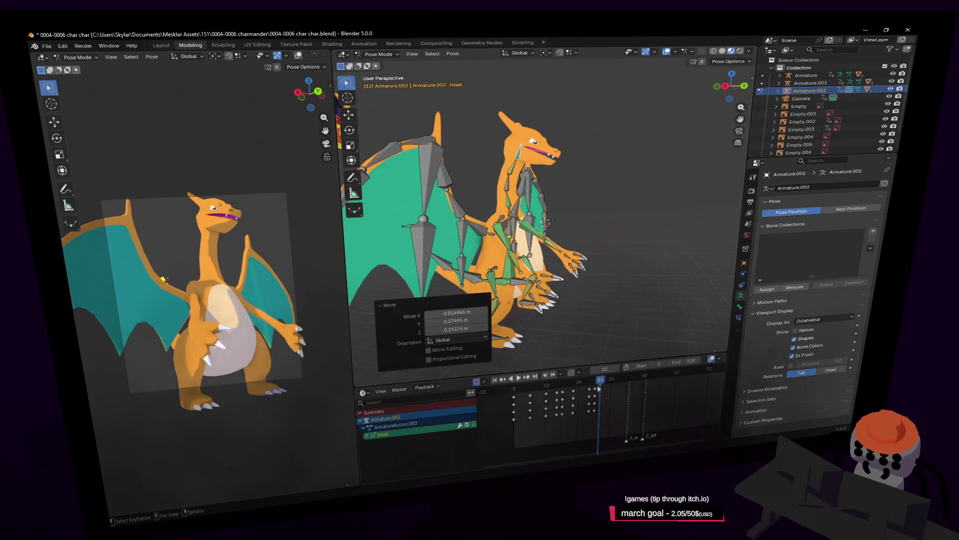
key("shift+Left")
key("space")
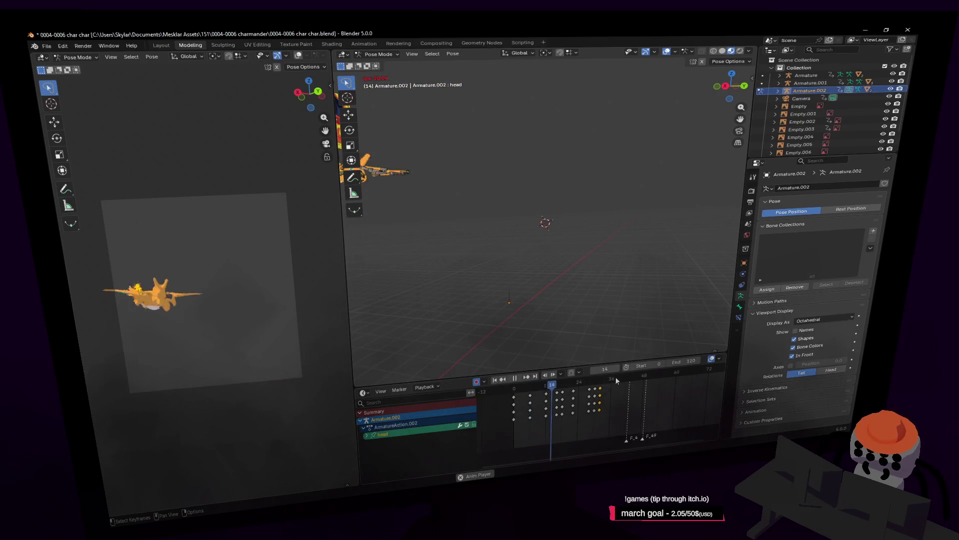
Play Charizard's animation from frame 0 twice, stopping at frame 41, then scrub back to frame 16
key("Escape")
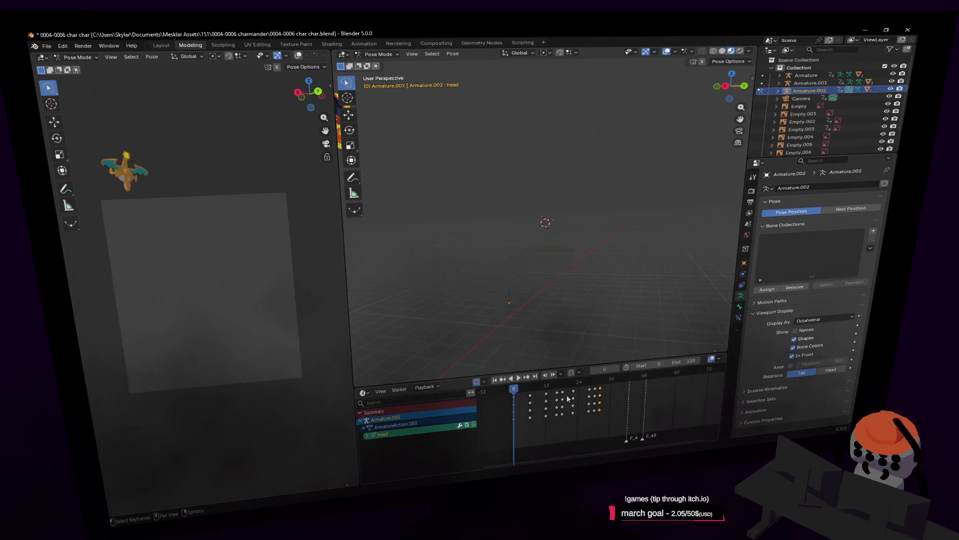
key("space")
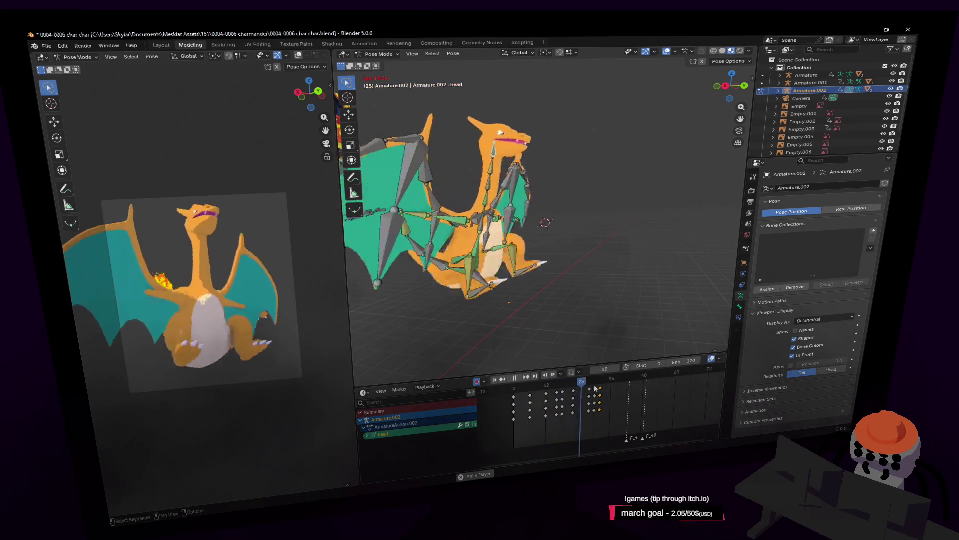
key("space")
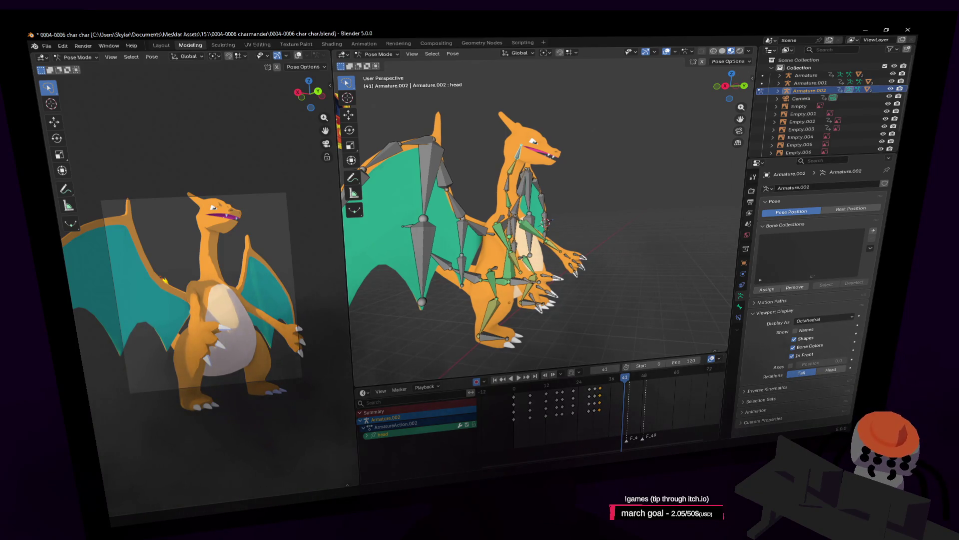
left_click_drag(515, 389, 515, 395)
key("space")
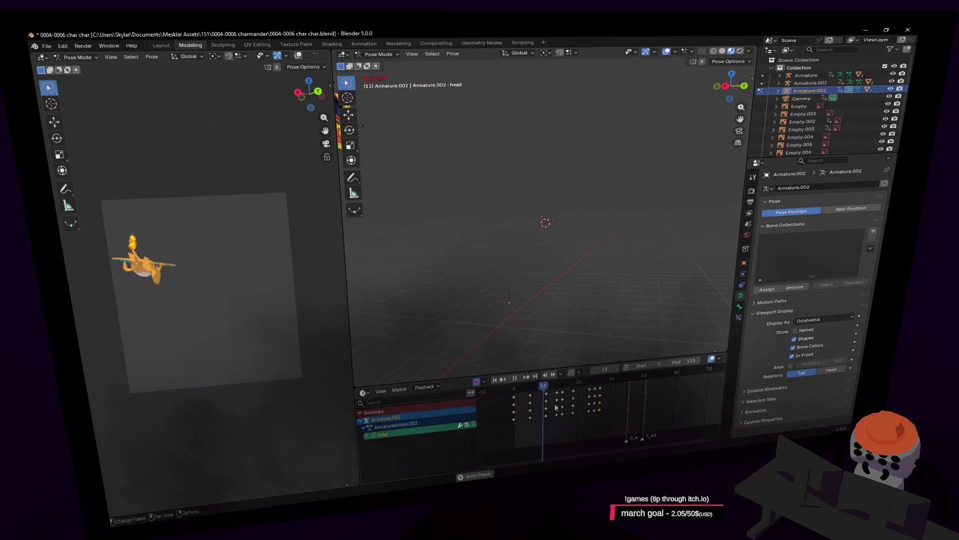
left_click_drag(558, 389, 547, 393)
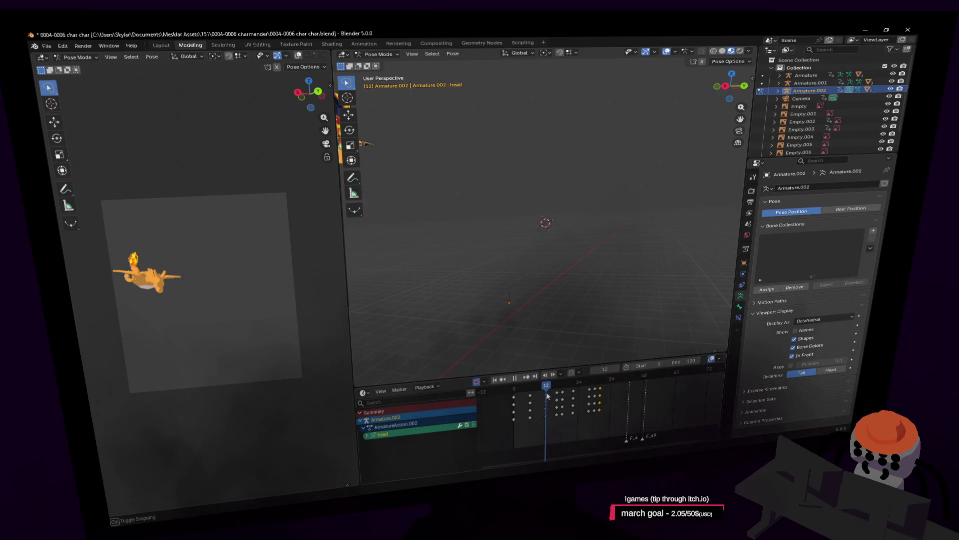
key("shift+grave")
key("w")
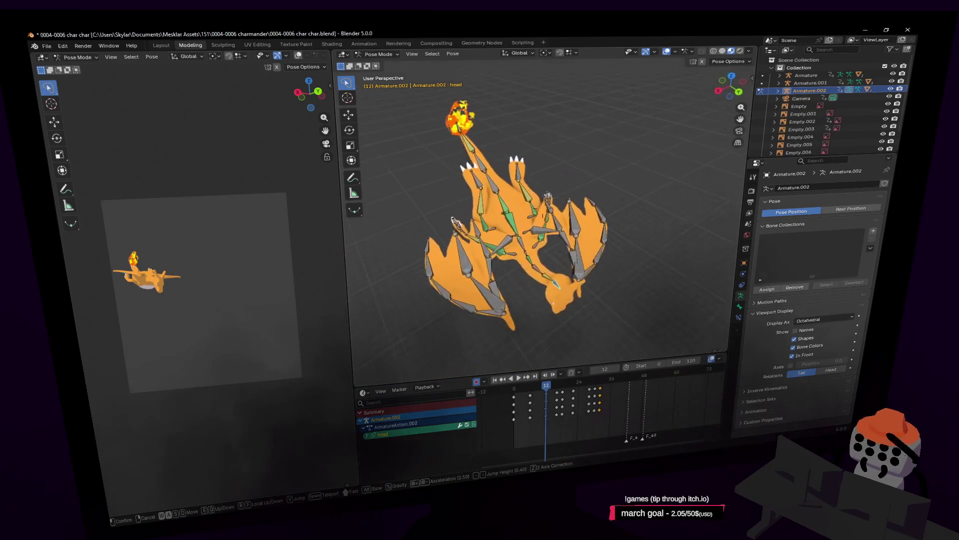
Box-select all the keyframes and orbit toward Charizard's front
left_click(574, 286)
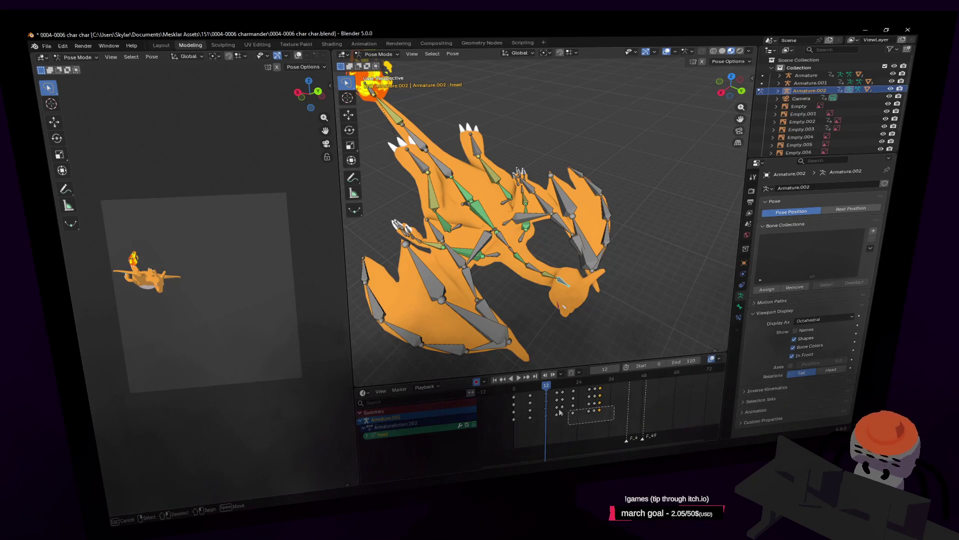
left_click_drag(613, 430, 508, 387)
key("shift+grave")
left_click(549, 287)
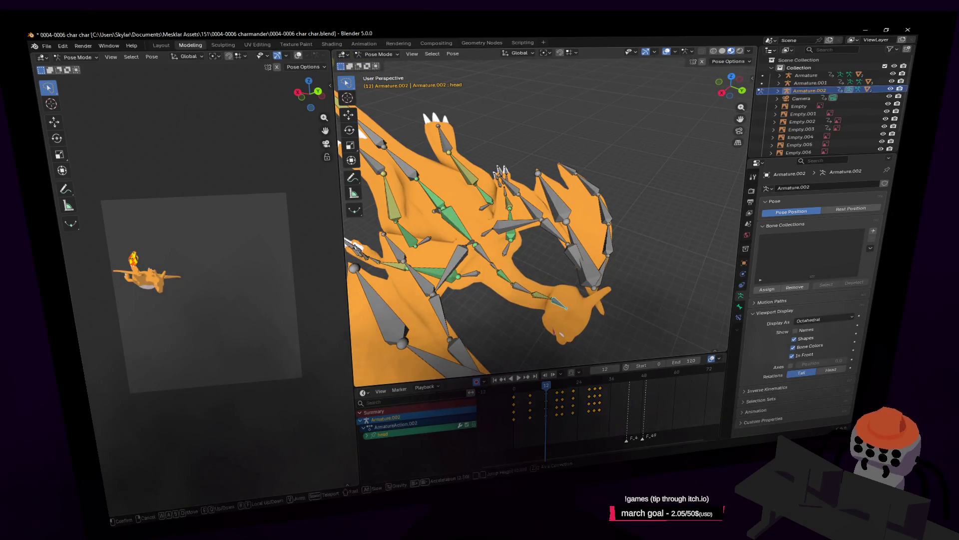
middle_click_drag(579, 281, 493, 259)
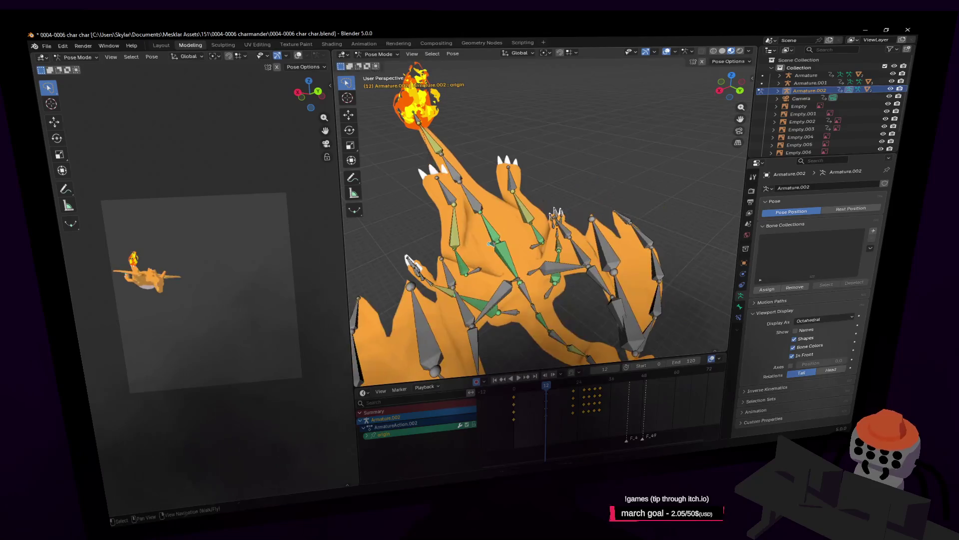
Add the spine3 bone to the selection and move the playhead to frame 33
middle_click_drag(558, 249, 595, 320)
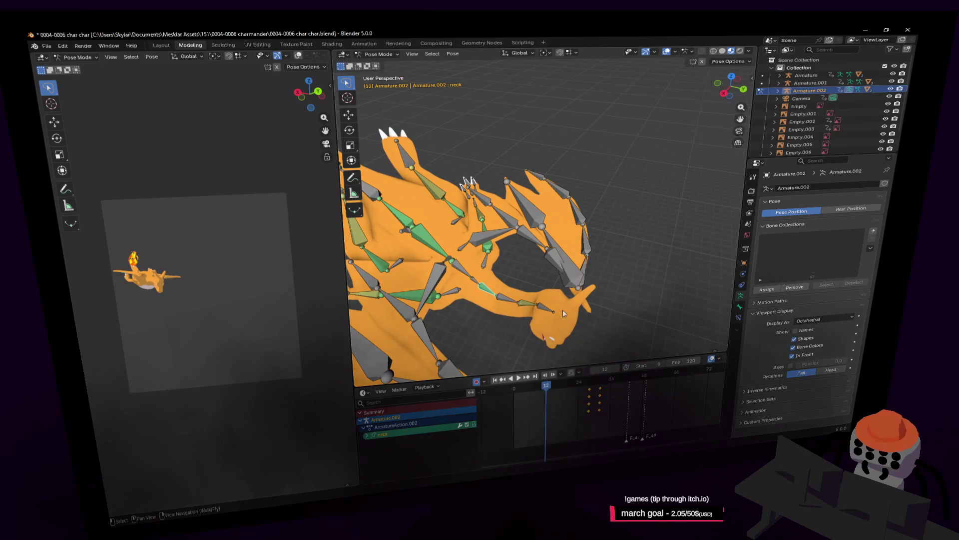
left_click(476, 285, "shift")
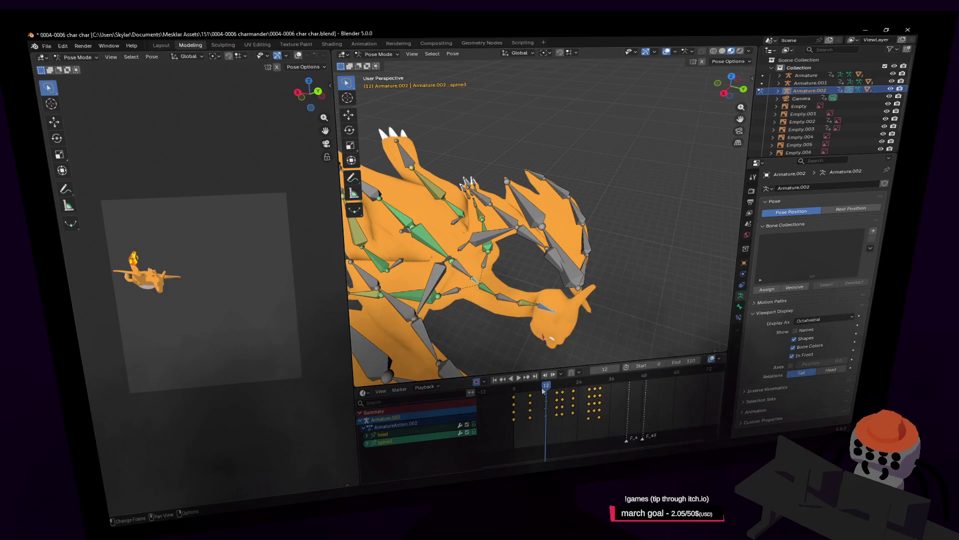
mouse_move(596, 386)
left_mouse_down()
mouse_move(606, 383)
mouse_move(598, 380)
left_mouse_up()
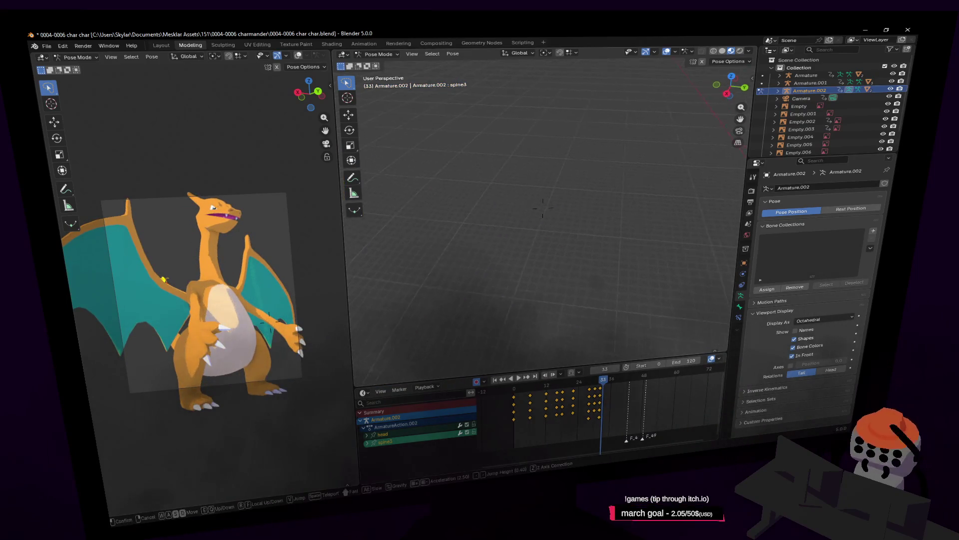
Select all bones, show the armature in Rest Position and enter Edit Mode
key("a")
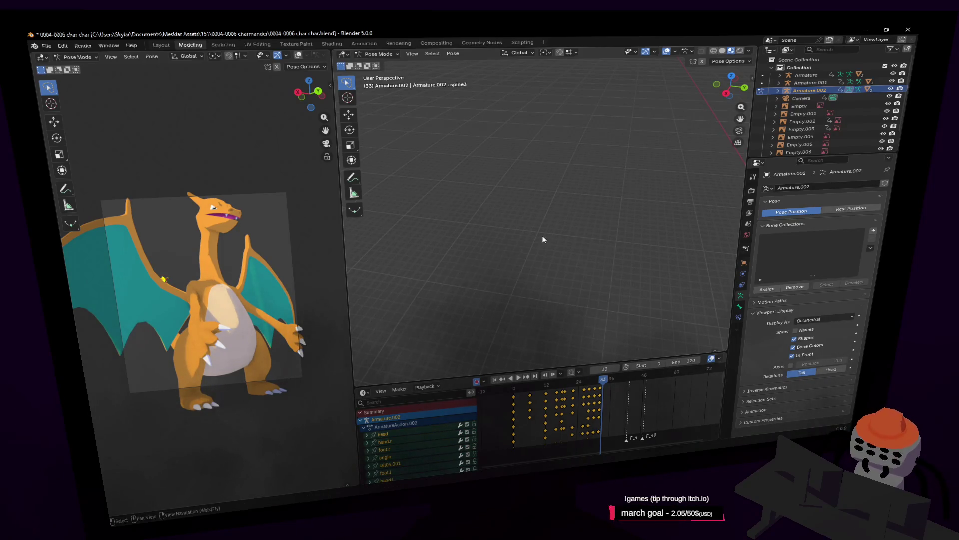
key("shift+grave")
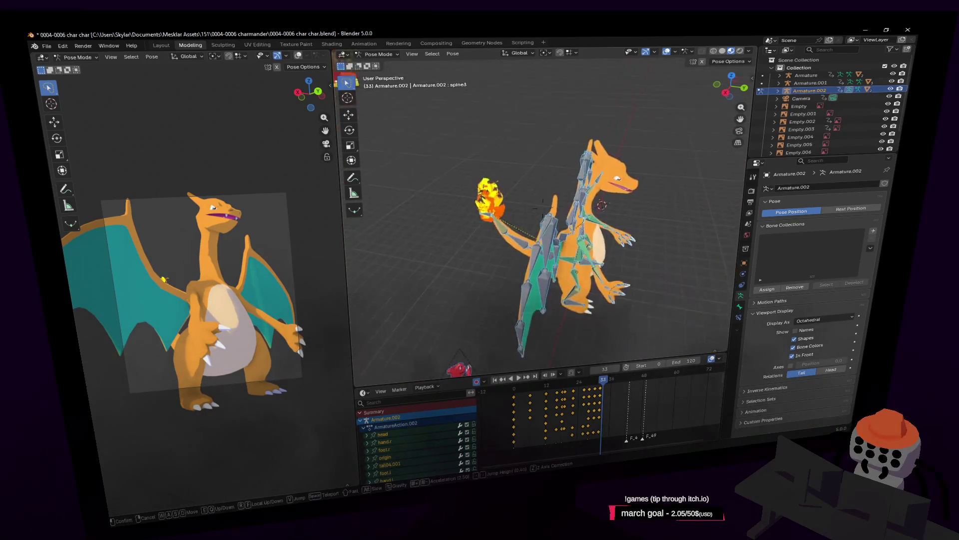
key("s")
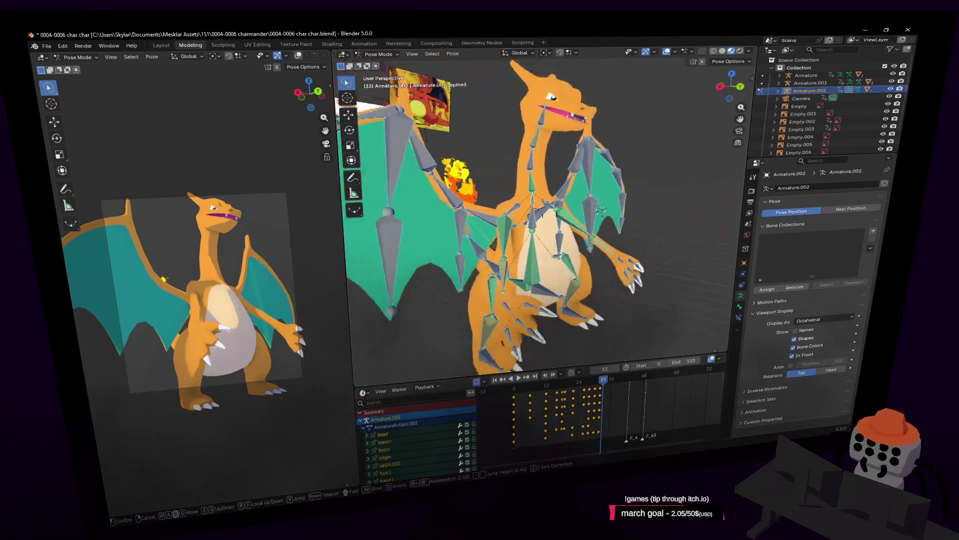
key("w")
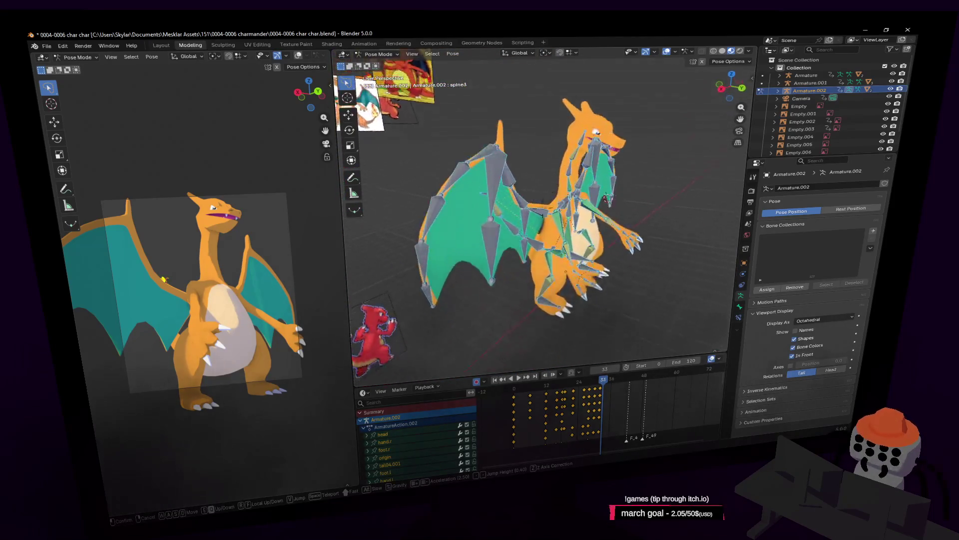
left_click(559, 242)
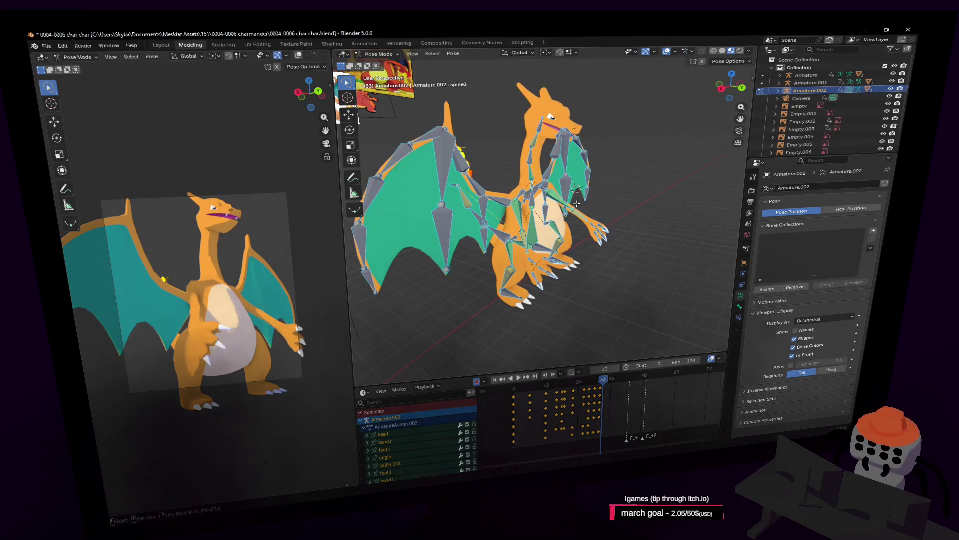
left_click(844, 210)
key("Tab")
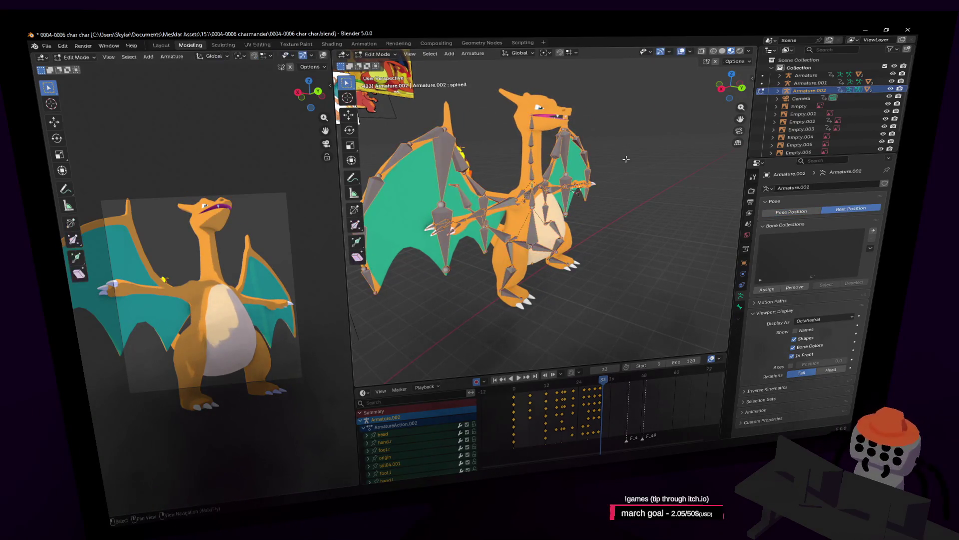
Return to Pose Mode, select only the head bone and show its Bone properties
scroll(481, 122, "up", 3)
left_click(381, 58)
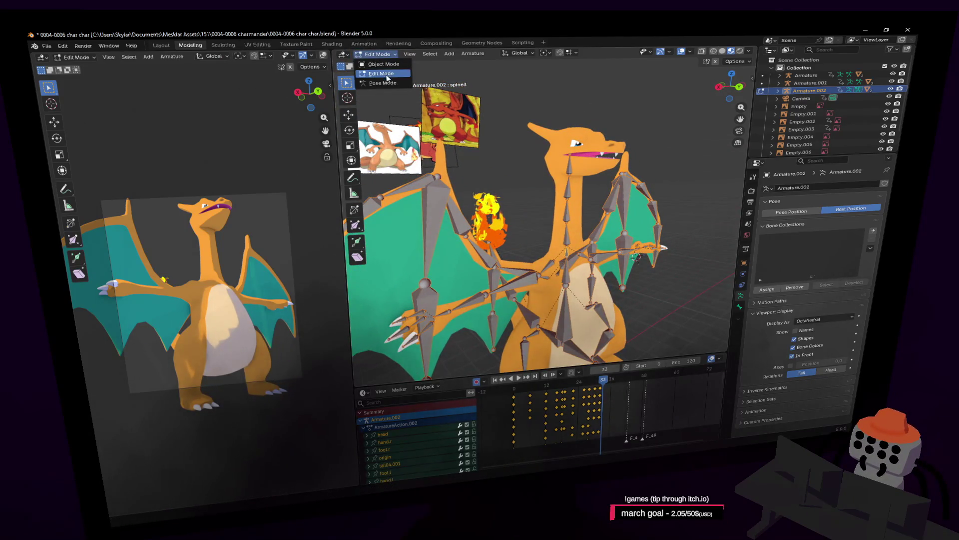
left_click(384, 85)
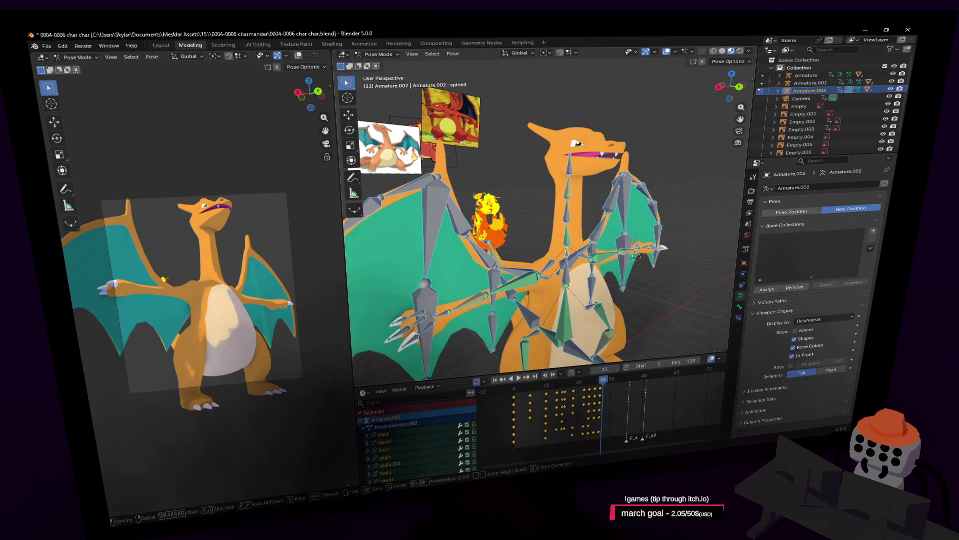
scroll(583, 166, "up", 2)
left_click(553, 157)
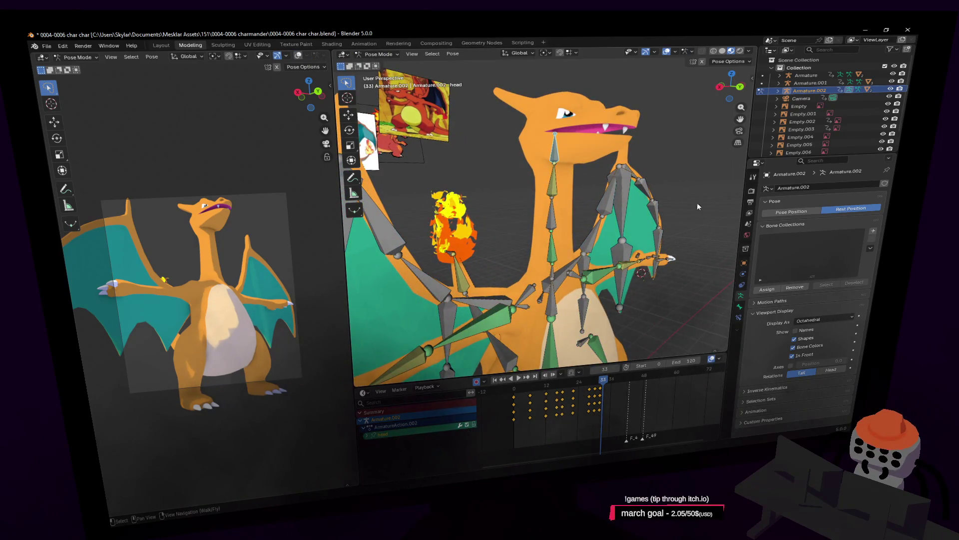
left_click(739, 309)
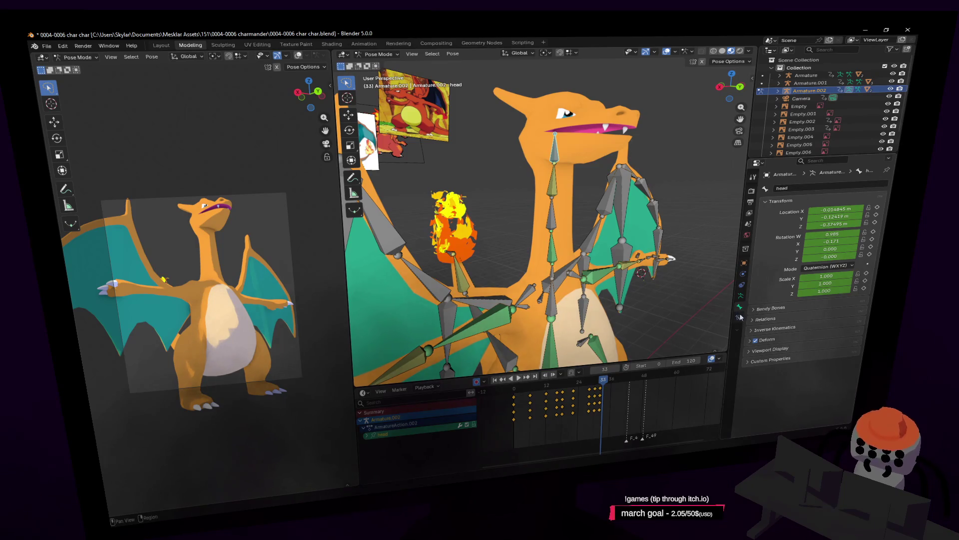
Add a Child Of bone constraint to the head with Armature.002 as target
left_click(740, 317)
left_click(817, 186)
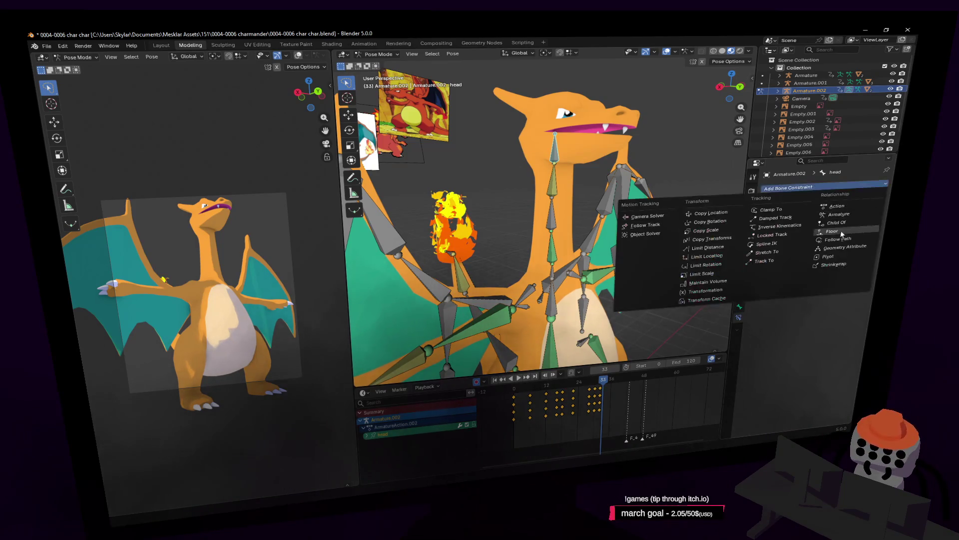
left_click(841, 226)
left_click(868, 207)
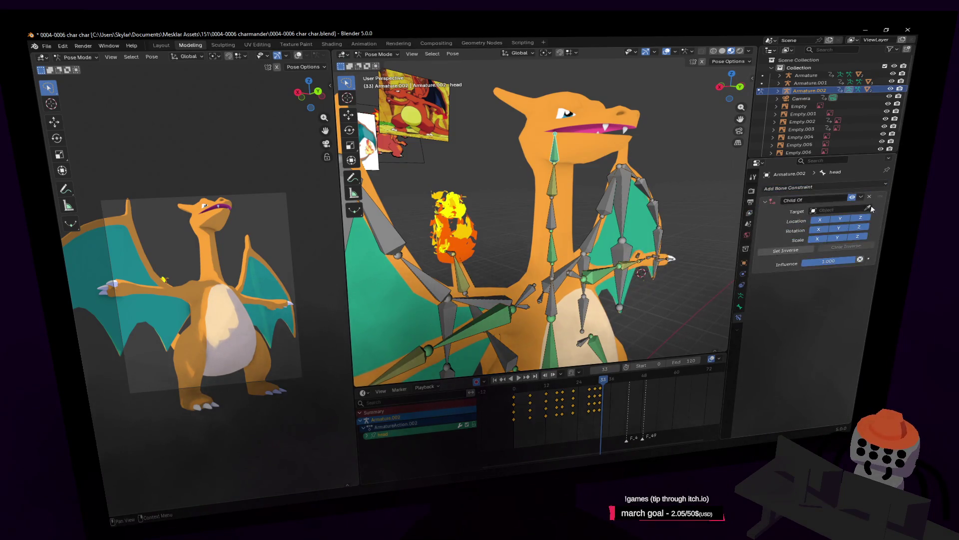
left_click(553, 268)
Switch the rig to Object Mode and back to Pose Mode
key("shift+grave")
left_click(541, 183)
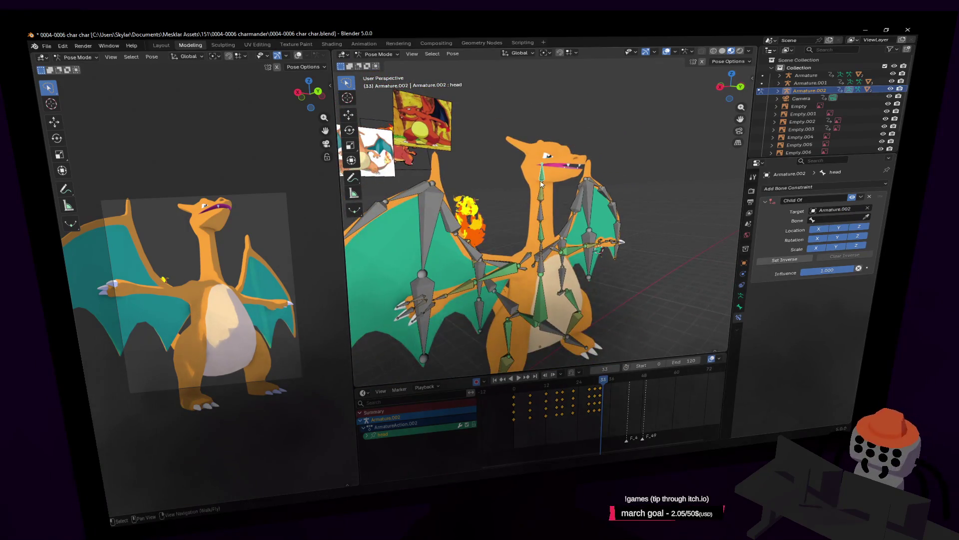
key("r")
left_click(378, 54)
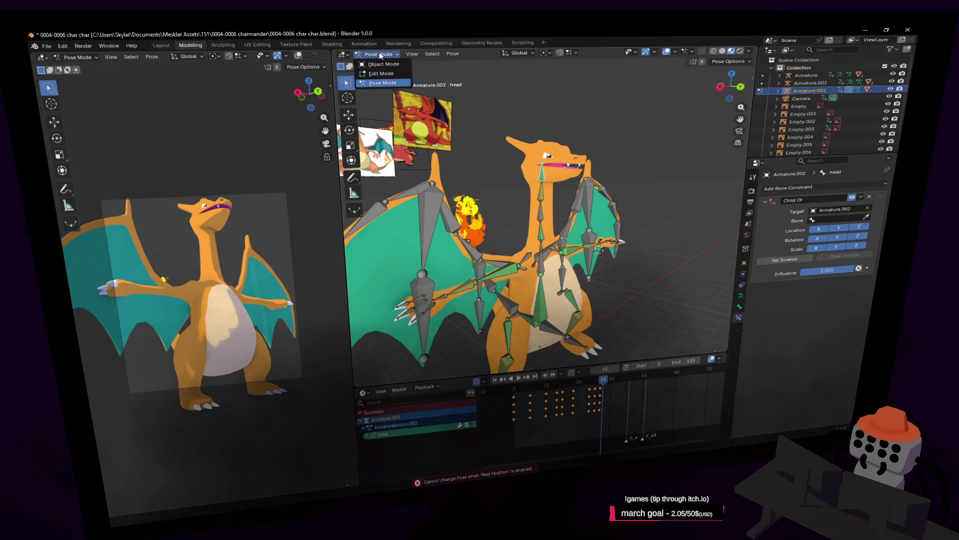
left_click(376, 64)
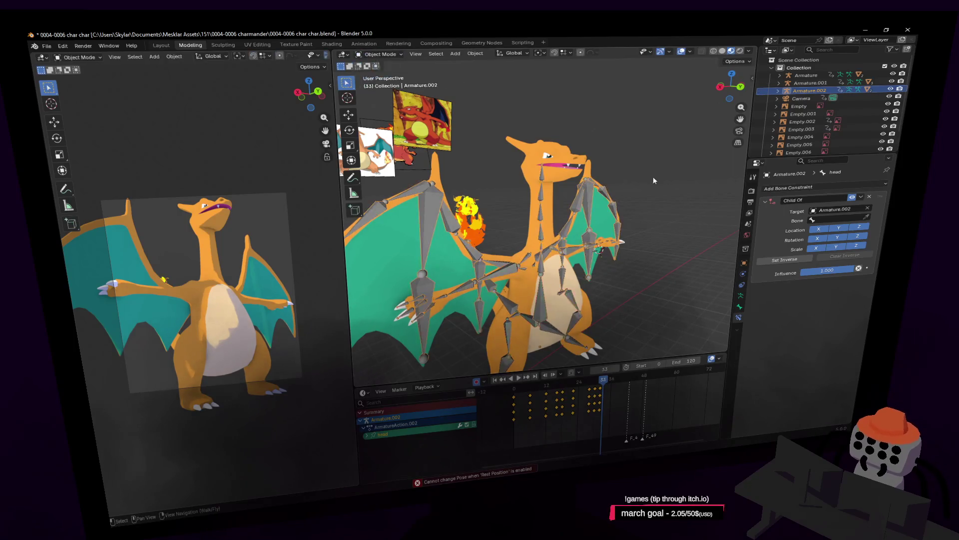
left_click(380, 54)
left_click(384, 83)
Test moving the neck.003 and head bones, then turn on Pose Position
left_click(542, 181)
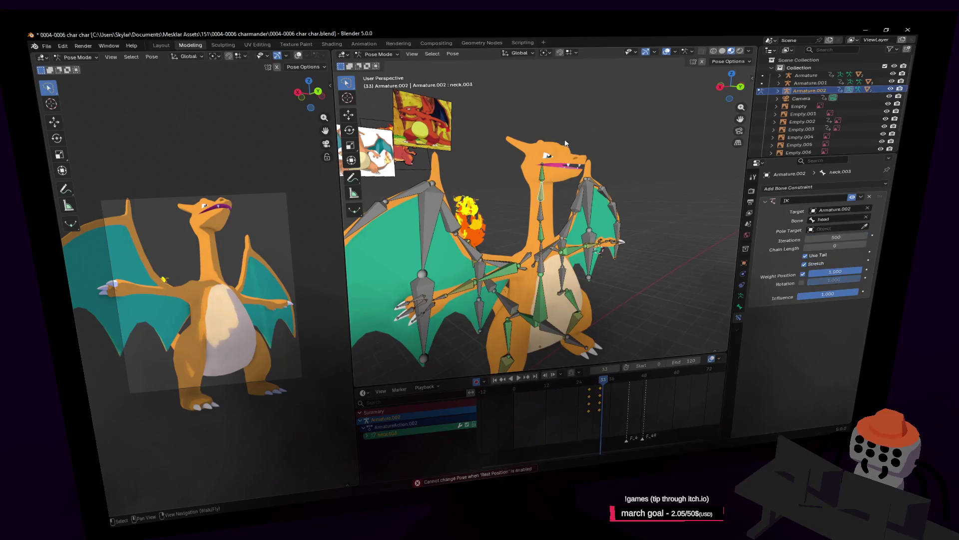
key("g")
left_click(543, 178)
key("g")
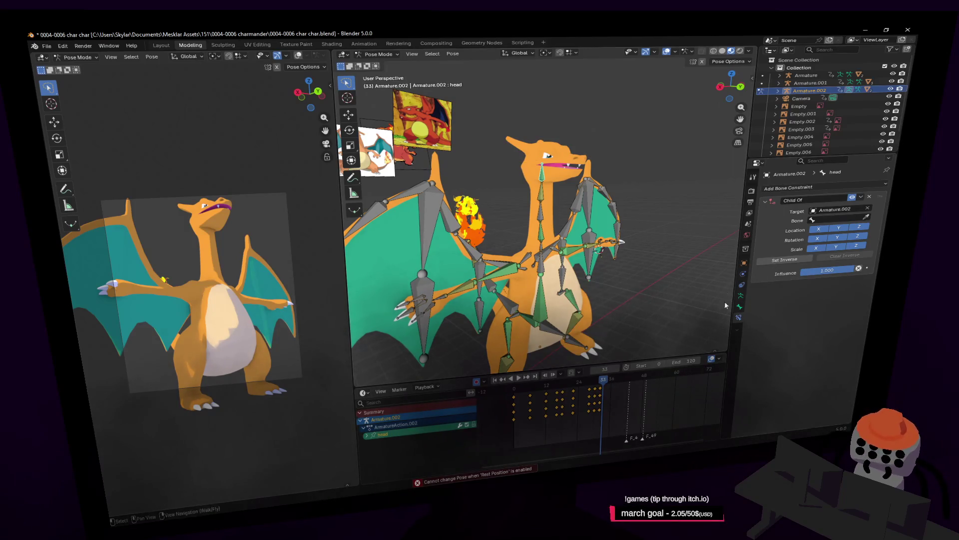
left_click(741, 296)
left_click(791, 211)
Cancel the head move, deselect the bones and play the landing animation from the start
key("g")
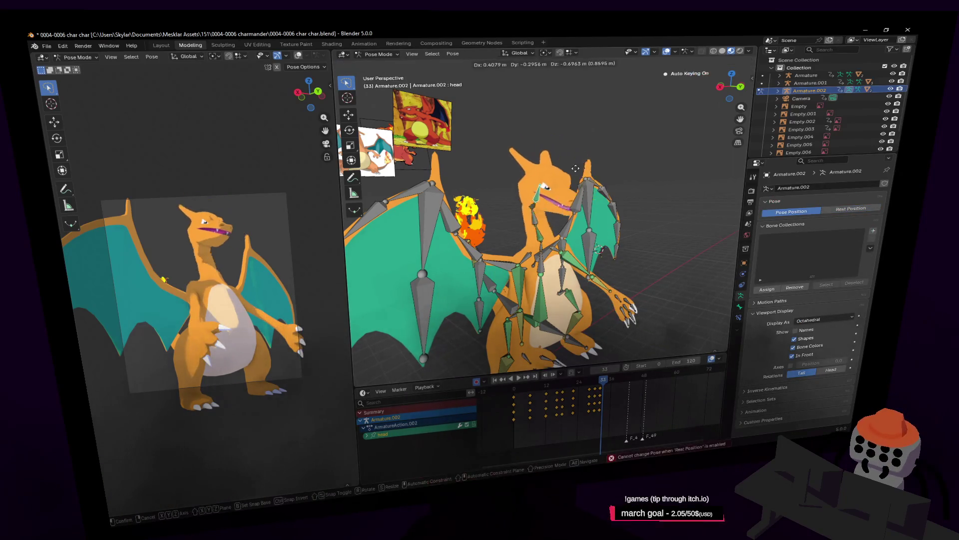
right_click(583, 337)
mouse_move(602, 383)
left_mouse_down()
mouse_move(548, 390)
mouse_move(582, 395)
left_mouse_up()
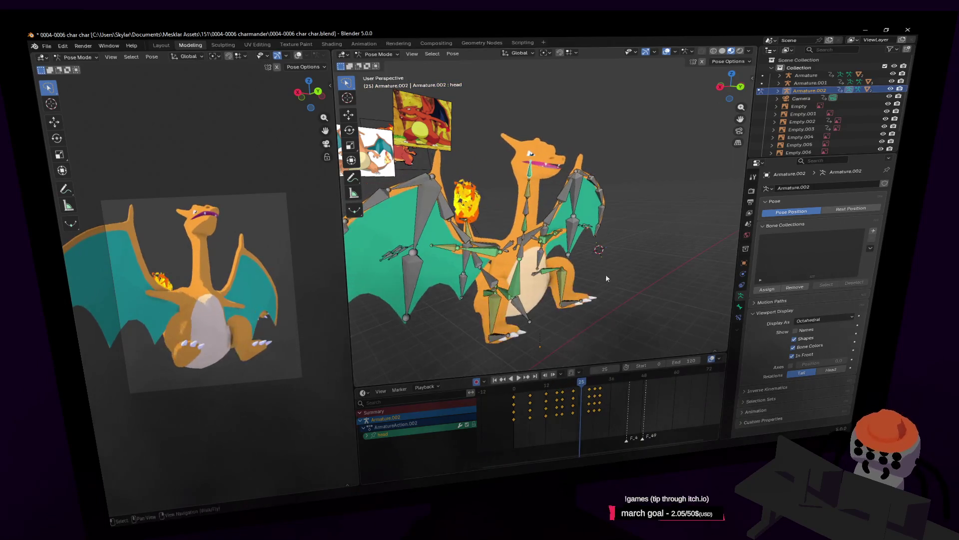
left_click(582, 385)
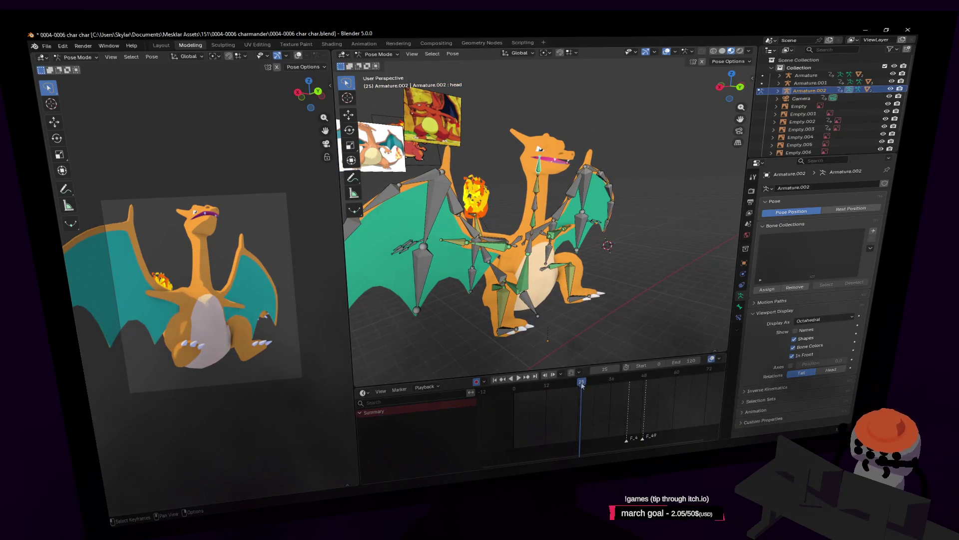
key("shift+Left")
key("space")
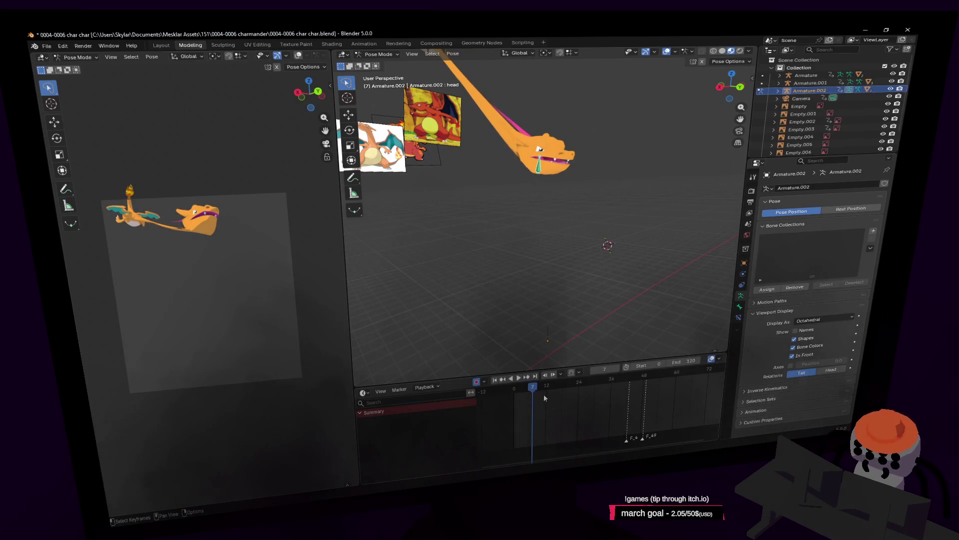
Switch the armature to Rest Position and show the head bone's properties
key("shift+grave")
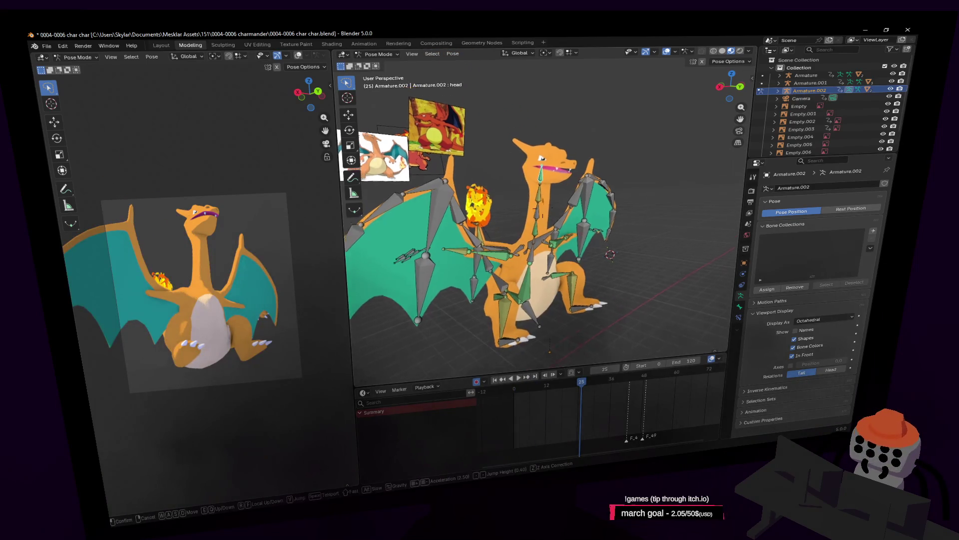
key("w")
left_click(548, 167)
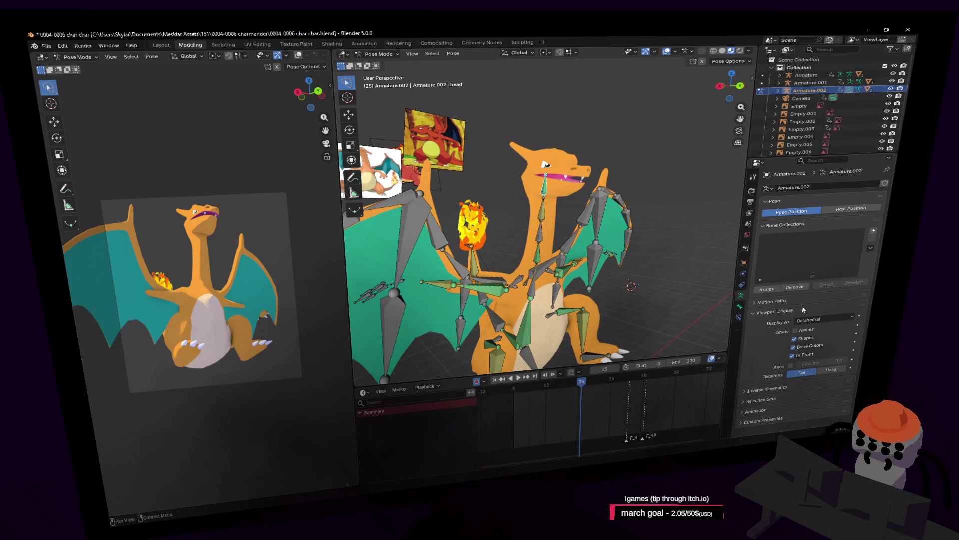
left_click(741, 307)
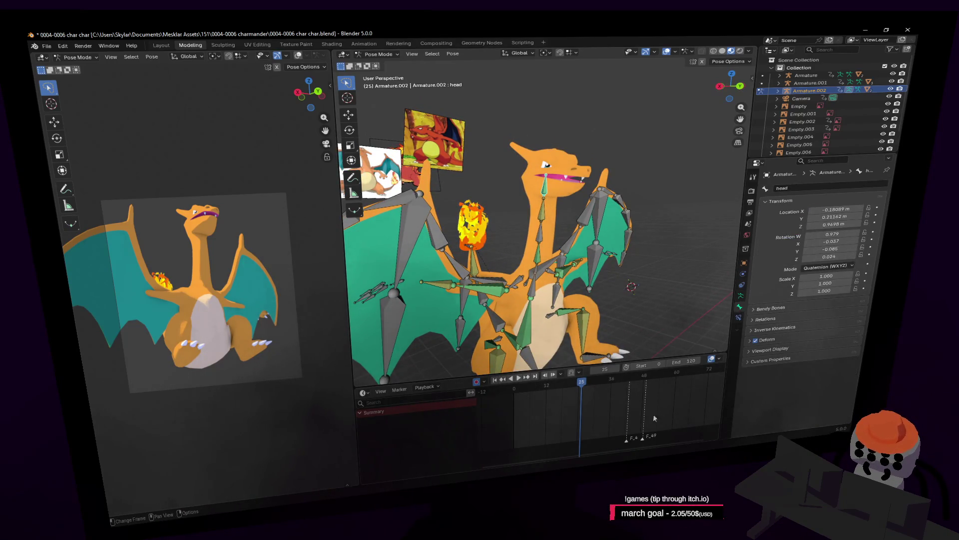
left_click(741, 296)
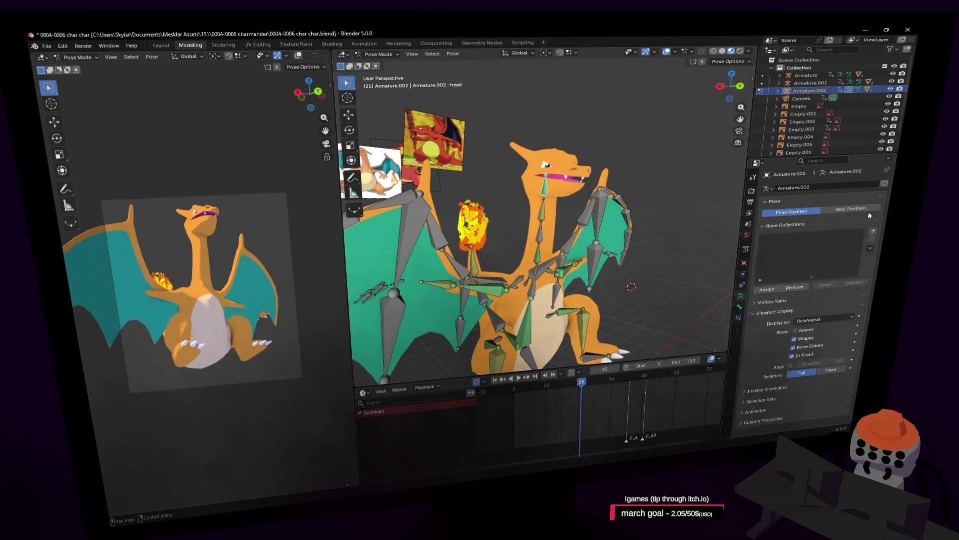
left_click(851, 209)
key("shift+grave")
left_click(531, 188)
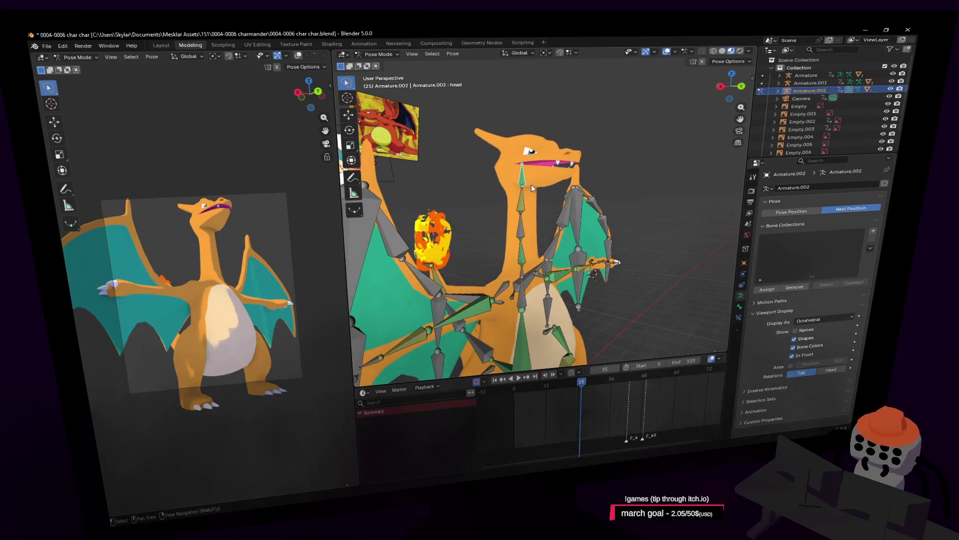
left_click(740, 307)
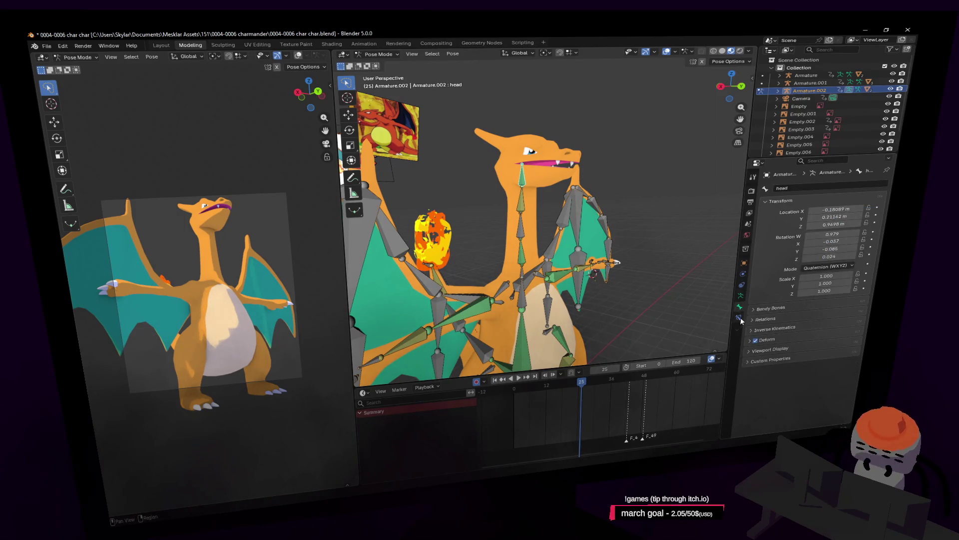
Set the head's Child Of constraint Bone field to spine2
left_click(739, 319)
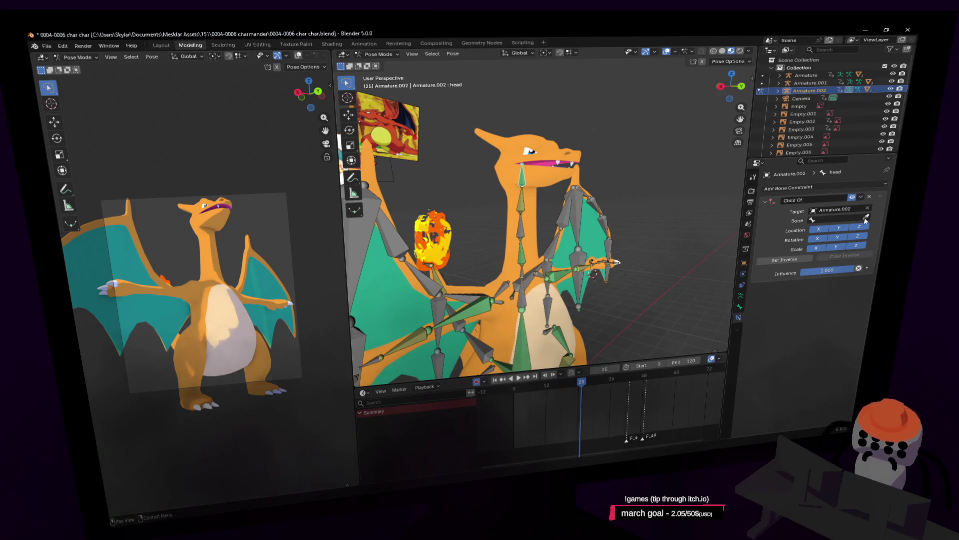
left_click(525, 269)
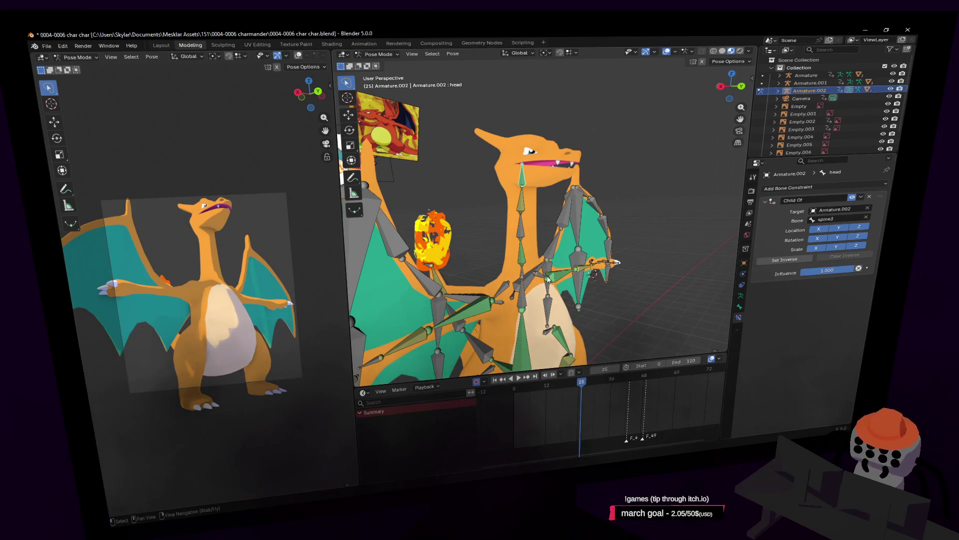
middle_click_drag(524, 268, 548, 280)
Move to frame 17, switch the rig to Pose Position and play the animation
left_click_drag(585, 400, 560, 400)
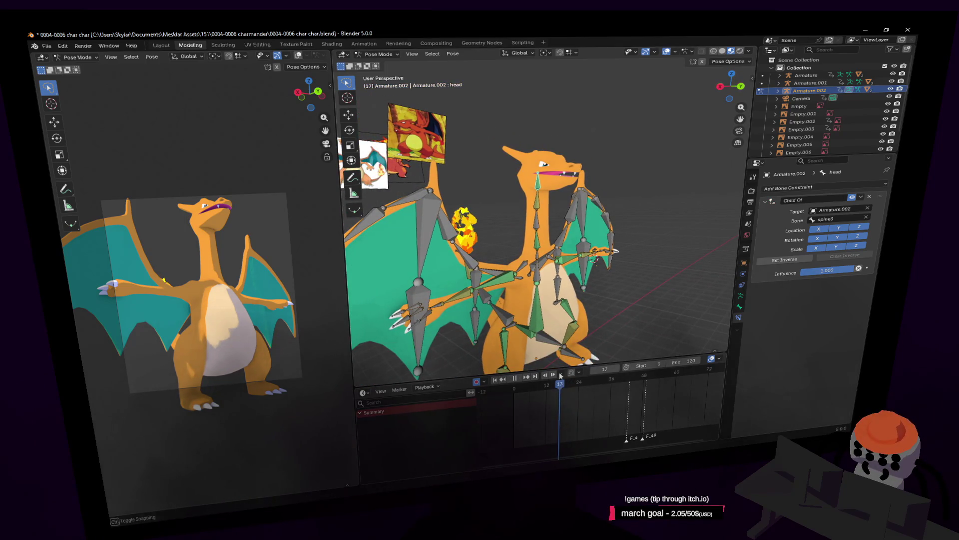
left_click(741, 297)
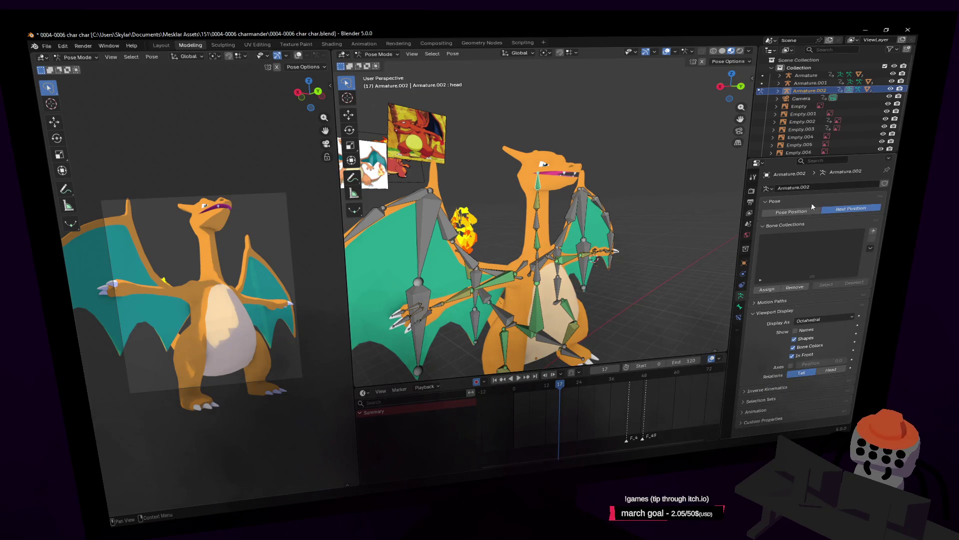
left_click(810, 208)
key("space")
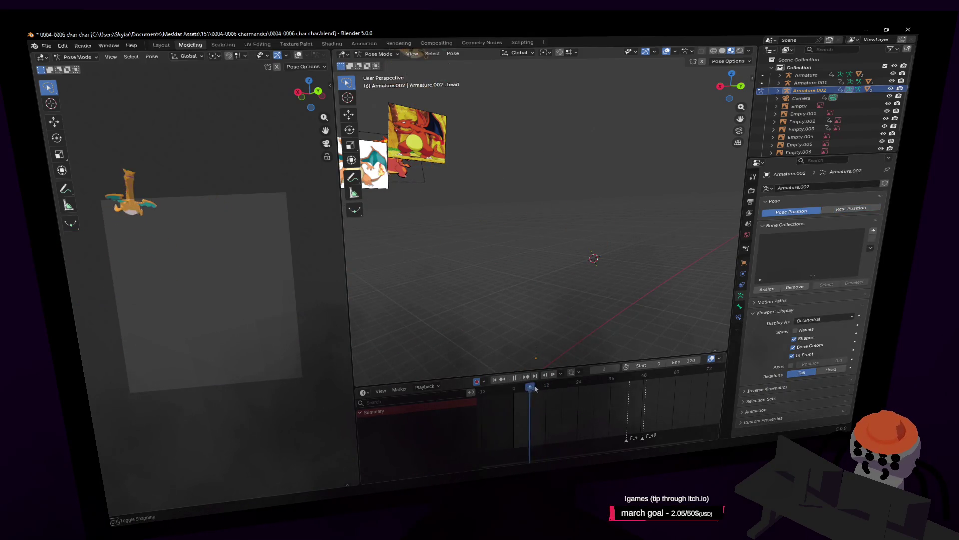
Scrub the timeline to frame 39, then replay the animation from frame 0
mouse_move(561, 395)
left_mouse_down()
mouse_move(590, 409)
mouse_move(567, 395)
left_mouse_up()
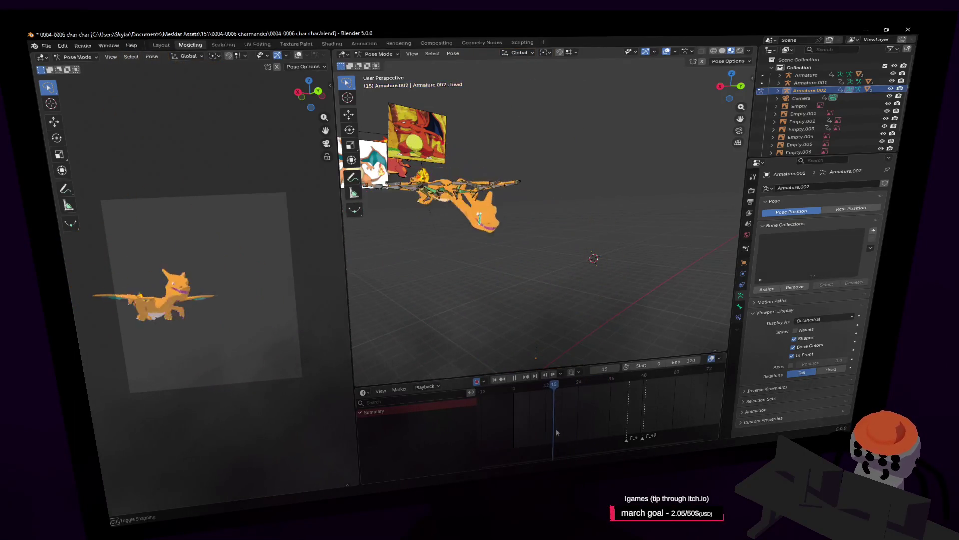
left_click_drag(609, 429, 619, 402)
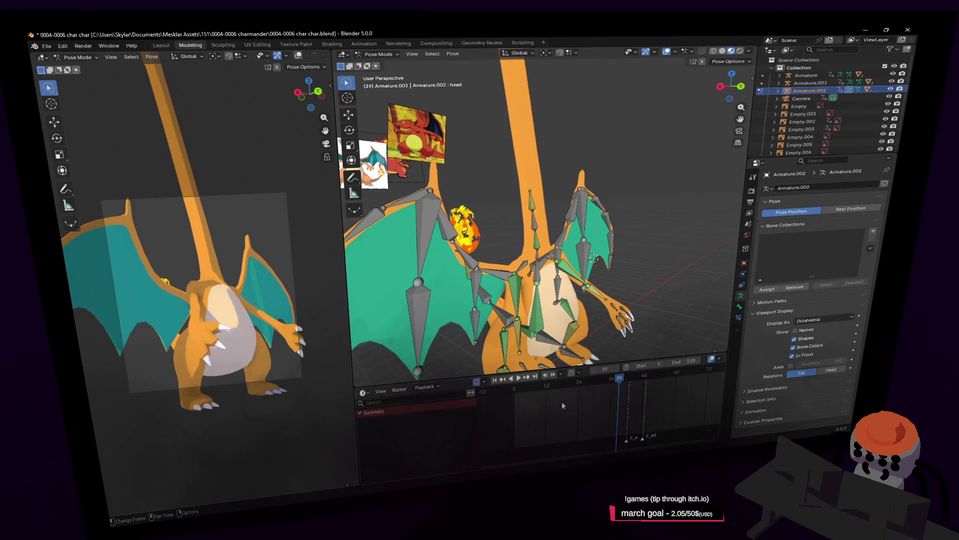
key("shift+Left")
key("space")
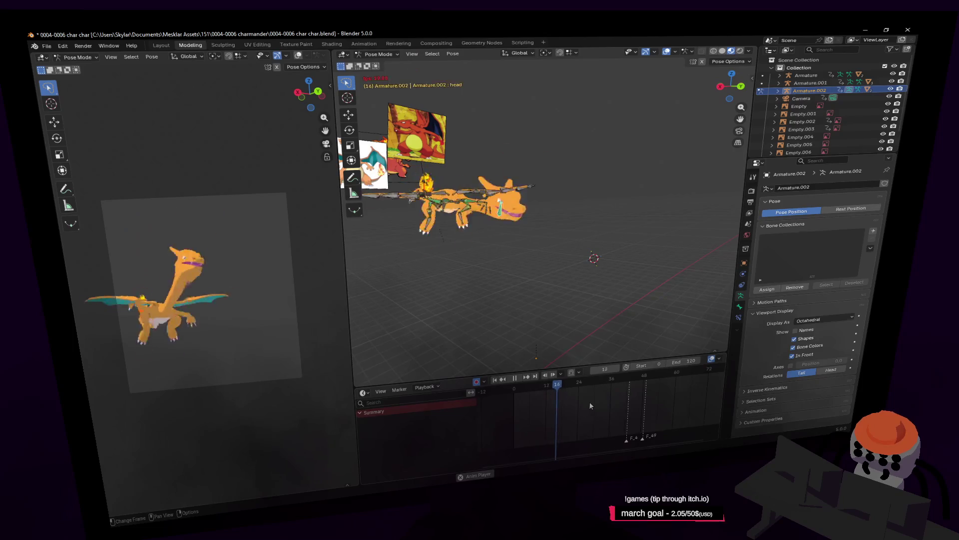
Move the view closer to the rig and select the neck.003 bone
key("shift+grave")
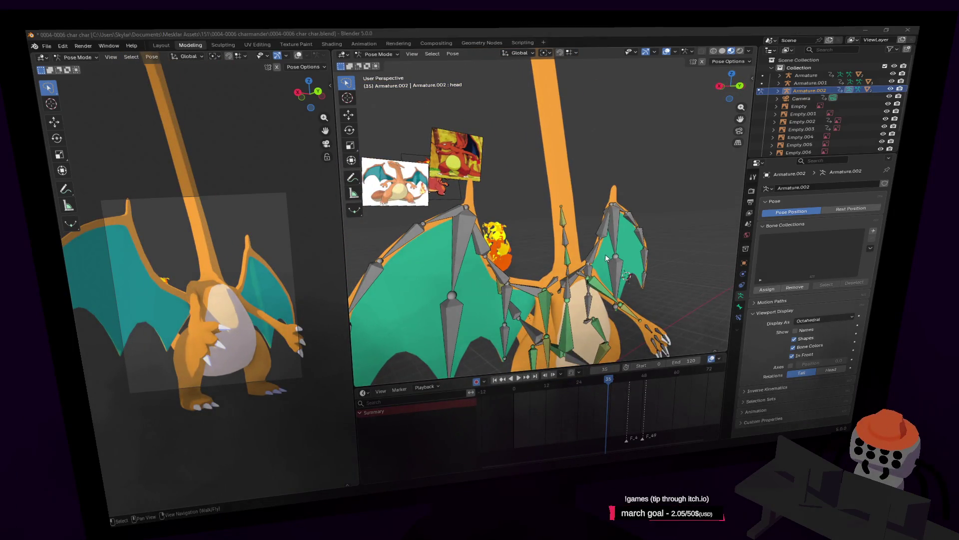
left_click(539, 212)
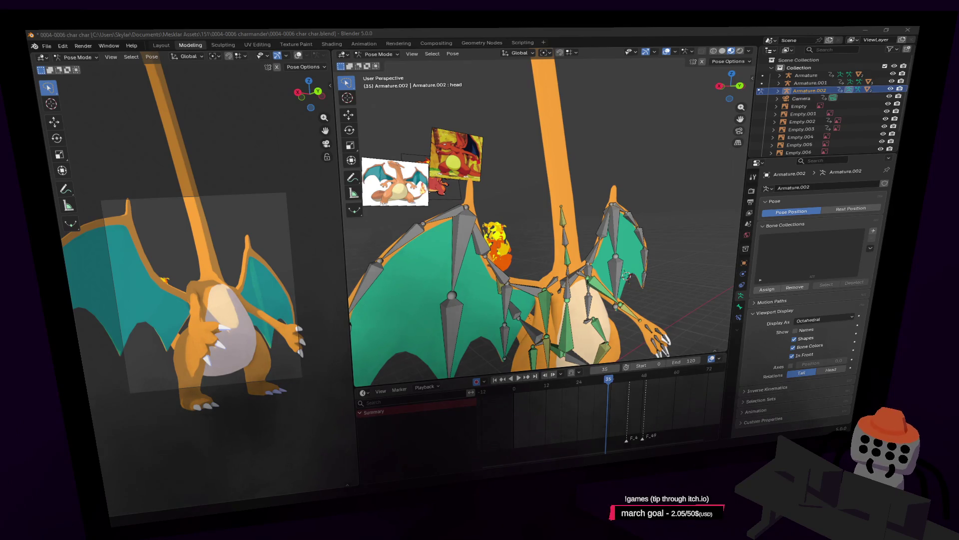
left_click(564, 235)
scroll(549, 225, "down", 3)
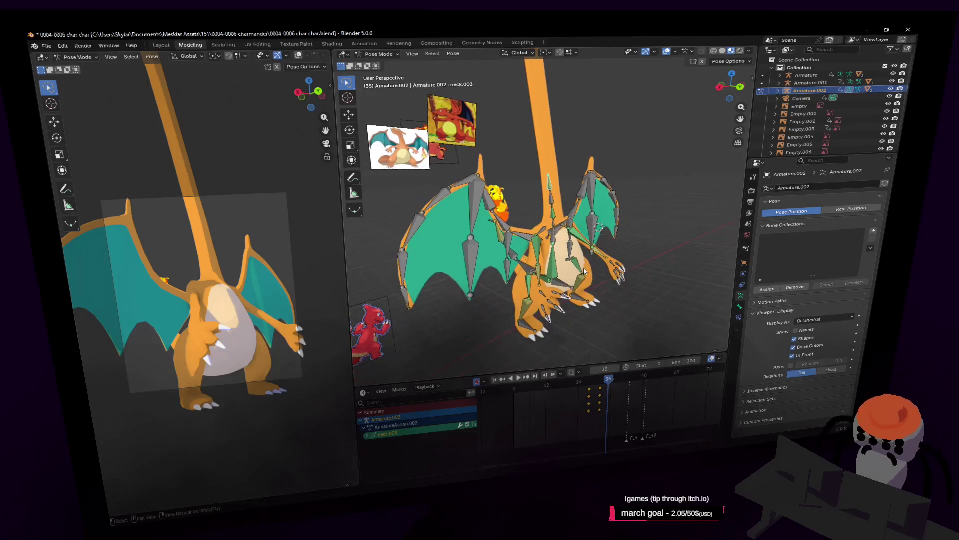
Select the spine3 bone and walk the view back to see the whole character
scroll(549, 220, "up", 5)
left_click(548, 220)
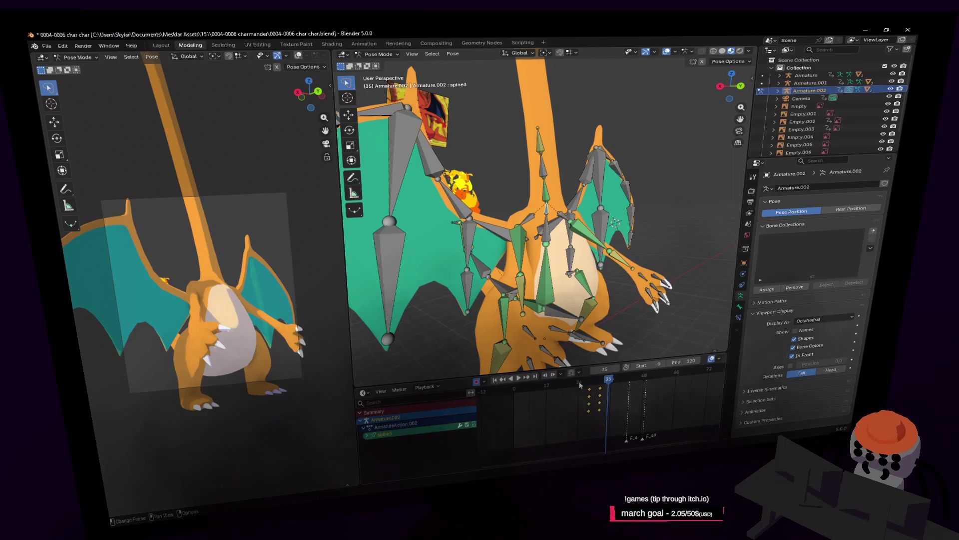
key("alt+a")
key("shift+grave")
key("w")
key("s")
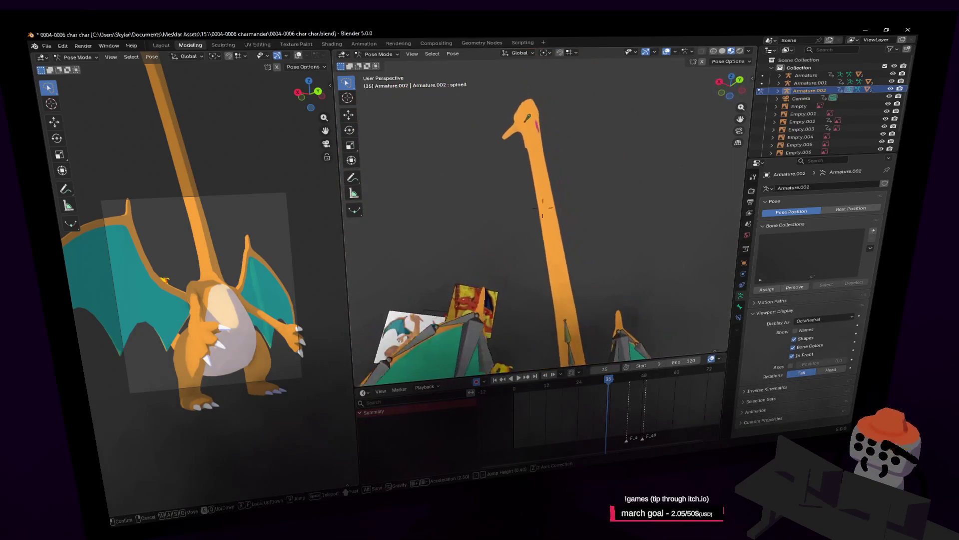
left_click(543, 208)
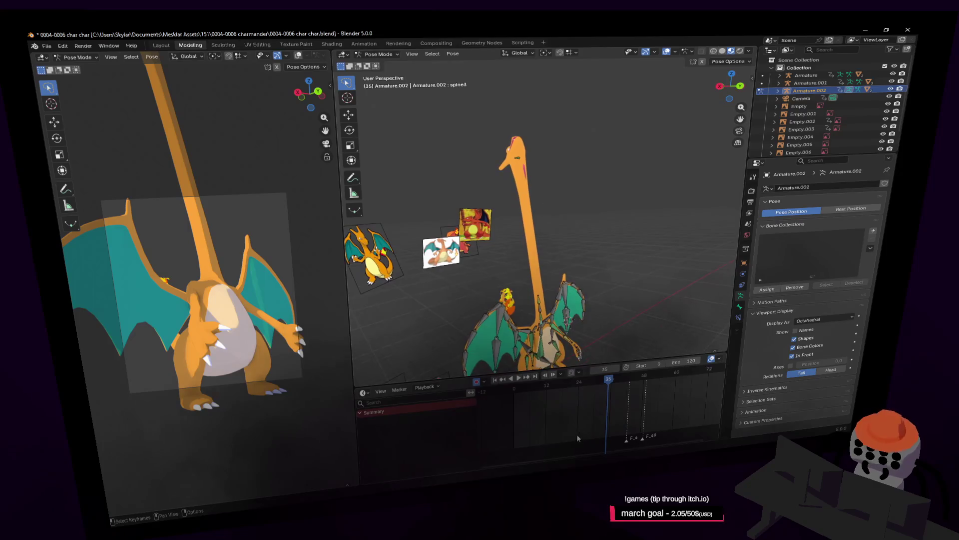
Play to frame 22, then tilt the head bone back and insert a keyframe
key("shift+Left")
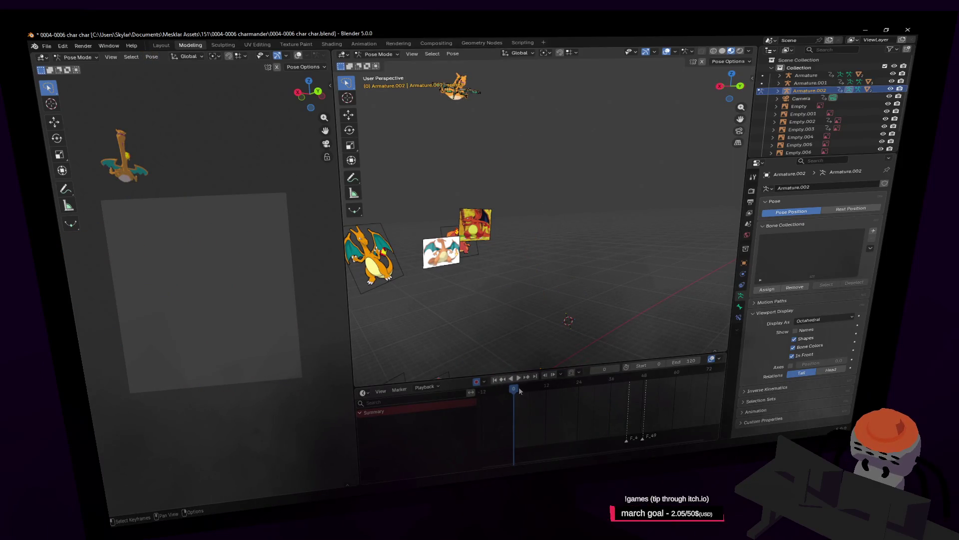
left_click_drag(519, 391, 557, 400)
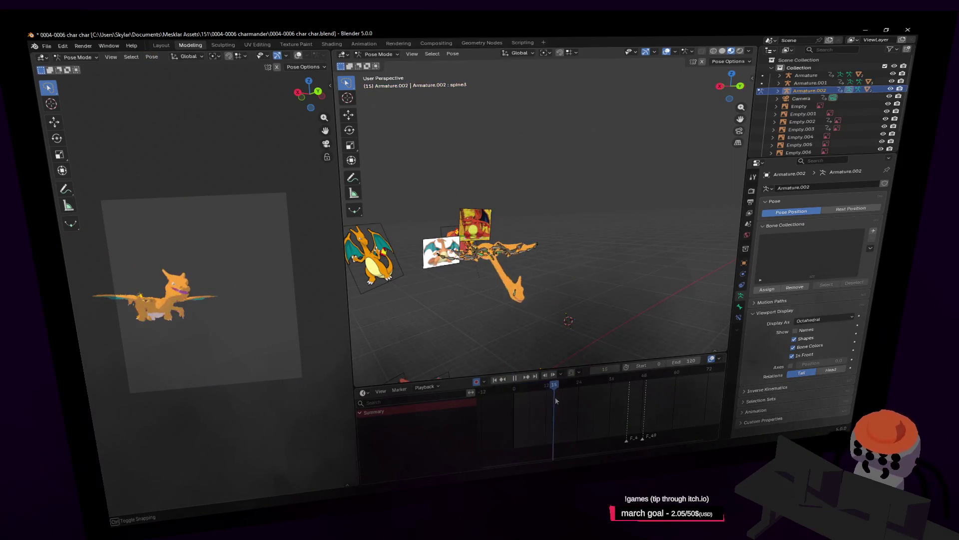
key("space")
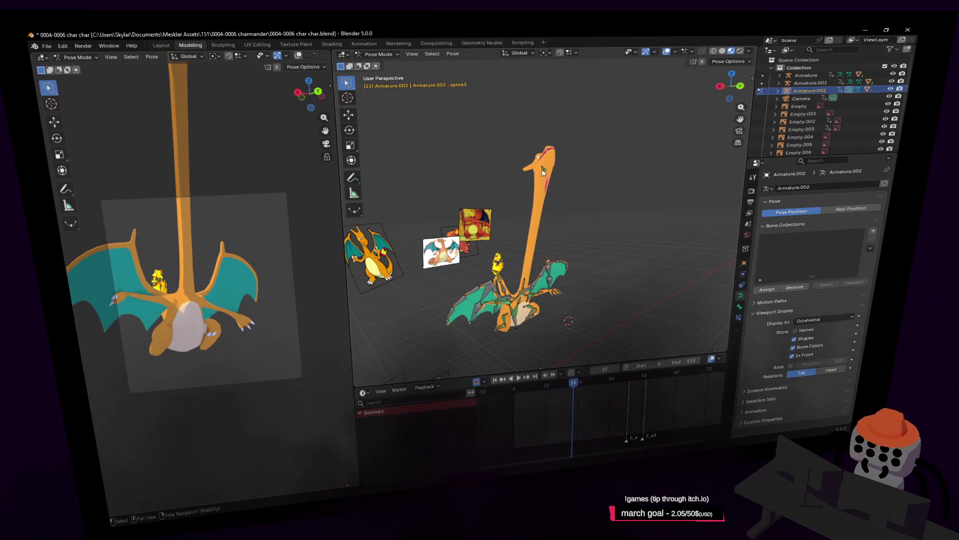
left_click(543, 172)
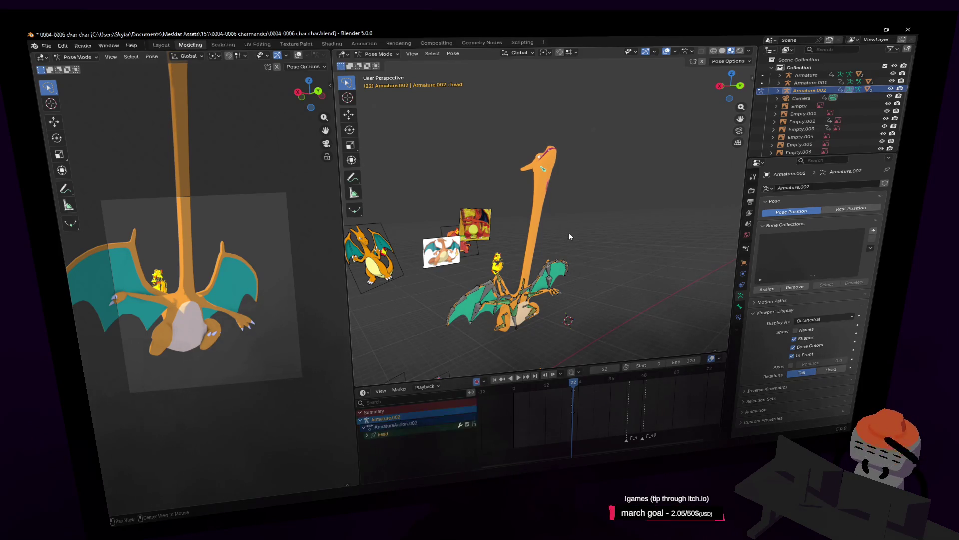
key("i")
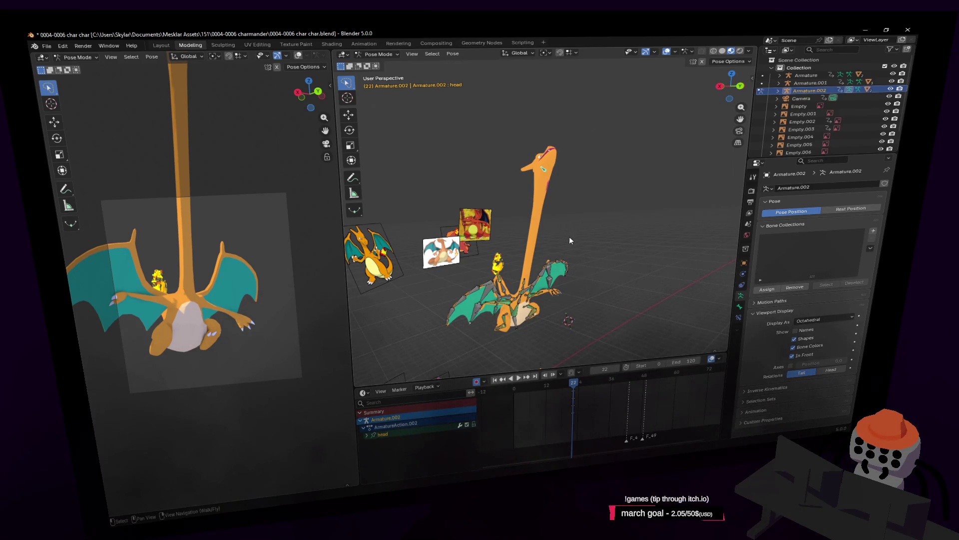
key("alt+r")
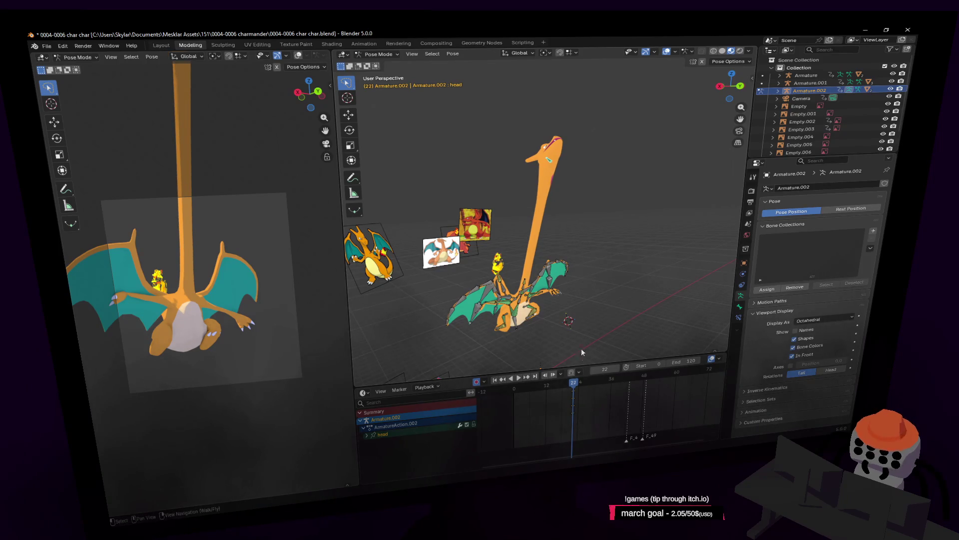
key("i")
Play back to frame 35, select the spine3 and neck.003 bones, and undo the changes
key("space")
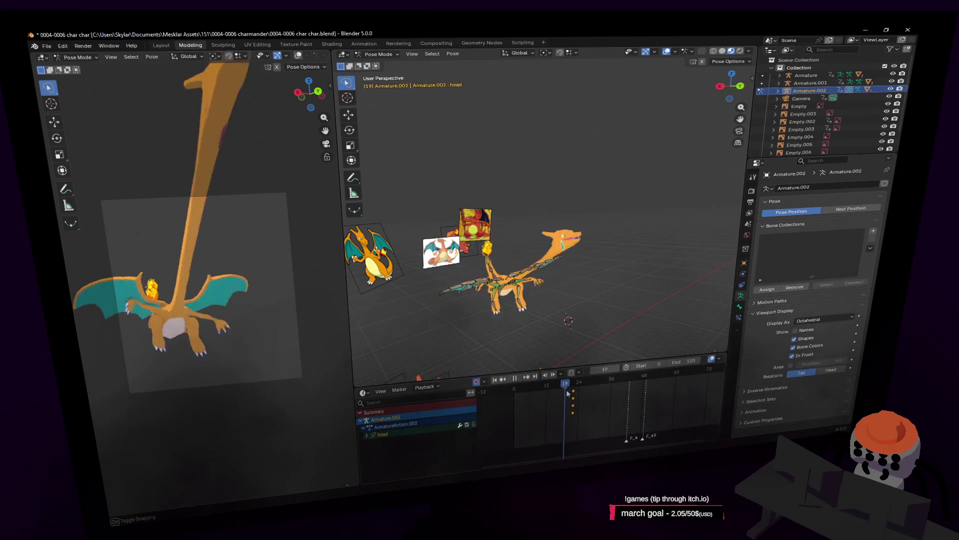
key("space")
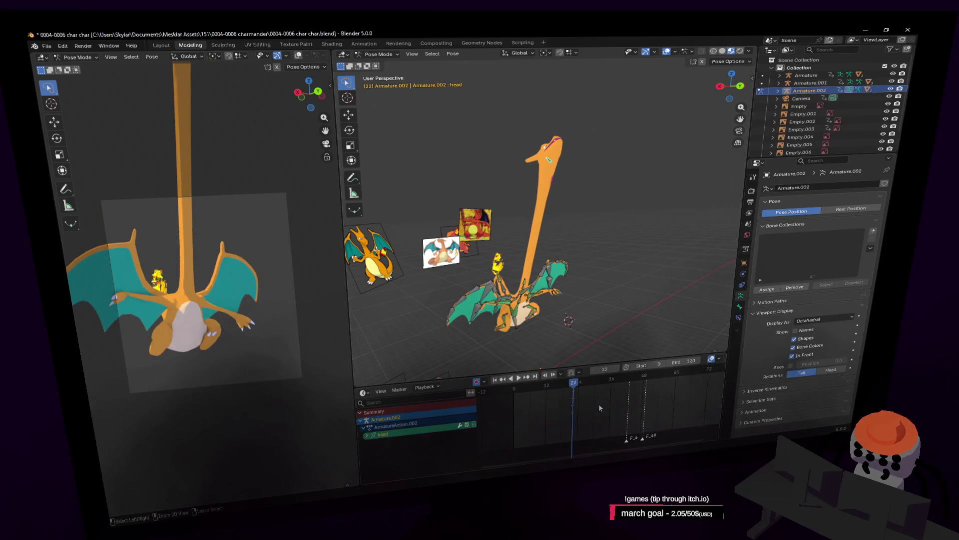
left_click(598, 403)
left_click(600, 403)
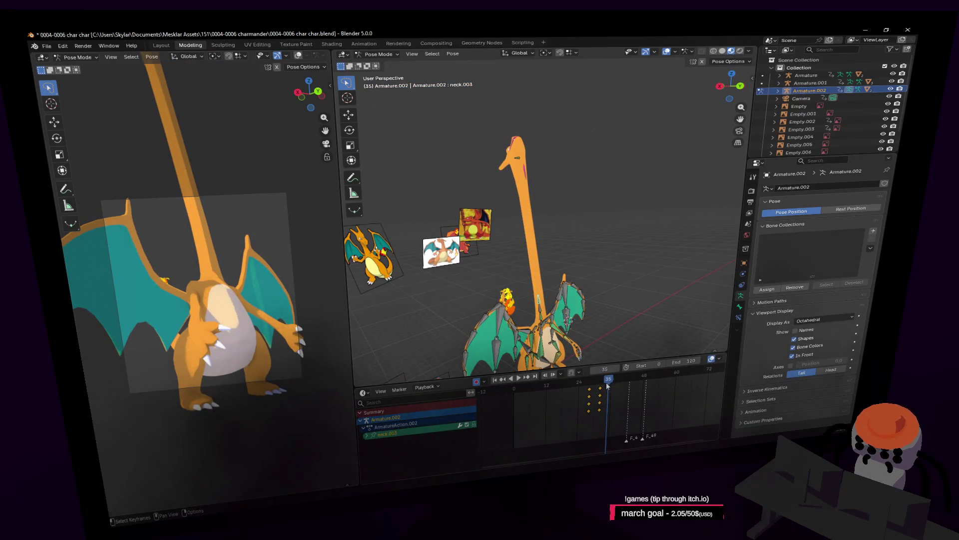
key("ctrl+z")
key("ctrl+z")
key("ctrl+z")
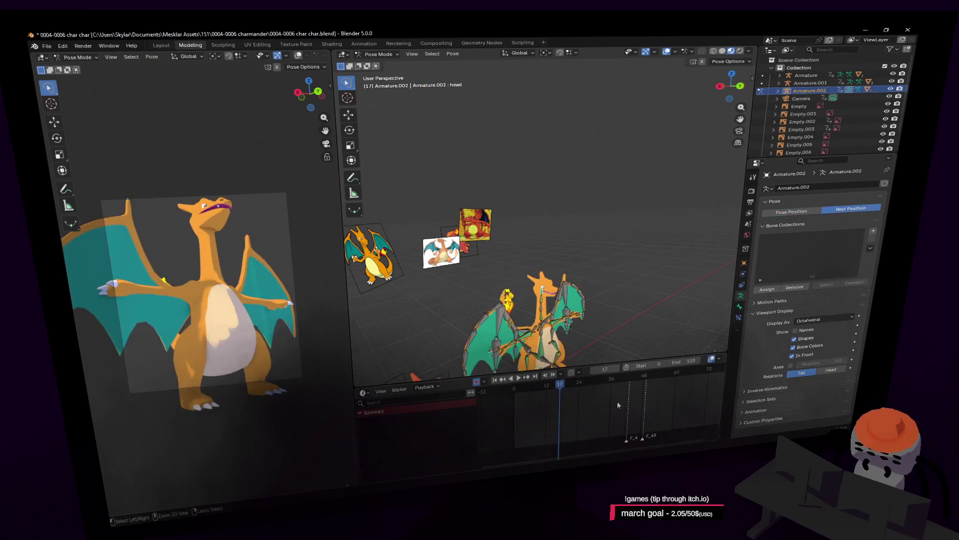
Toggle between rest and posed display while checking frames 22, 25 and 19
mouse_move(591, 383)
left_mouse_down()
mouse_move(550, 389)
mouse_move(604, 392)
mouse_move(539, 407)
left_mouse_up()
key("ctrl+z")
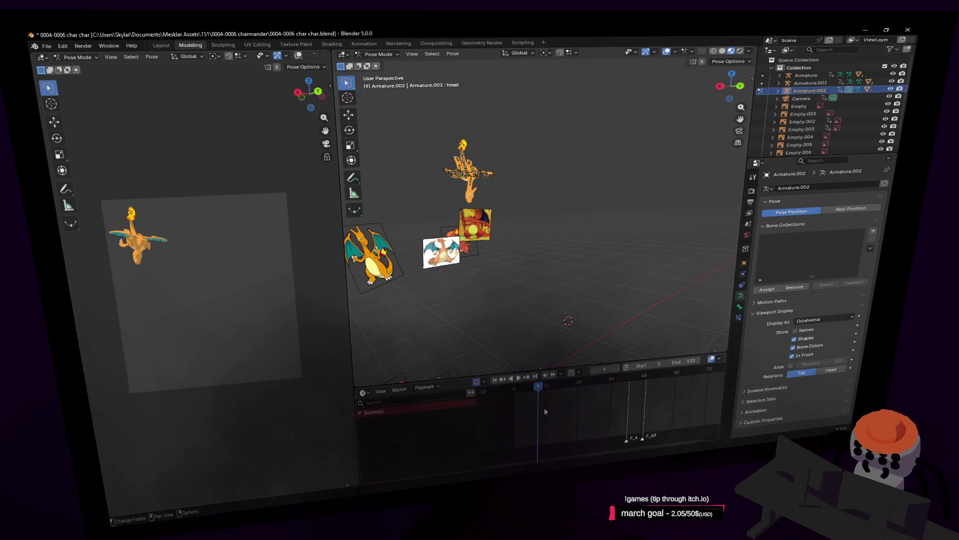
left_click(851, 208)
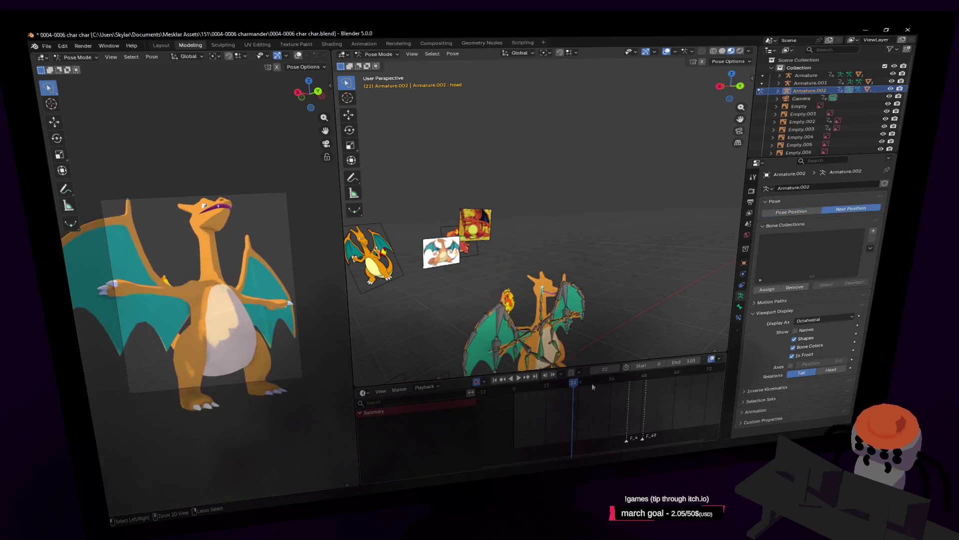
left_click(574, 383)
left_click(582, 383)
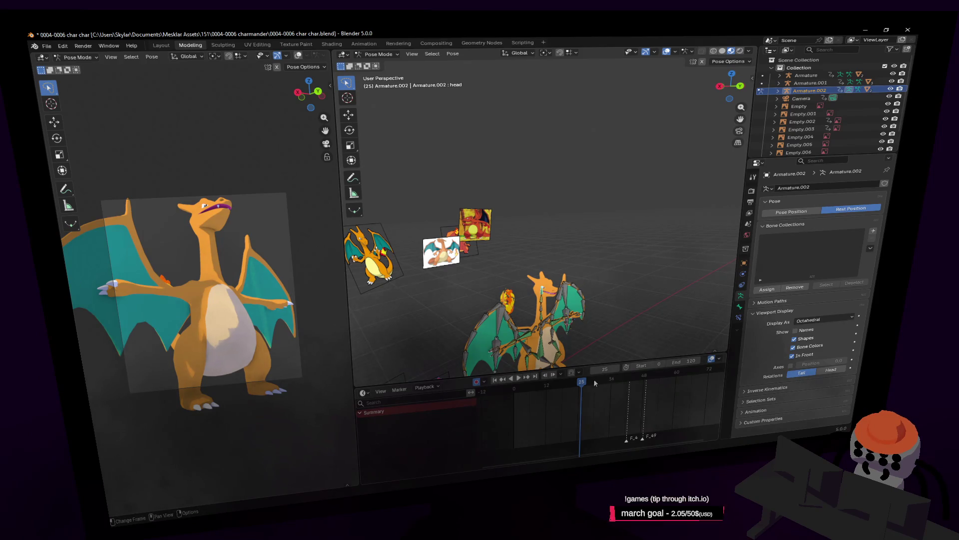
key("ctrl+z")
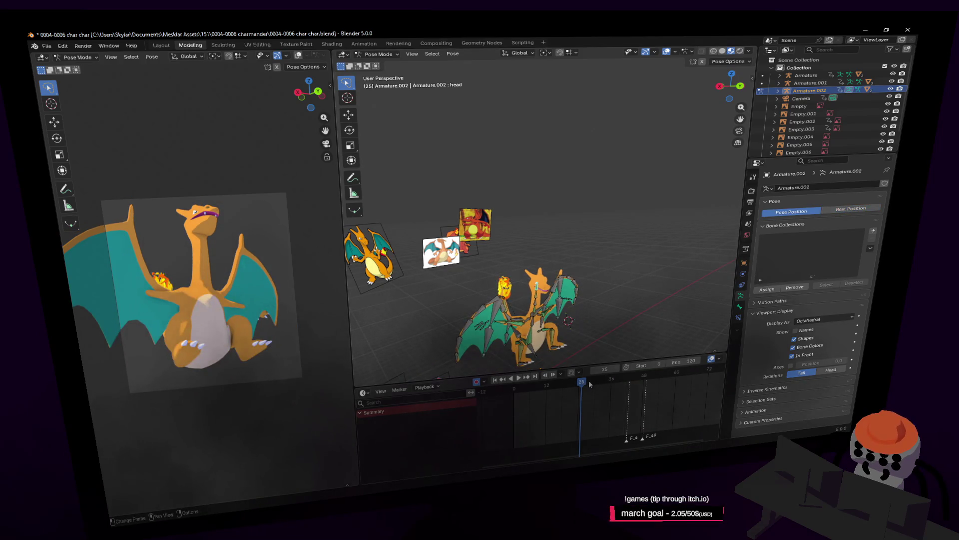
mouse_move(609, 381)
left_mouse_down()
mouse_move(561, 385)
mouse_move(595, 389)
left_mouse_up()
Select all bones at frame 35, clear their pose with Alt+R, and enter Edit Mode
key("shift+grave")
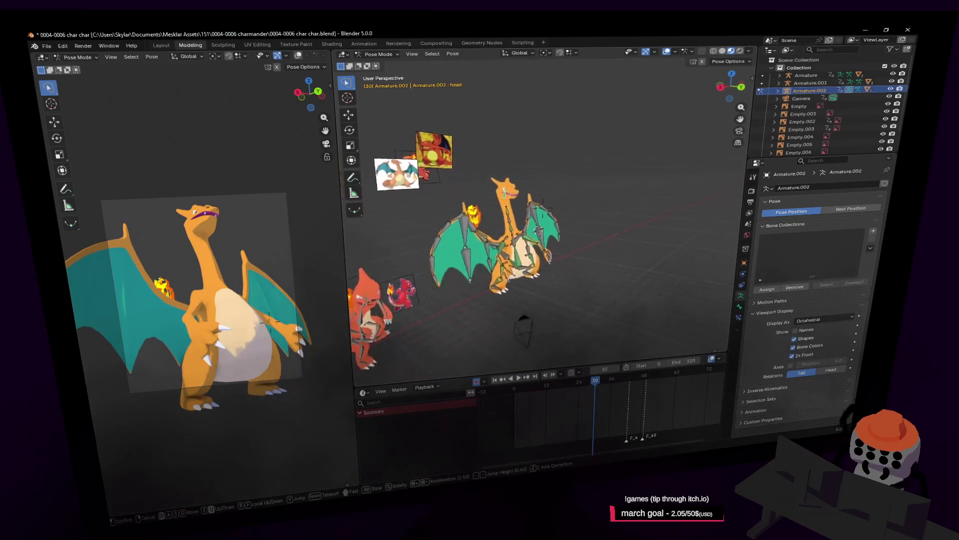
left_click(543, 208)
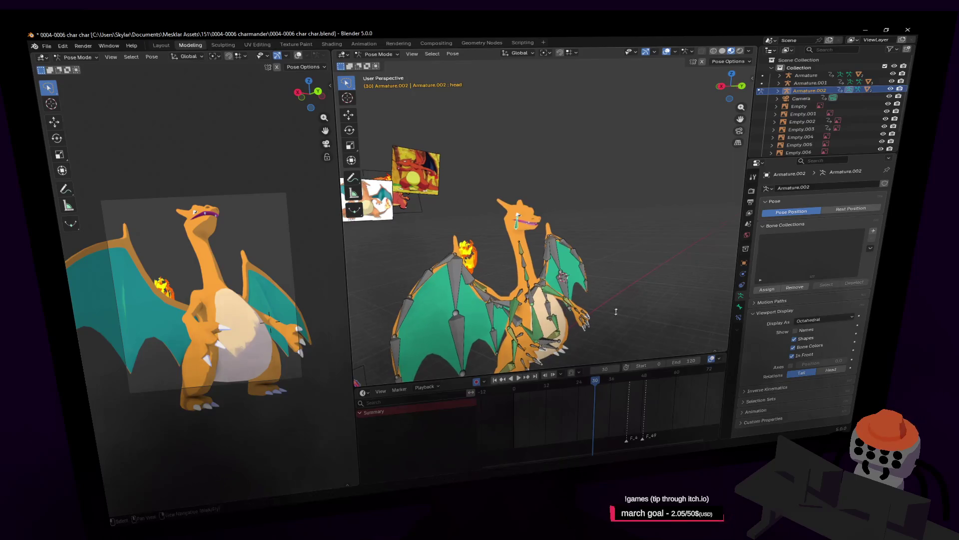
scroll(598, 406, "down", 1, "ctrl")
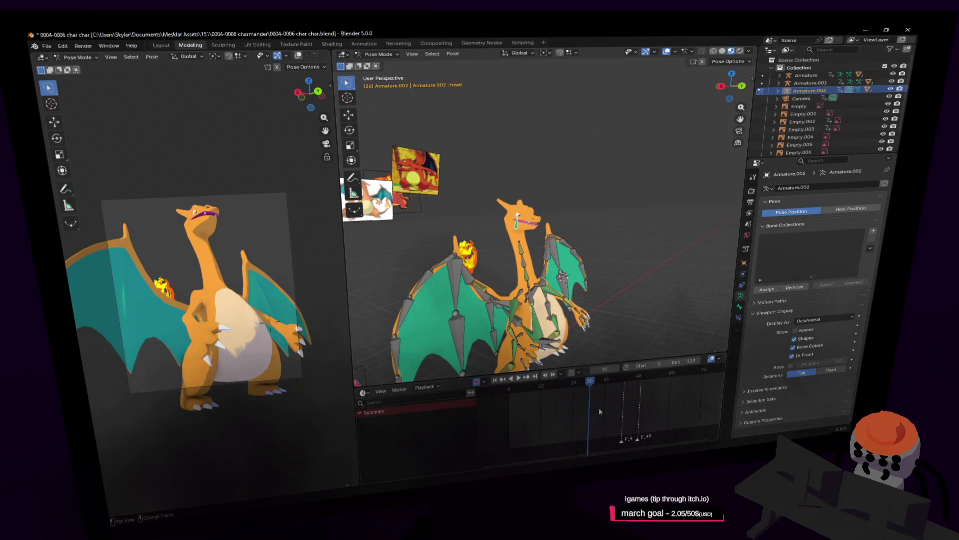
key("a")
key("space")
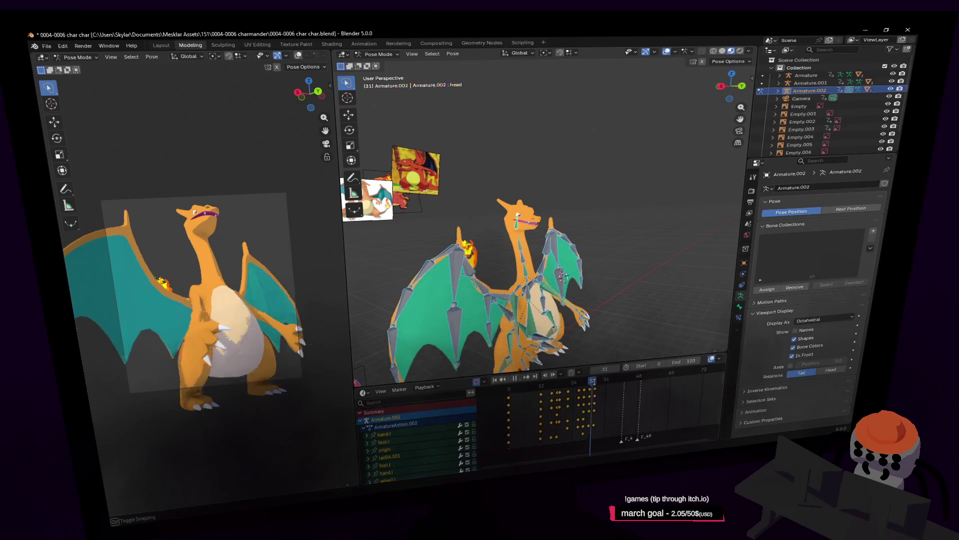
left_click_drag(603, 380, 603, 380)
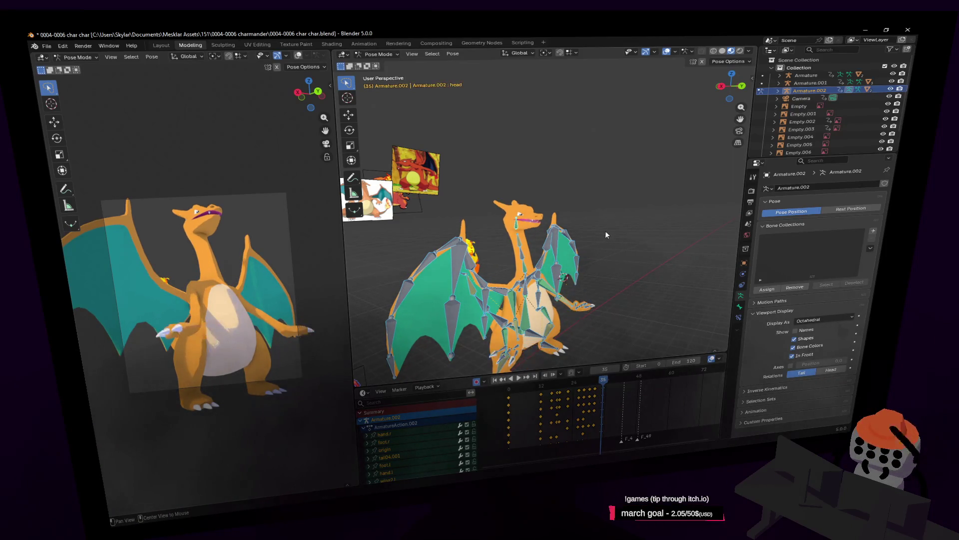
key("alt+r")
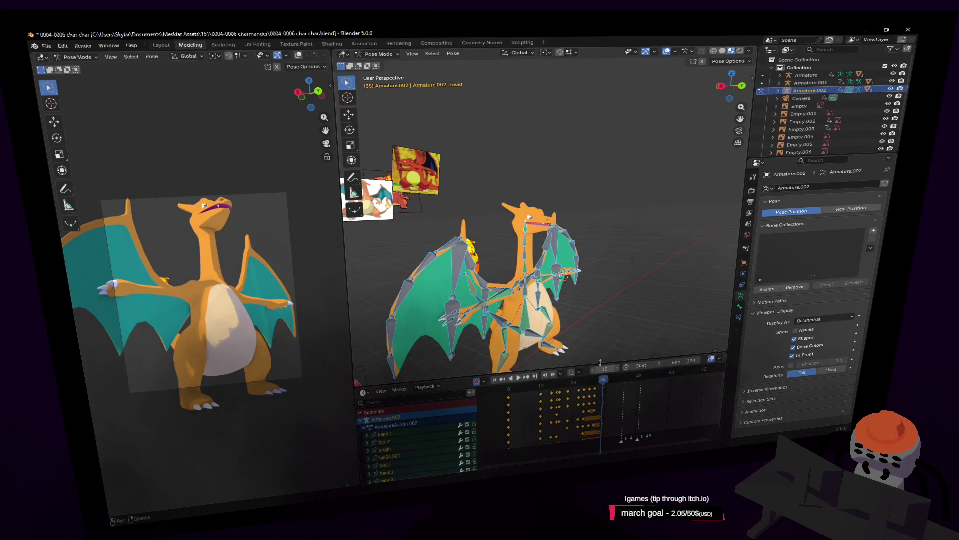
key("shift+grave")
key("Tab")
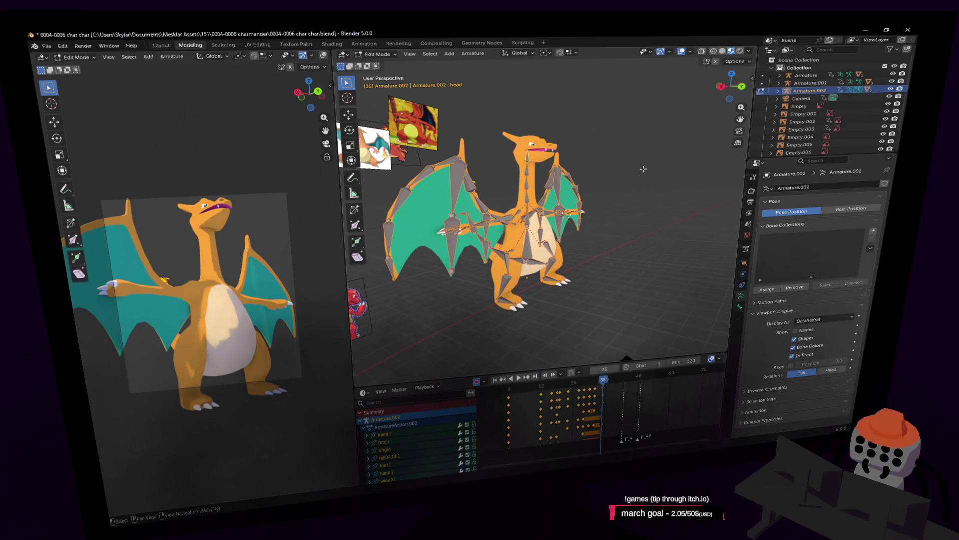
Return the armature to Pose Mode and select the head bone
key("w")
left_click(532, 203)
key("Tab")
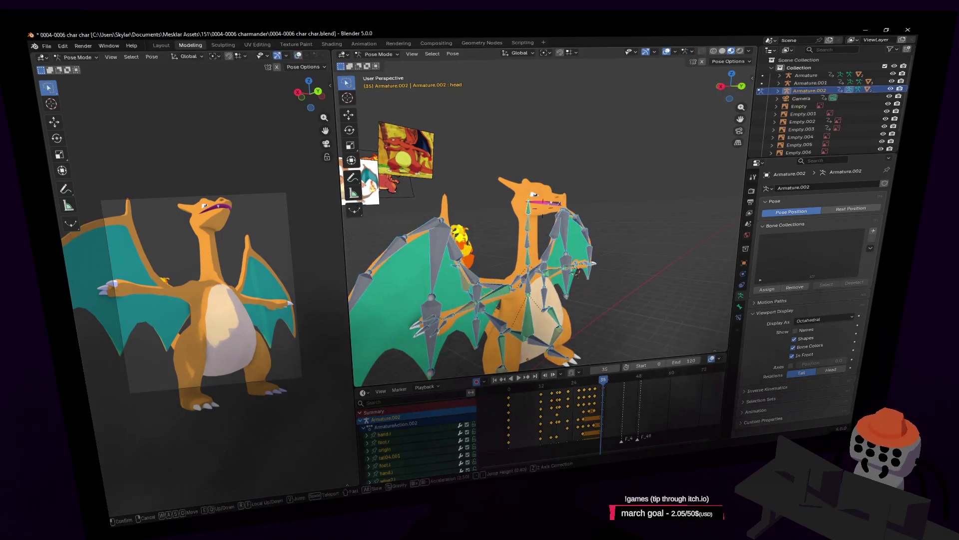
left_click(532, 203)
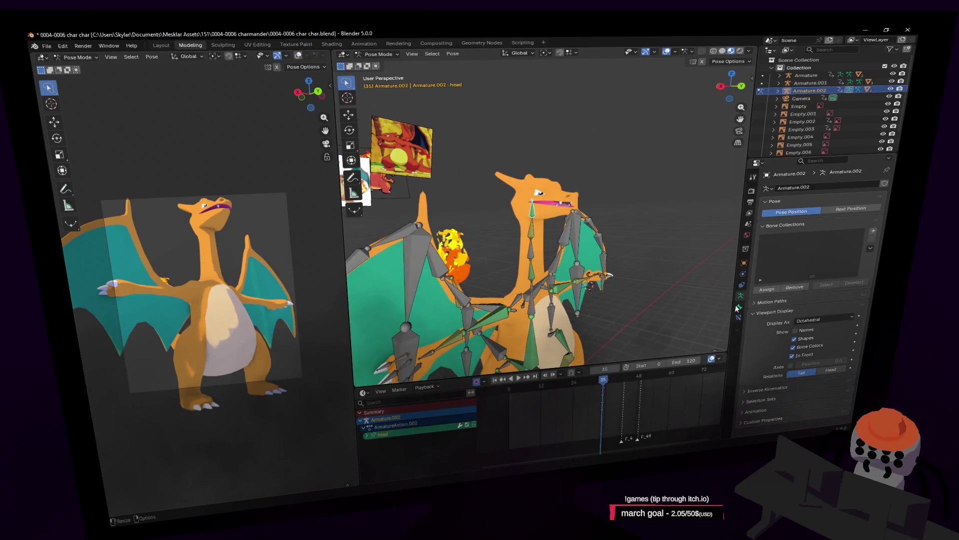
Eyedrop spine2 as the Child Of parent bone and scrub to frame 18 to test it
left_click(739, 318)
left_click(866, 217)
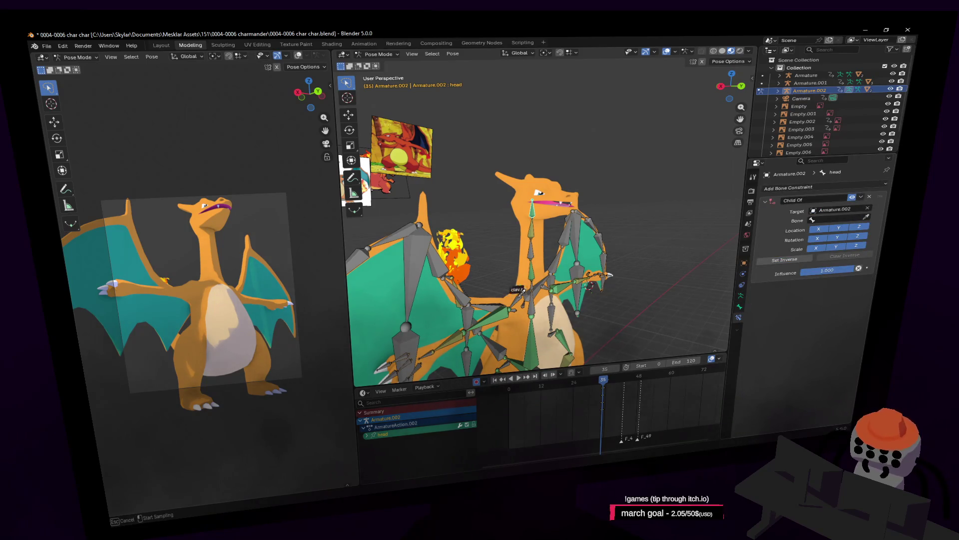
left_click(538, 281)
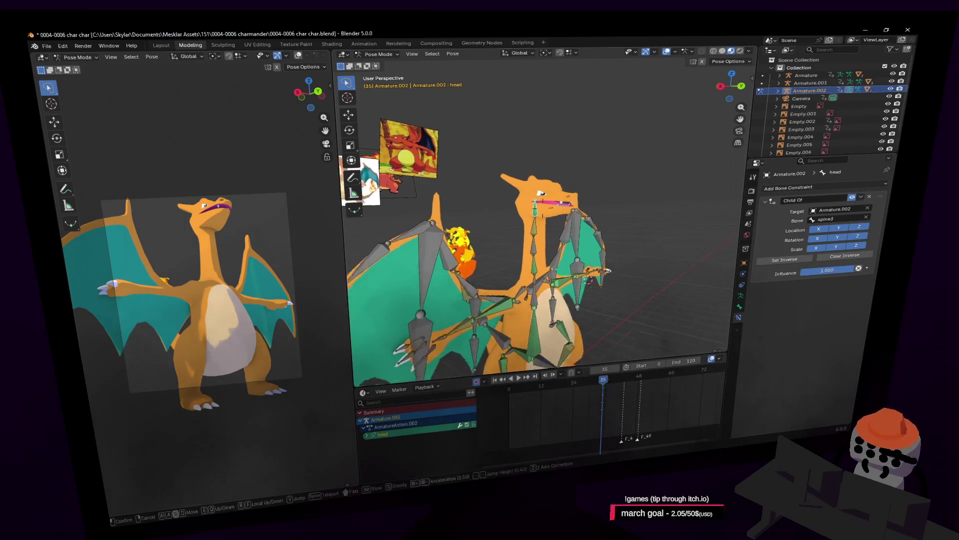
mouse_move(622, 393)
left_mouse_down()
mouse_move(533, 391)
mouse_move(581, 404)
left_mouse_up()
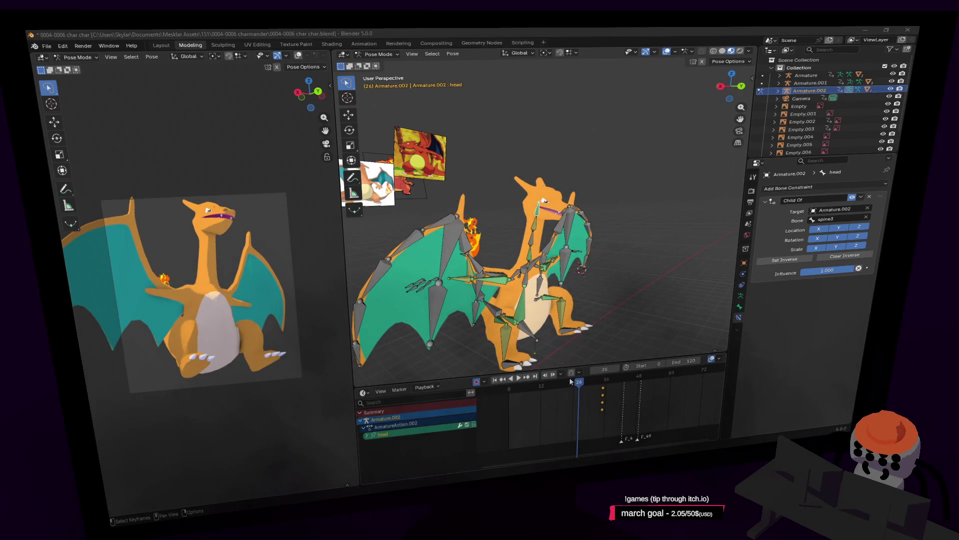
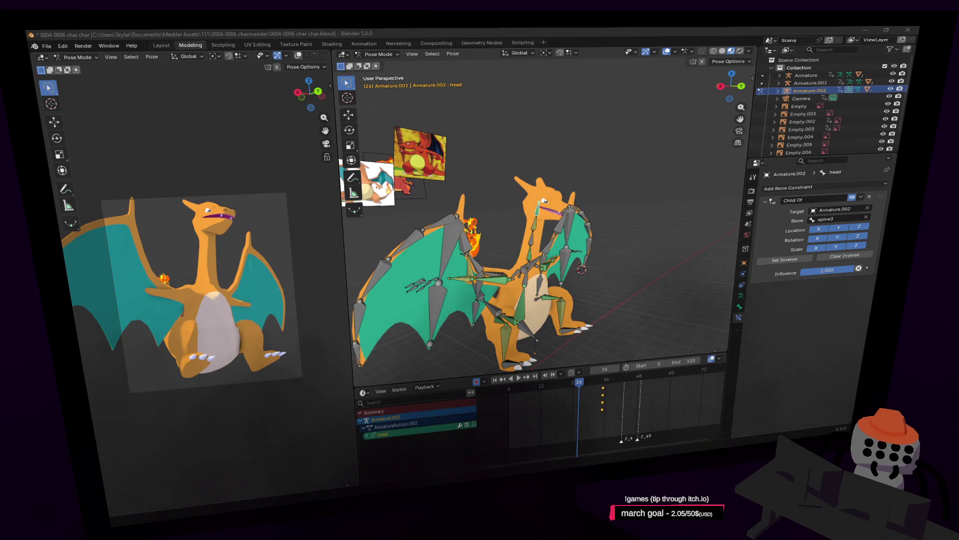
Fly the view closer to the dragon and scrub the timeline between frames 20 and 35
key("shift+grave")
key("w")
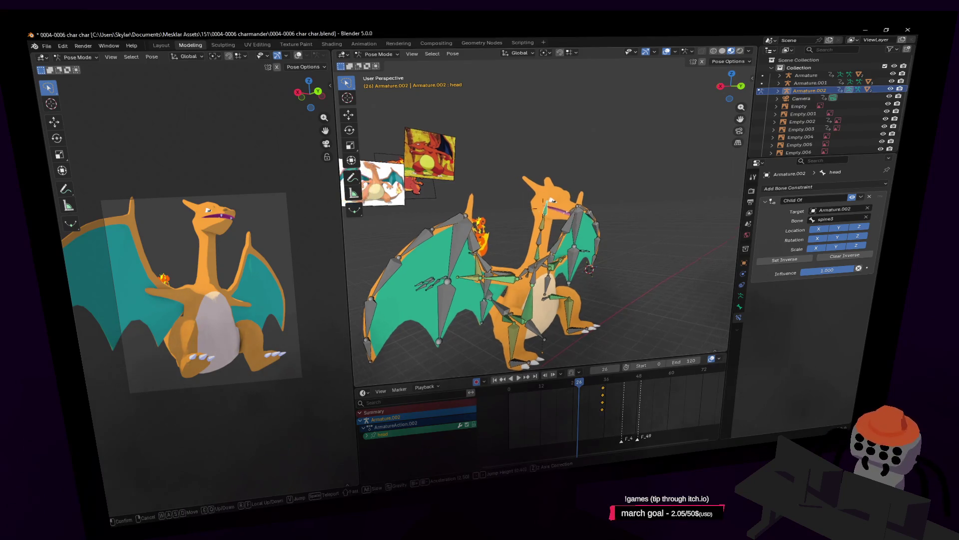
key("Return")
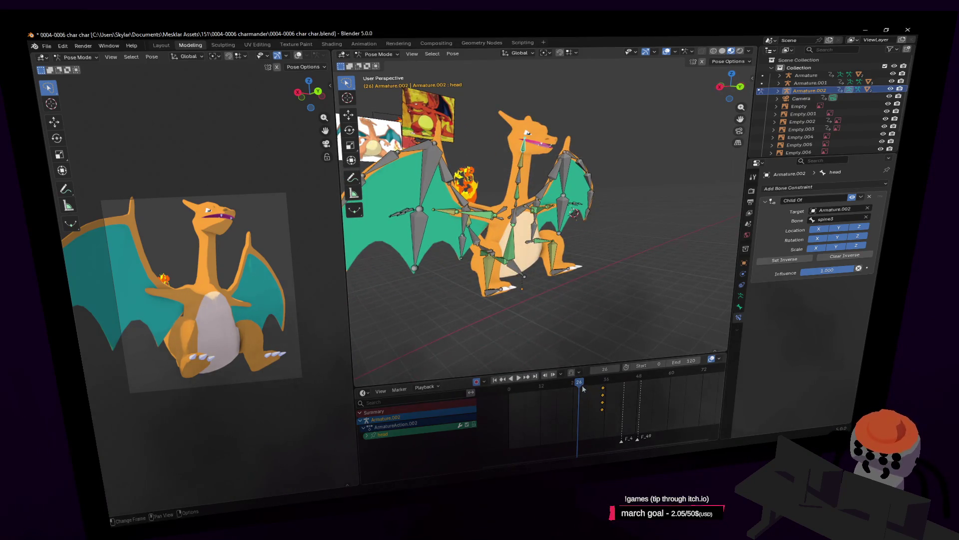
left_click_drag(585, 390, 605, 387)
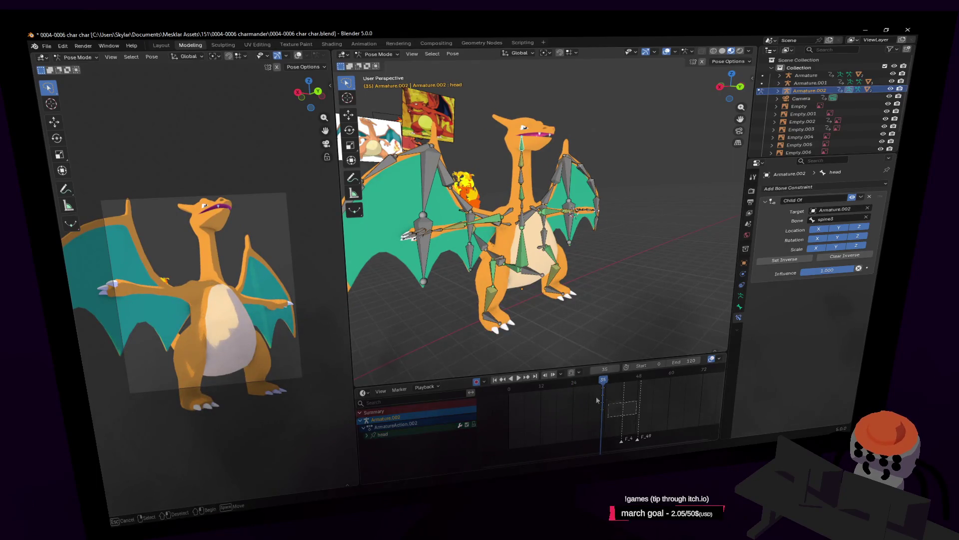
left_click(546, 381)
mouse_move(546, 380)
left_mouse_down()
mouse_move(531, 382)
mouse_move(581, 386)
left_mouse_up()
Play the wing-flap loop, replay it from the start, and scrub back through the flap cycle
key("space")
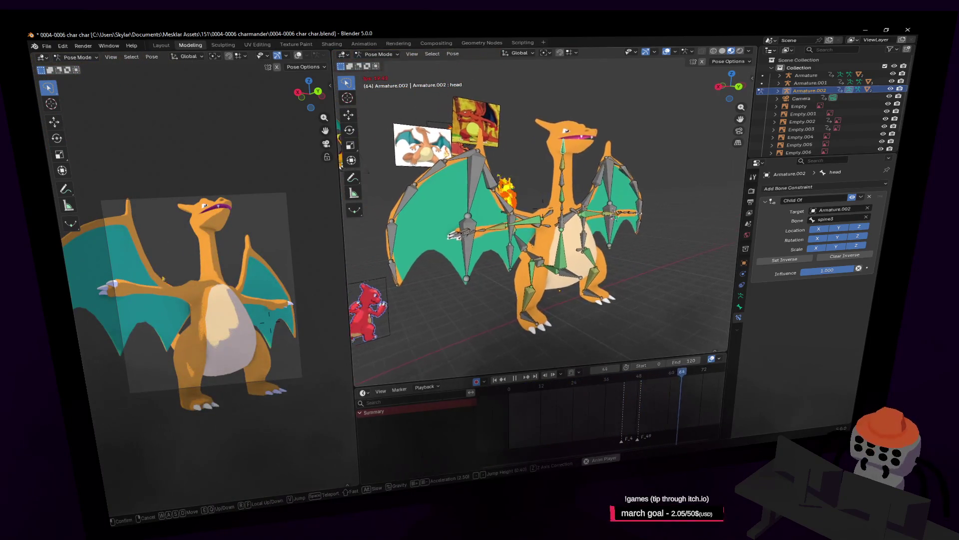
key("space")
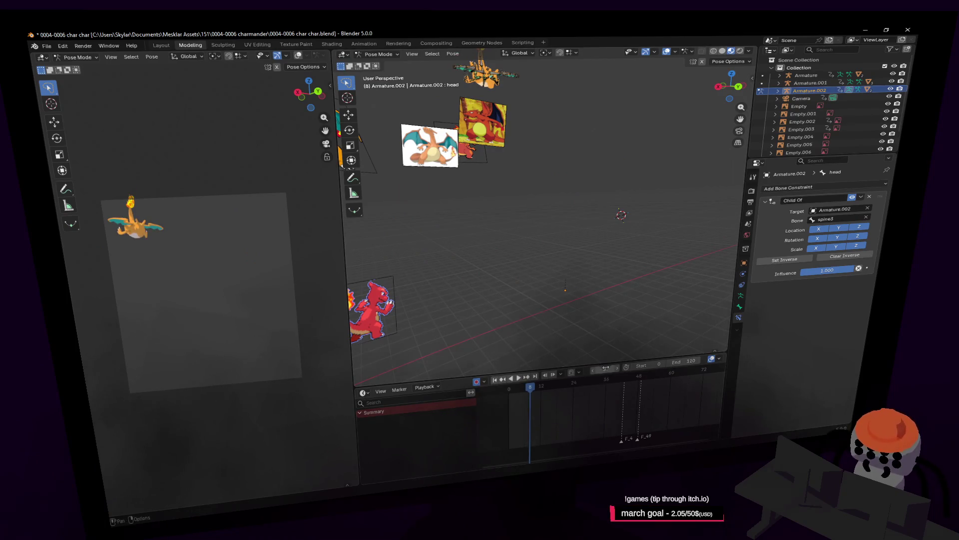
left_click(603, 383)
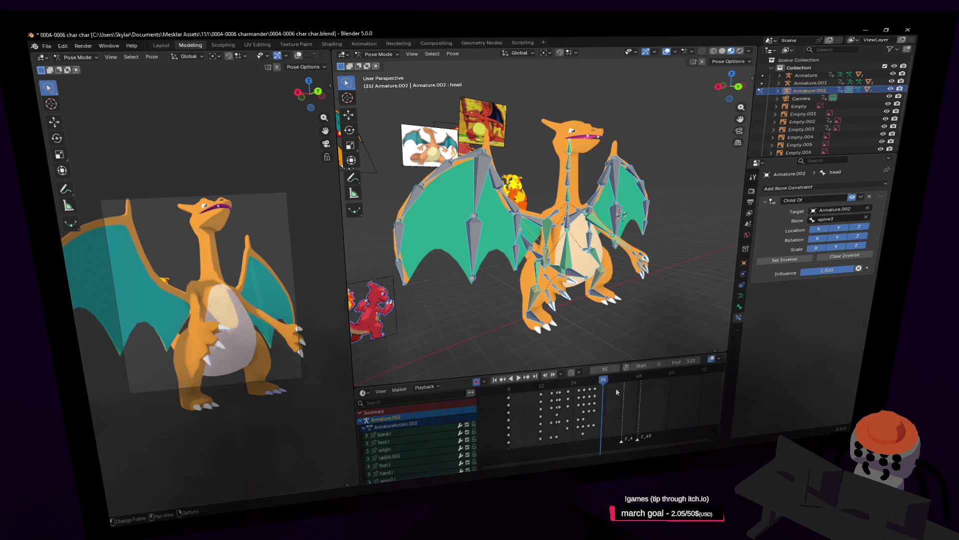
key("shift+Left")
key("space")
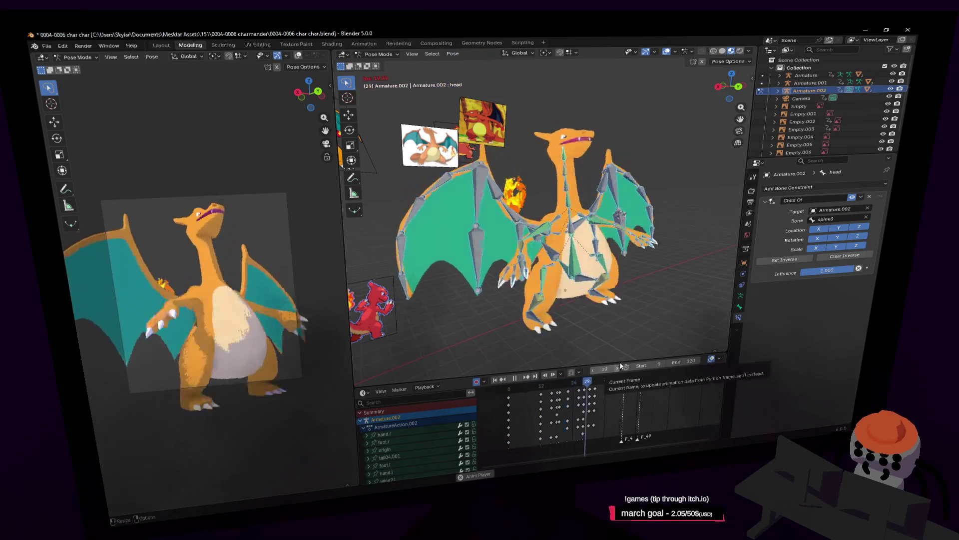
key("space")
mouse_move(584, 378)
left_mouse_down()
mouse_move(571, 398)
mouse_move(541, 402)
mouse_move(552, 402)
left_mouse_up()
key("shift+grave")
Move the hand.r bone into a new flight pose at frame 16
key("w")
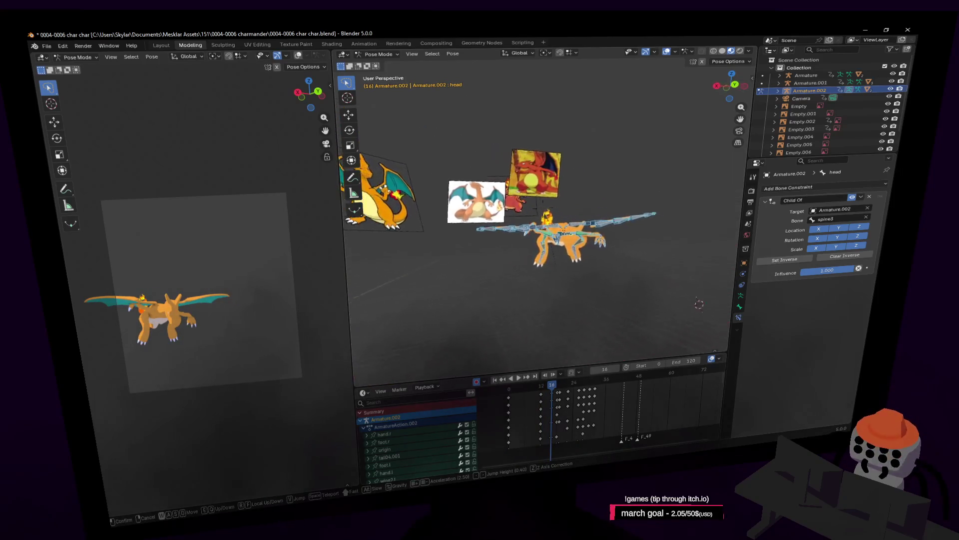
left_click(563, 231)
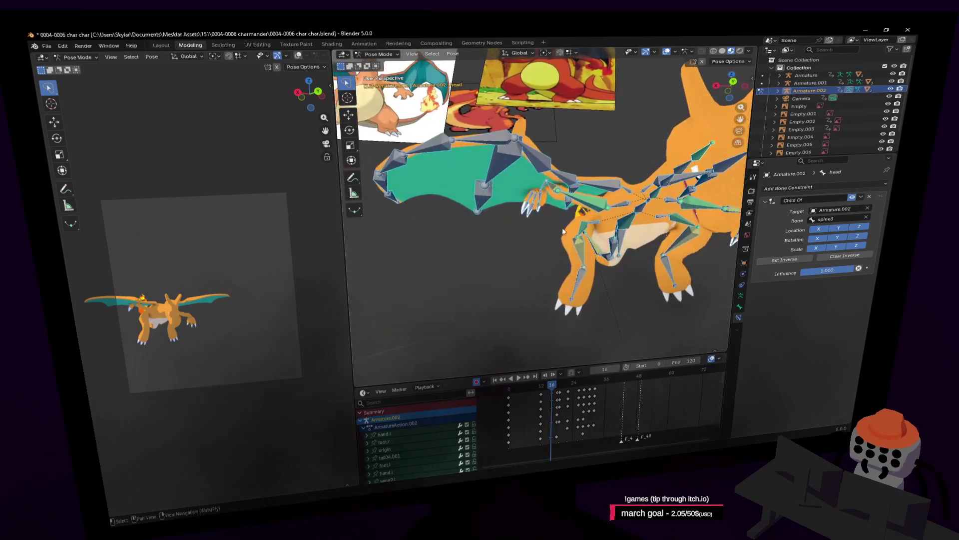
left_click(543, 185)
key("g")
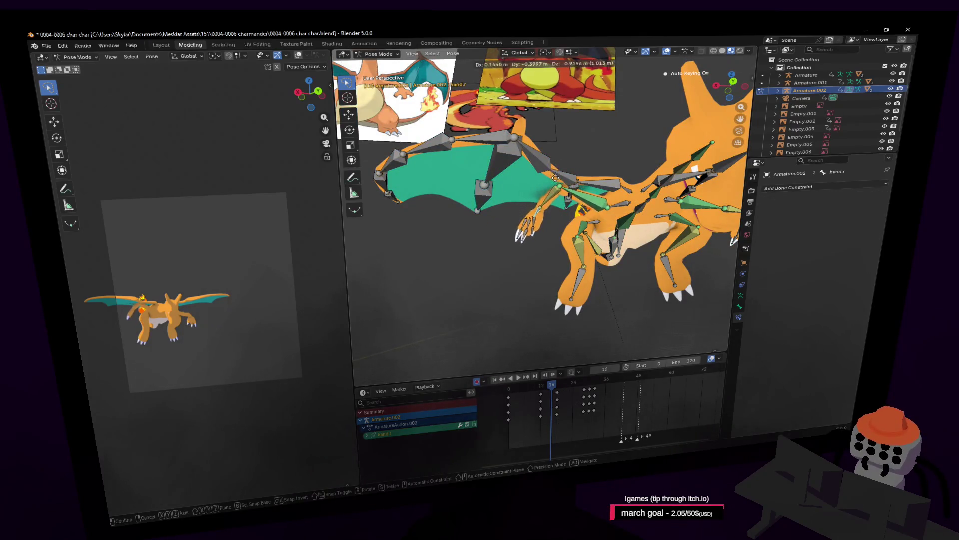
left_click(557, 192)
middle_click_drag(557, 193, 484, 202)
key("g")
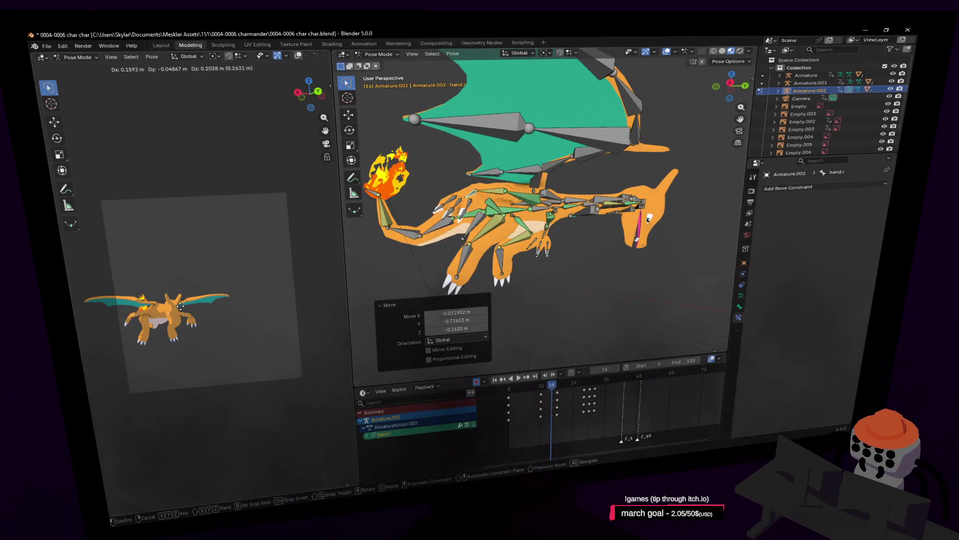
left_click(343, 264)
left_click(542, 216)
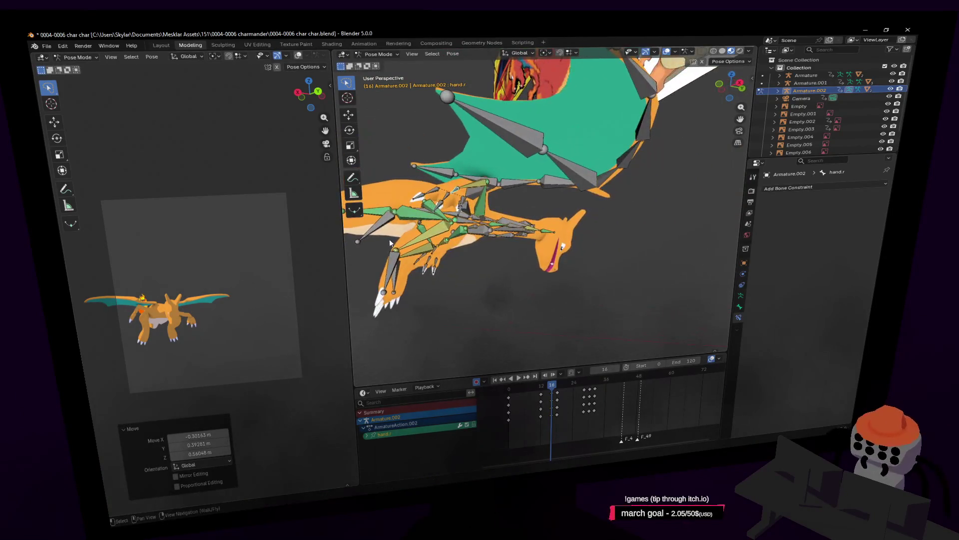
Reposition the foot.r and left foot bones for the frame-16 flight pose
left_click(386, 277)
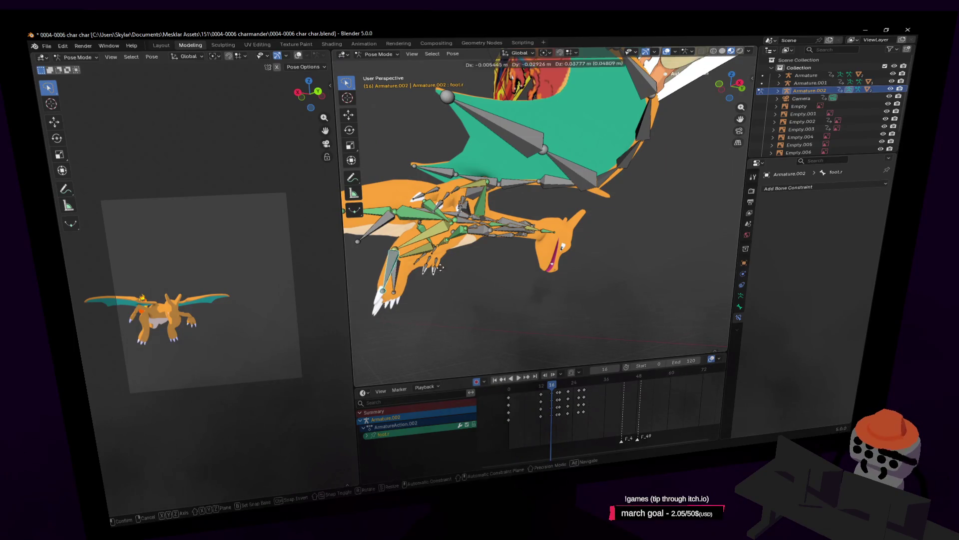
key("g")
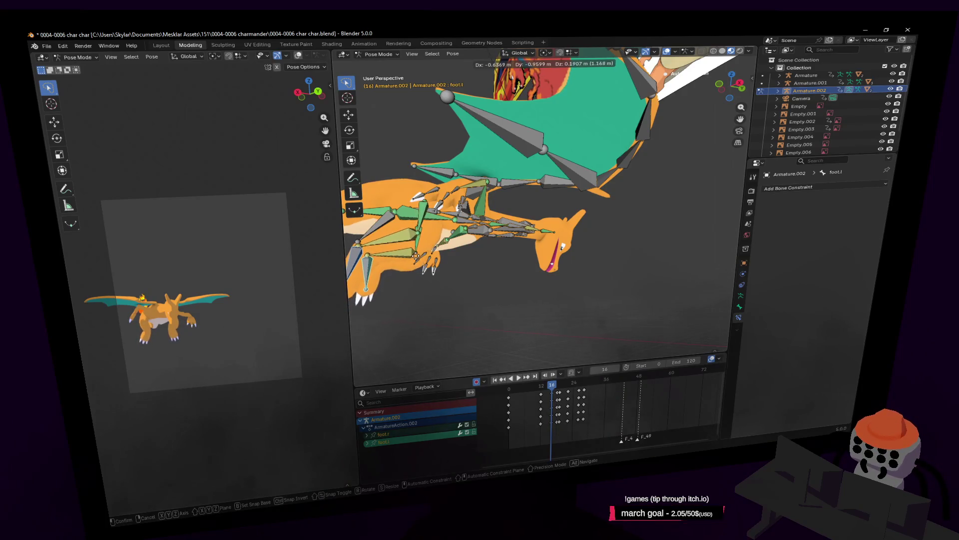
left_click(415, 255)
middle_click_drag(415, 255, 681, 253)
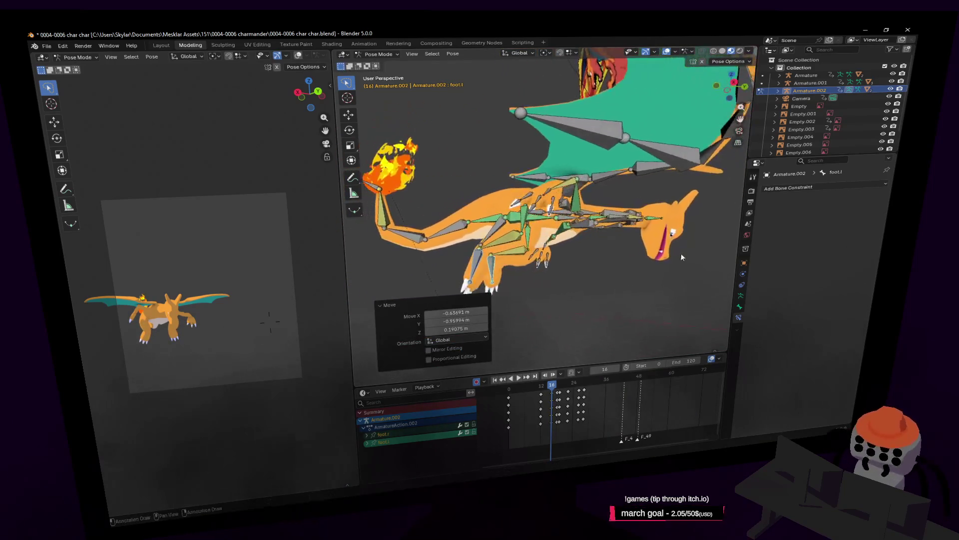
left_click(241, 286)
middle_click_drag(499, 250, 578, 249)
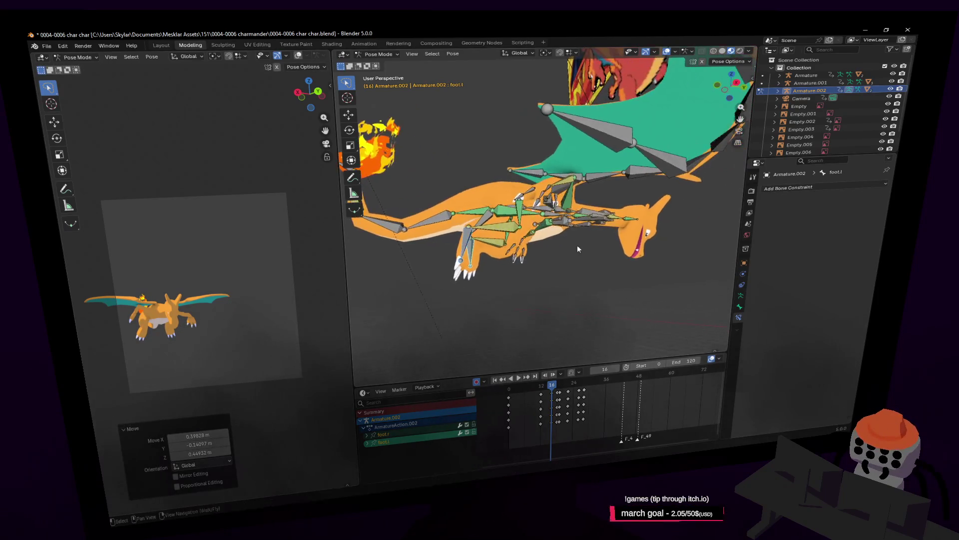
At frame 22, move the foot.l bone into its new keyed position
left_click_drag(555, 390, 570, 393)
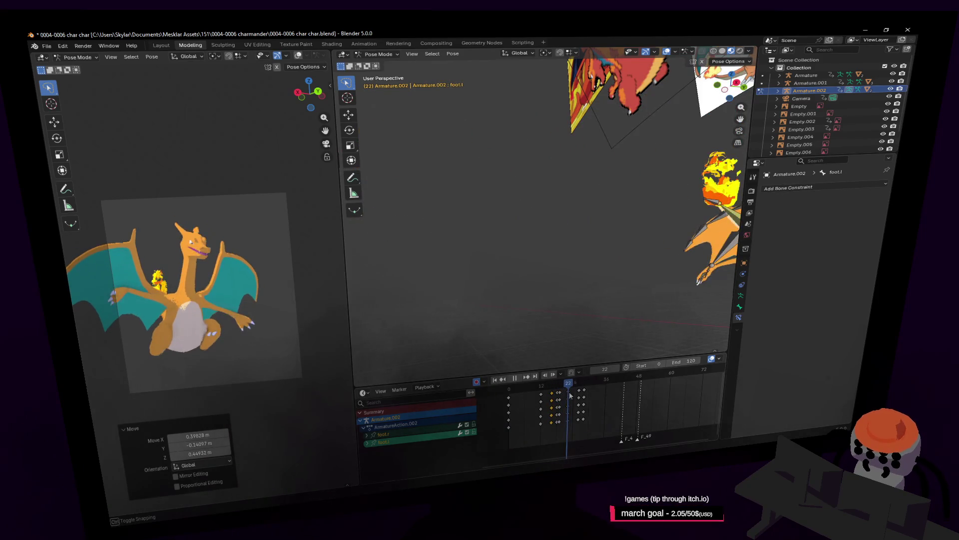
key("shift+grave")
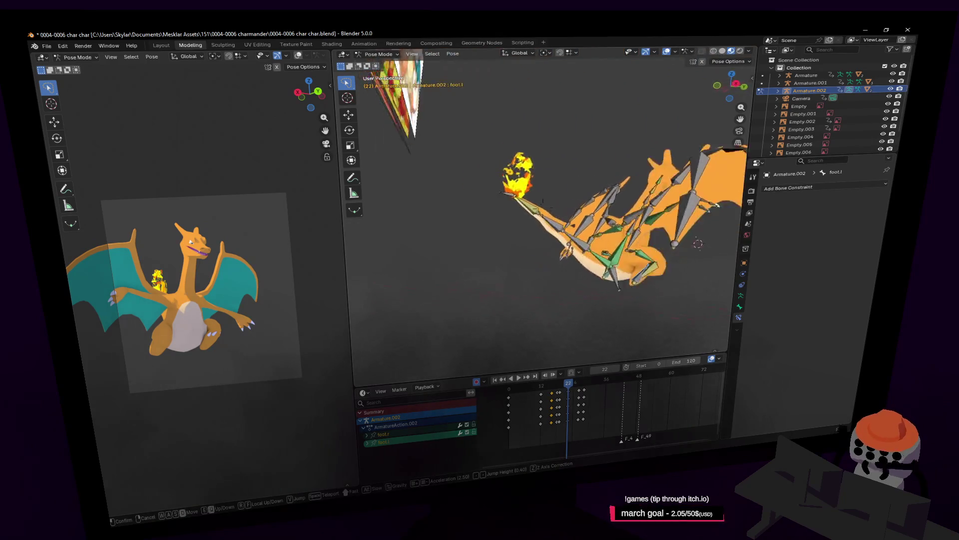
key("Return")
key("g")
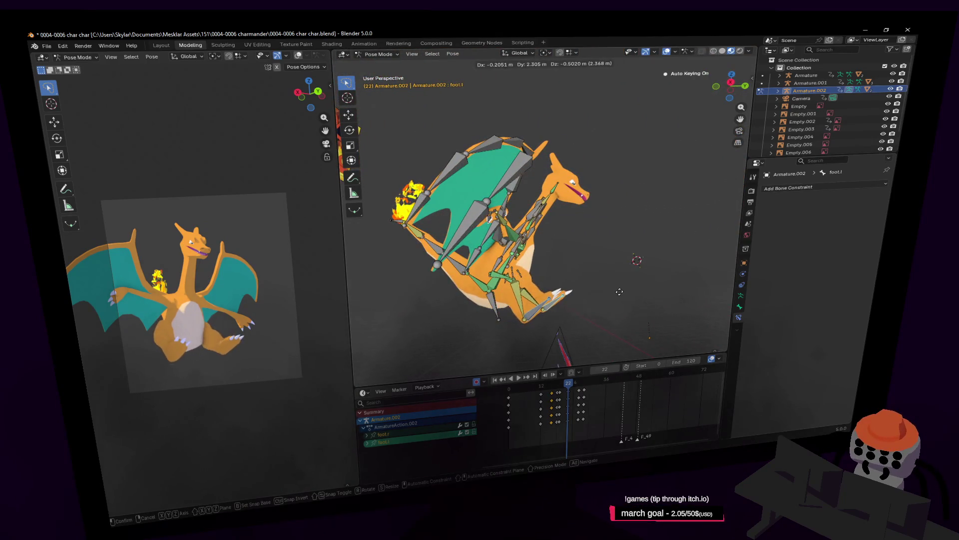
left_click(616, 291)
mouse_move(572, 395)
left_mouse_down()
mouse_move(593, 390)
mouse_move(583, 394)
left_mouse_up()
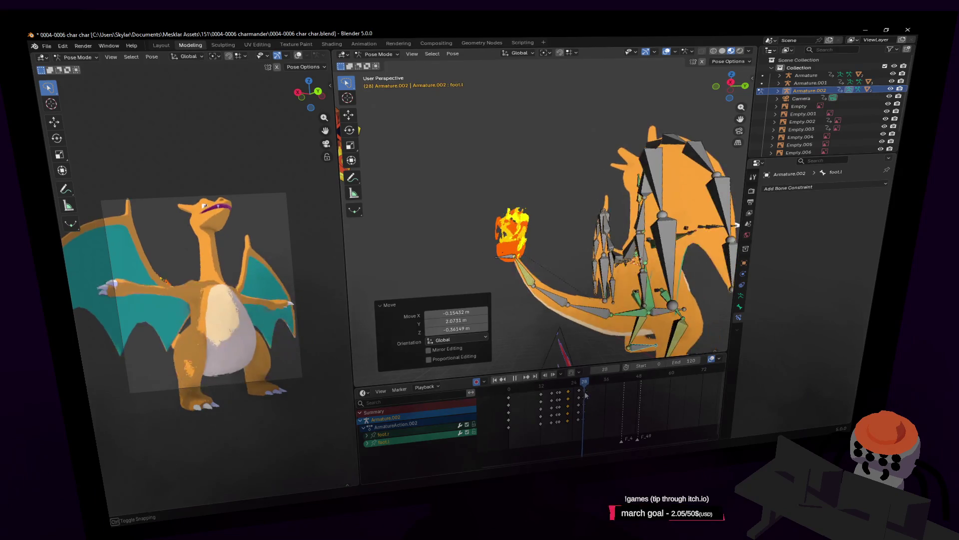
Replay the animation and scrub to frame 29 for the next pose
key("shift+grave")
key("Escape")
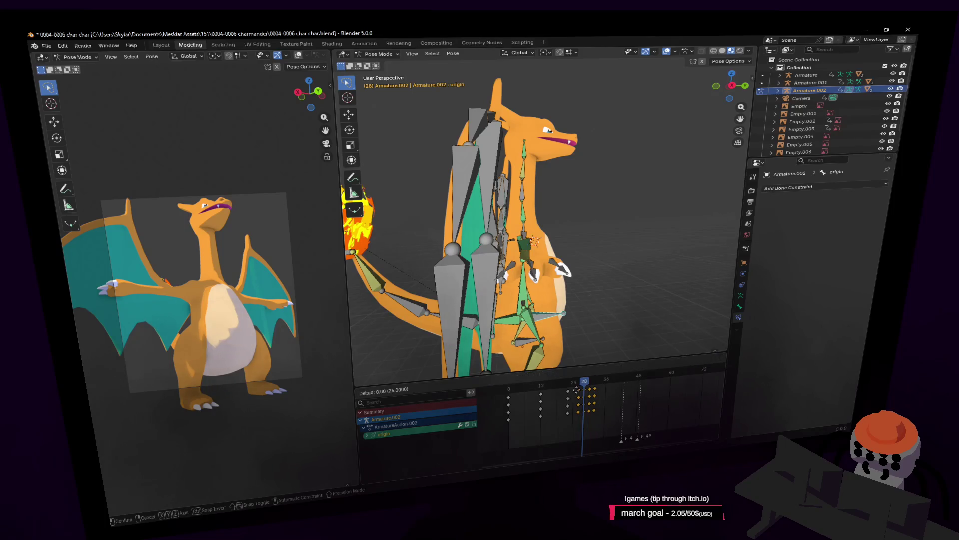
left_click(576, 389)
key("space")
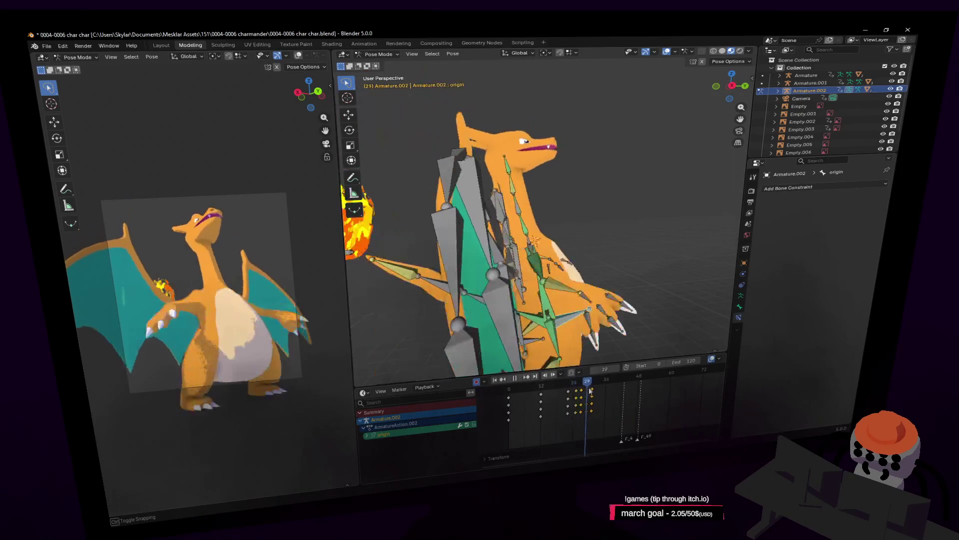
key("Escape")
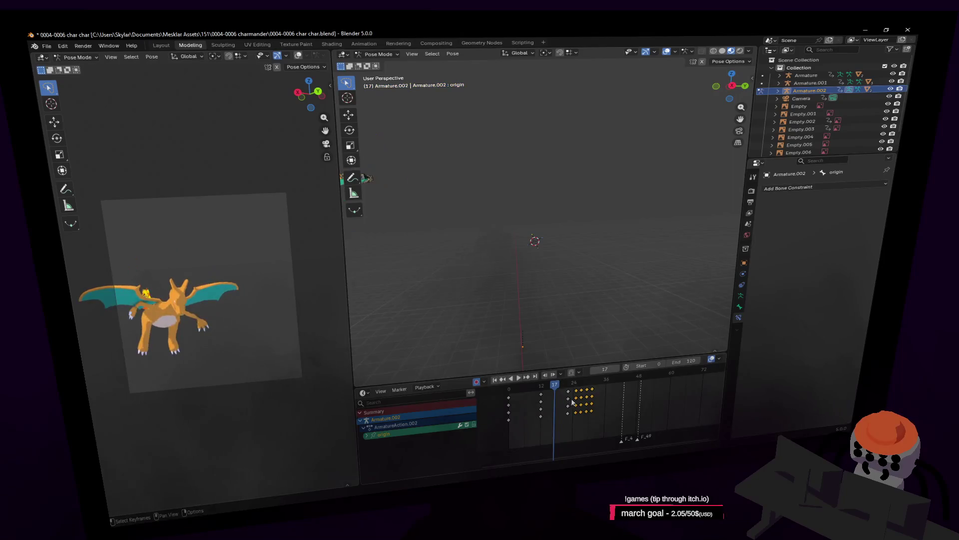
key("space")
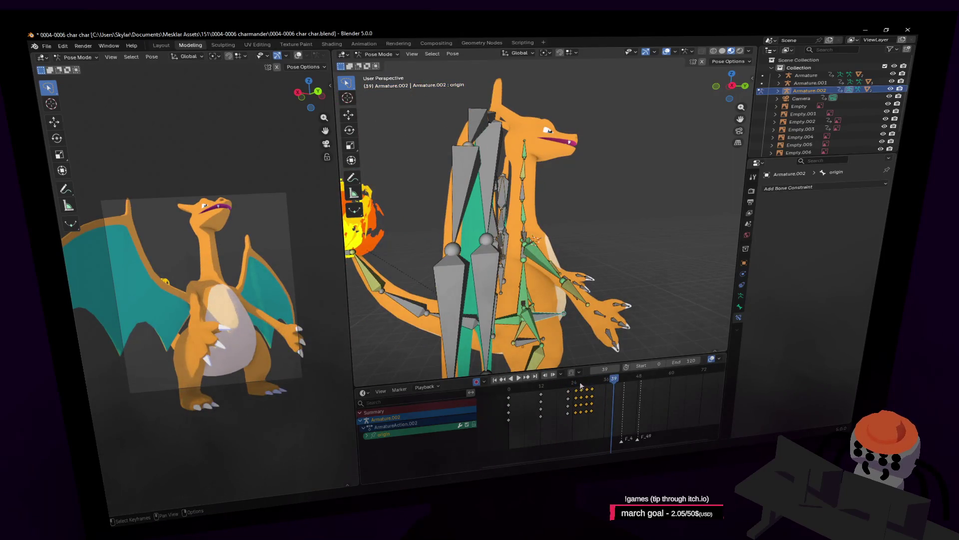
left_click_drag(581, 386, 587, 391)
key("r")
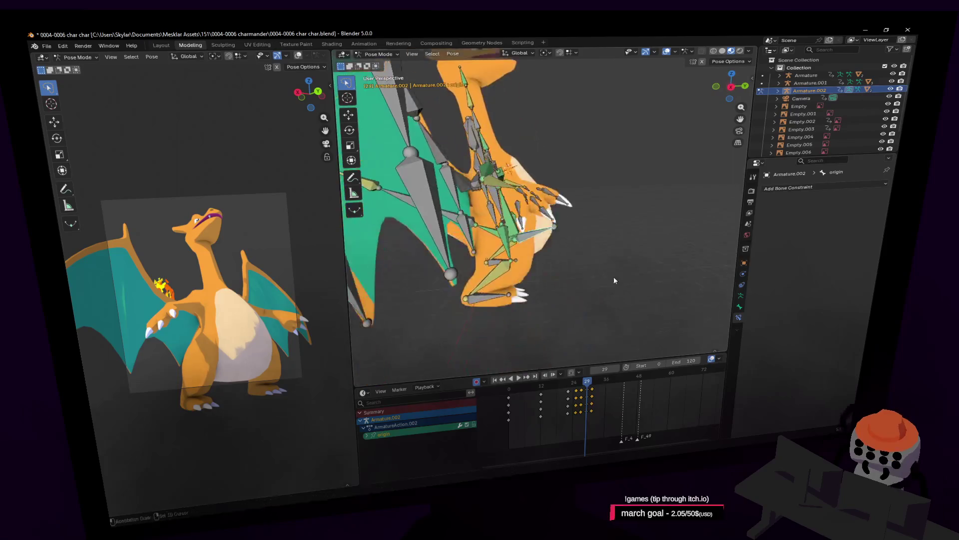
middle_click_drag(566, 298, 558, 362)
key("space")
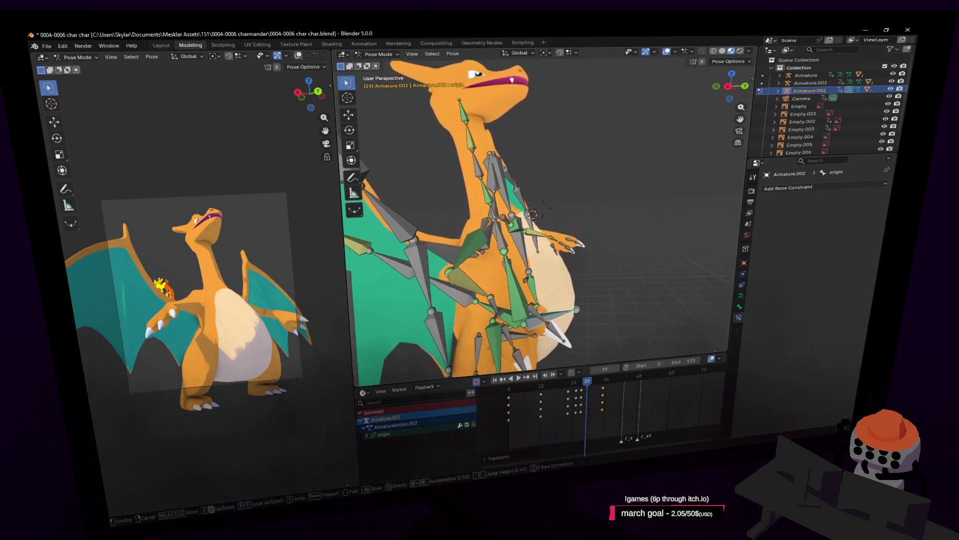
Tilt the spine2 bone back around the X axis at frame 29
left_click(519, 292)
key("shift+grave")
left_click(585, 242)
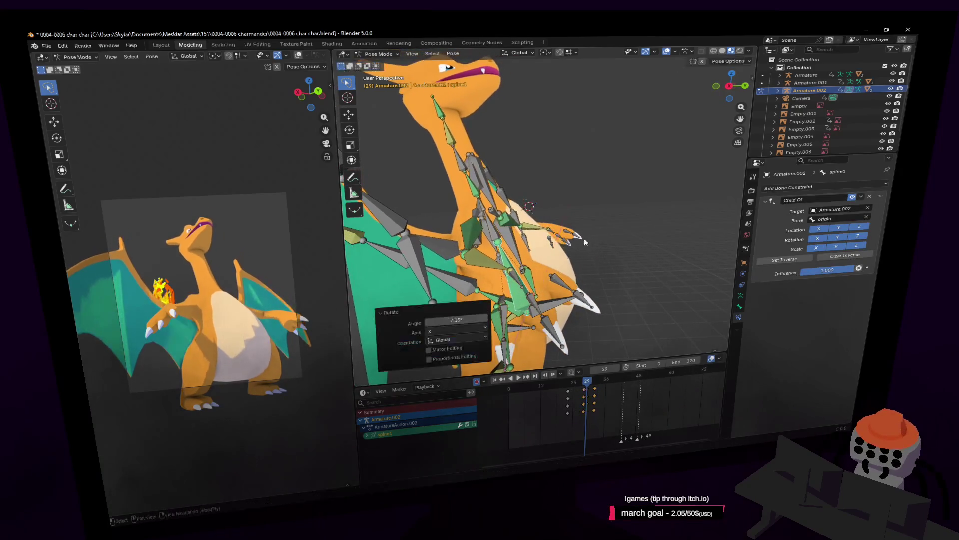
left_click(497, 204)
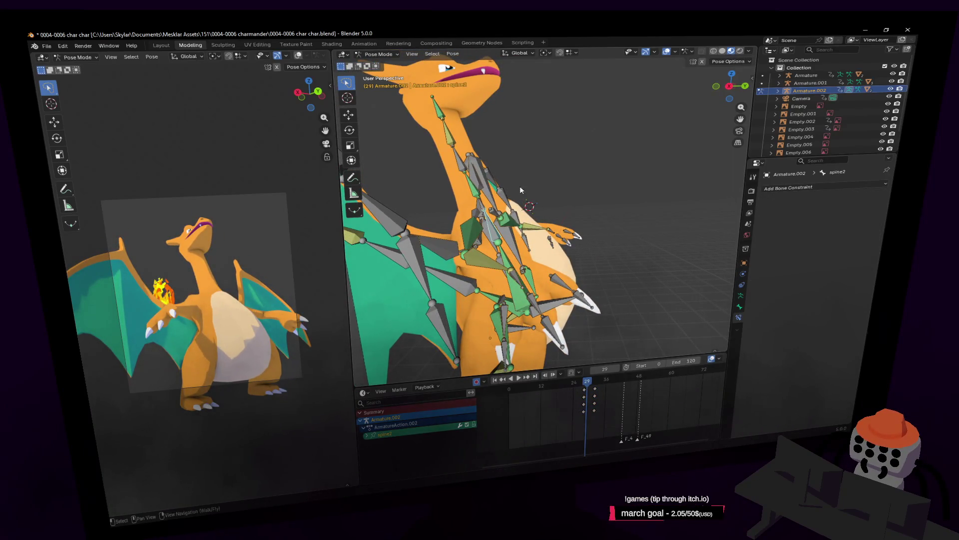
key("r")
key("x")
left_click(514, 203)
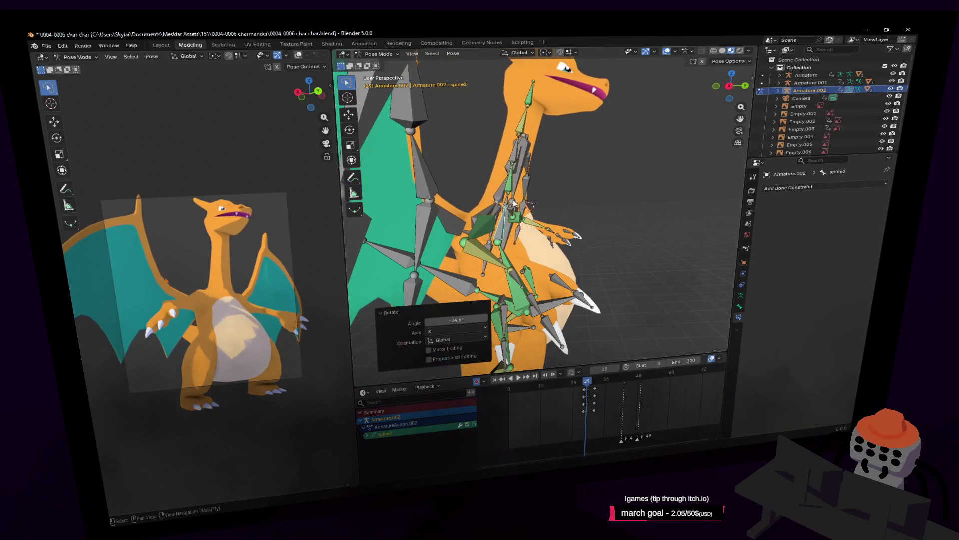
Rotate spine3 further back on X to raise the neck and head
left_click(512, 204)
key("r")
key("x")
left_click(578, 186)
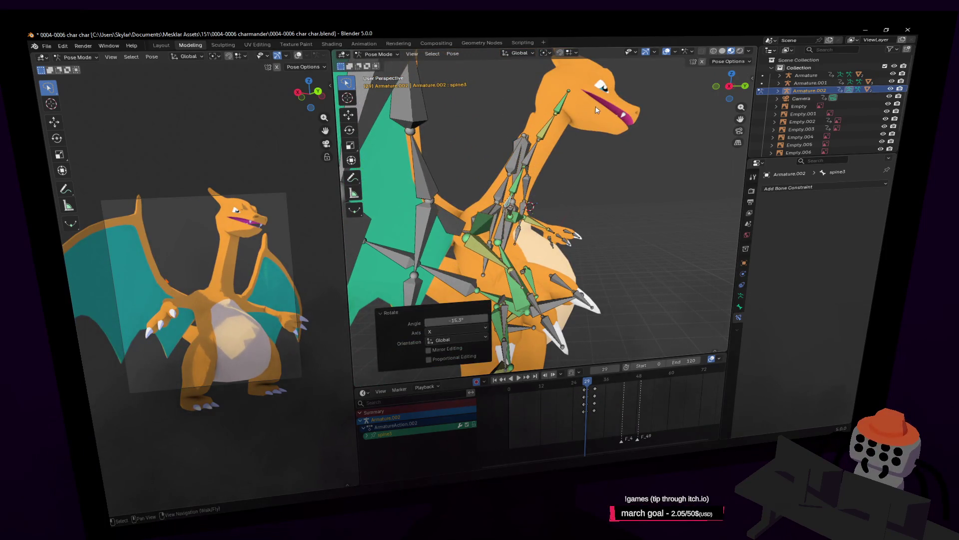
mouse_move(611, 152)
middle_mouse_down()
mouse_move(569, 160)
mouse_move(613, 163)
mouse_move(582, 150)
mouse_move(559, 120)
middle_mouse_up()
left_click(559, 121)
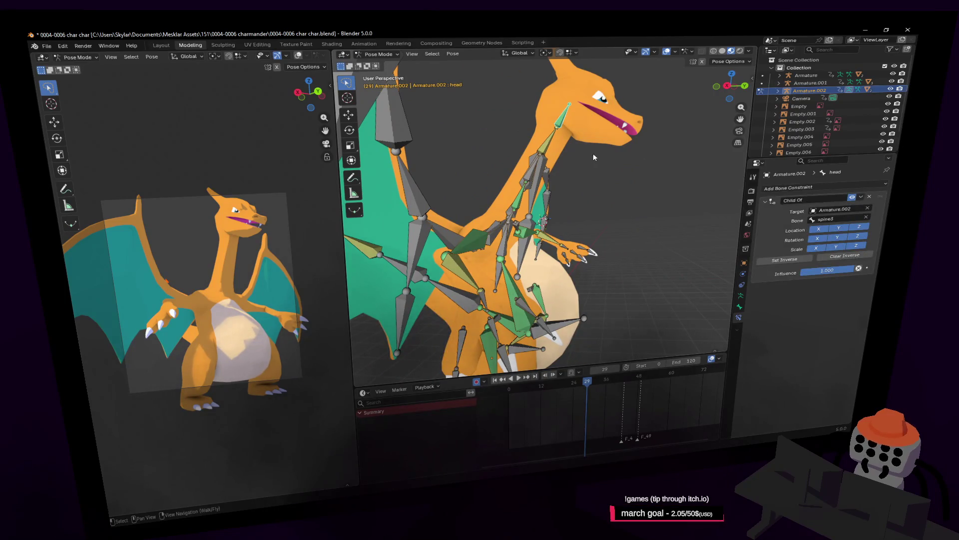
Move and turn the head bone upward at frame 35 and preview the playback
scroll(594, 157, "down", 5)
key("g")
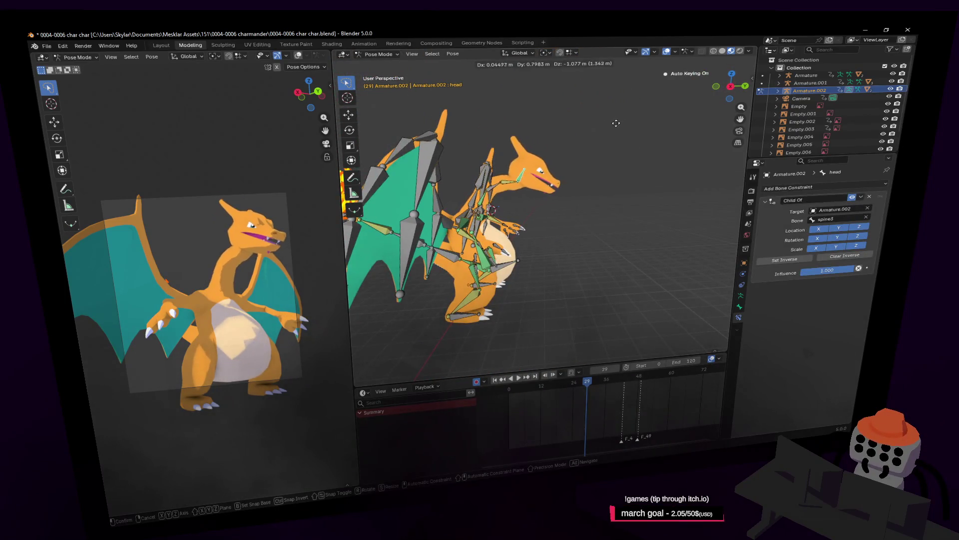
left_click(616, 123)
key("r")
left_click(630, 196)
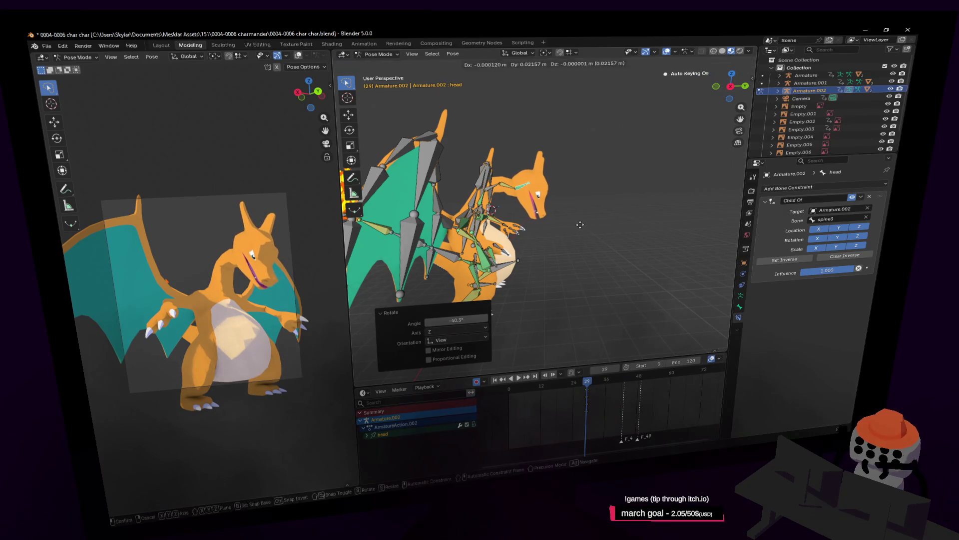
left_click(577, 228)
key("space")
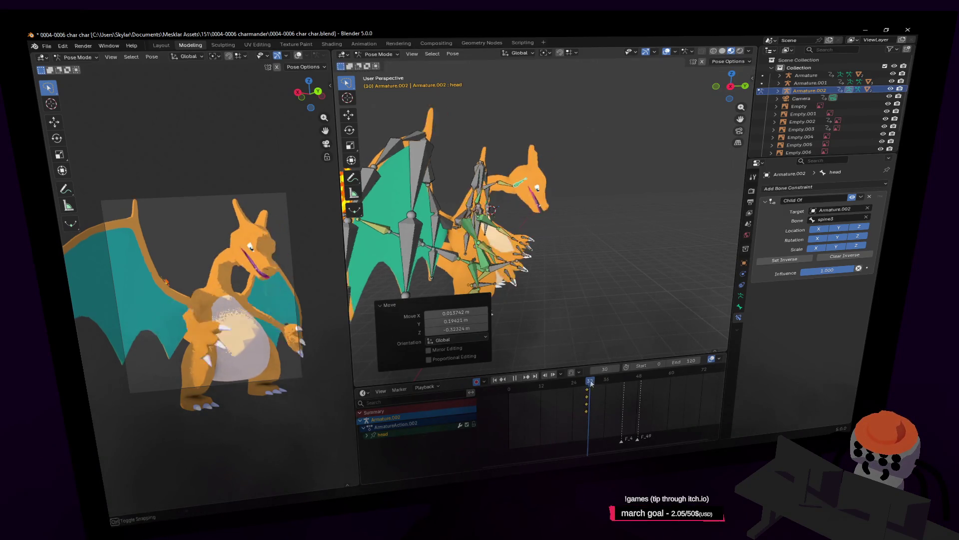
Refine the head bone's position and turn it 27.9°
key("shift+grave")
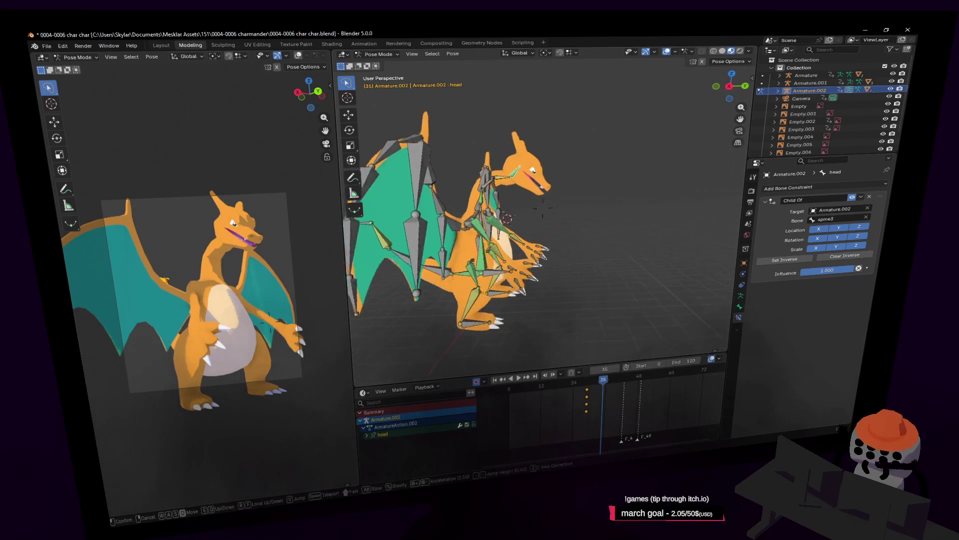
key("w")
key("a")
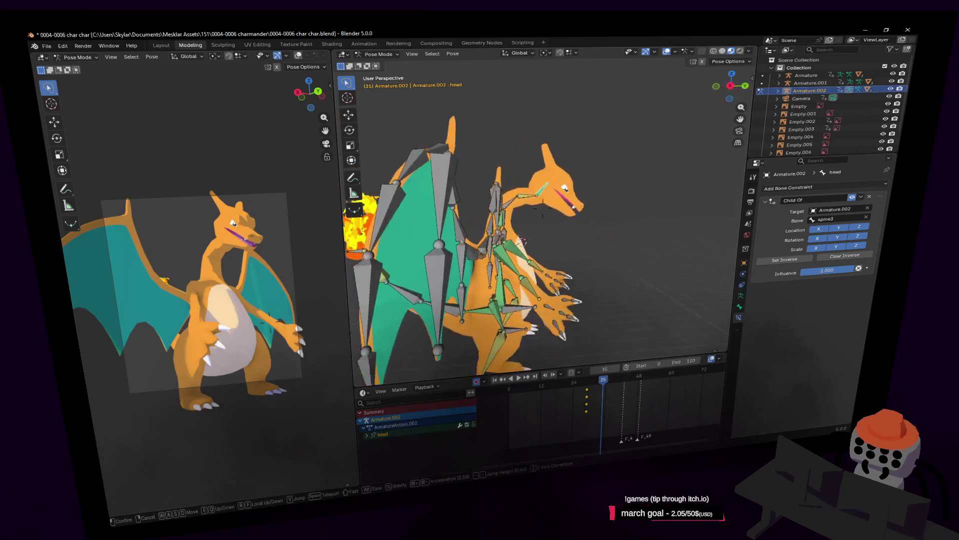
key("g")
left_click(609, 222)
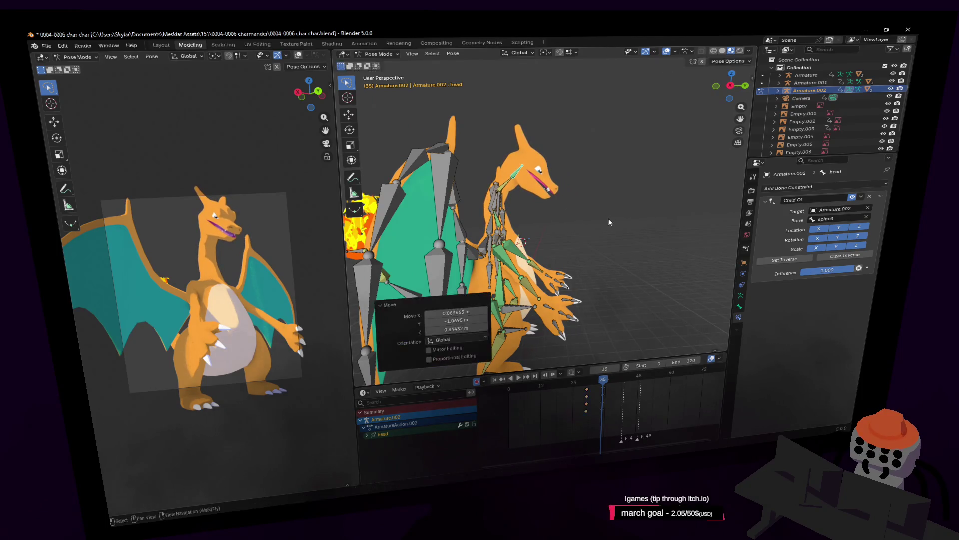
left_click(615, 167)
Shift the hand.r bone into a new position
middle_click_drag(615, 166, 623, 180)
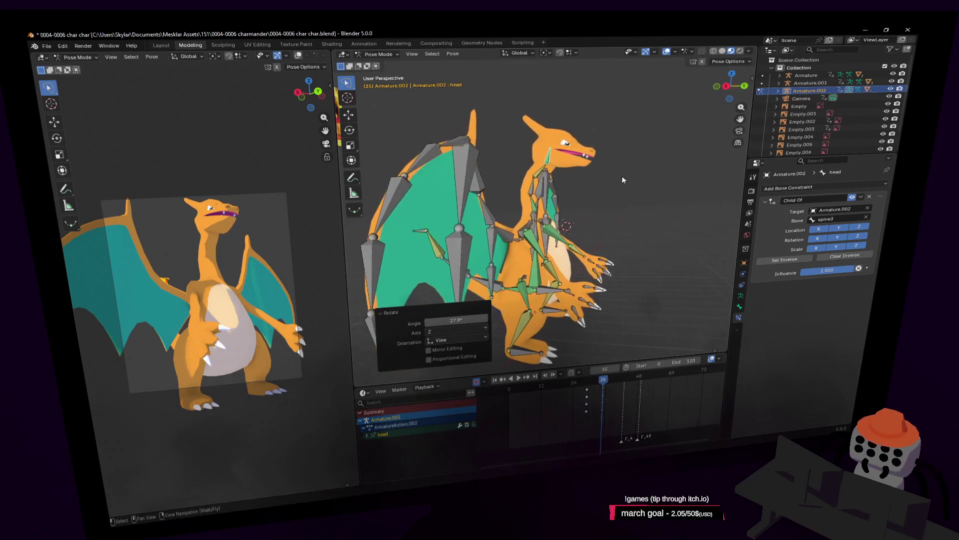
mouse_move(571, 299)
middle_mouse_down()
mouse_move(585, 265)
mouse_move(555, 263)
mouse_move(580, 264)
mouse_move(574, 247)
middle_mouse_up()
left_click(550, 220)
key("g")
left_click(578, 263)
left_click(562, 255)
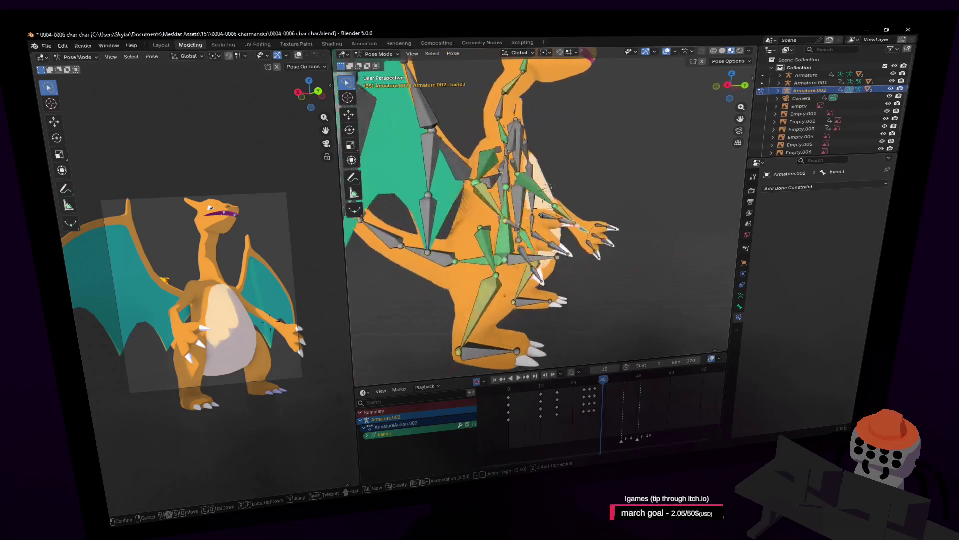
Nudge the left hand into a new position and play the animation to review it
key("g")
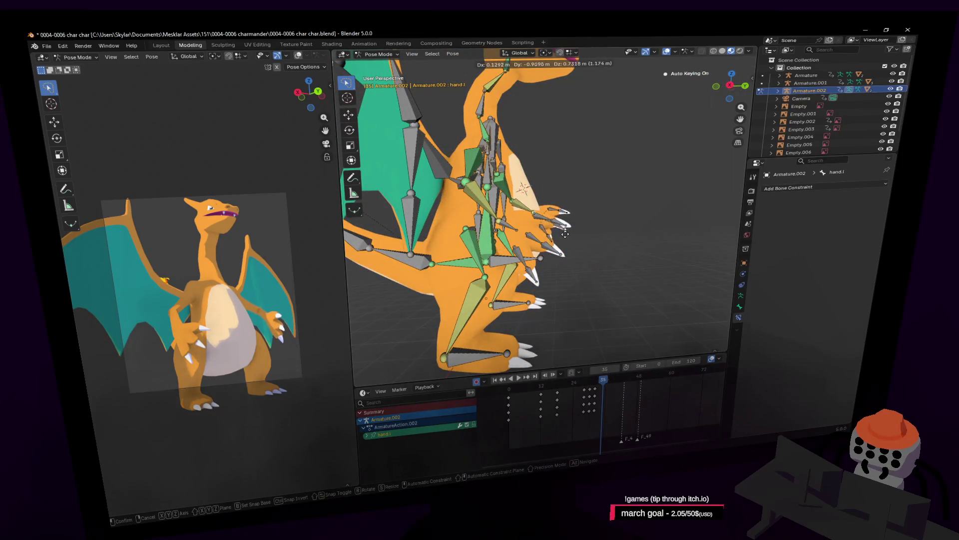
left_click(565, 234)
key("g")
middle_click_drag(570, 217, 542, 223)
mouse_move(597, 381)
left_mouse_down()
mouse_move(546, 388)
mouse_move(584, 389)
left_mouse_up()
key("space")
Swing the view round to a rear angle of Charizard and lift the arms
key("shift+grave")
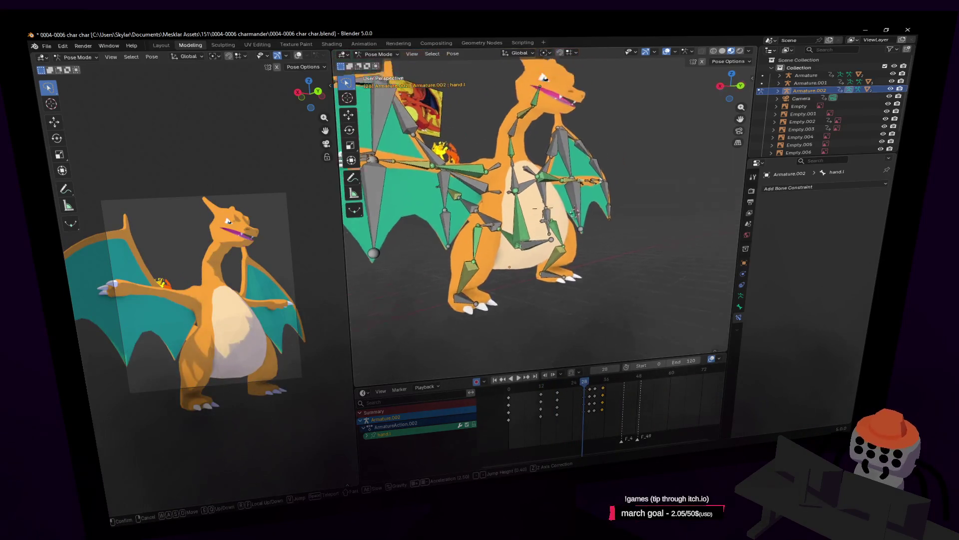
key("w")
left_click(588, 226)
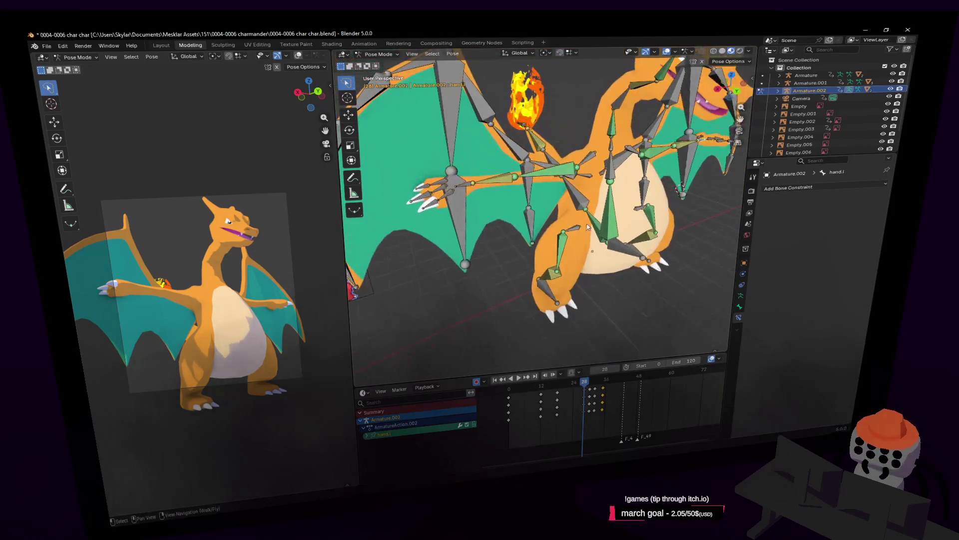
middle_click_drag(467, 185, 482, 187)
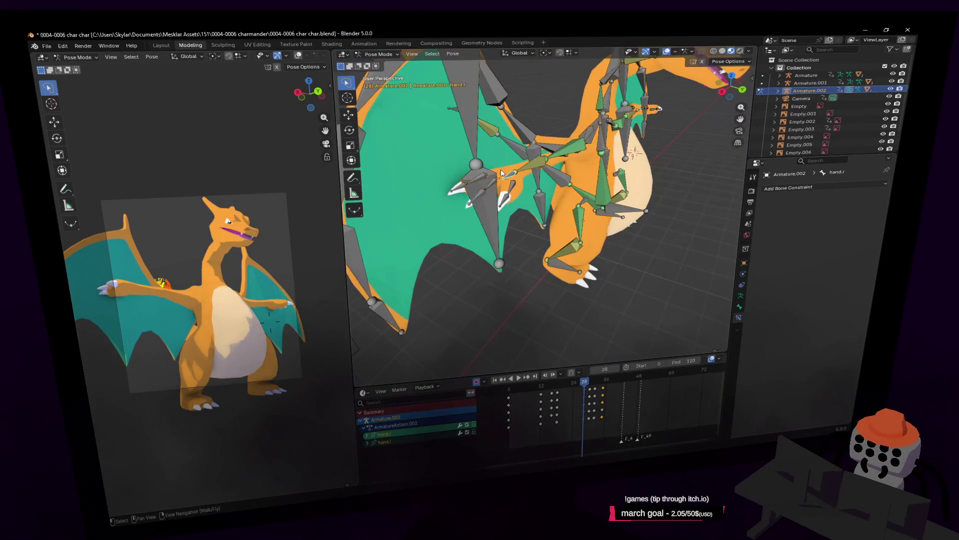
key("shift+grave")
key("s")
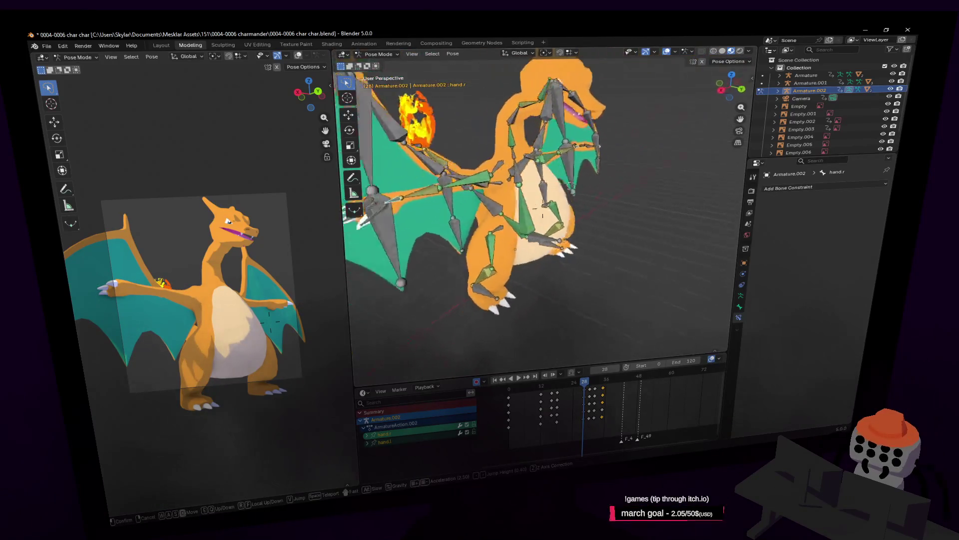
key("w")
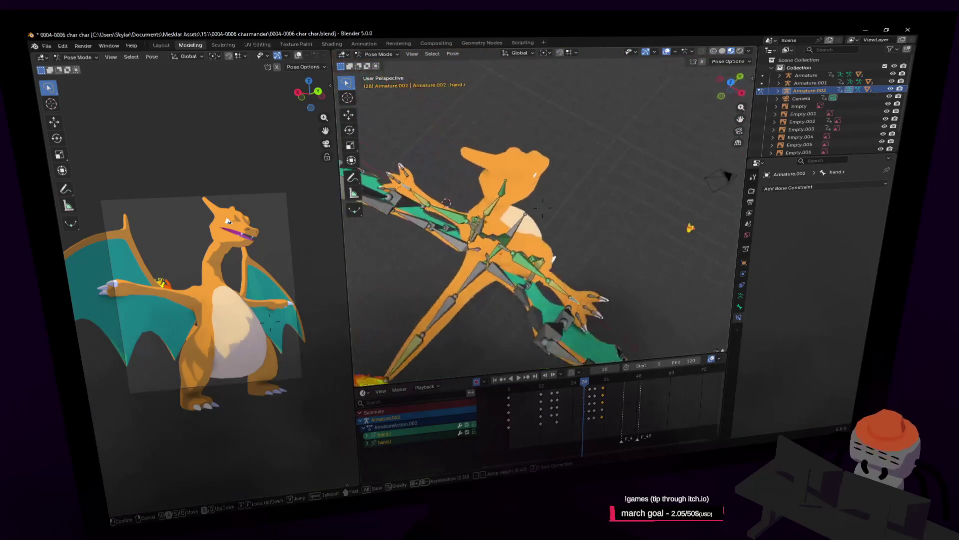
left_click(586, 194)
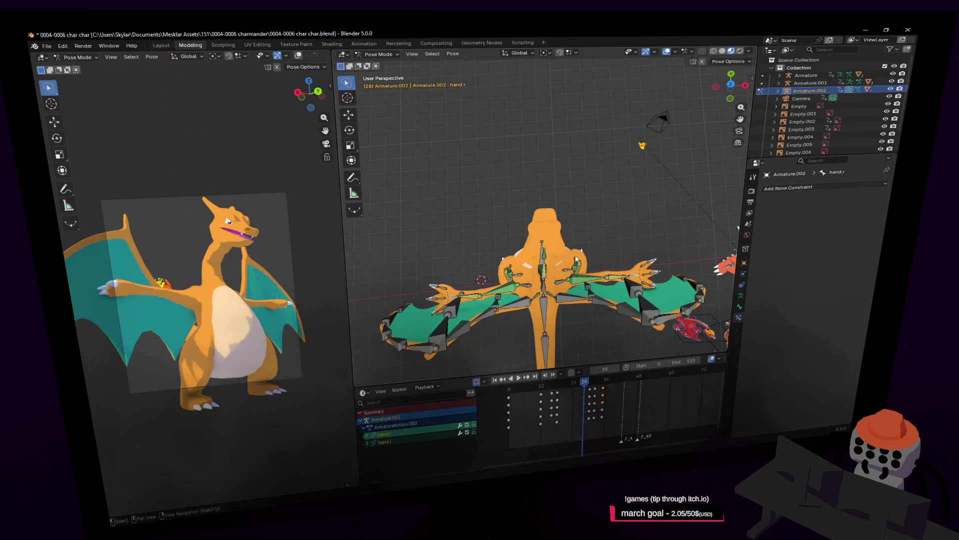
left_click(577, 217)
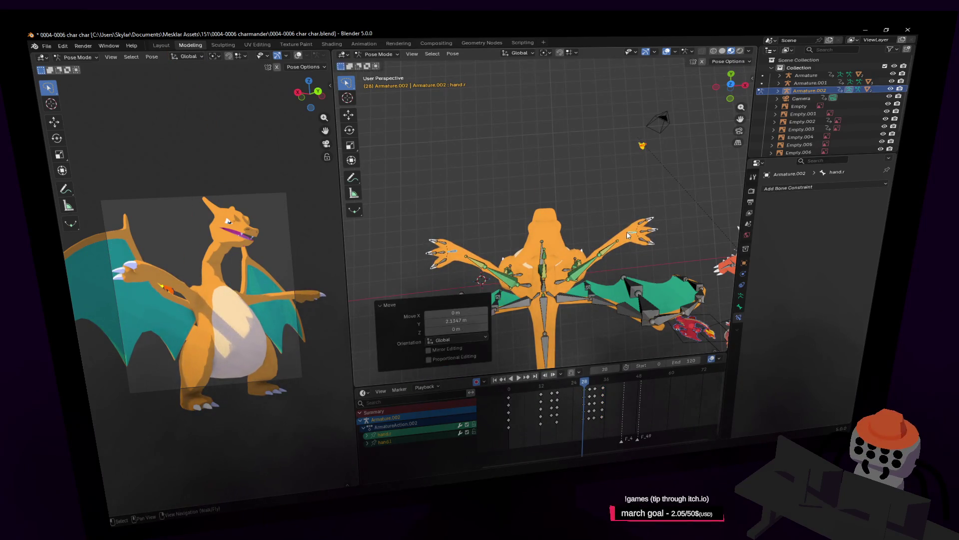
Raise the right hand bone, cancelling an unwanted rotation
left_click(650, 232)
key("g")
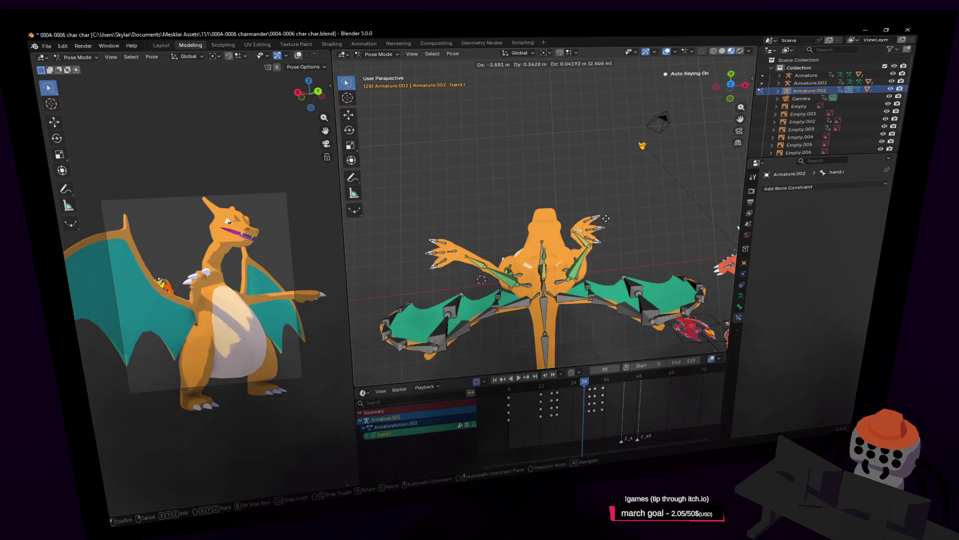
left_click(623, 217)
right_click(546, 169)
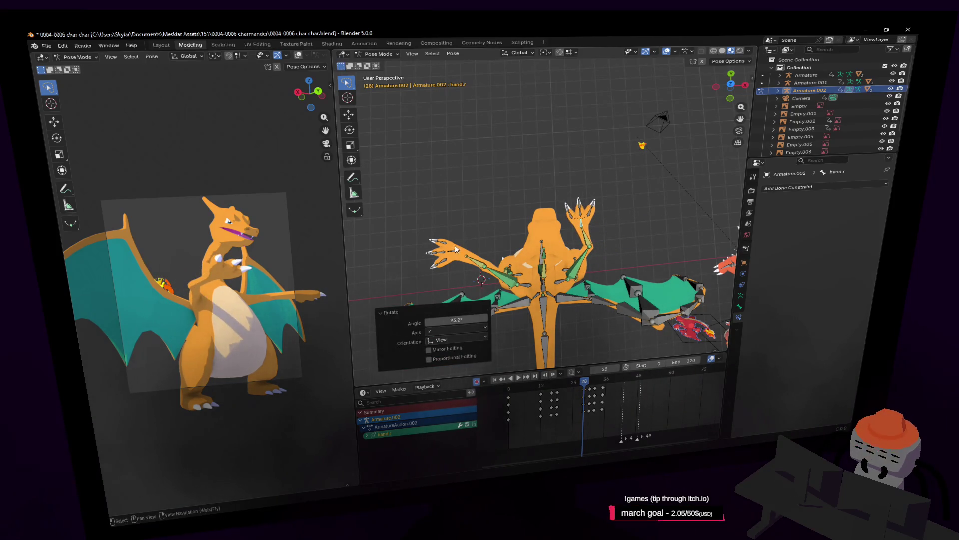
Turn and raise the left hand bone, checking the rotation from the front
left_click(462, 254)
left_click(517, 270)
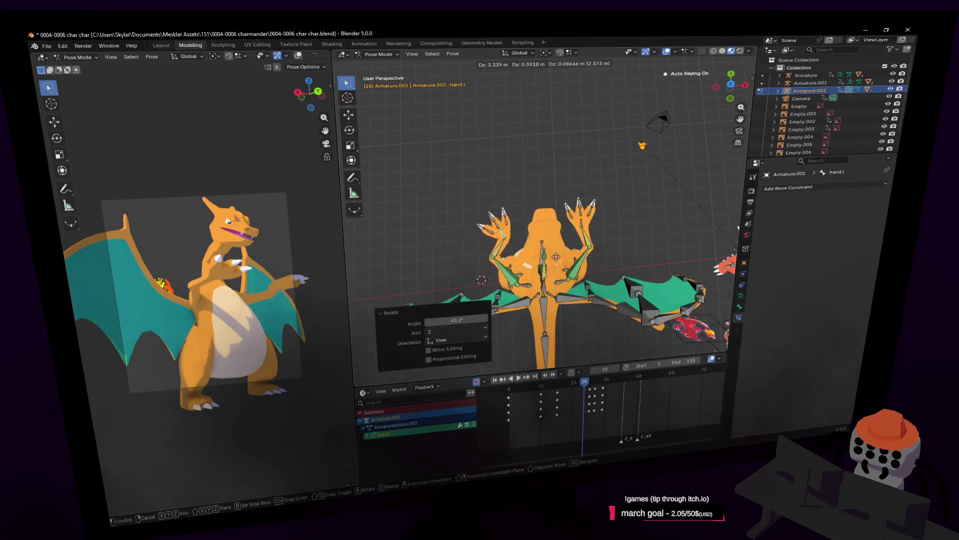
left_click(591, 202)
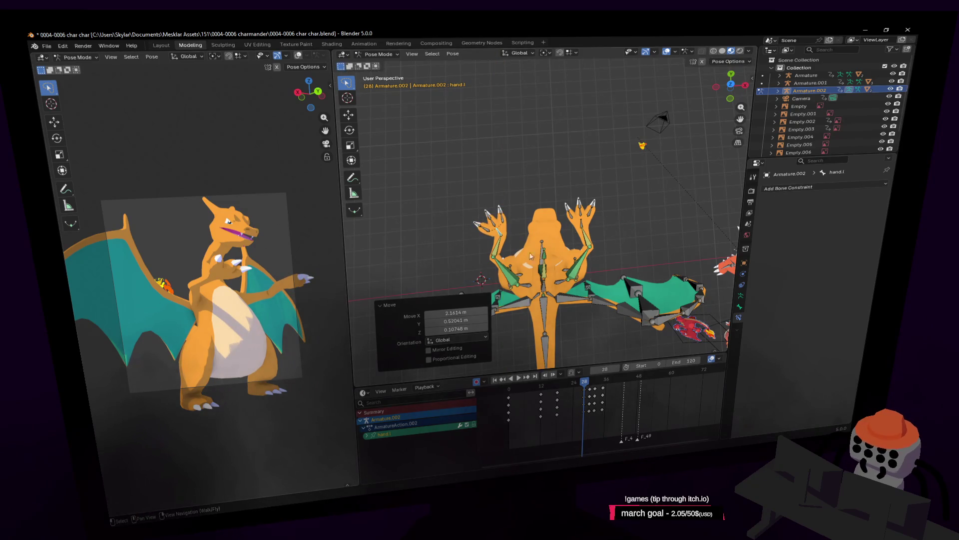
key("shift+grave")
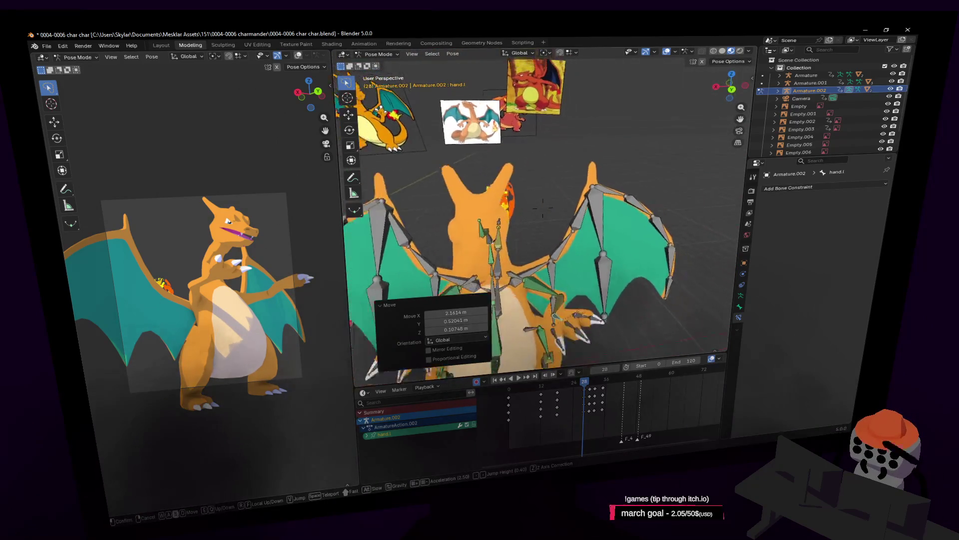
key("s")
left_click(651, 241)
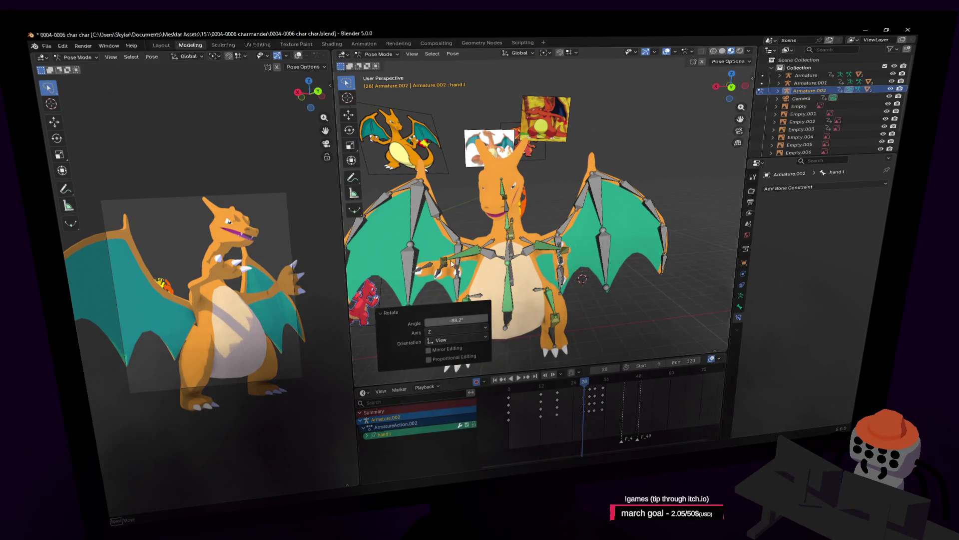
Turn the right hand bone 101°, viewed from above and behind Charizard
key("shift+grave")
left_click(465, 286)
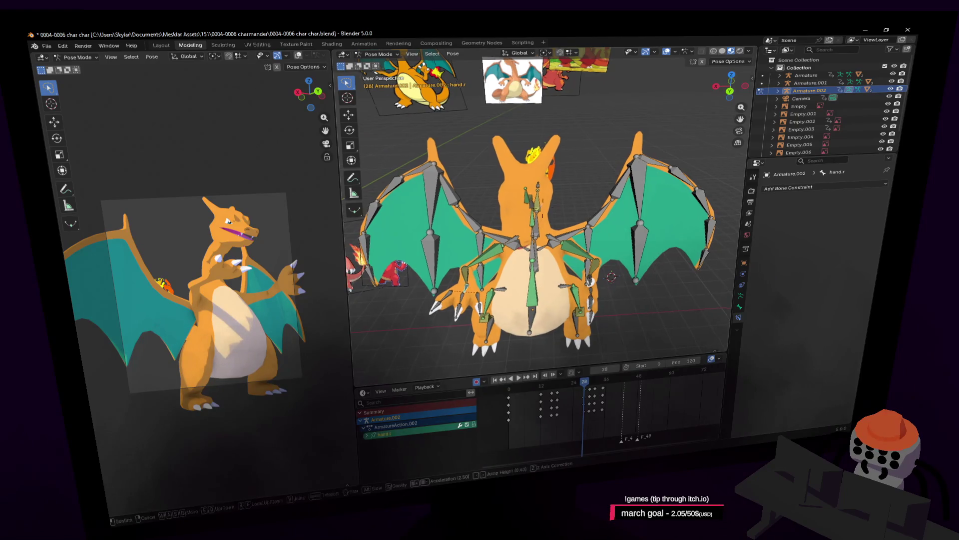
key("shift+grave")
left_click(585, 216)
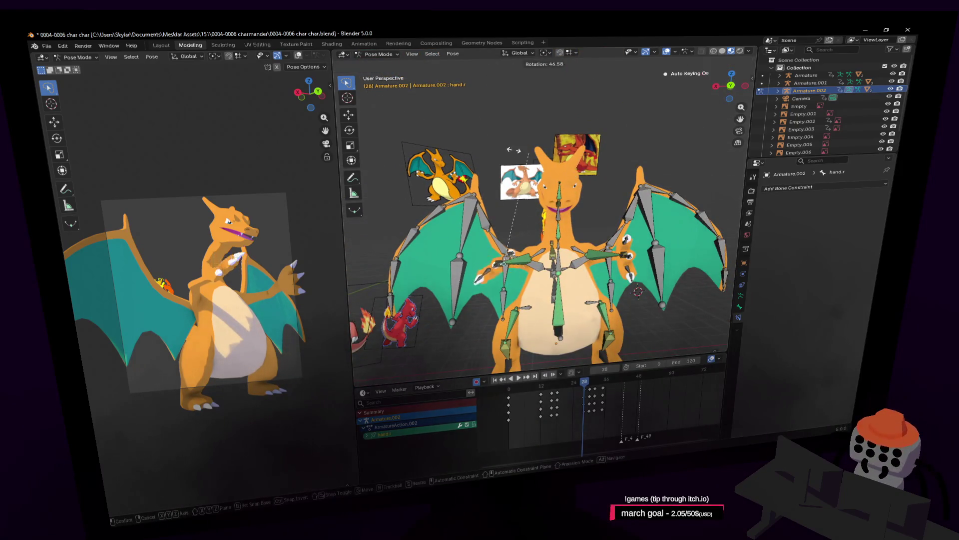
left_click(429, 197)
key("shift+grave")
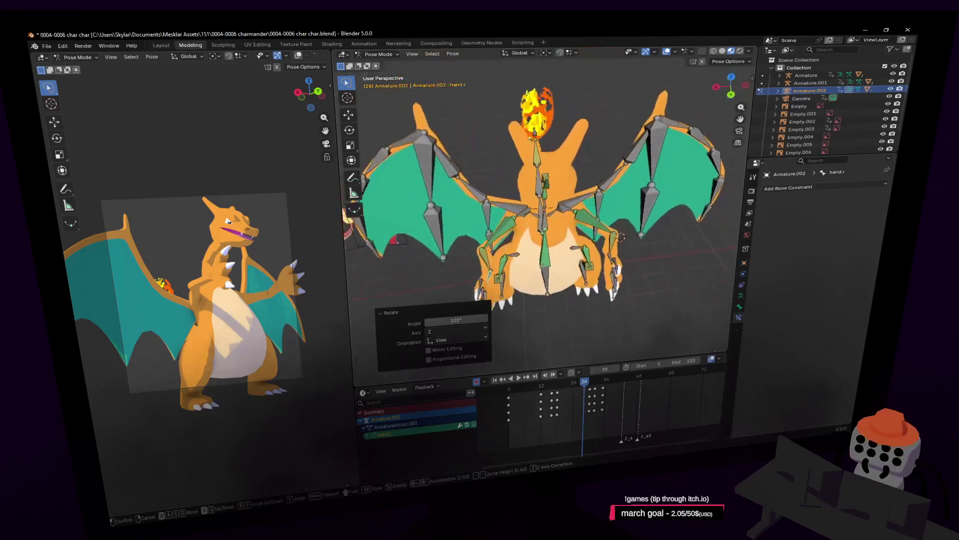
left_click(653, 192)
Move the right hand bone down into a lower position
left_click(613, 278, "shift")
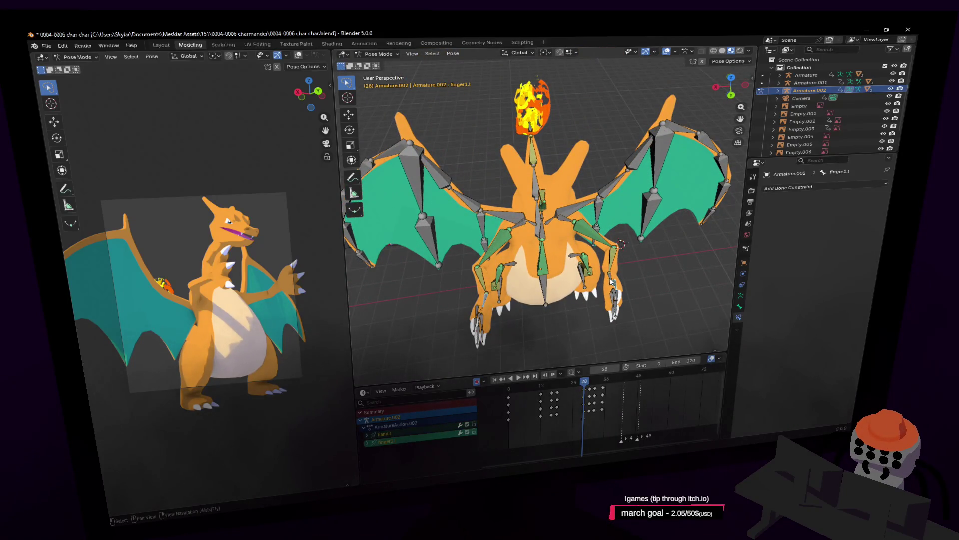
key("shift+grave")
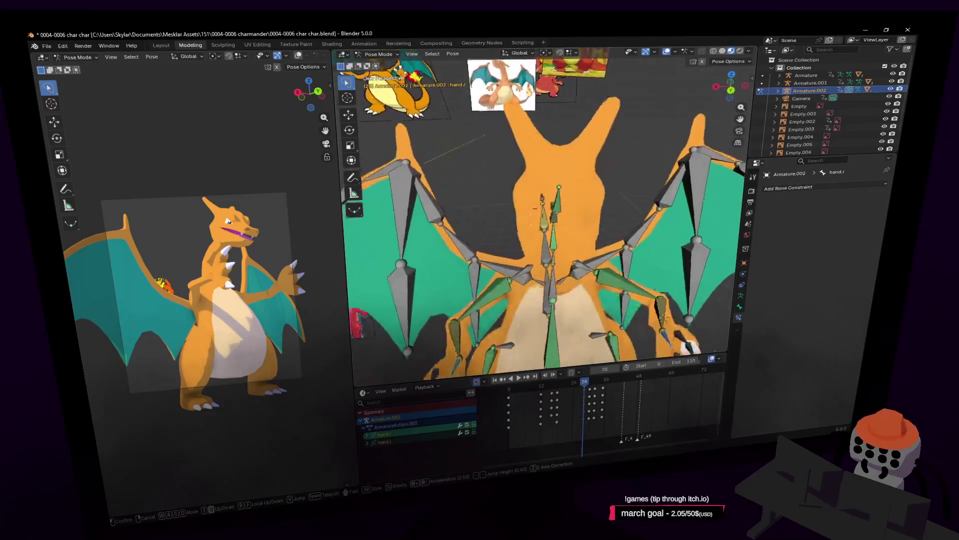
left_click(532, 294)
key("g")
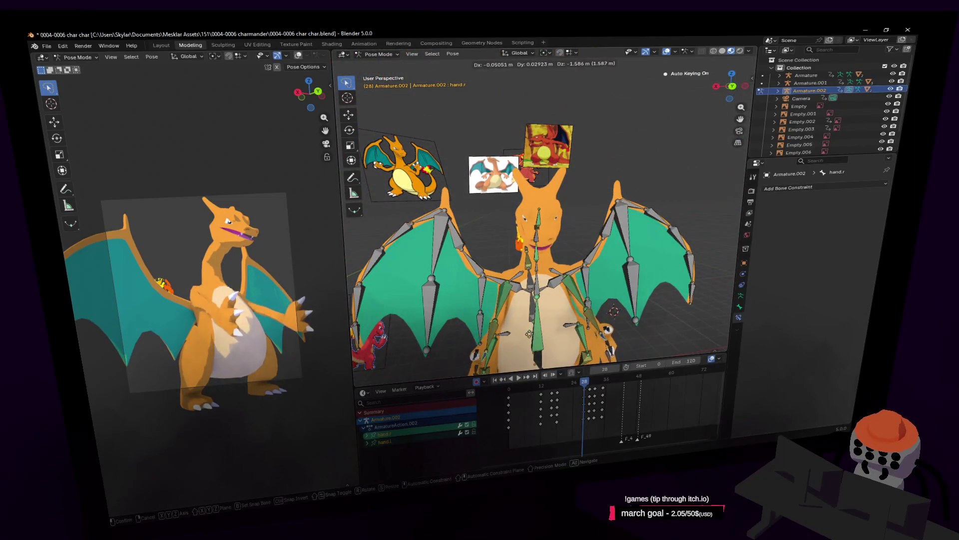
left_click(529, 333)
scroll(570, 259, "down", 5)
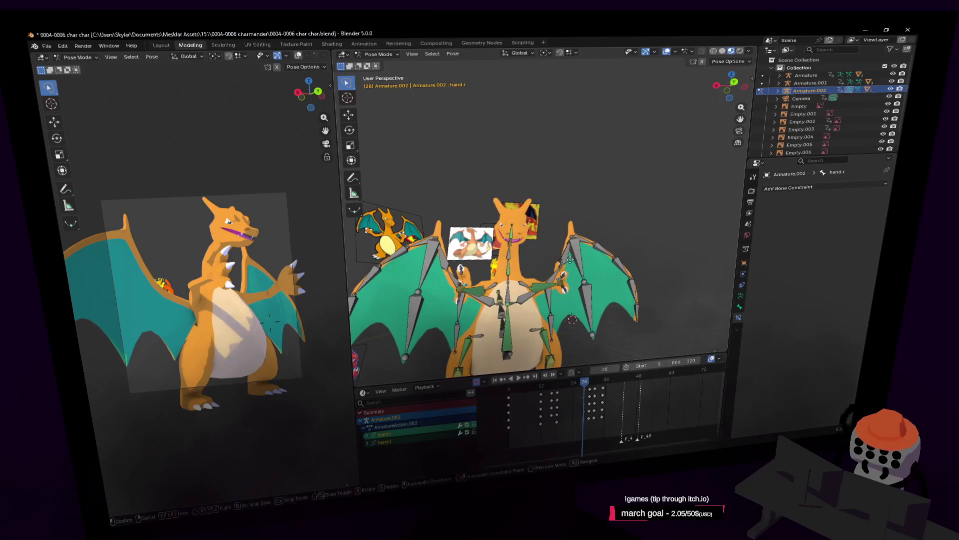
left_click(570, 259)
key("shift+grave")
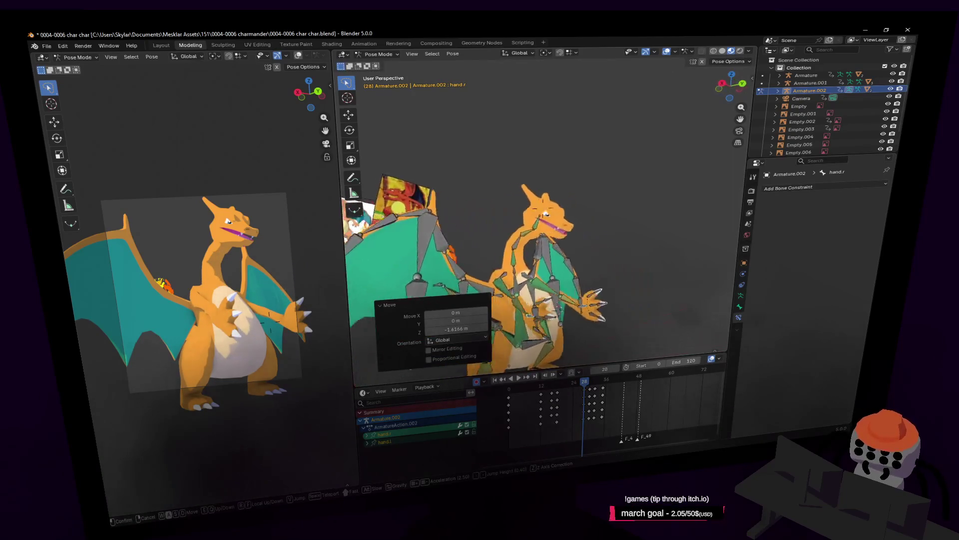
left_click(568, 281)
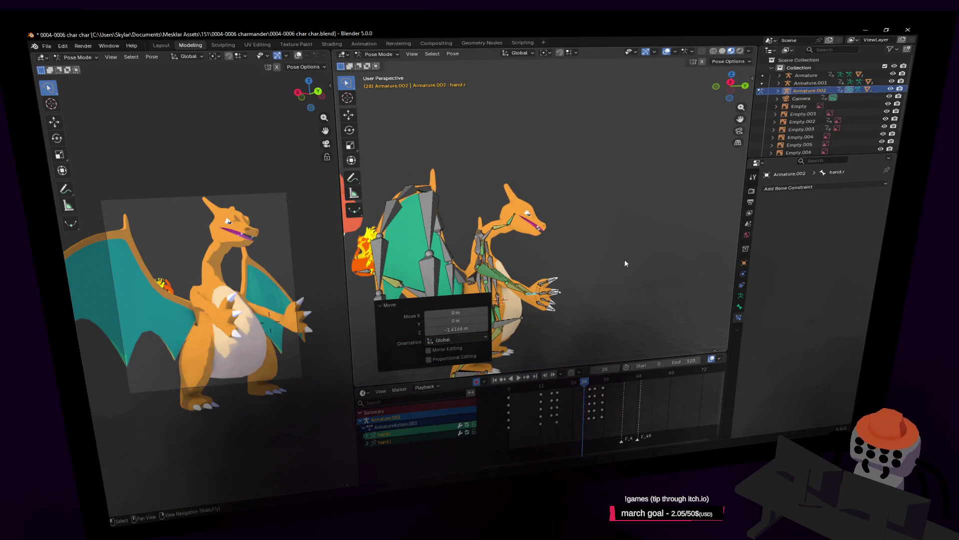
Rotate the right hand -23° after cancelling a stray move
key("g")
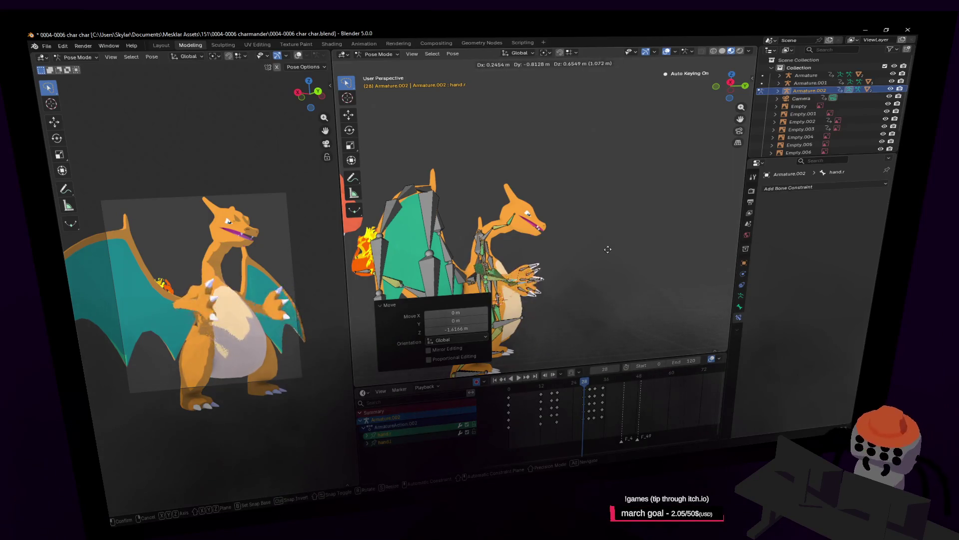
right_click(573, 253)
scroll(549, 258, "up", 5)
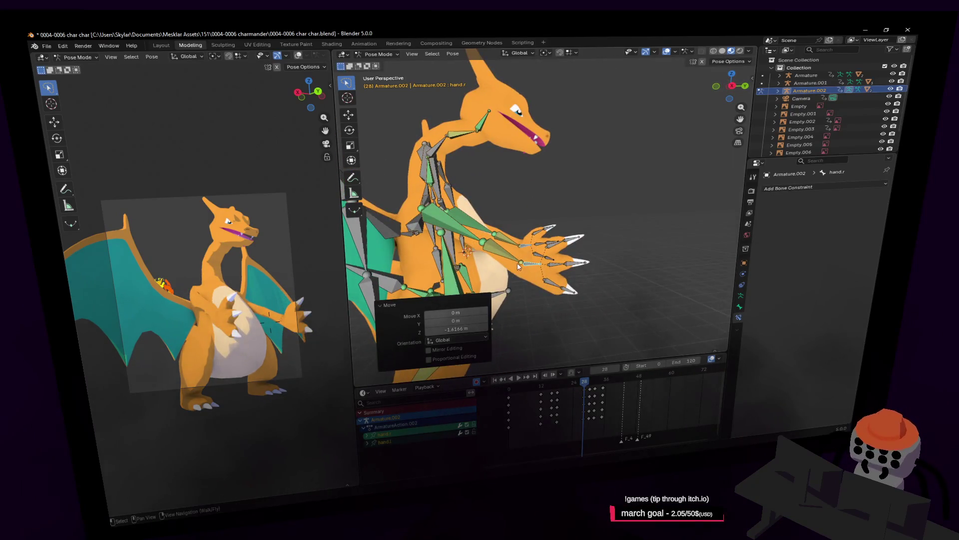
key("r")
left_click(594, 230)
scroll(594, 231, "down", 3)
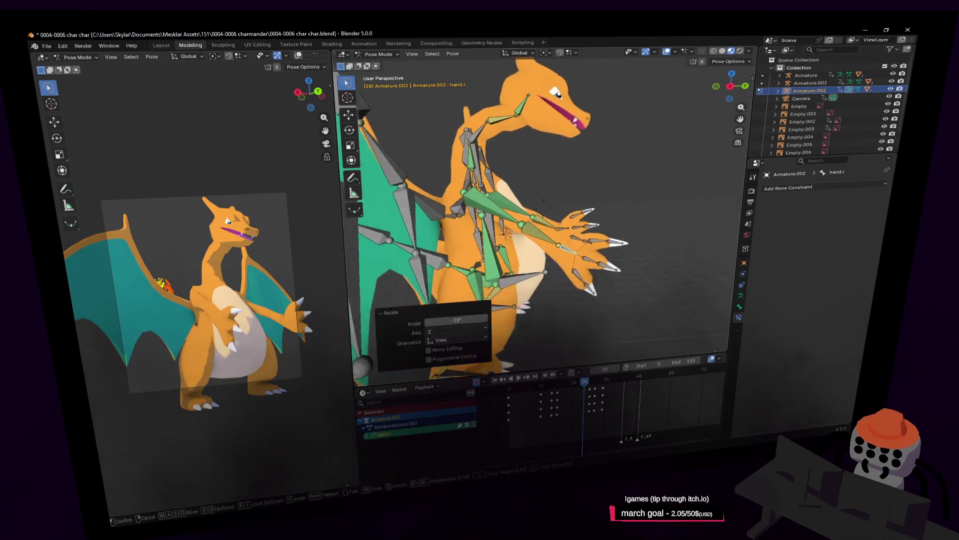
key("shift+grave")
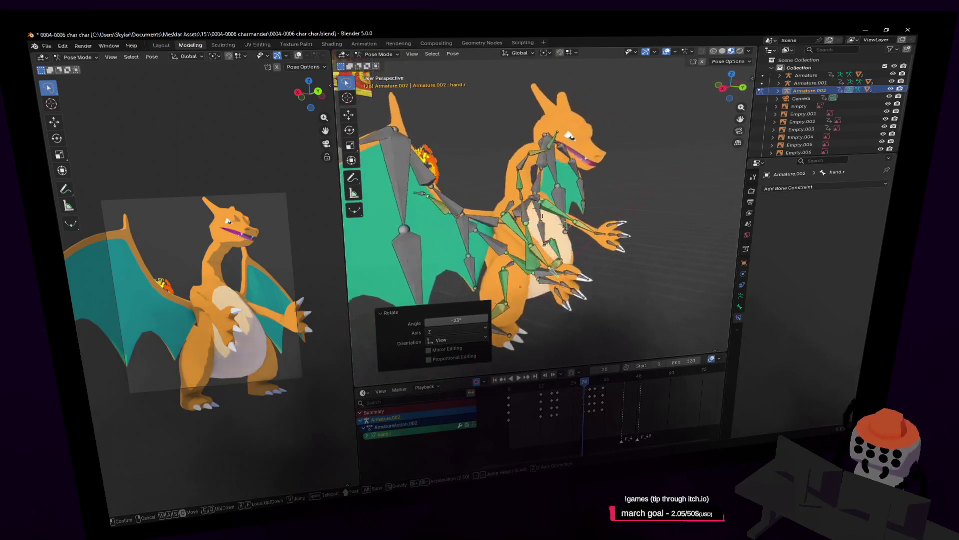
key("Return")
Reposition the right hand again, seen from Charizard's side
key("r")
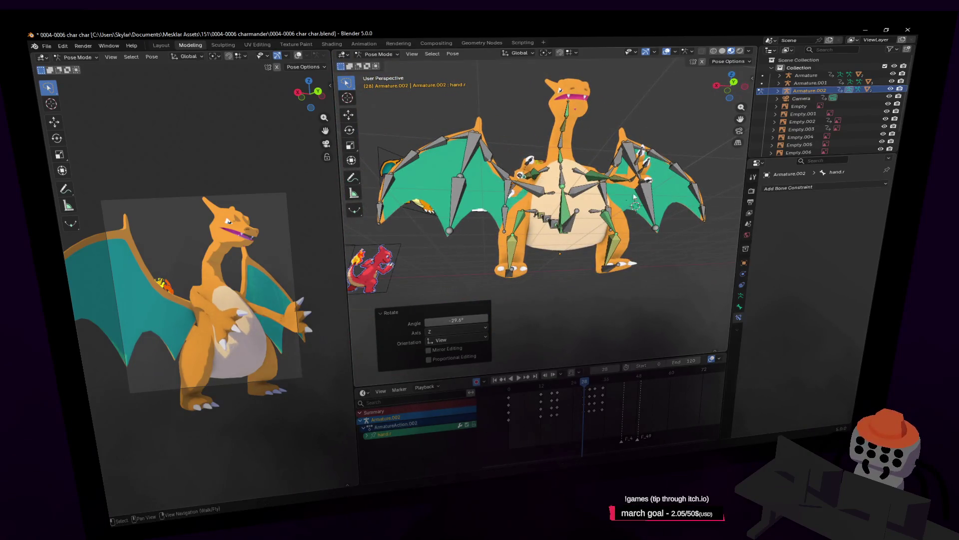
mouse_move(635, 198)
middle_mouse_down()
mouse_move(595, 188)
mouse_move(577, 214)
mouse_move(595, 203)
middle_mouse_up()
key("g")
left_click(565, 205)
Move the left hand and turn it about 29.6° inward near the chest
left_click(598, 201)
key("g")
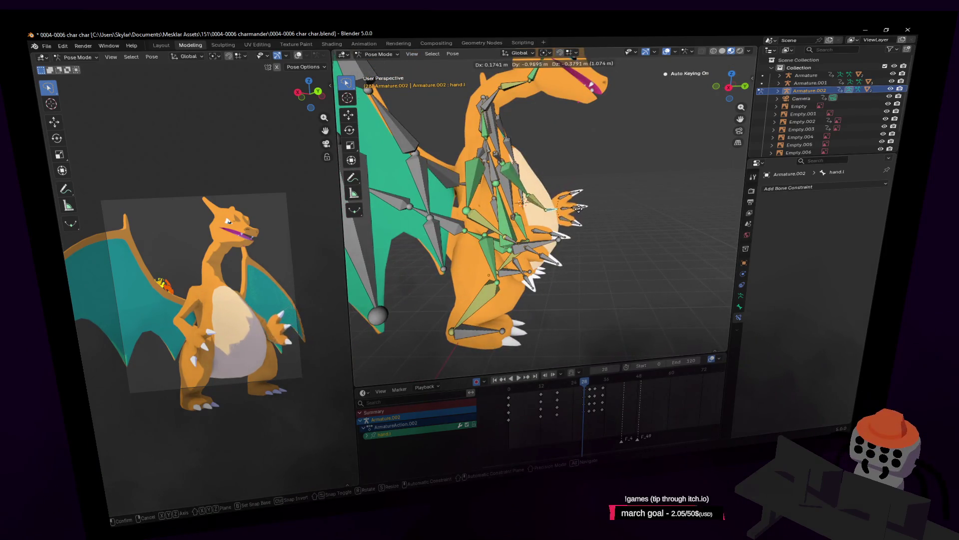
left_click(592, 204)
key("shift+grave")
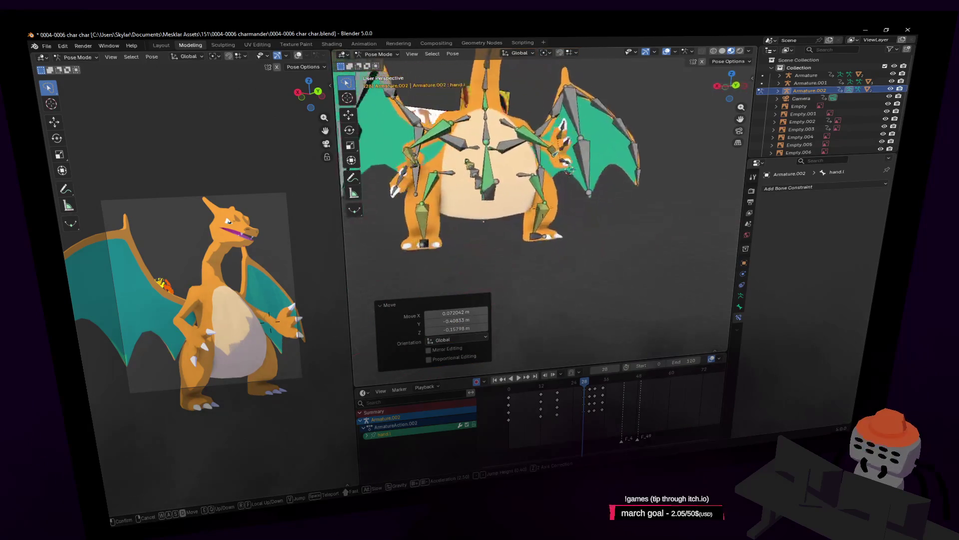
key("w")
left_click(629, 208)
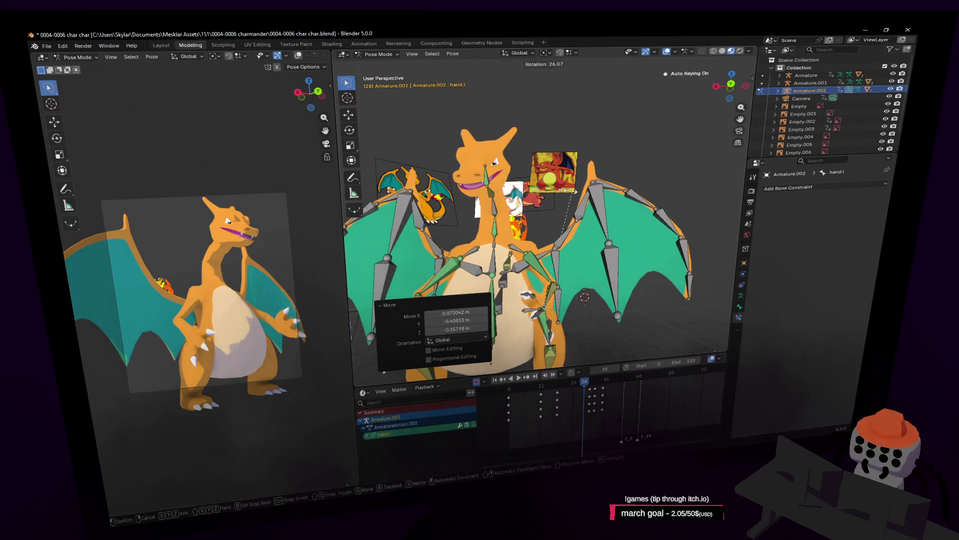
middle_click_drag(595, 272, 598, 240)
scroll(598, 237, "up", 6)
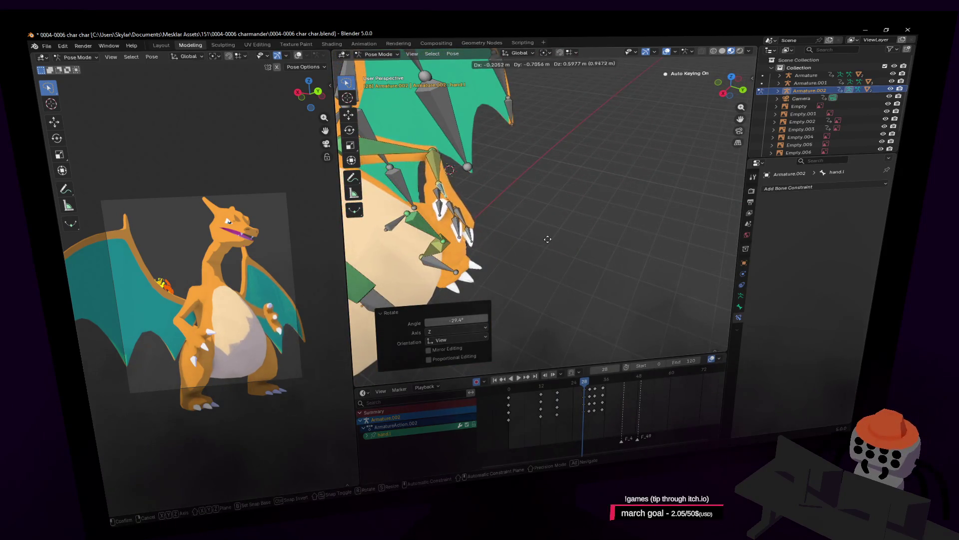
left_click(547, 239)
Back away to see the whole rig and play the animation to preview the pose
key("shift+grave")
key("s")
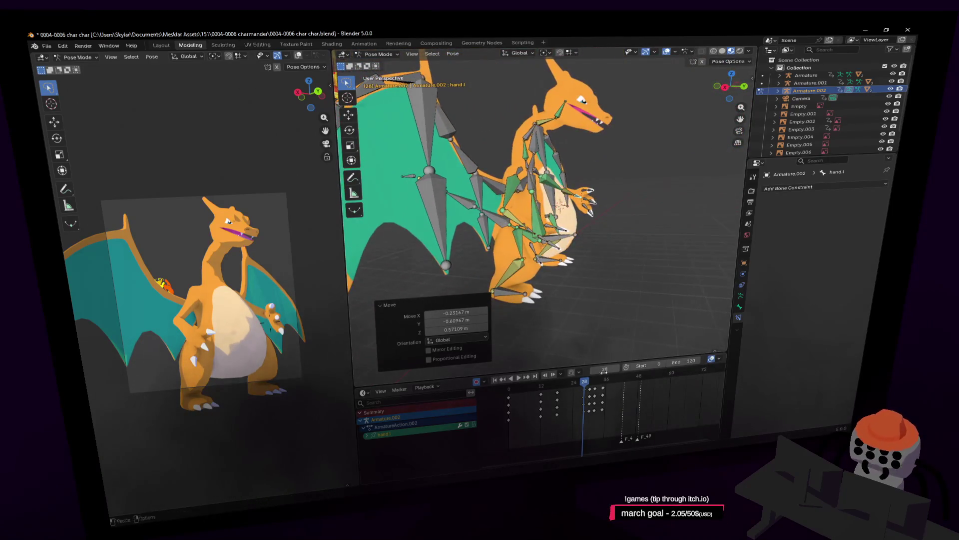
key("space")
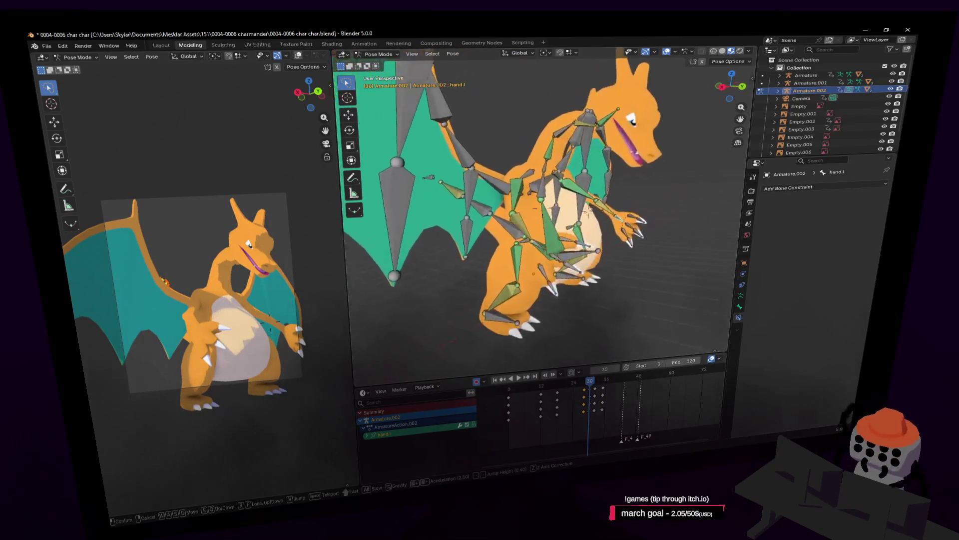
Stop playback, toggle wire display on the bones and select the right wing bone
key("Escape")
key("shift+grave")
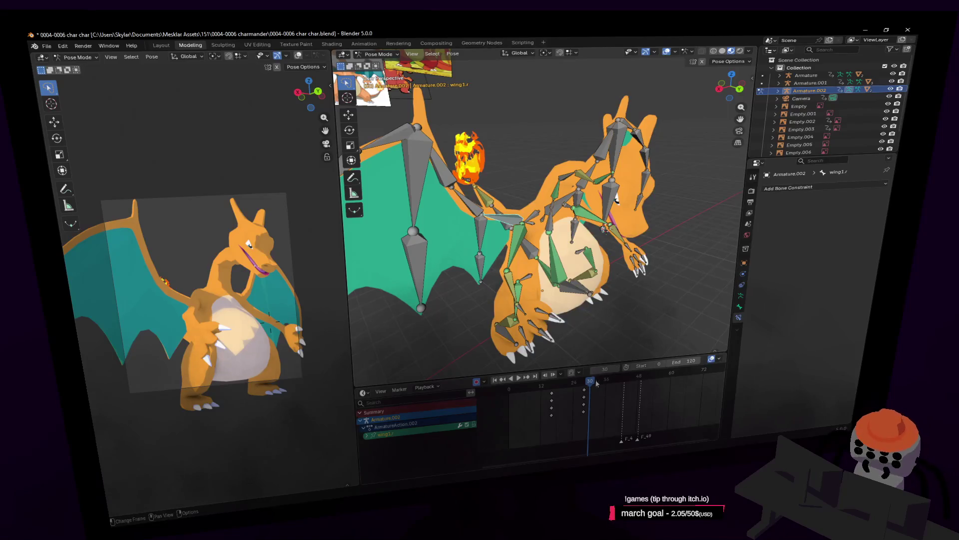
mouse_move(597, 383)
left_mouse_down()
mouse_move(535, 388)
mouse_move(571, 393)
left_mouse_up()
key("shift+grave")
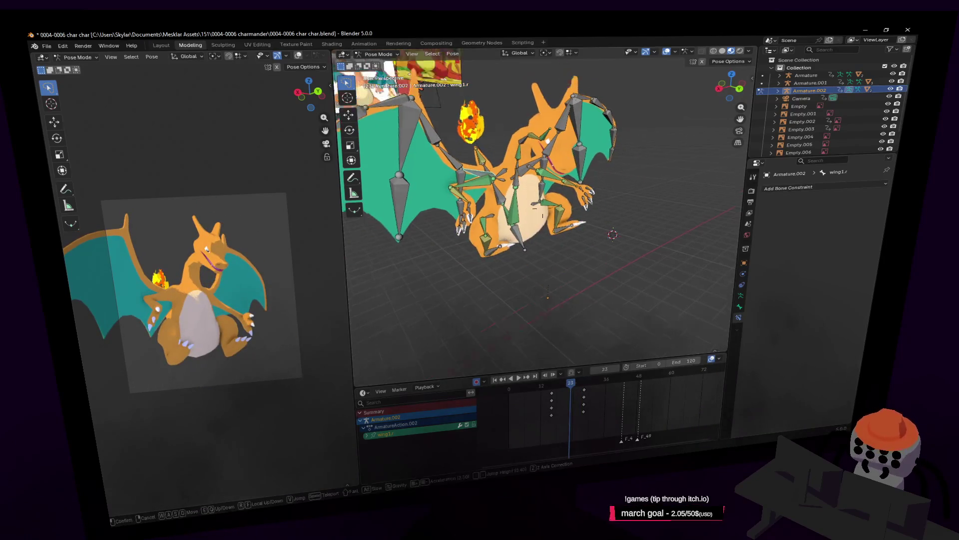
left_click(571, 292)
key("a")
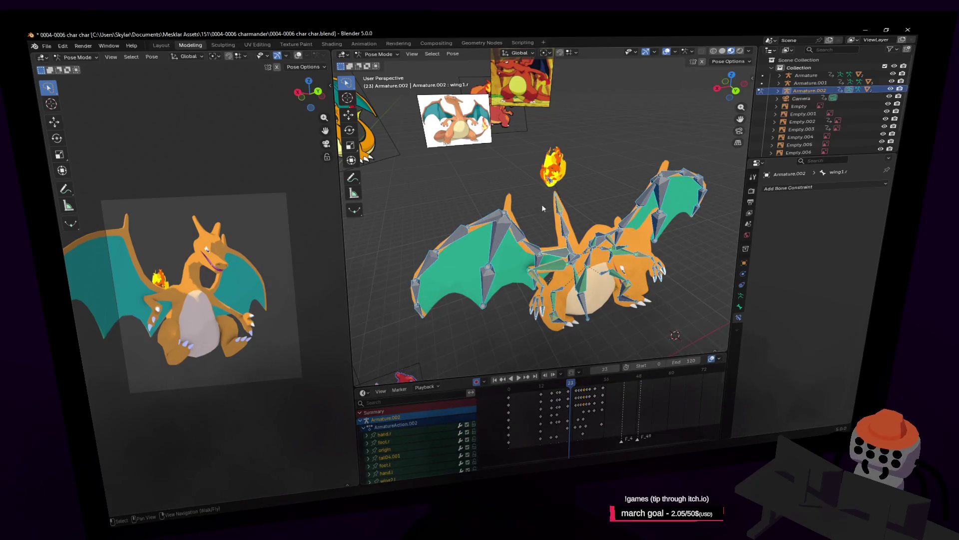
middle_click_drag(543, 207, 560, 237)
key("shift+w")
left_click(555, 256)
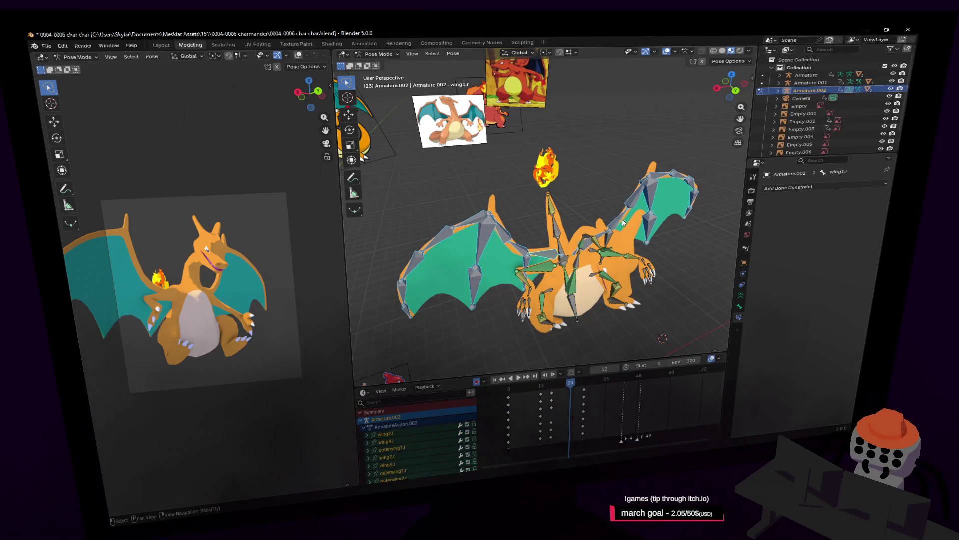
At frame 16, rotate the right wing bone 20.5° about the X axis
key("space")
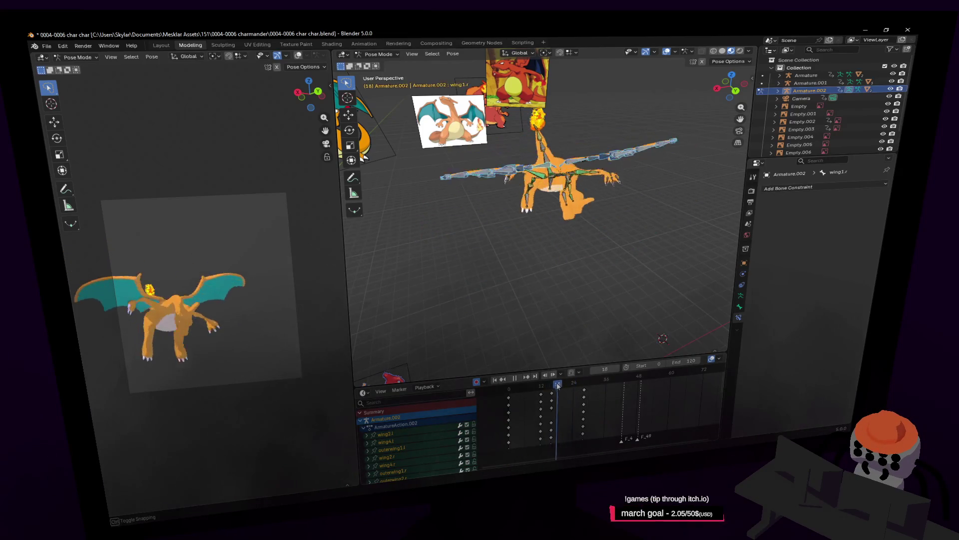
left_click_drag(568, 385, 560, 395)
left_click_drag(553, 395, 553, 396)
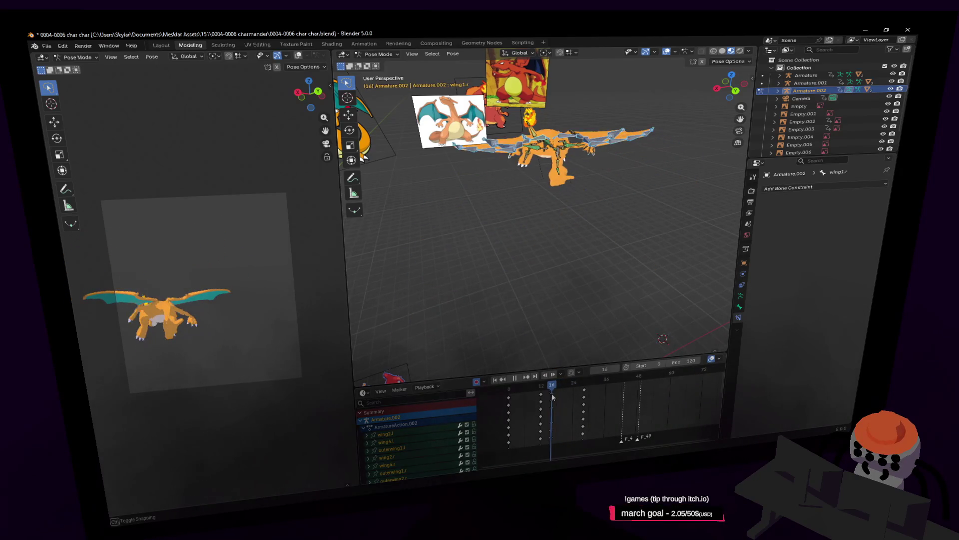
key("shift+grave")
key("w")
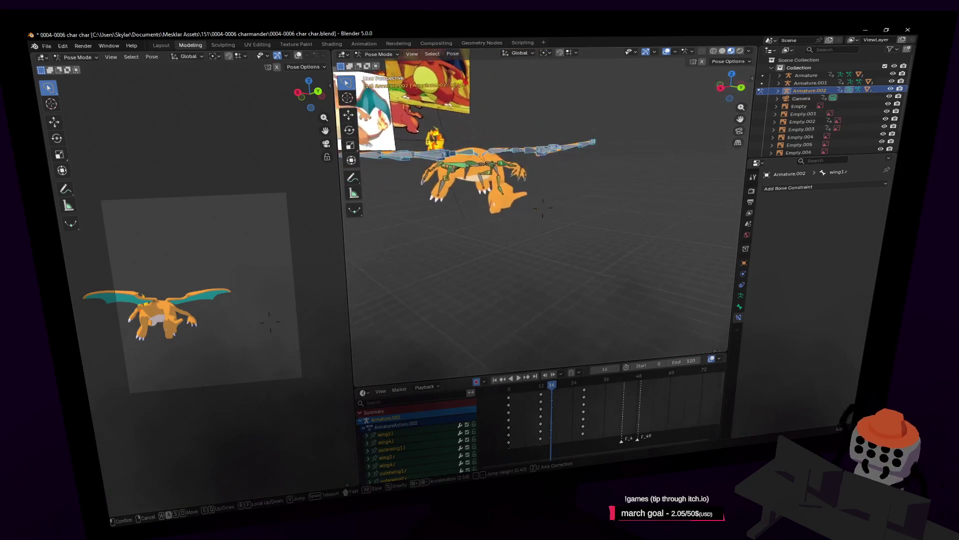
key("Return")
key("r")
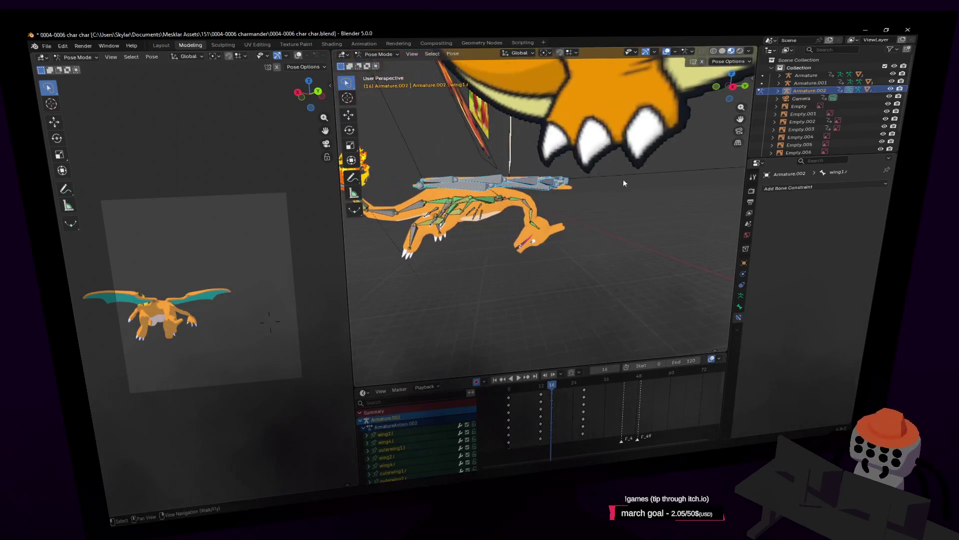
key("x")
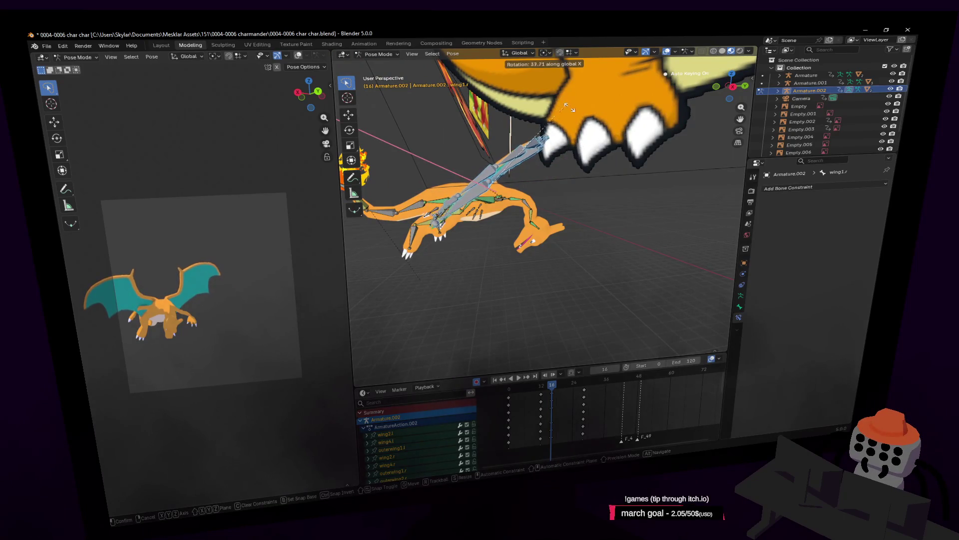
key("Return")
At frame 12, rotate the right wing -42.6° about X, preview from frame 7, and select the head bone
middle_click_drag(555, 260, 576, 358)
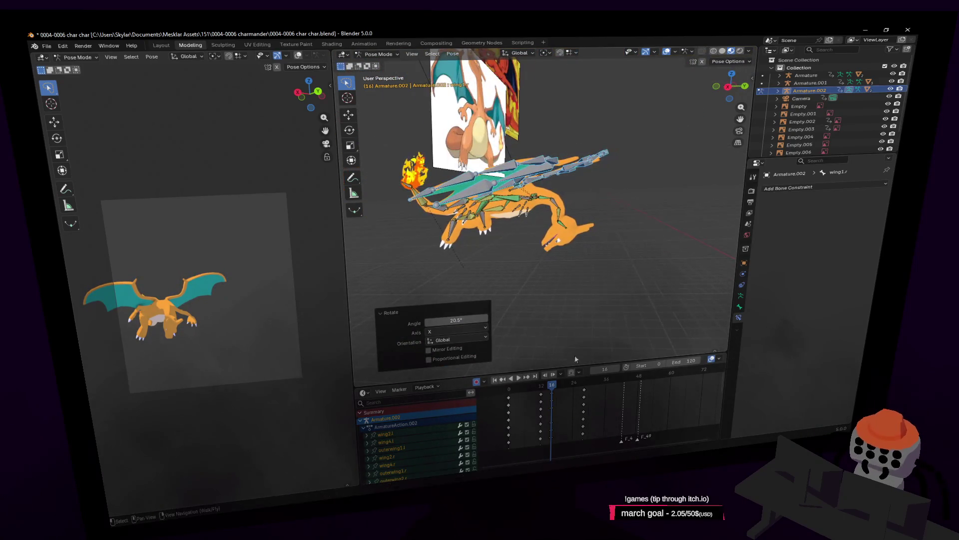
mouse_move(544, 391)
left_mouse_down()
mouse_move(524, 391)
mouse_move(541, 389)
left_mouse_up()
key("shift+grave")
key("Escape")
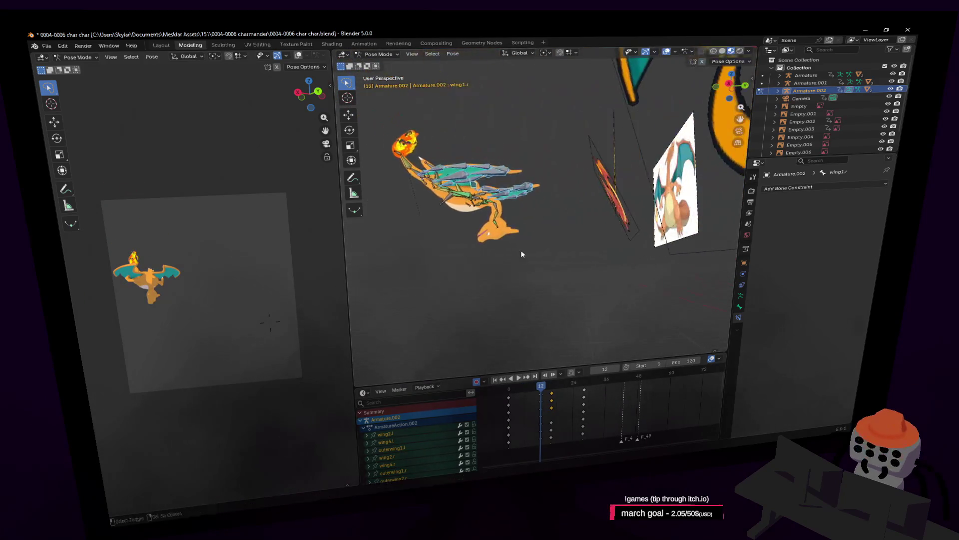
key("x")
left_click(553, 234)
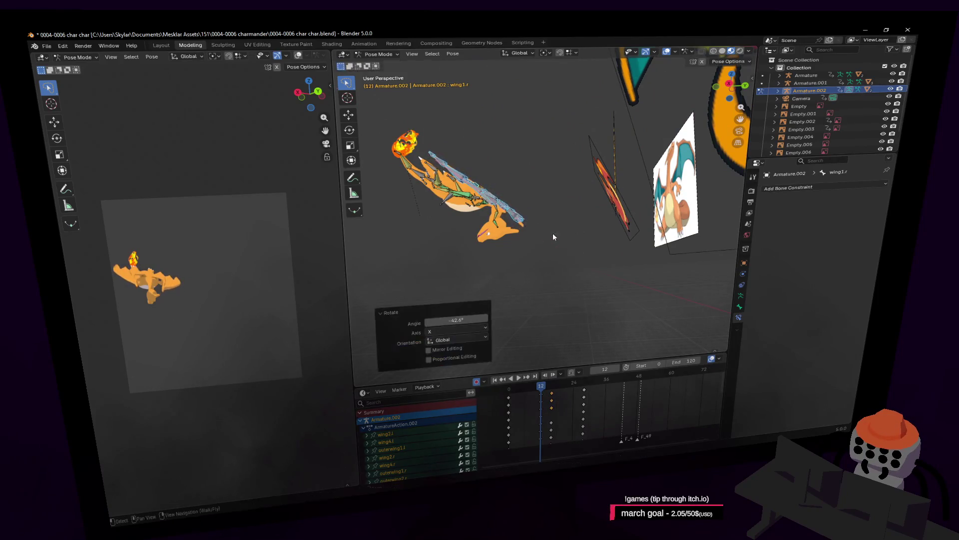
mouse_move(540, 400)
left_mouse_down()
mouse_move(525, 390)
mouse_move(574, 409)
mouse_move(554, 407)
mouse_move(554, 390)
left_mouse_up()
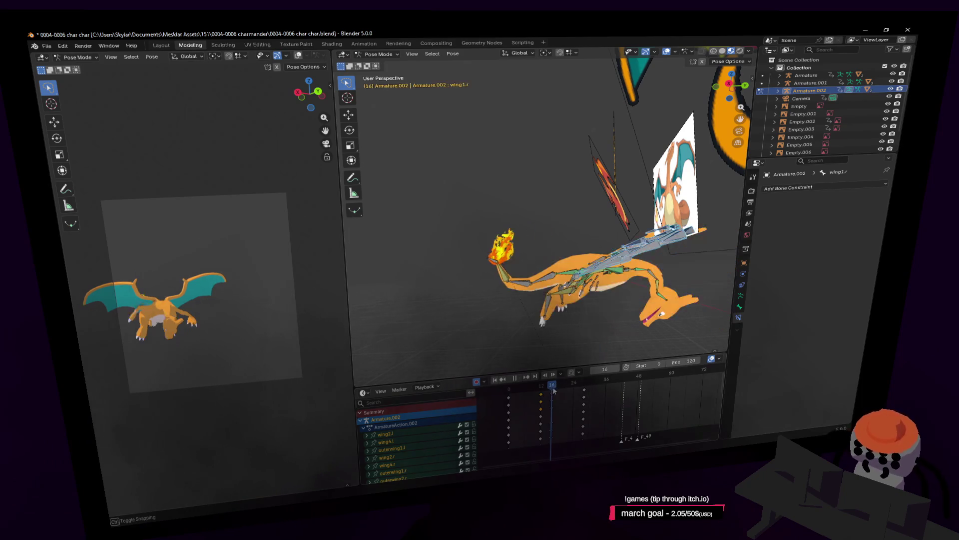
left_click(661, 299)
middle_click_drag(661, 300, 664, 308)
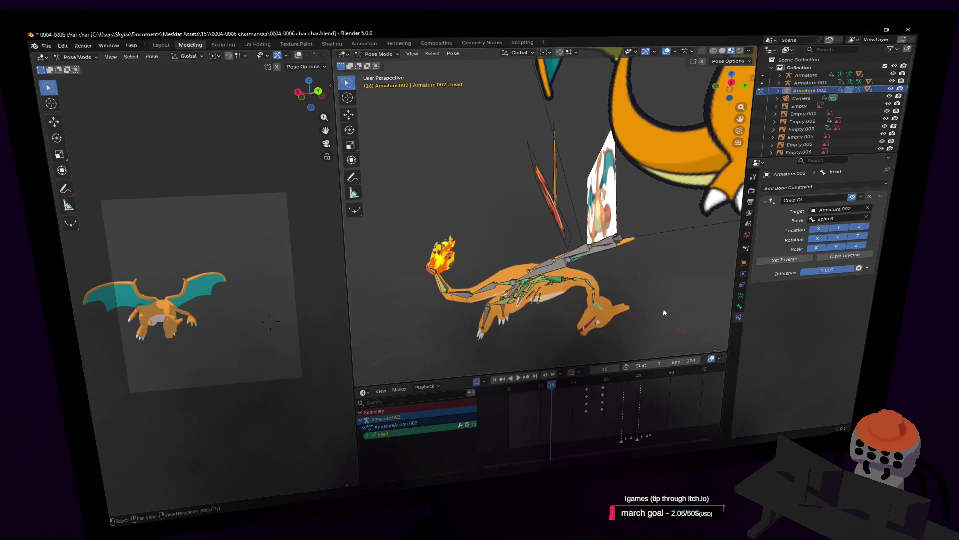
Move and rotate the head bone at frame 16, undoing an accidental duplicate
key("g")
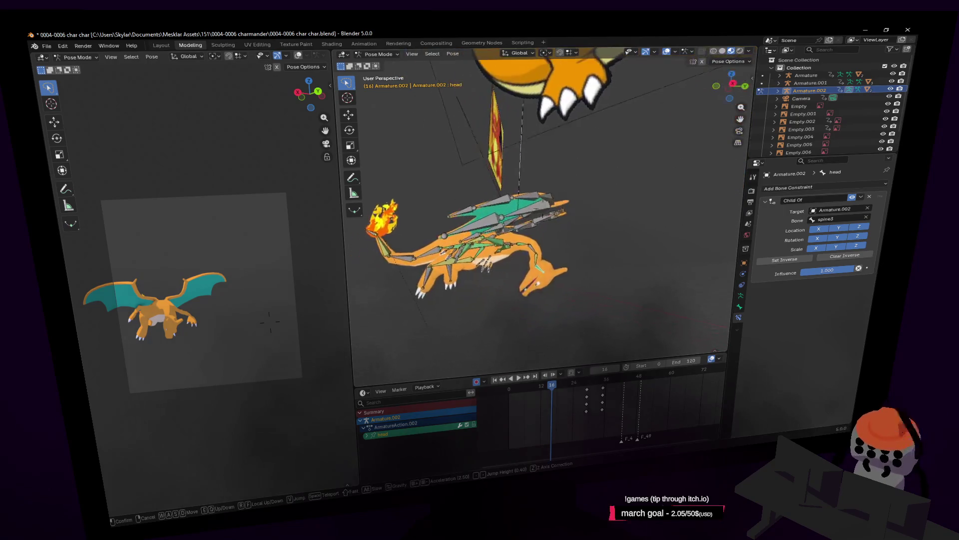
left_click(644, 250)
key("r")
left_click(544, 181)
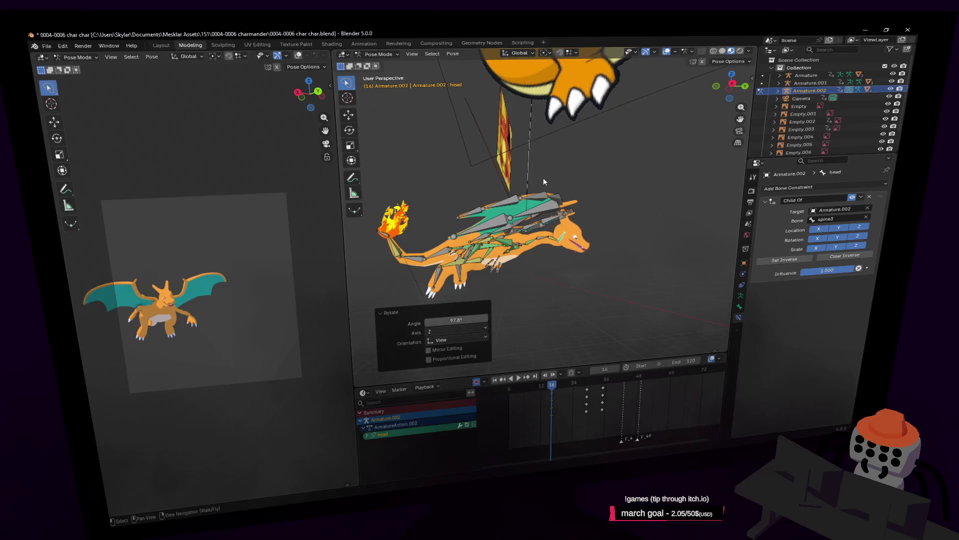
left_click(244, 239)
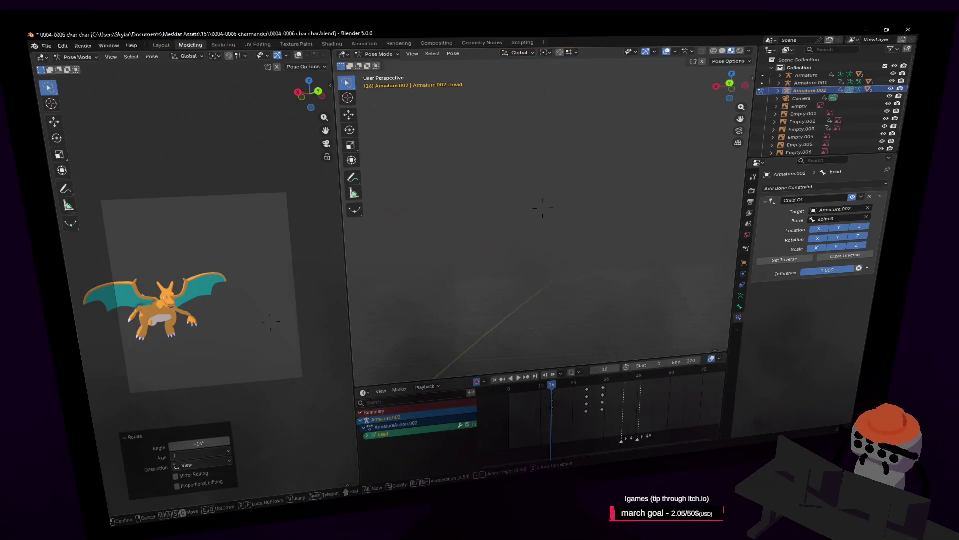
key("shift+d")
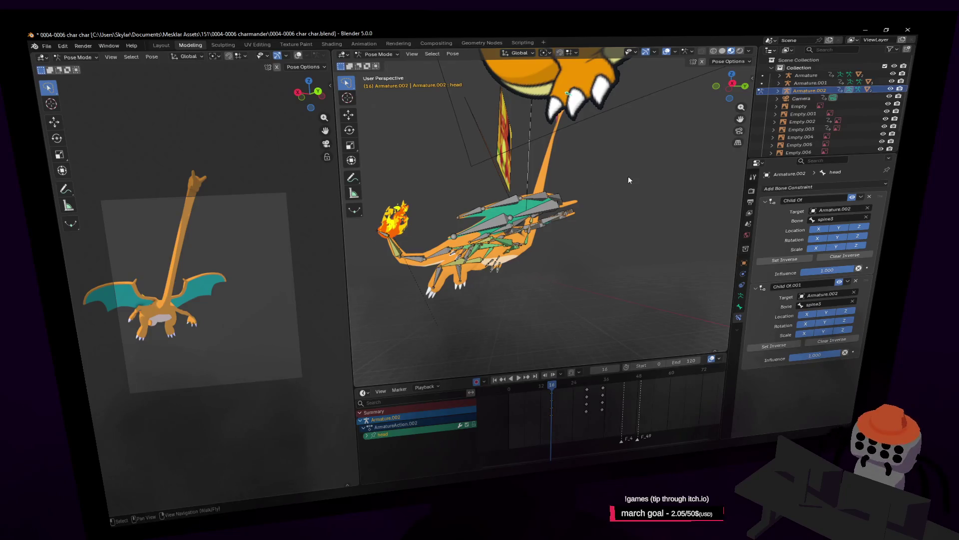
key("ctrl+z")
Give the head bone a small -3.64° turn about Z, viewed facing the rig
key("shift+grave")
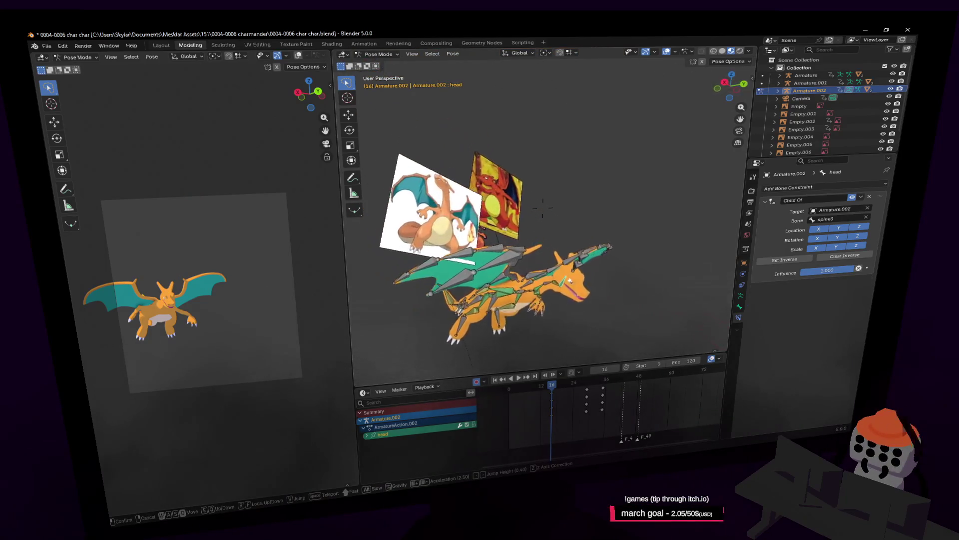
key("d")
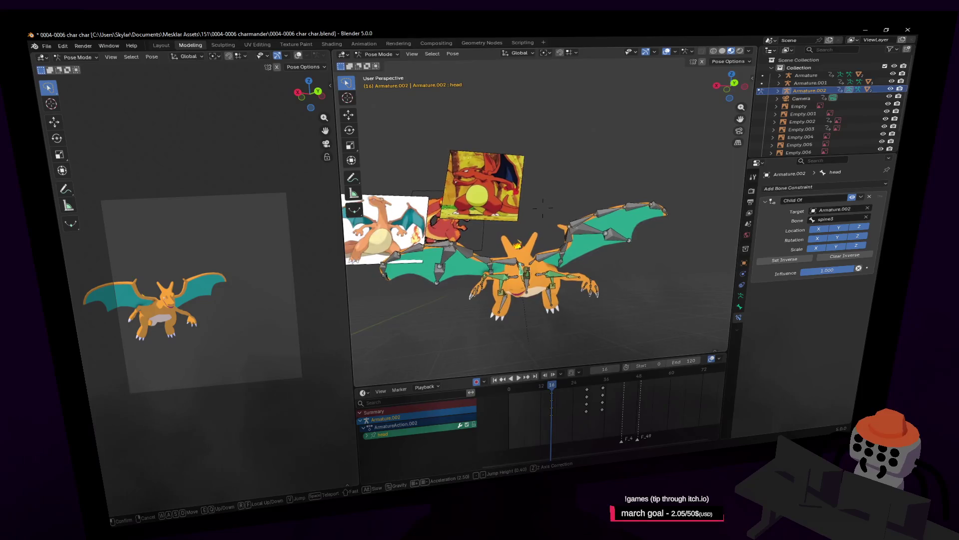
left_click(543, 207)
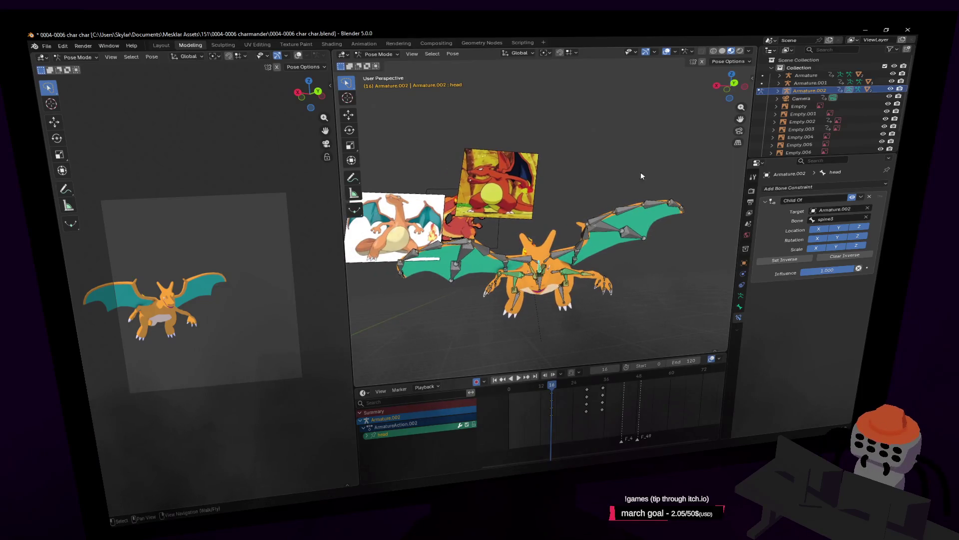
left_click(679, 172)
Advance the timeline to frame 25 and select the wing1.r bone
mouse_move(680, 172)
middle_mouse_down()
mouse_move(574, 225)
mouse_move(269, 321)
middle_mouse_up()
left_click_drag(559, 385, 578, 399)
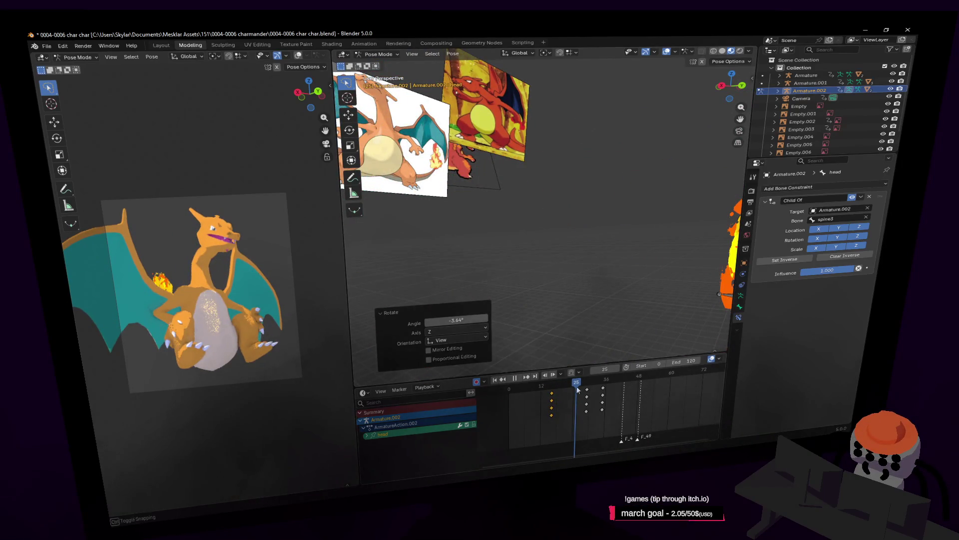
mouse_move(550, 240)
middle_mouse_down()
mouse_move(475, 240)
mouse_move(533, 269)
mouse_move(670, 106)
middle_mouse_up()
left_click(534, 272)
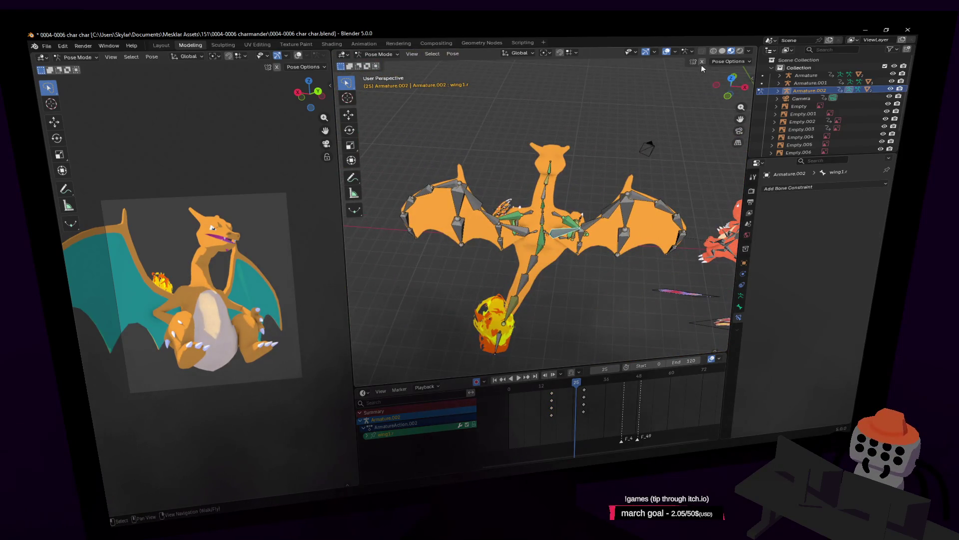
Rotate wing1.r about the Z axis for the flap pose at frame 25
key("r")
key("z")
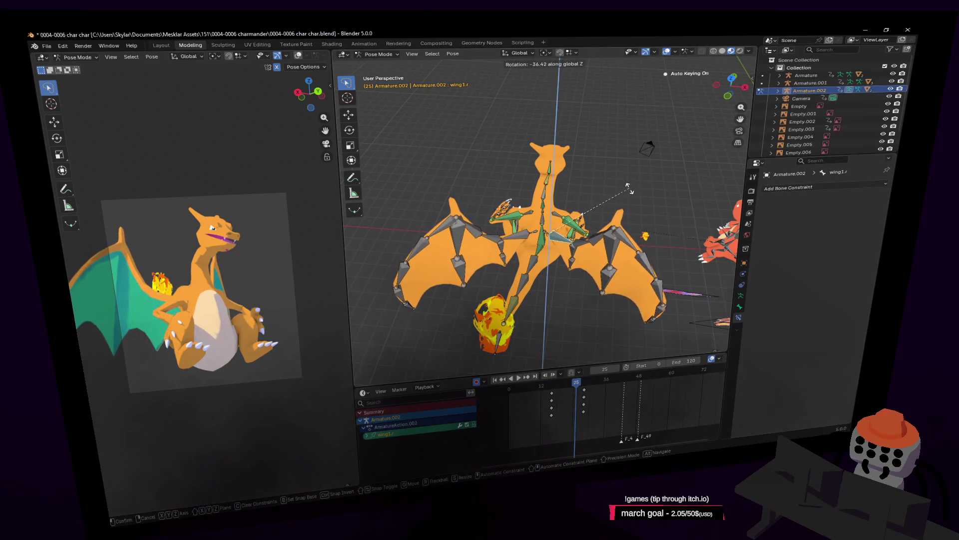
left_click(625, 188)
middle_click_drag(626, 188, 652, 359)
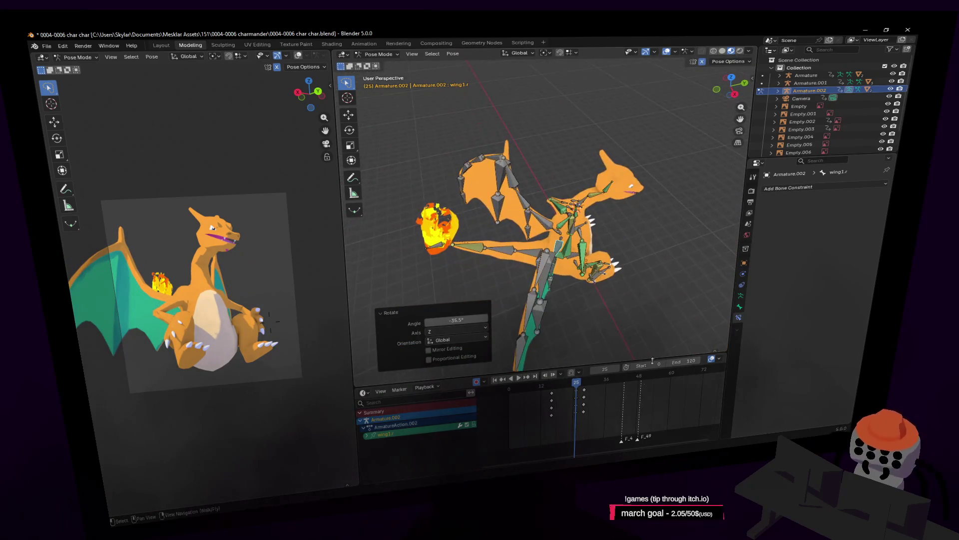
At frame 31, rotate wing1.r about Z again for the next flap pose
left_click_drag(578, 383, 593, 386)
key("r")
key("z")
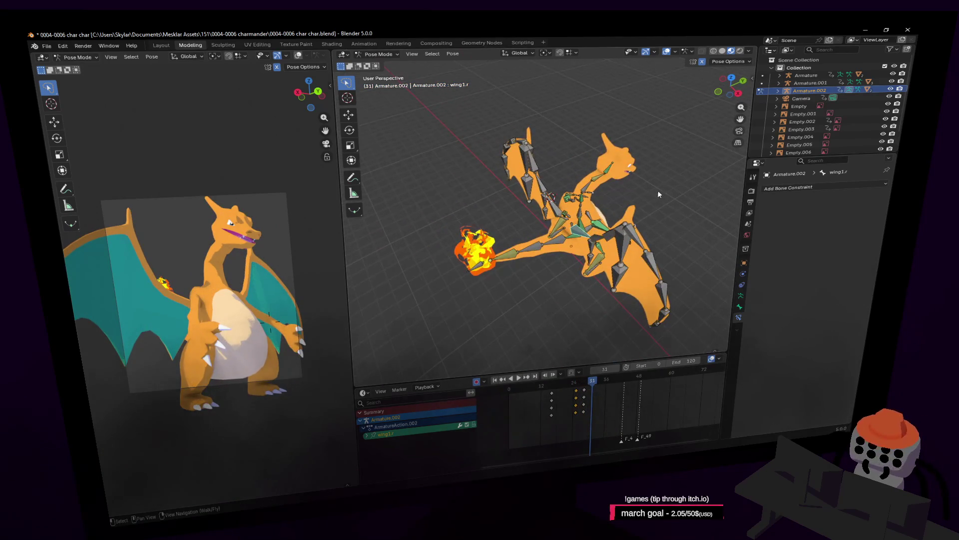
left_click(649, 160)
mouse_move(649, 160)
middle_mouse_down()
mouse_move(599, 184)
mouse_move(447, 216)
middle_mouse_up()
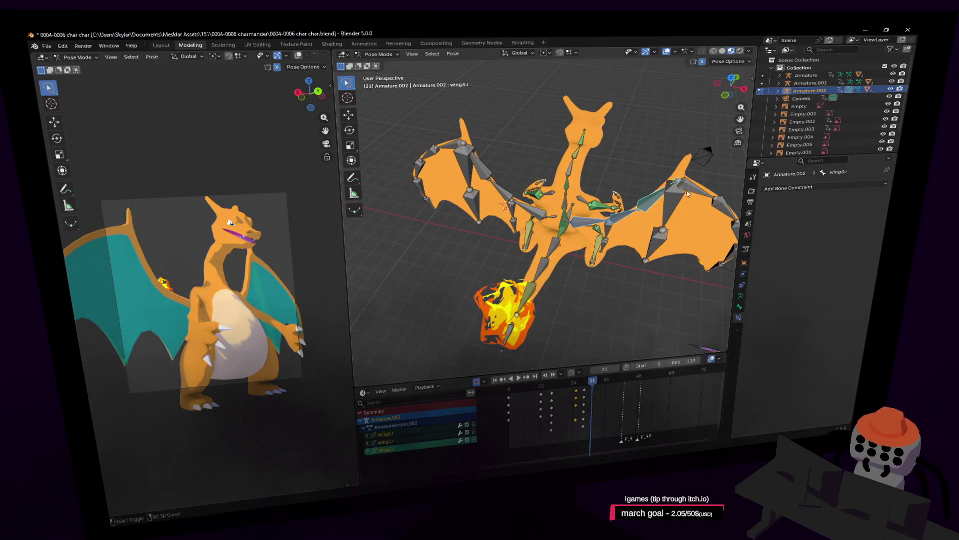
Add wing5.r to the selection and rotate the wing bones around Individual Origins
left_click(718, 213, "shift")
mouse_move(718, 213)
middle_mouse_down("shift")
mouse_move(629, 233)
mouse_move(615, 223)
middle_mouse_up("shift")
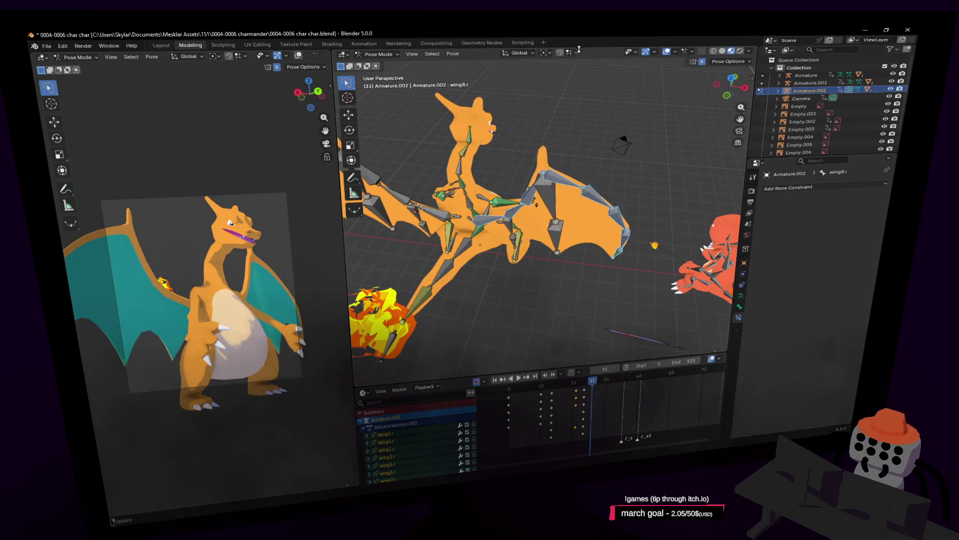
left_click(525, 53)
left_click(546, 53)
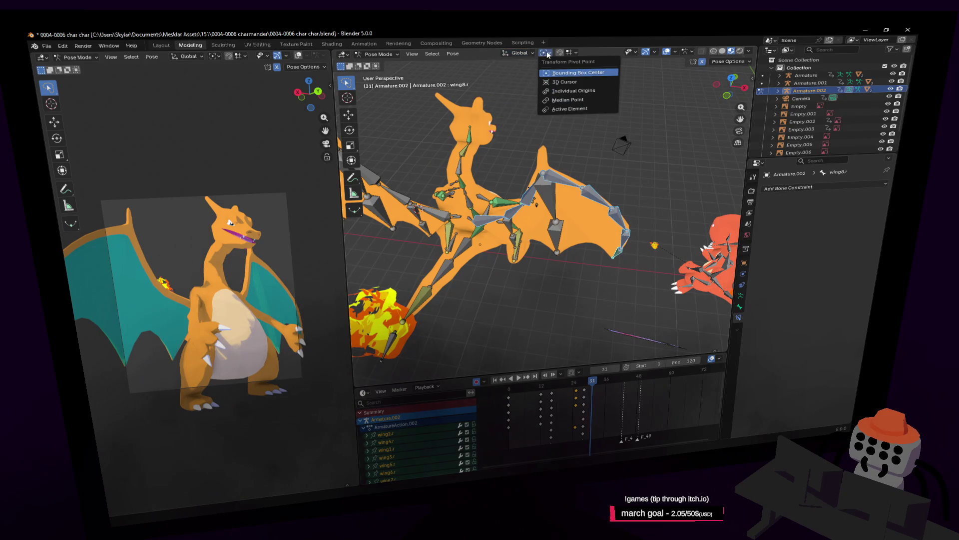
left_click(573, 91)
key("r")
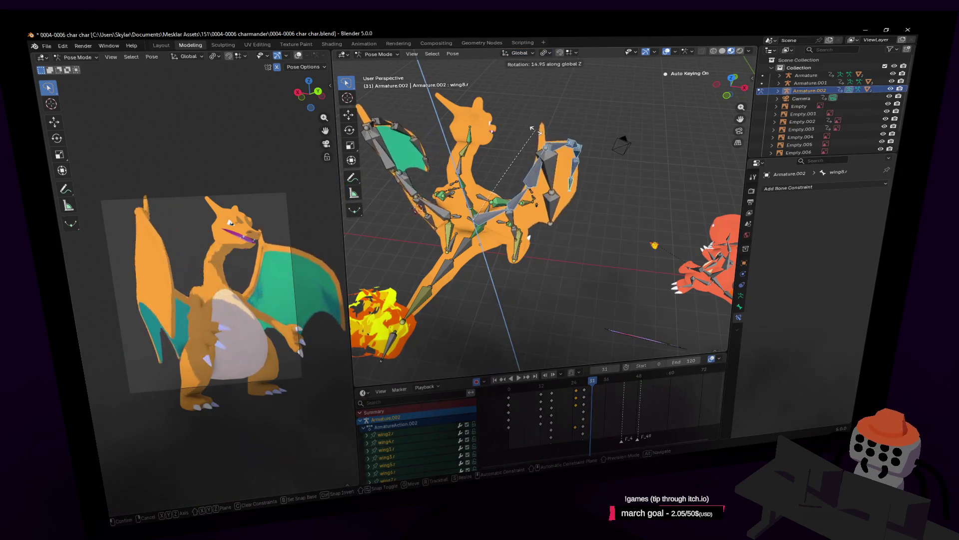
left_click(533, 129)
Select innerwing1.r and rotate it about the Z axis
key("shift+grave")
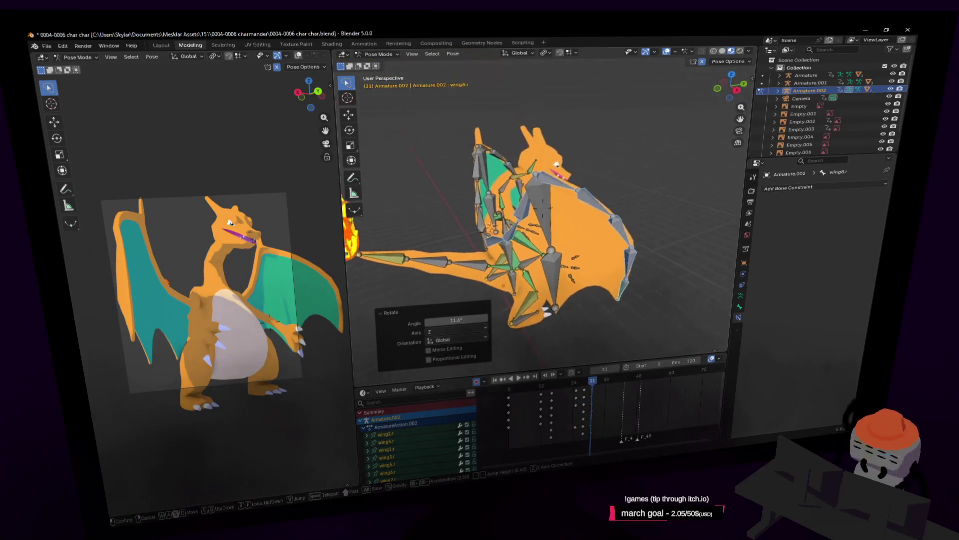
left_click(544, 129)
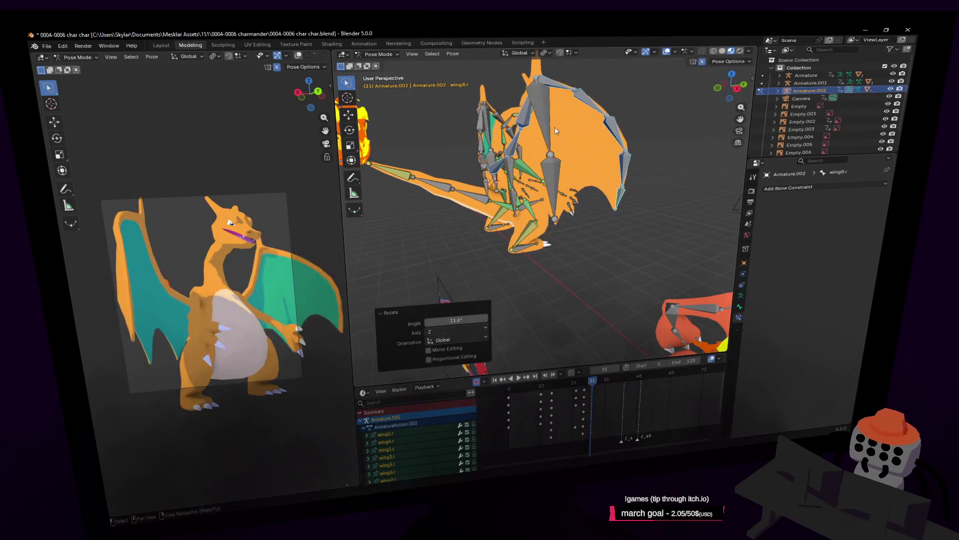
left_click(499, 164)
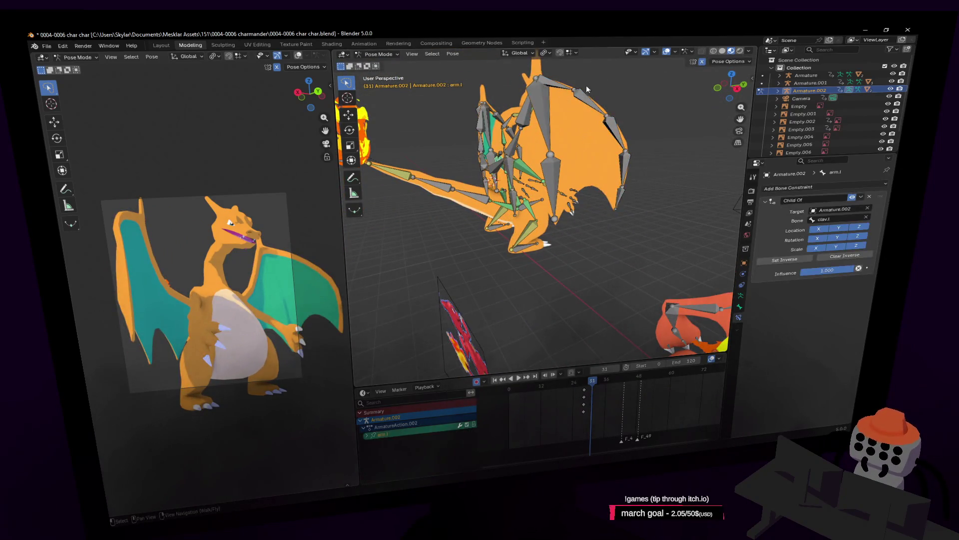
left_click(502, 166)
key("r")
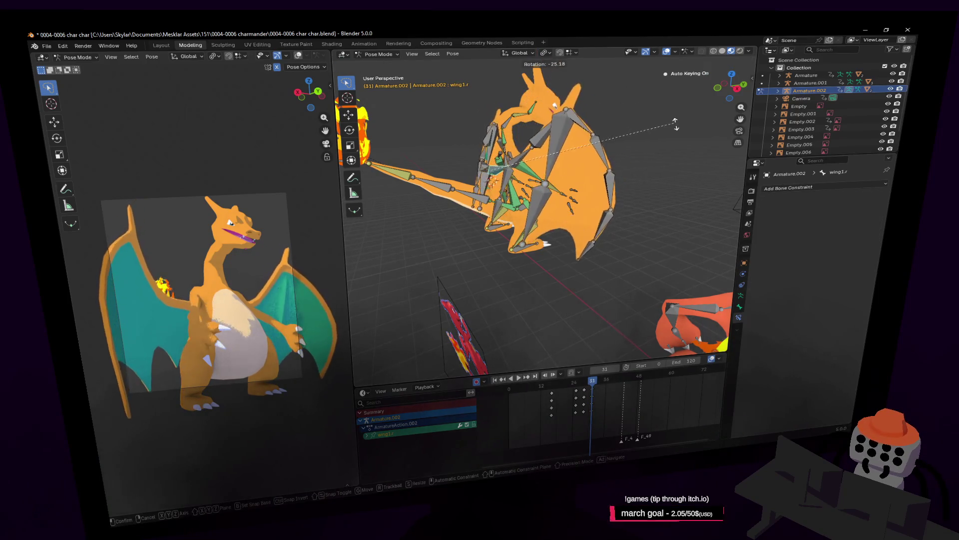
key("Return")
key("shift+grave")
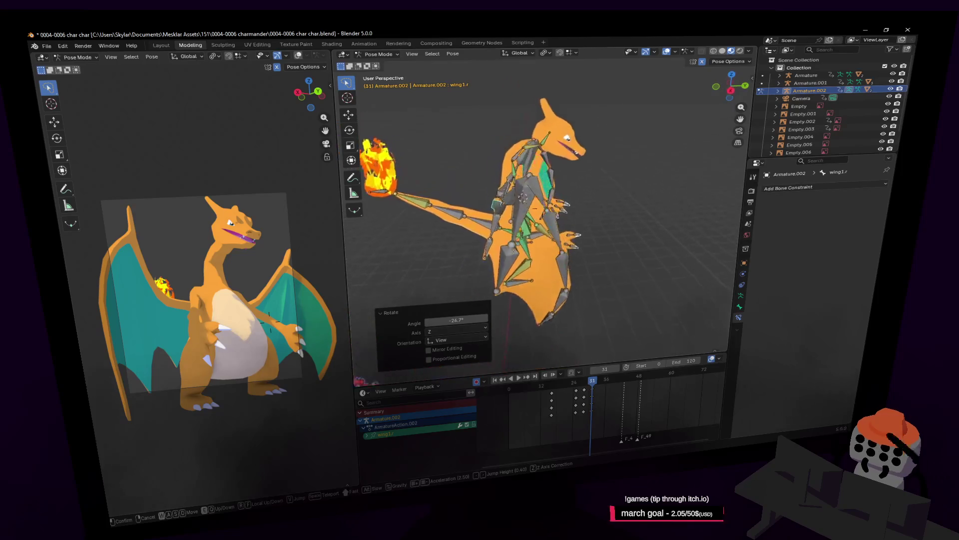
key("Return")
key("r")
key("z")
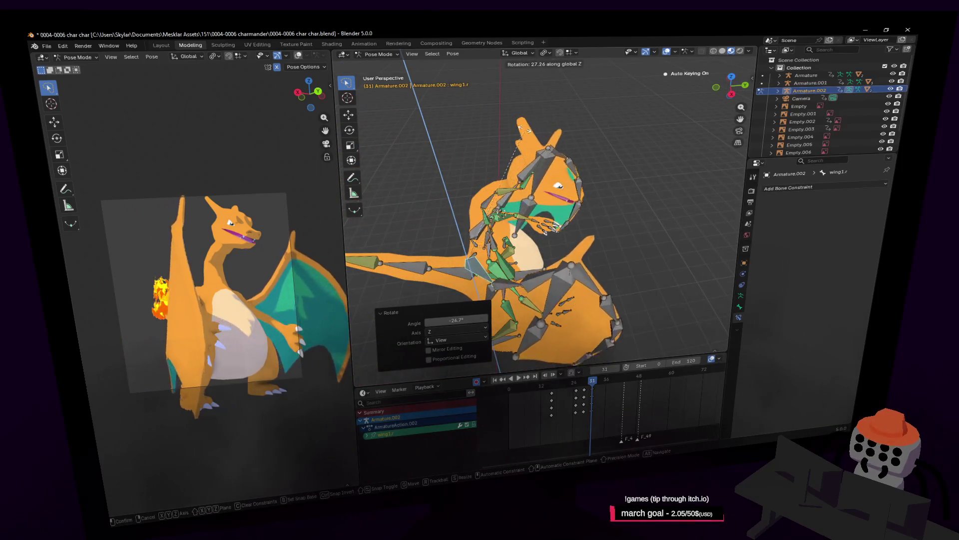
key("Return")
Select wing4.r and rotate it about the Z axis
middle_click_drag(541, 139, 604, 220)
left_click(610, 227)
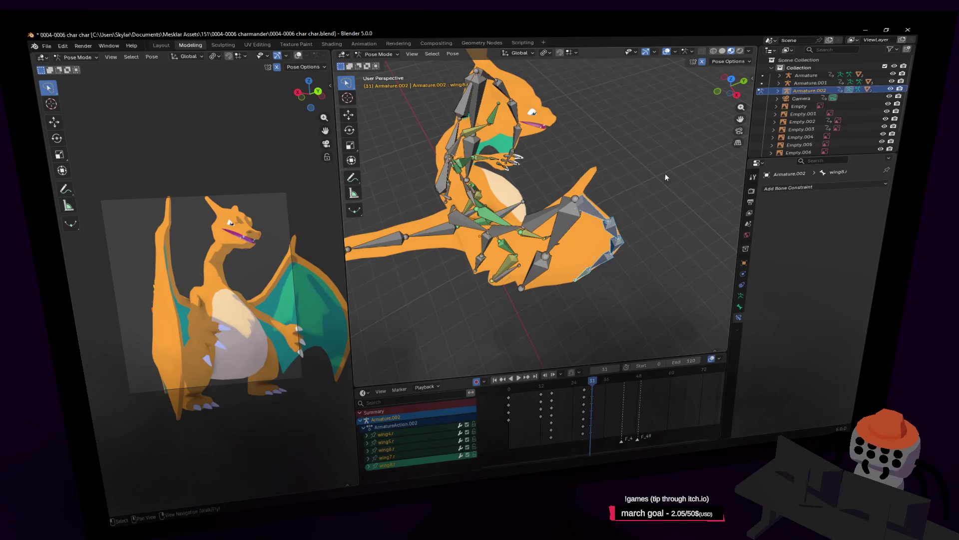
key("r")
key("z")
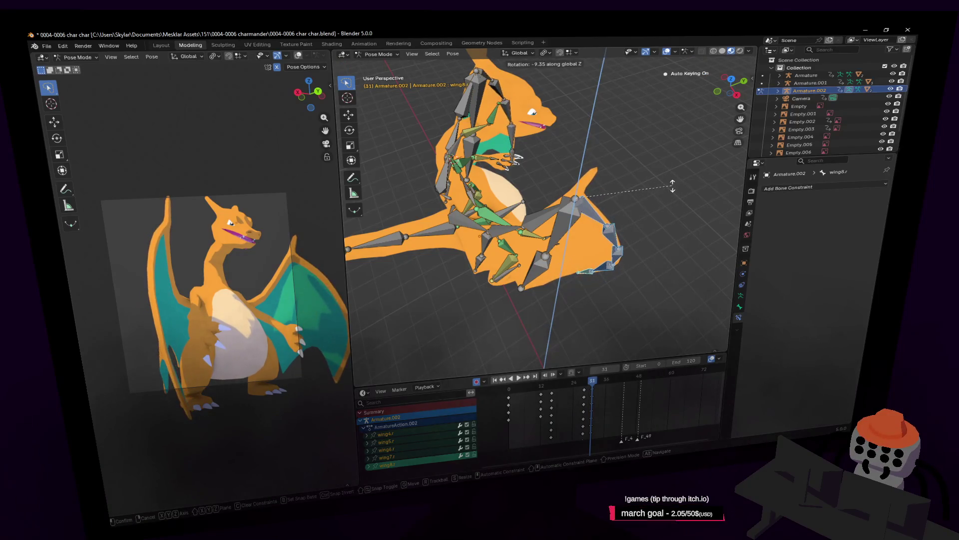
left_click(672, 187)
Stand outerwing1.r more upright and rotate wing4.r to -16.8°
middle_click_drag(673, 187, 655, 216)
key("shift+grave")
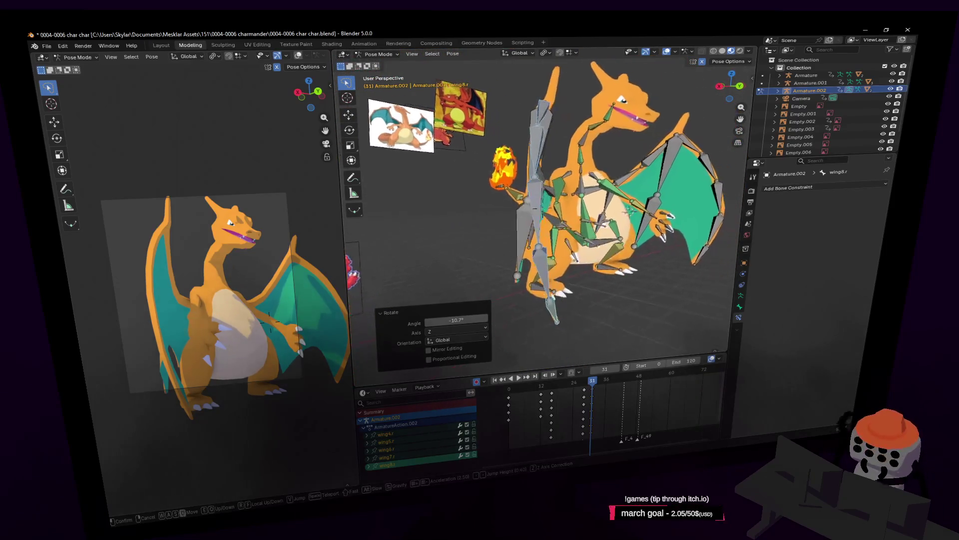
left_click(569, 113)
key("r")
left_click(573, 109)
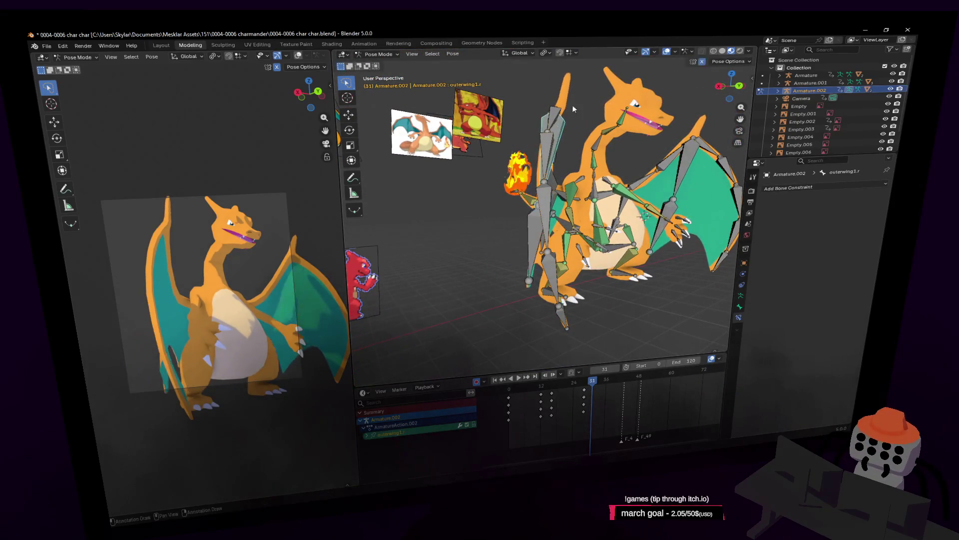
key("r")
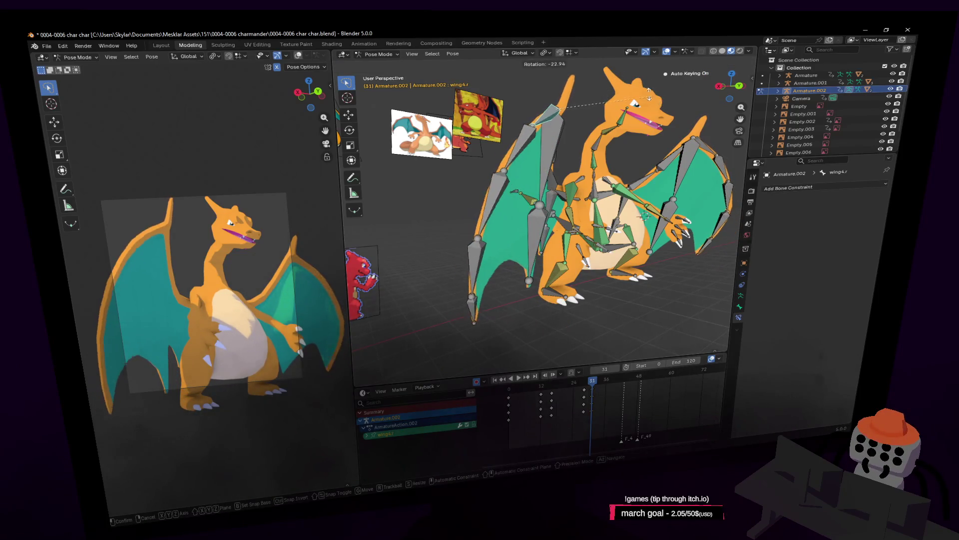
left_click(643, 89)
Preview the wing flap from frame 31 onward, then stop playback
middle_click_drag(623, 131, 620, 386)
mouse_move(589, 383)
left_mouse_down()
mouse_move(575, 384)
mouse_move(604, 383)
left_mouse_up()
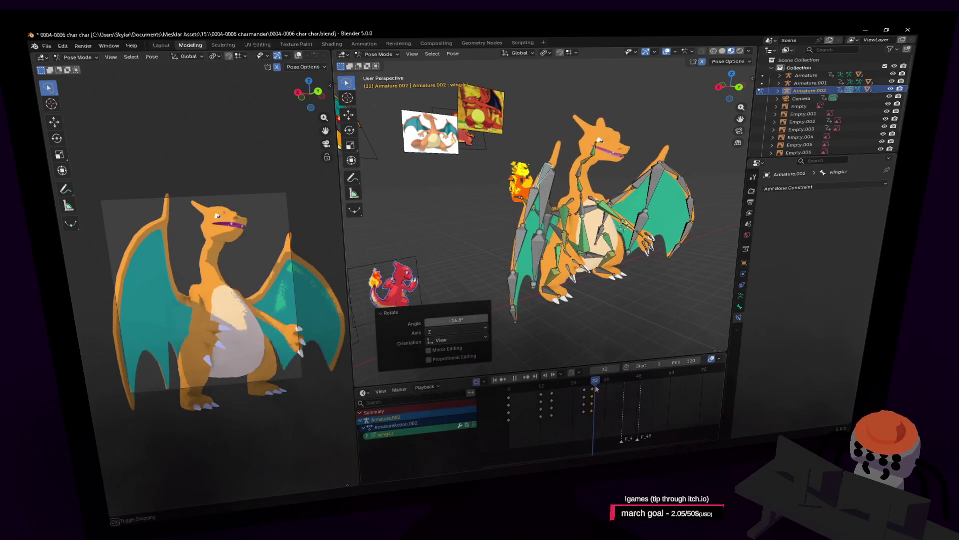
key("Escape")
key("shift+grave")
left_click(566, 236)
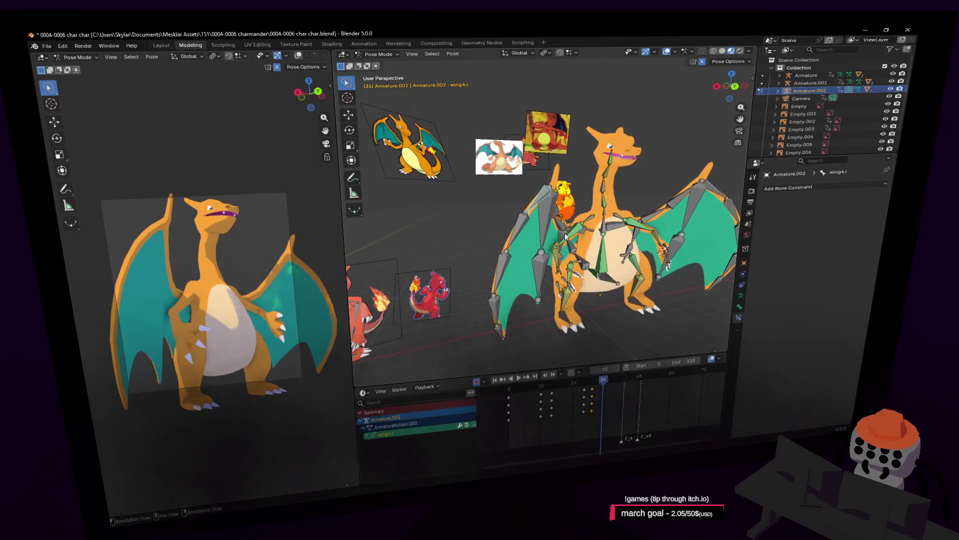
Snap the right wing bones into a raised pose and rotate wing1.r 15.9° at frame 35
key("l")
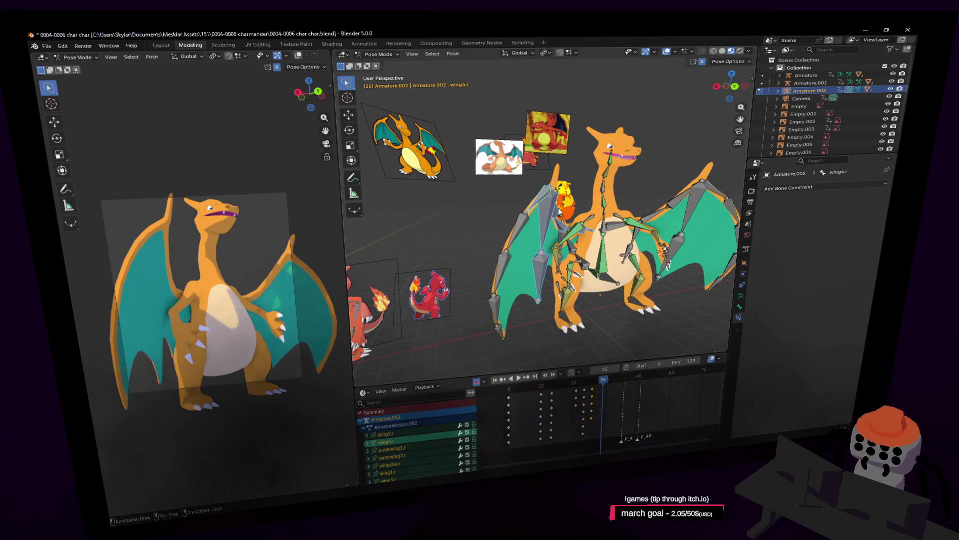
key("alt+r")
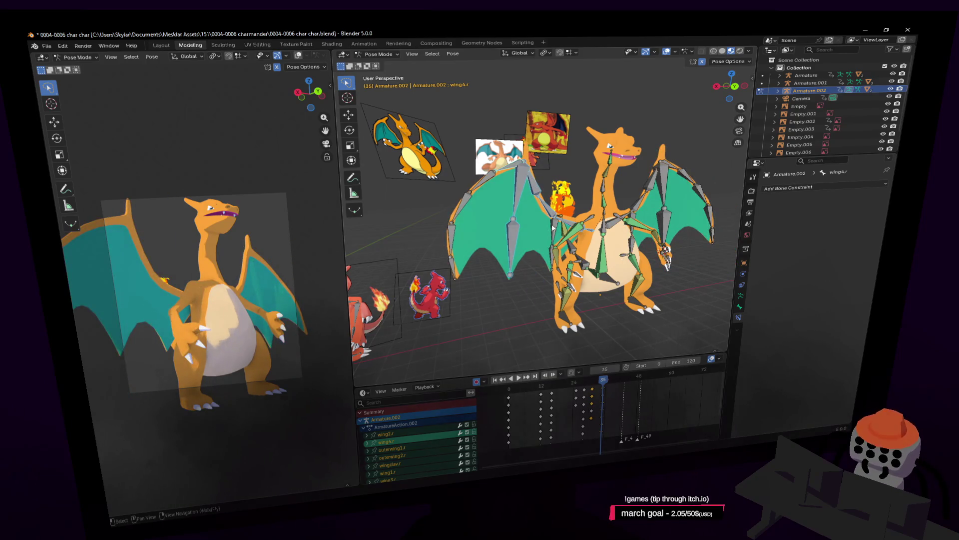
scroll(552, 227, "up", 2)
left_click(557, 235)
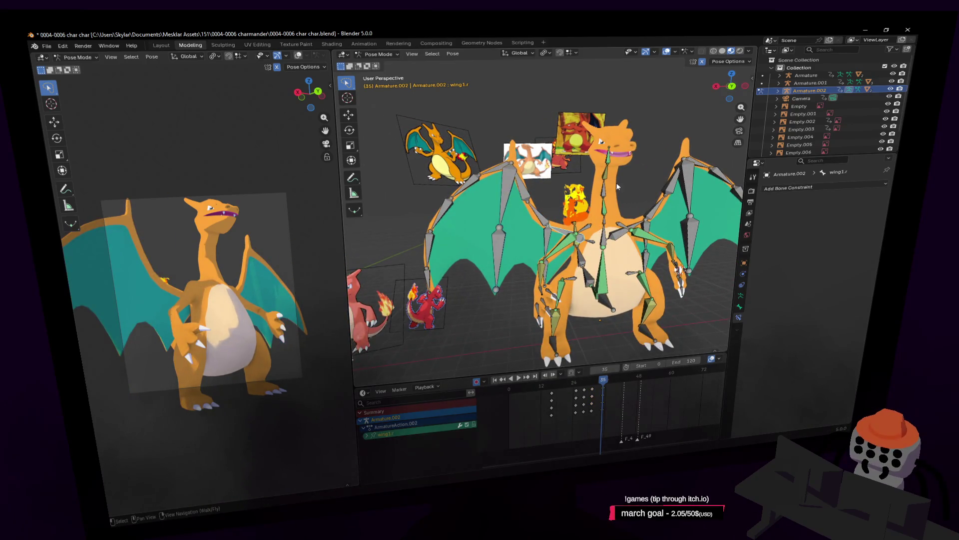
key("r")
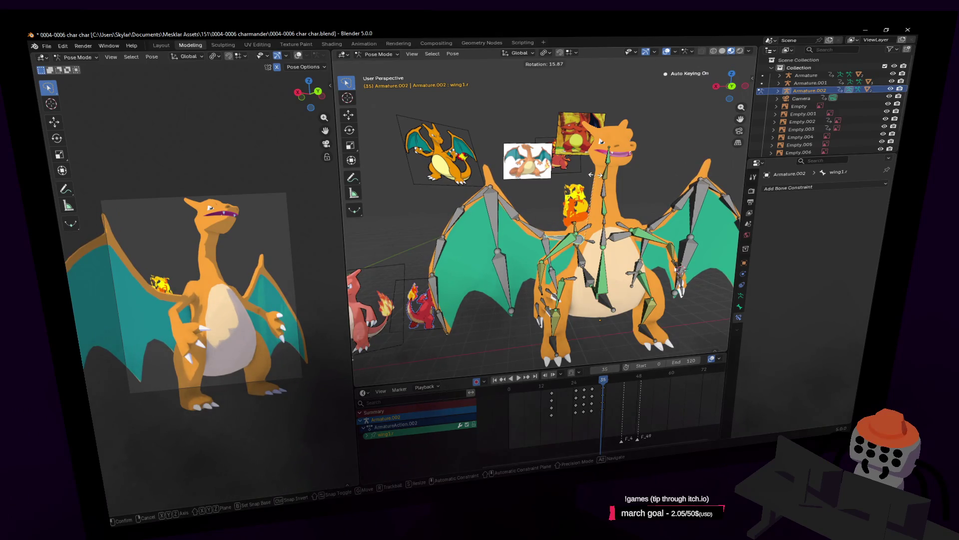
left_click(591, 175)
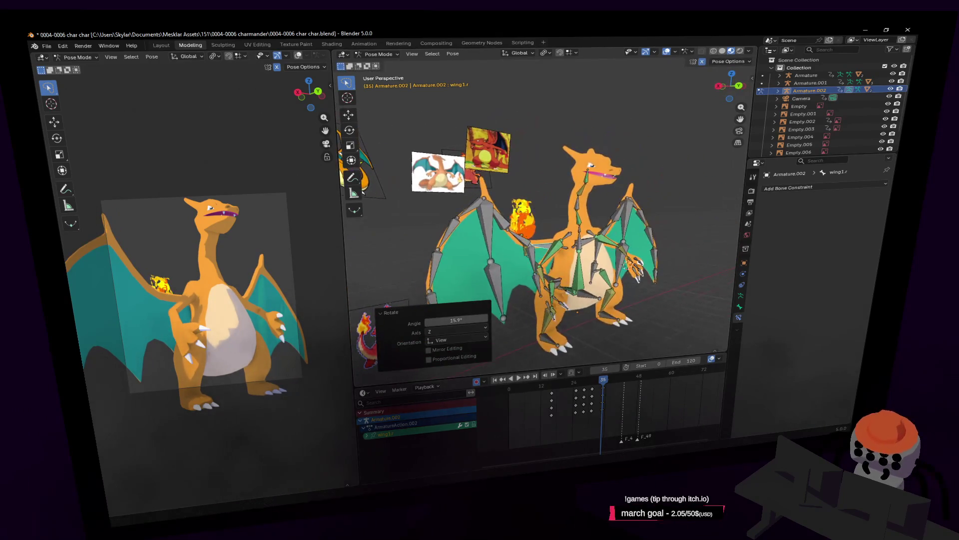
Replay the animation from the start, scrub to frame 28, and select the head bone
key("shift+Left")
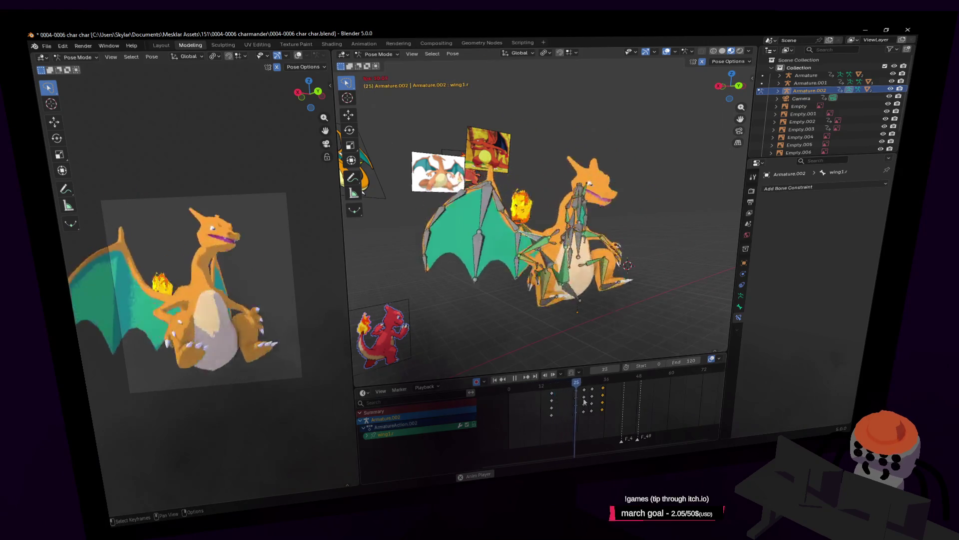
key("space")
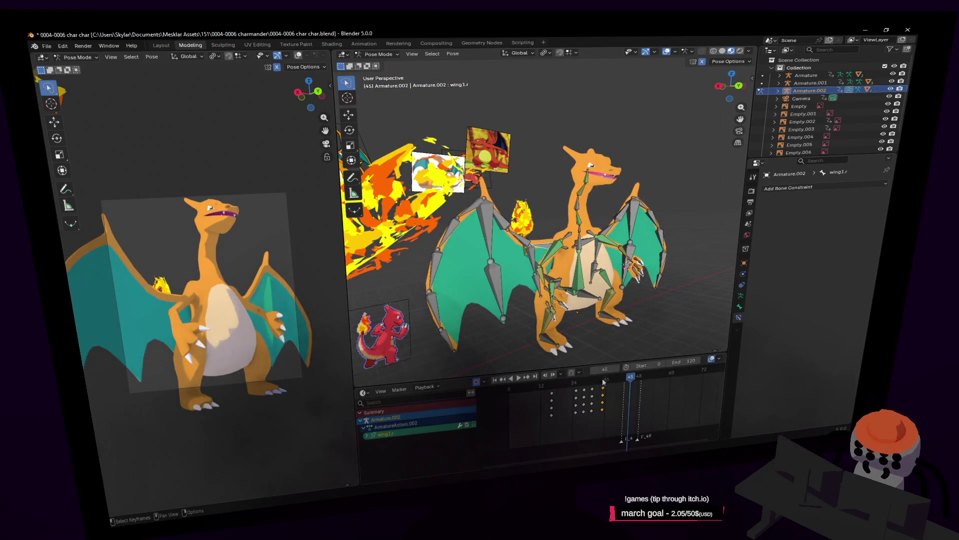
key("space")
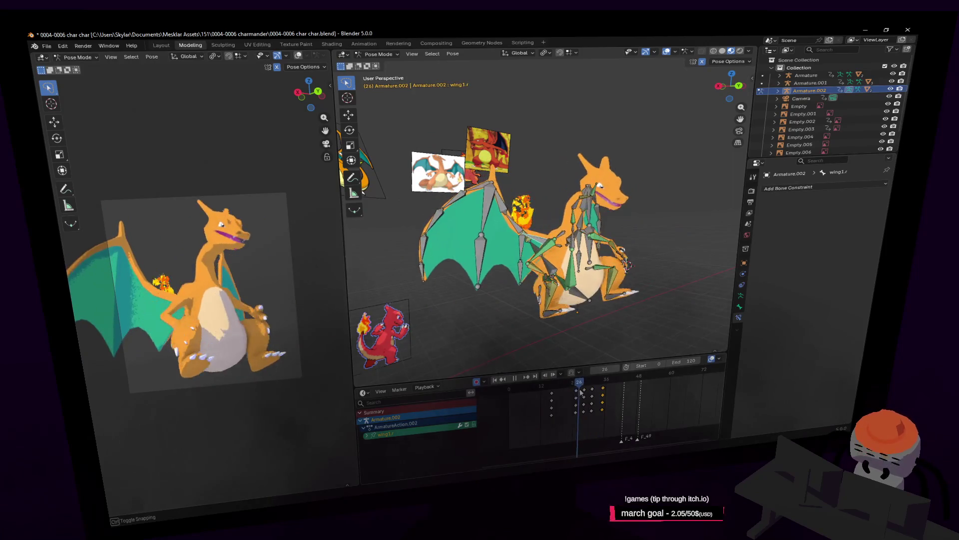
left_click_drag(580, 393, 583, 389)
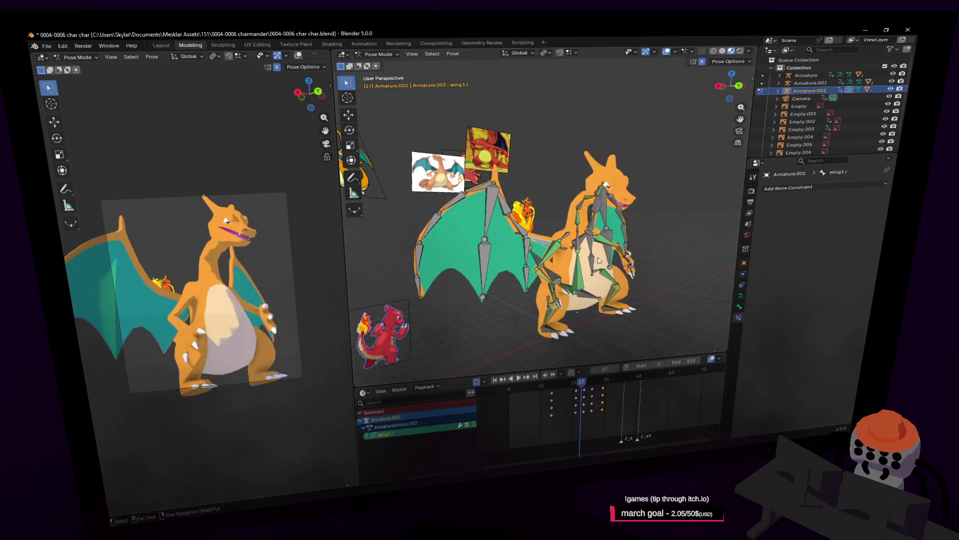
scroll(599, 260, "up", 5)
middle_click_drag(599, 260, 560, 204)
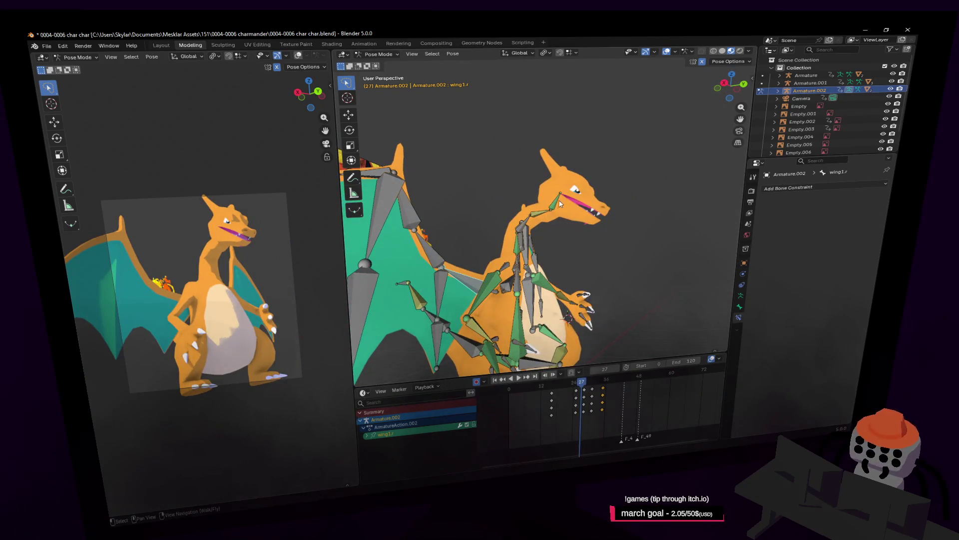
left_click(559, 203)
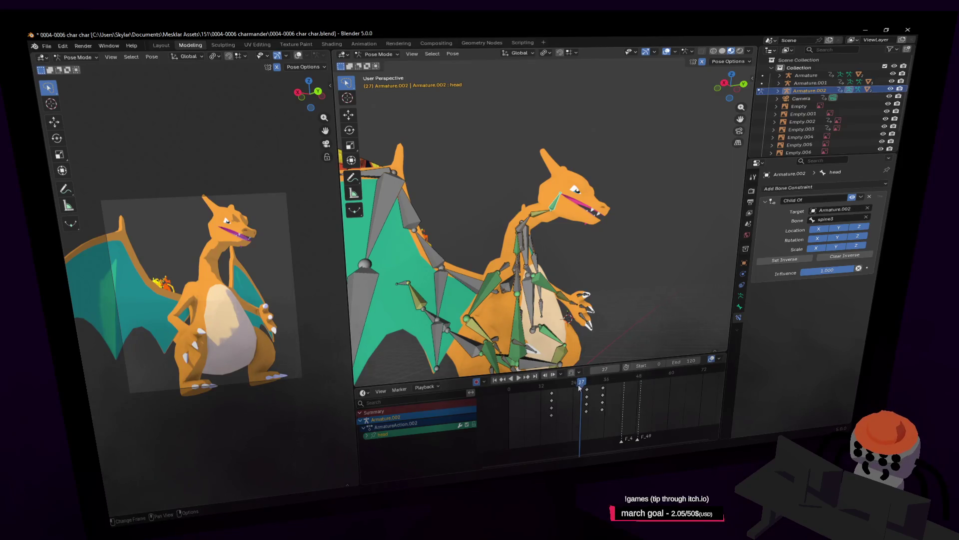
Tilt the body back at frame 22 by rotating spine1 about 39.9° on X
left_click_drag(580, 388, 574, 381)
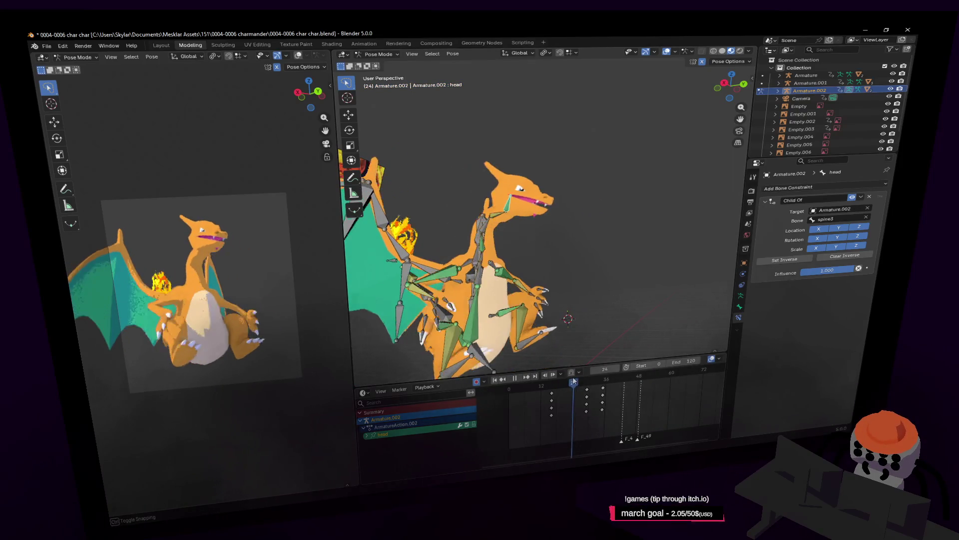
middle_click_drag(548, 300, 547, 312)
left_click(549, 305)
mouse_move(574, 384)
left_mouse_down()
mouse_move(549, 385)
mouse_move(559, 391)
left_mouse_up()
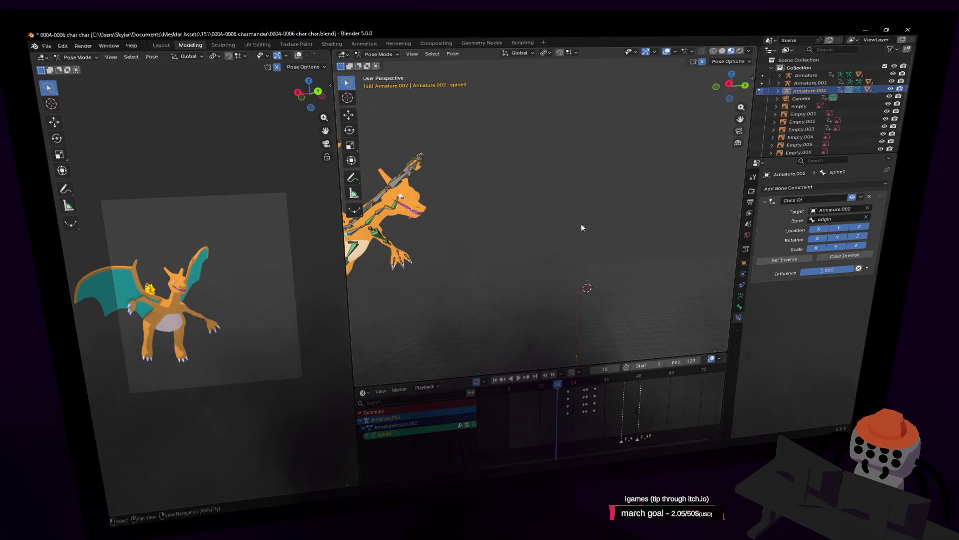
key("space")
left_click_drag(566, 385, 568, 386)
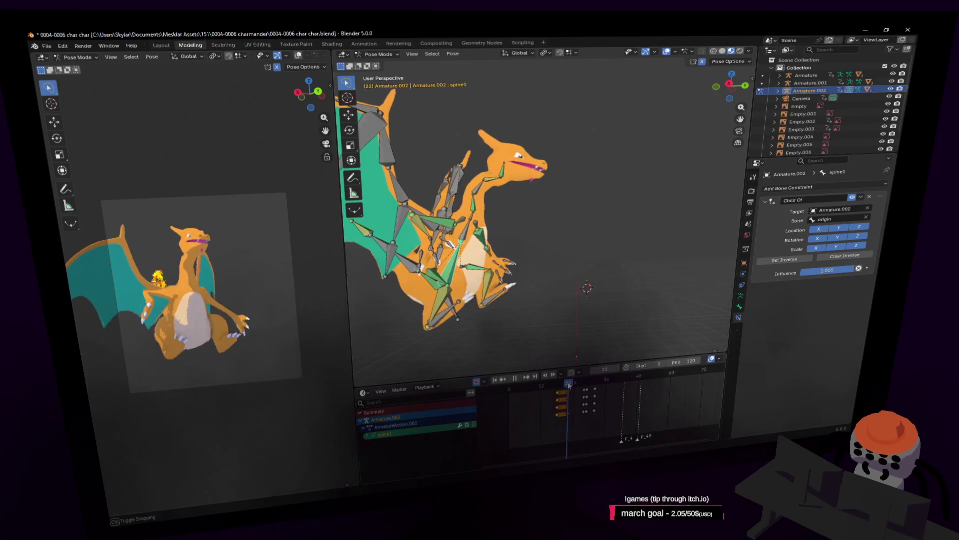
mouse_move(599, 206)
middle_mouse_down()
mouse_move(589, 180)
mouse_move(579, 182)
mouse_move(587, 176)
middle_mouse_up()
key("r")
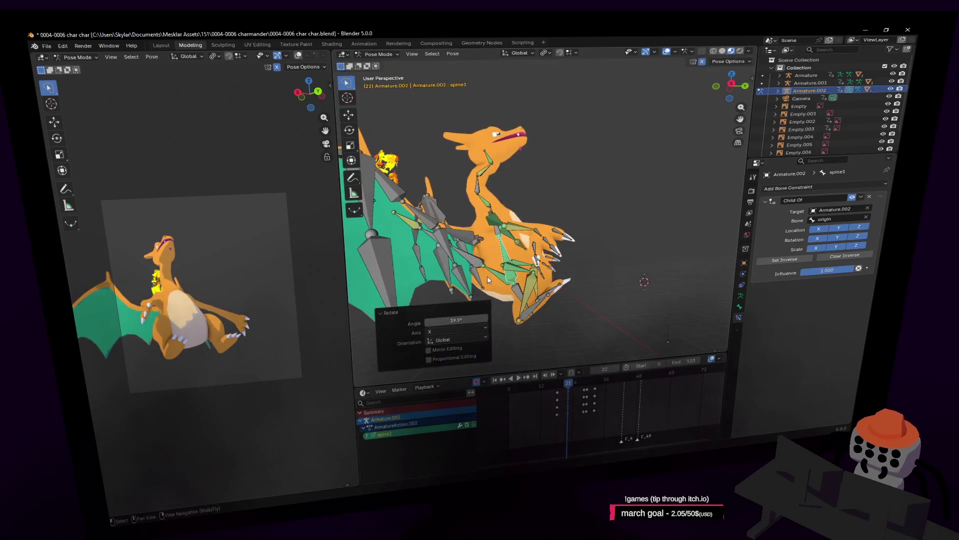
Move tail04.001 by 1.0346 m in Y and 3.1988 m in Z, then preview it
left_click(548, 230)
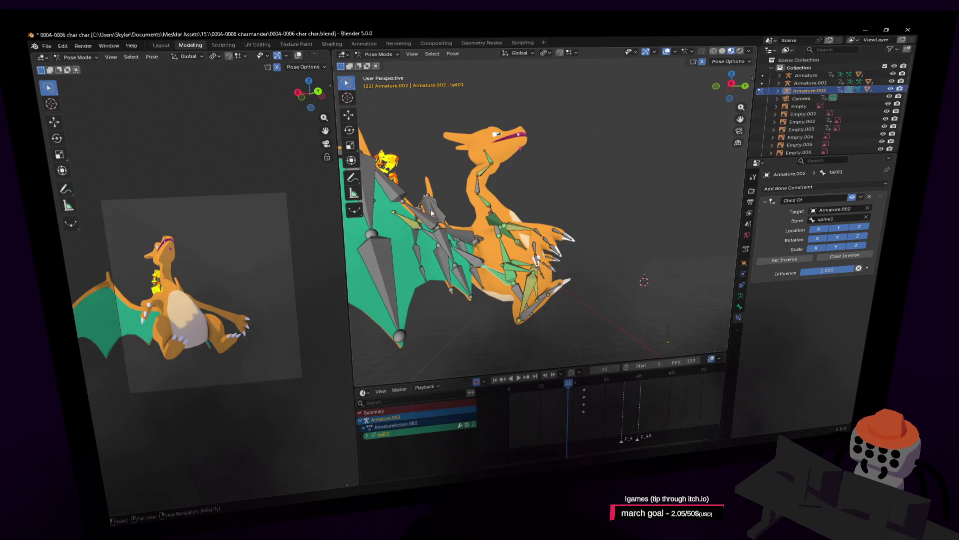
middle_click_drag(399, 213, 429, 208)
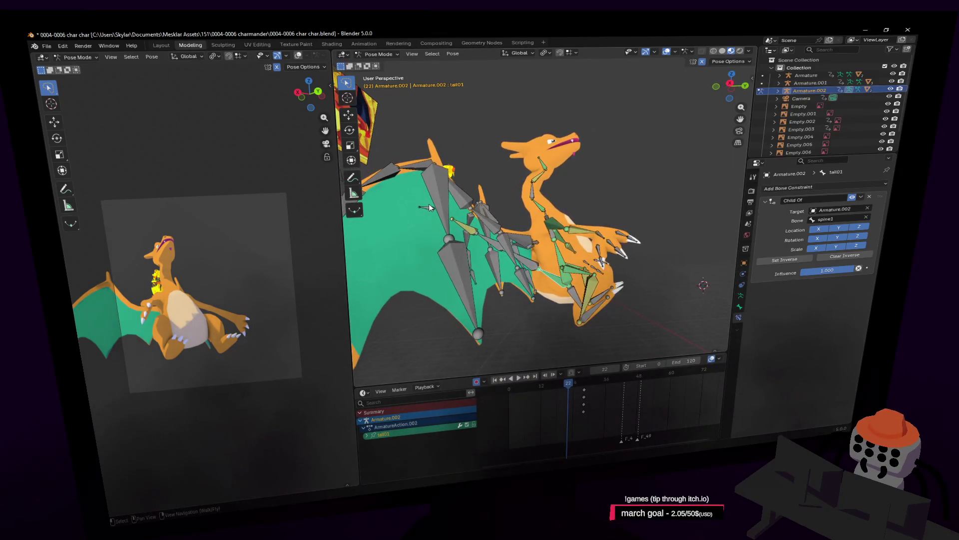
left_click(427, 211)
key("g")
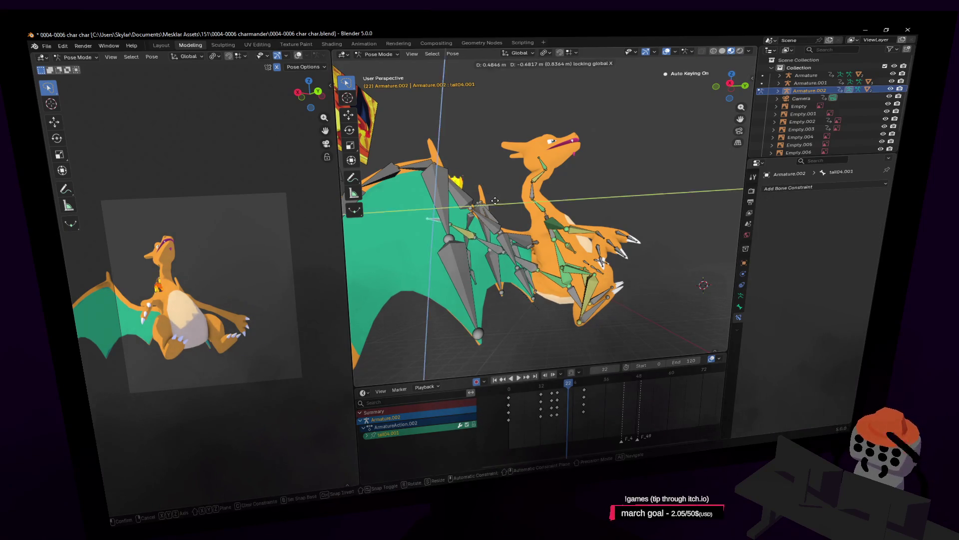
left_click(505, 253)
mouse_move(572, 388)
left_mouse_down()
mouse_move(591, 395)
mouse_move(570, 402)
mouse_move(593, 413)
left_mouse_up()
key("Escape")
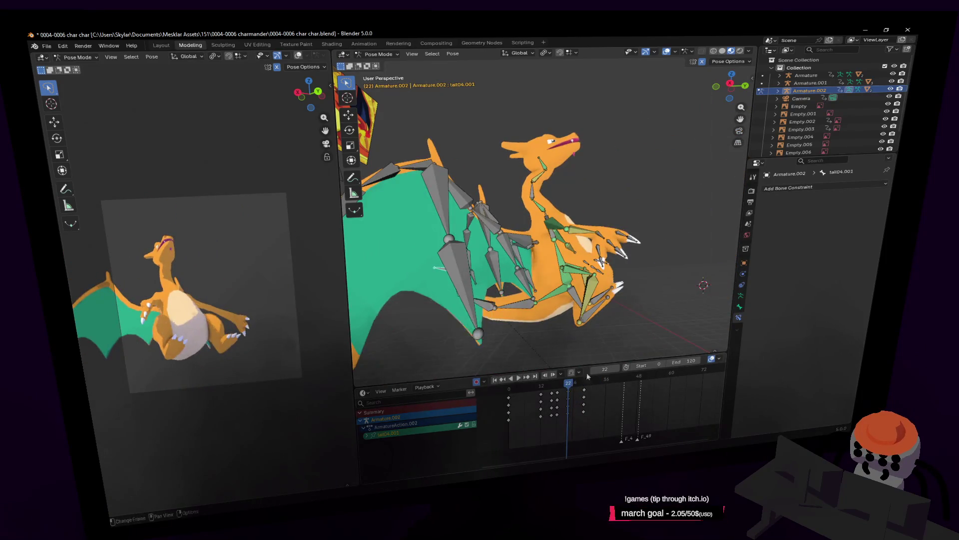
Select the right leg and foot bones and check the motion around frame 25
left_click(595, 316)
left_click(596, 297, "shift")
left_click(596, 310)
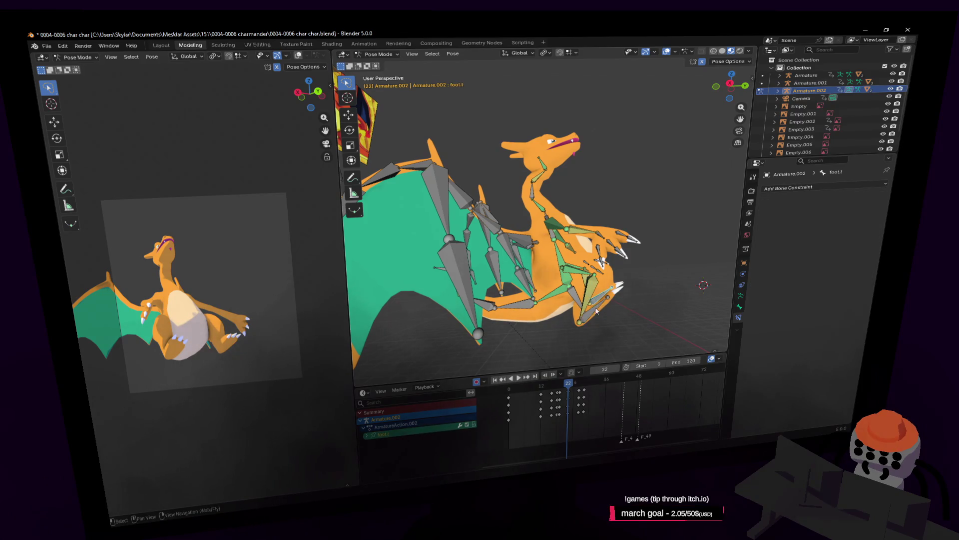
left_click_drag(572, 389, 578, 389)
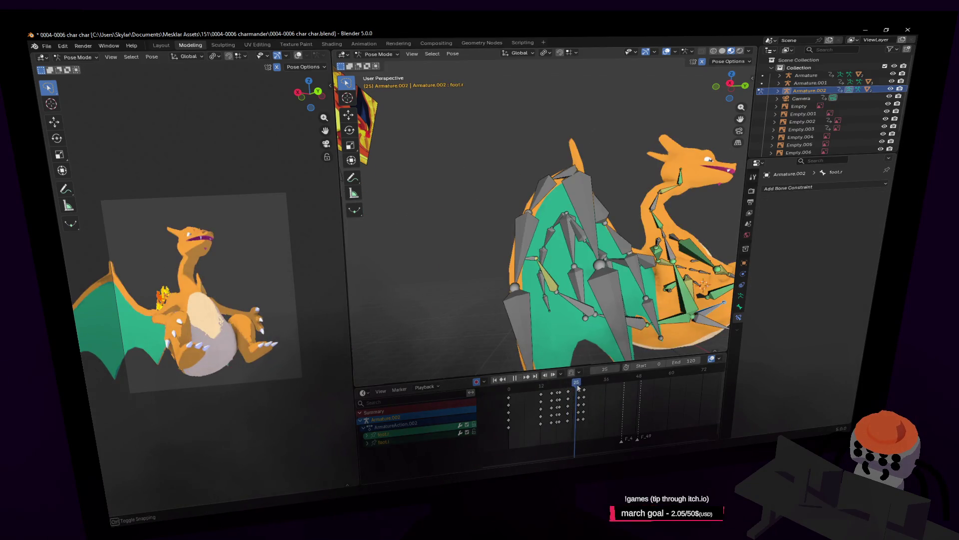
key("Escape")
middle_click_drag(560, 319, 573, 346)
Move the foot.r bone into a new position at frame 22
key("g")
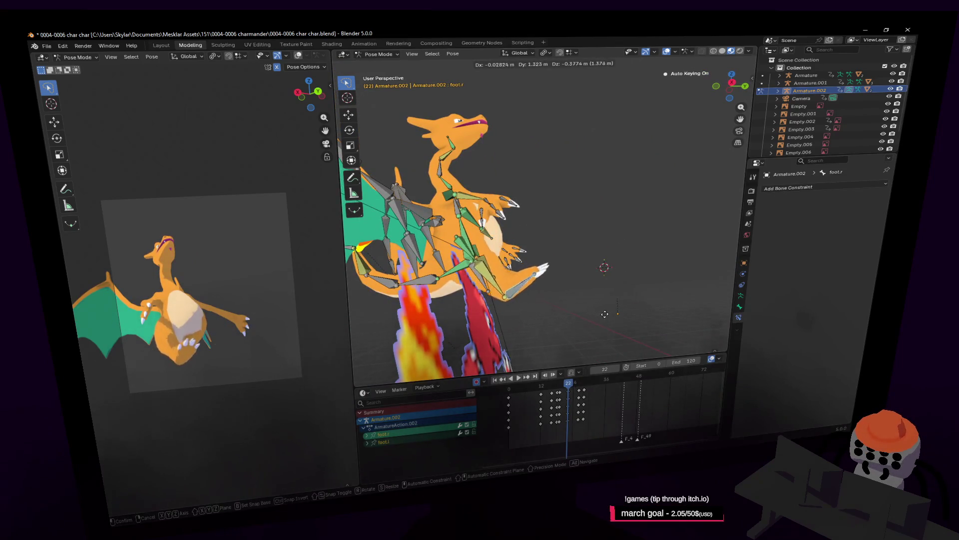
right_click(605, 313)
middle_click_drag(603, 313, 615, 266)
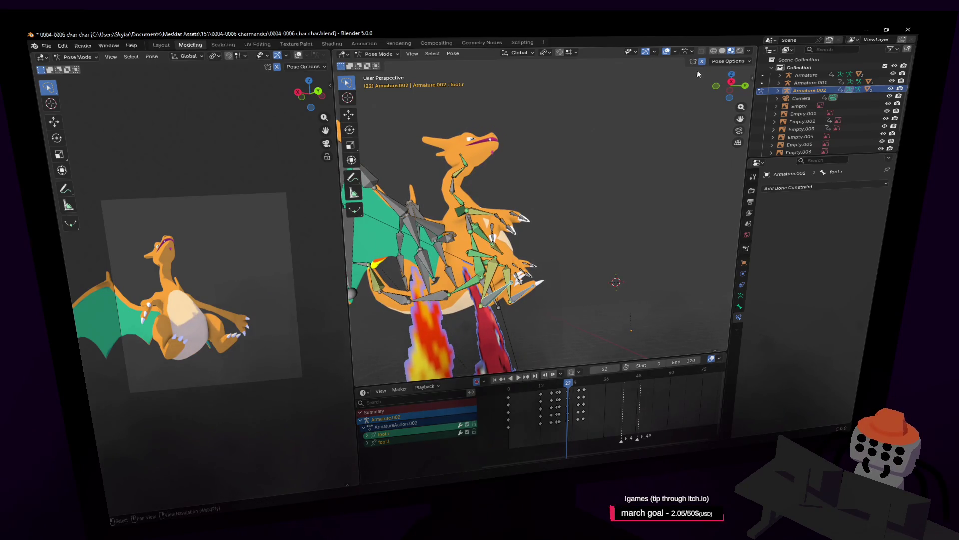
key("g")
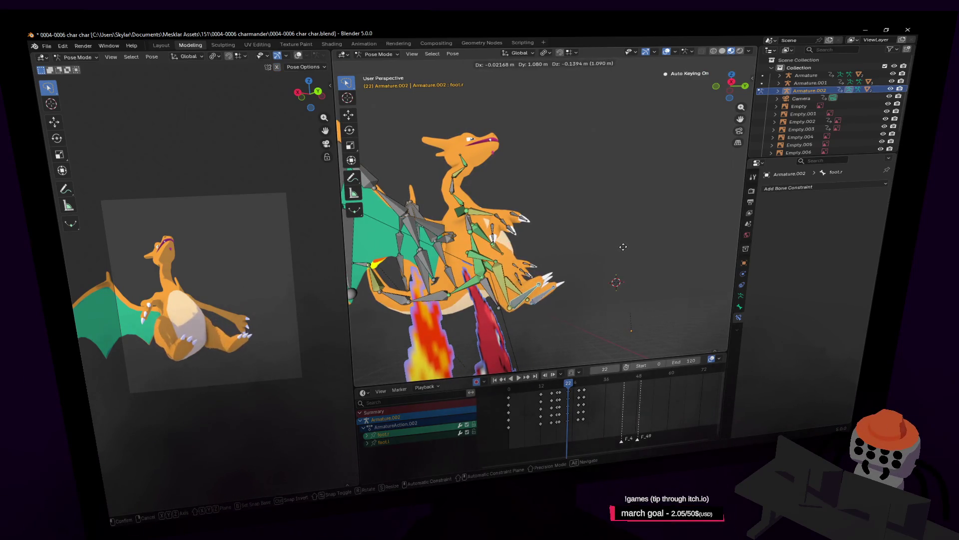
right_click(623, 247)
middle_click_drag(623, 247, 604, 257)
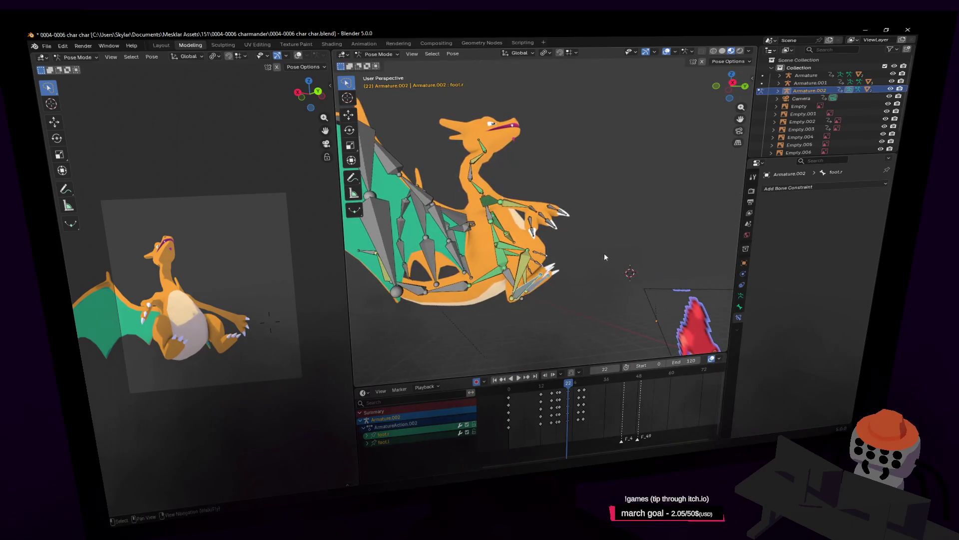
key("g")
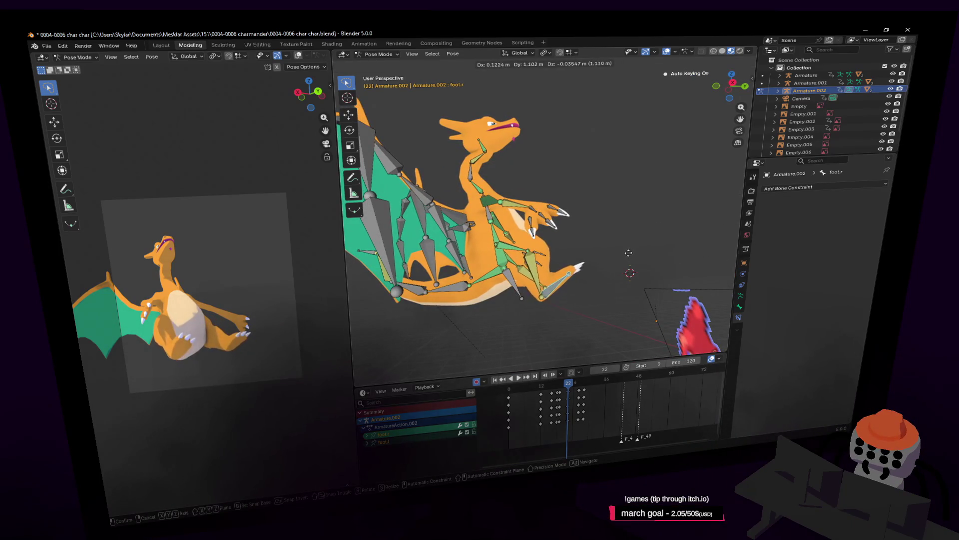
left_click(581, 279)
Play to frame 26 and move foot.r into another new position
key("space")
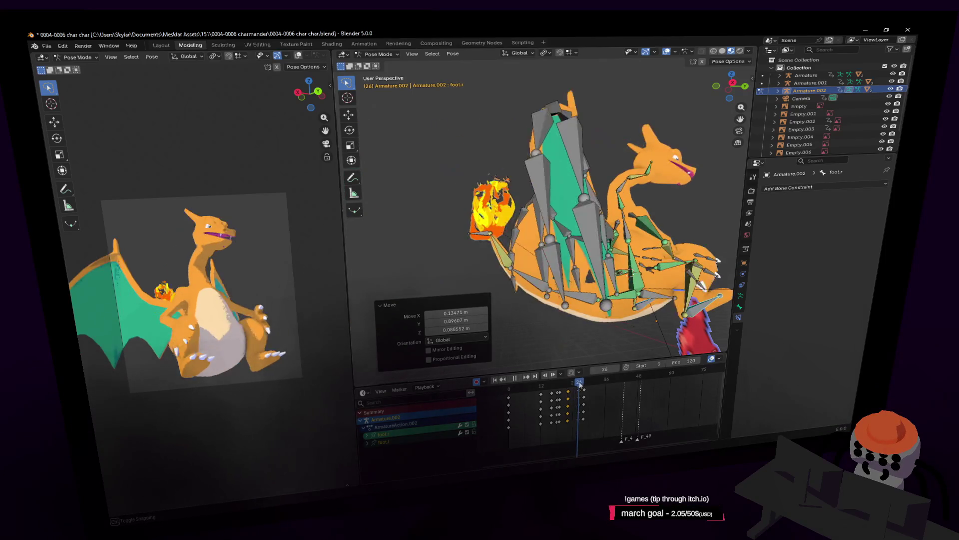
key("space")
key("g")
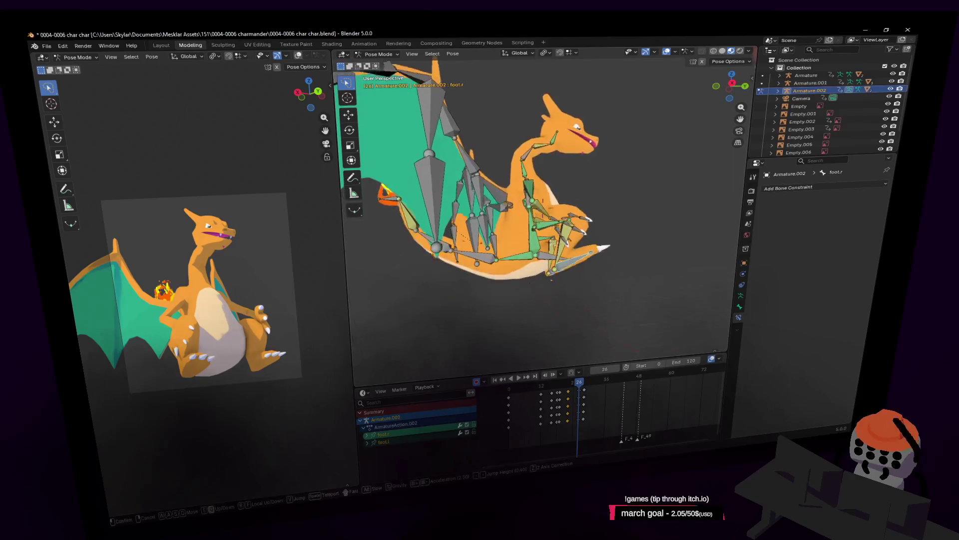
left_click(614, 302)
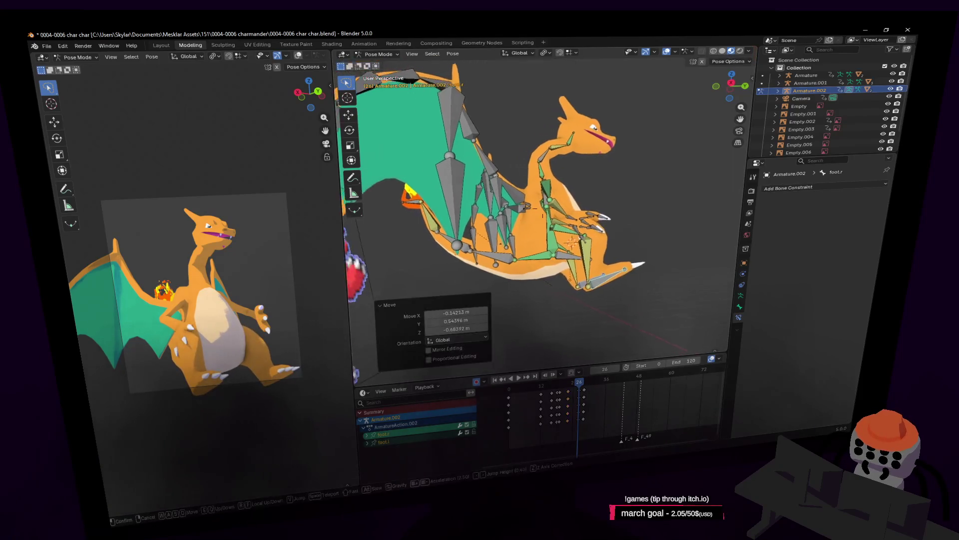
Select the origin bone, re-centre the view, and play the flap around frame 27
scroll(590, 285, "up", 2)
left_click(567, 265)
middle_click_drag(568, 265, 577, 256)
key("space")
mouse_move(581, 381)
left_mouse_down()
mouse_move(606, 395)
mouse_move(590, 396)
left_mouse_up()
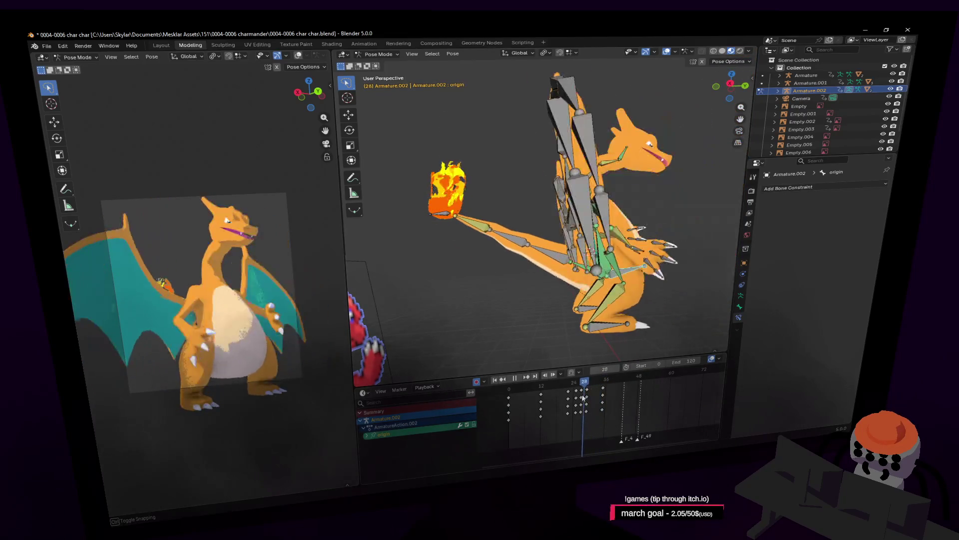
Select all bones, stretch the later keyframes wider, and replay to check the timing
key("Escape")
key("a")
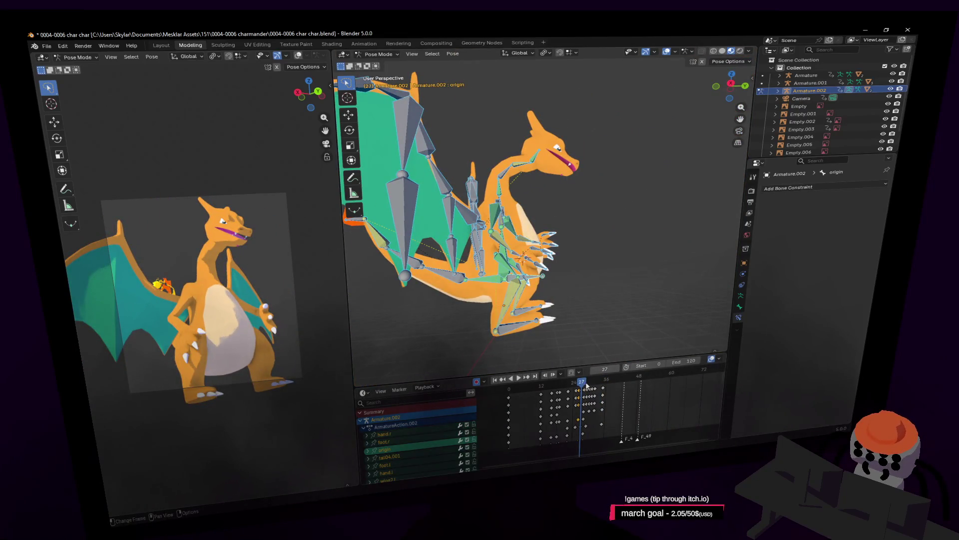
key("Right")
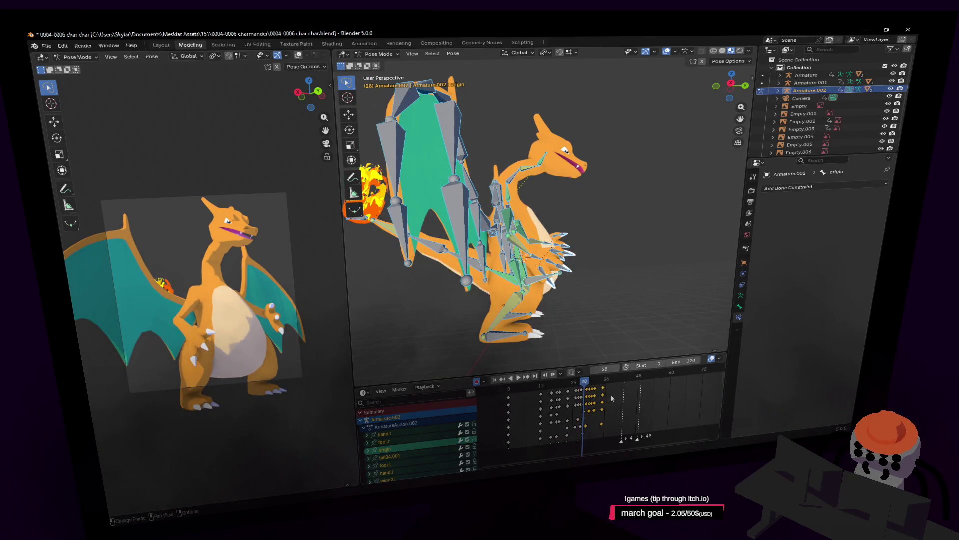
left_click(652, 391)
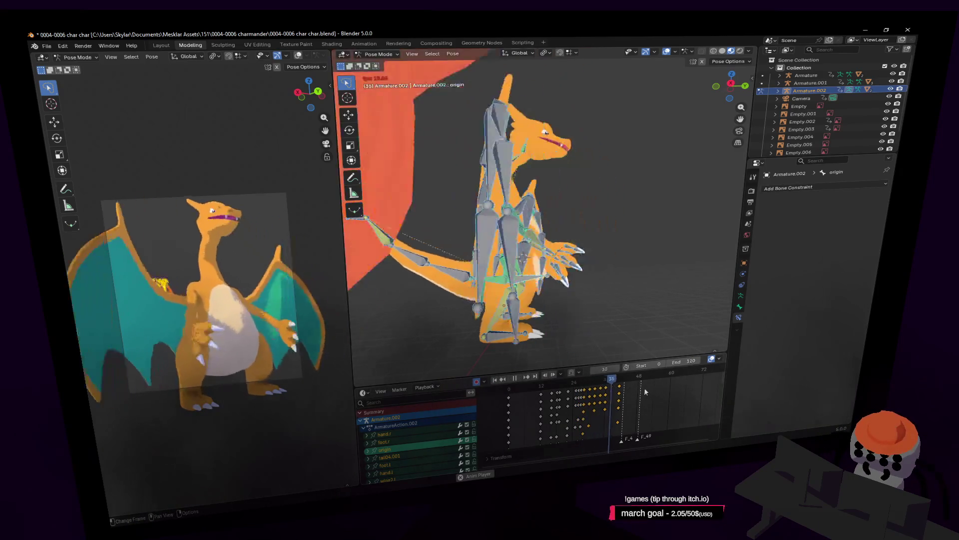
key("Escape")
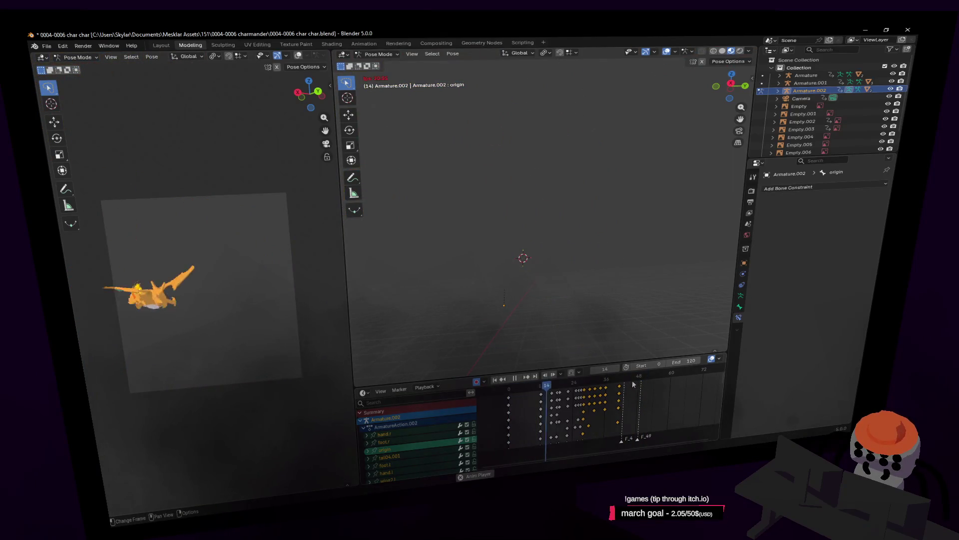
key("space")
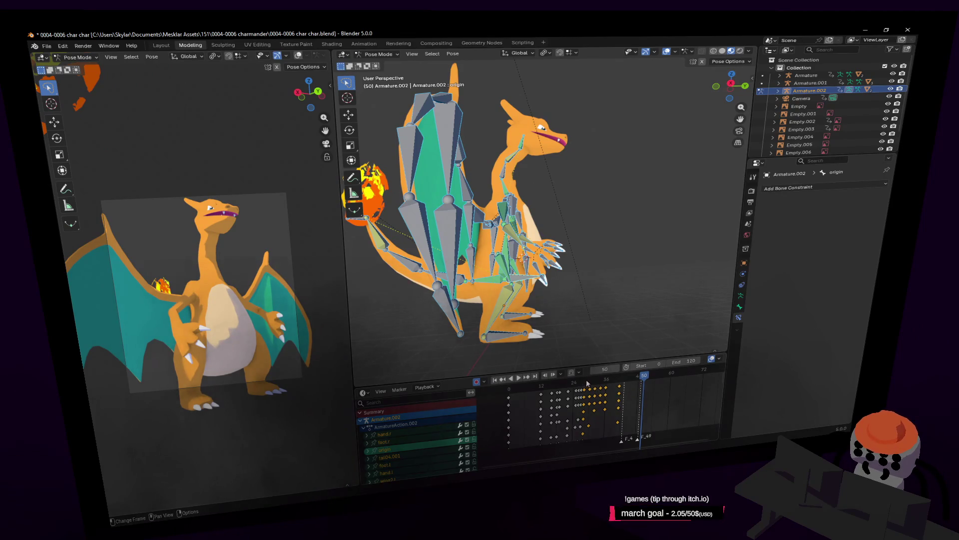
Scale the keys from frame 28 toward frame 49 and replay the loop from frame 0
left_click(585, 383)
left_click(688, 382)
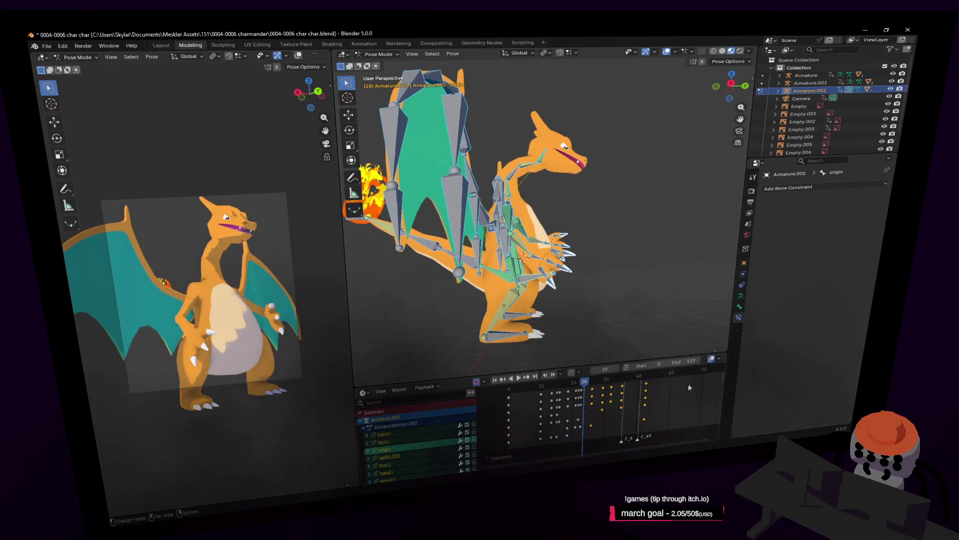
key("space")
key("space")
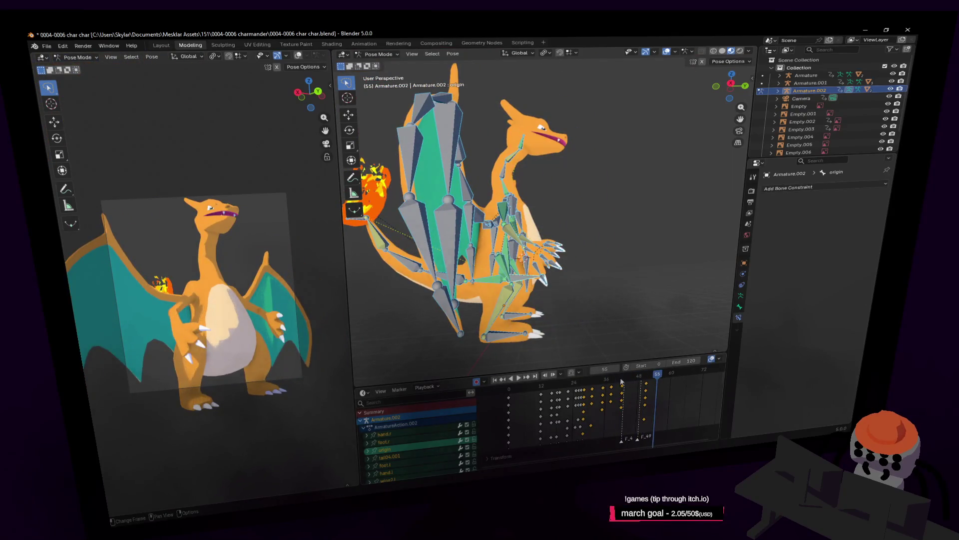
key("shift+Left")
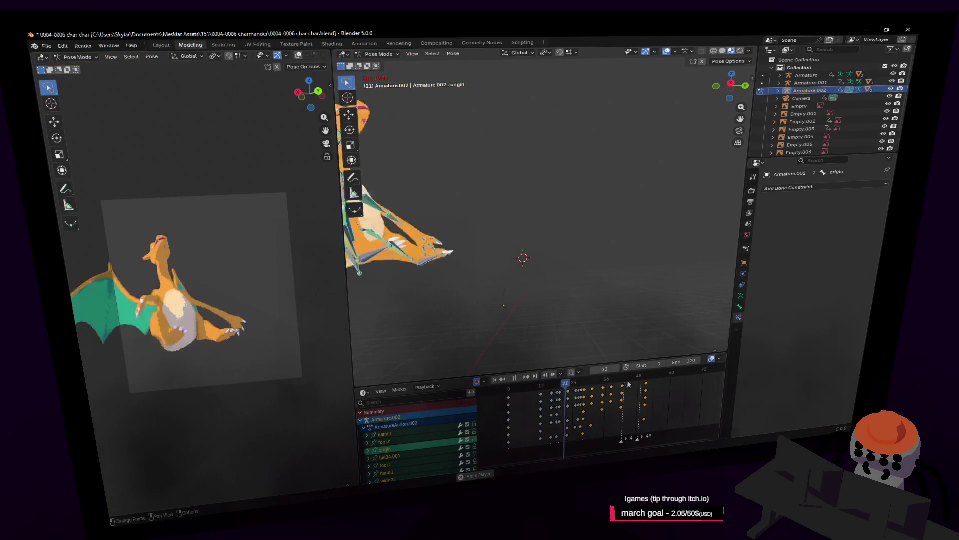
key("space")
Scrub back to frame 11 and select the left foot bone
mouse_move(620, 390)
left_mouse_down()
mouse_move(570, 379)
mouse_move(537, 392)
mouse_move(560, 393)
left_mouse_up()
scroll(530, 283, "up", 5)
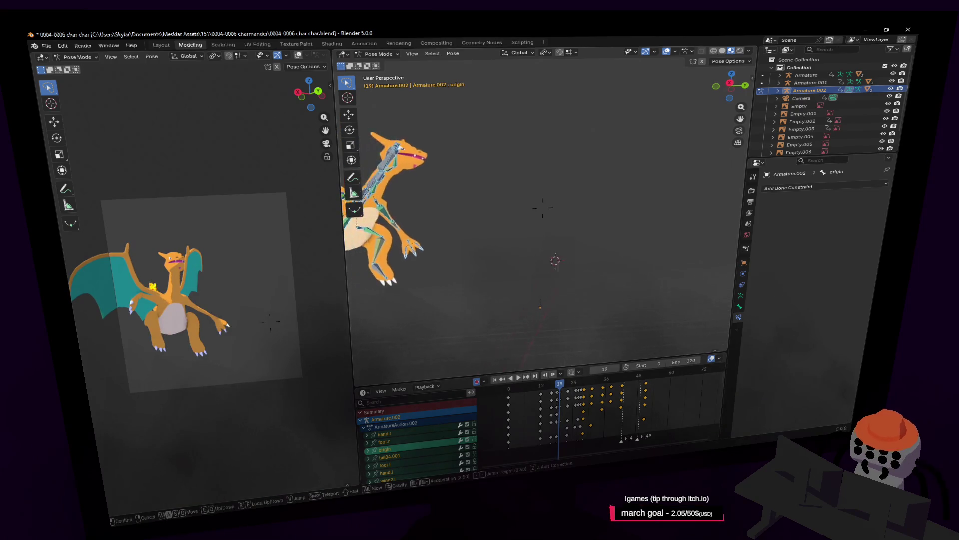
left_click(506, 272)
mouse_move(507, 273)
middle_mouse_down()
mouse_move(533, 250)
mouse_move(558, 248)
middle_mouse_up()
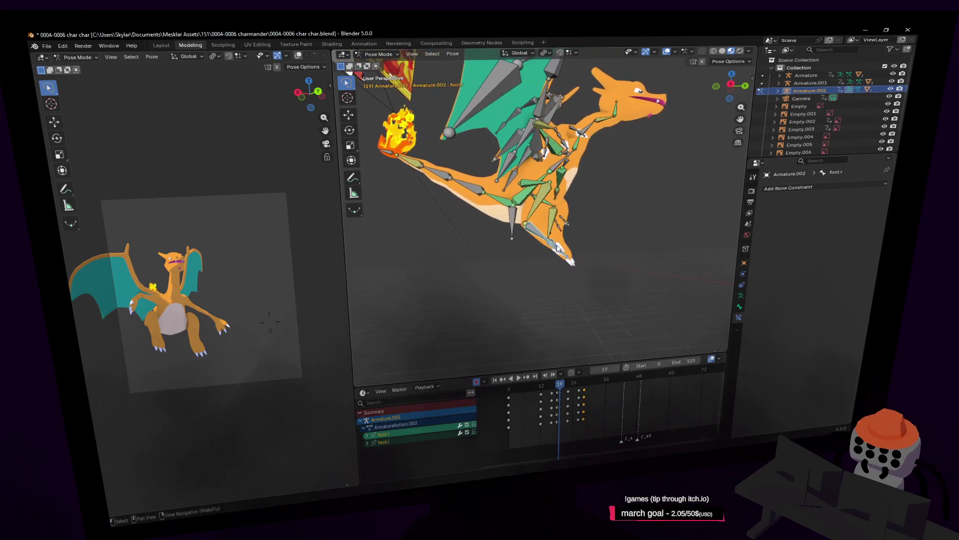
Move the left foot up and left, then reposition the right foot at frame 19
key("g")
left_click(582, 243)
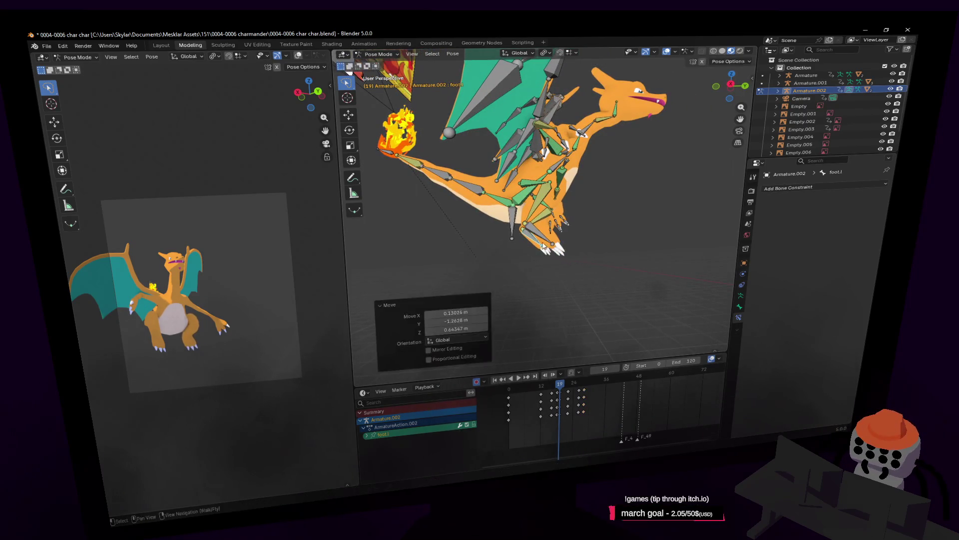
left_click(582, 243, "shift")
key("g")
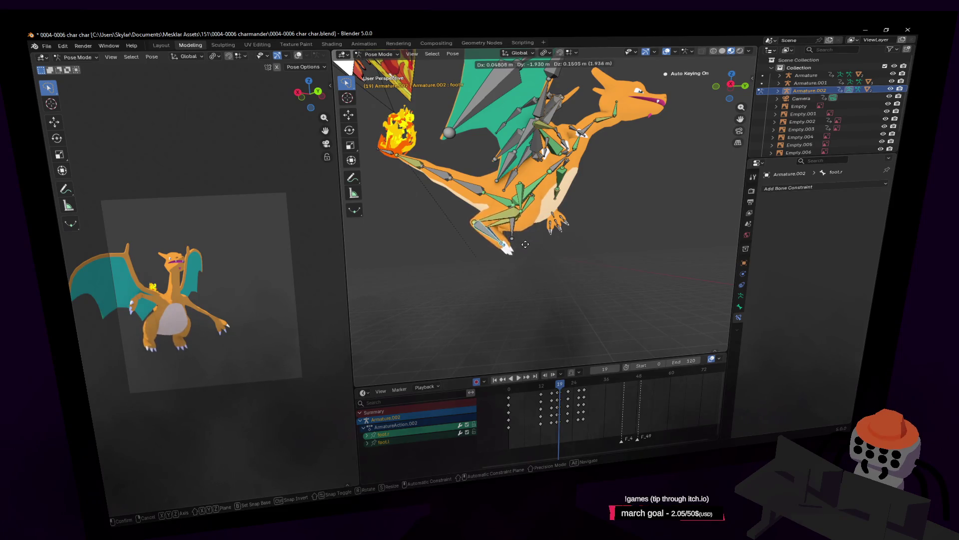
left_click(527, 245)
key("shift+grave")
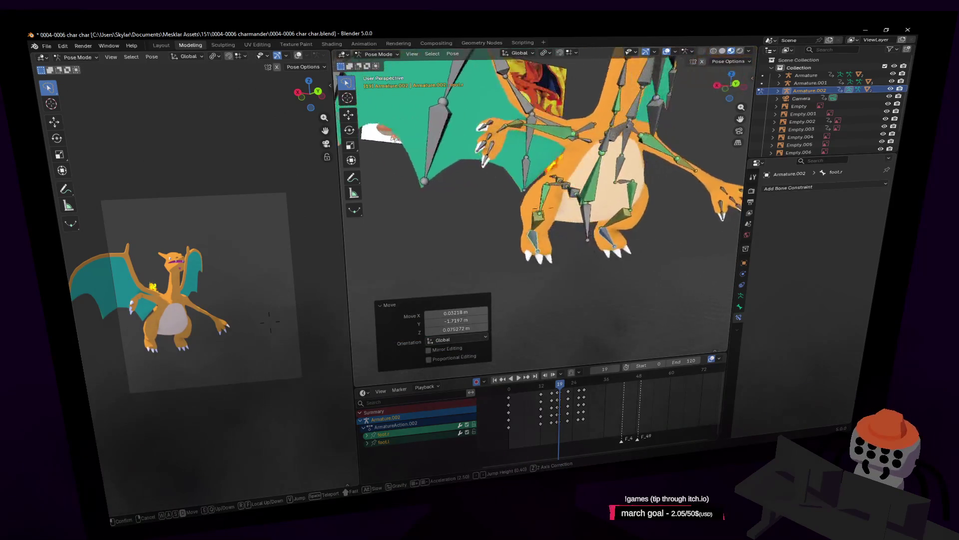
left_click(565, 239)
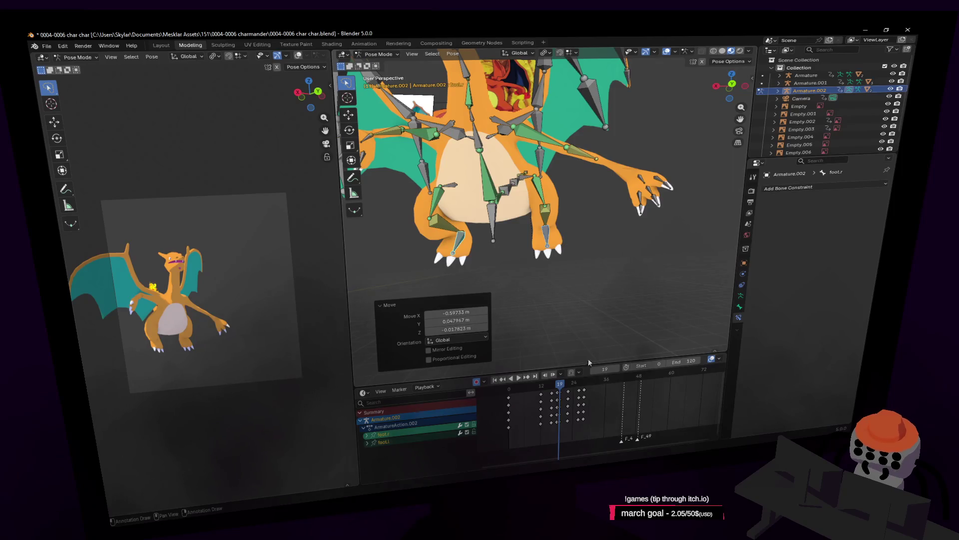
Reposition the foot bone at frame 22 and play it back to check
left_click(568, 384)
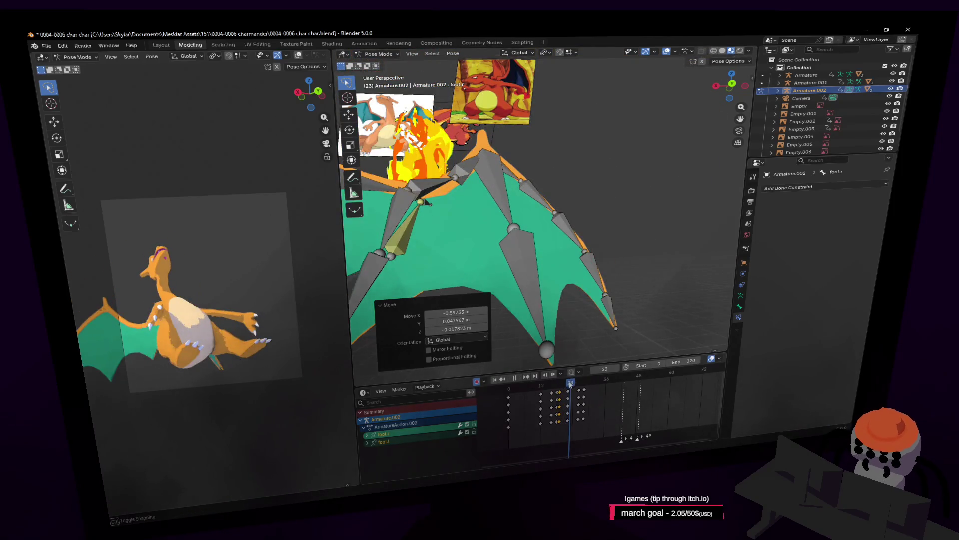
middle_click_drag(564, 353, 529, 277)
key("g")
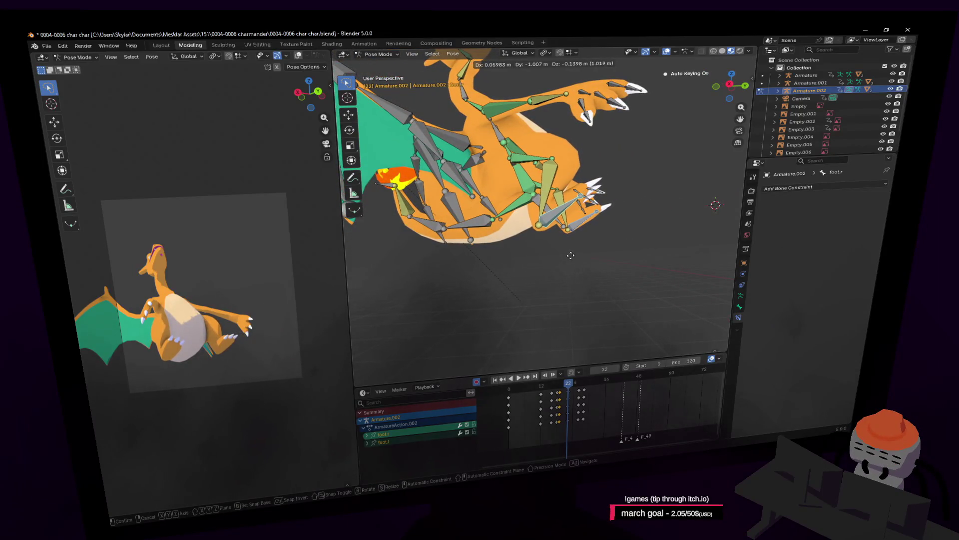
left_click(571, 257)
key("space")
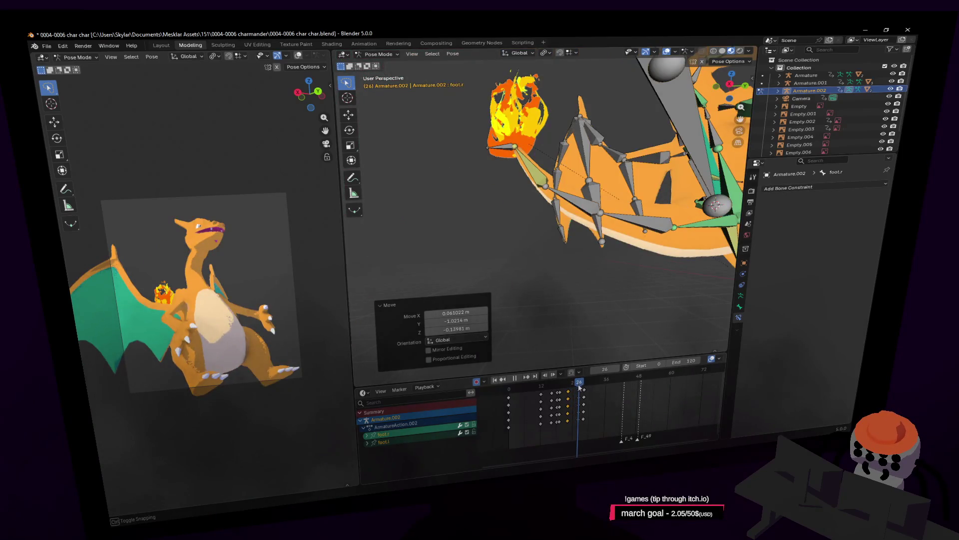
key("space")
Shift the right foot -0.46 m in Y at frame 24, then select the head bone
key("shift+grave")
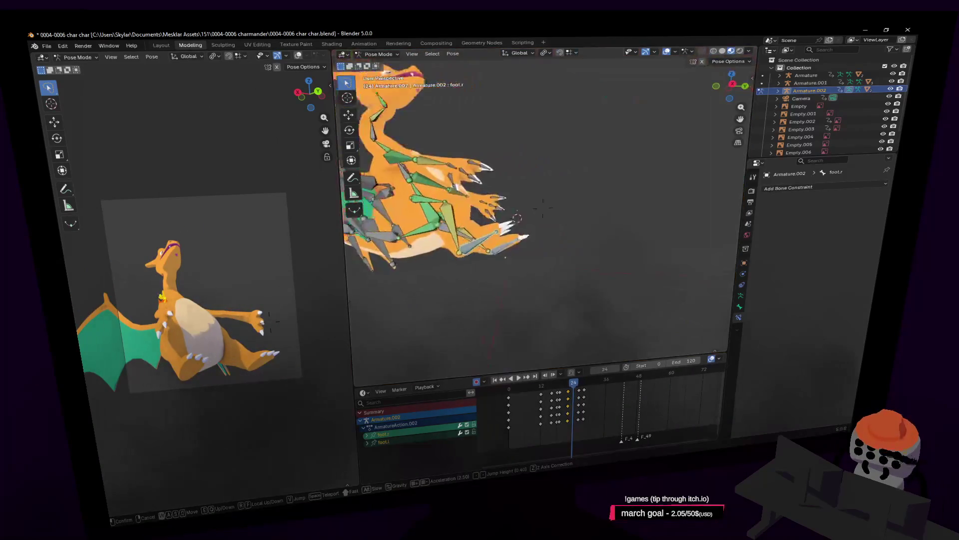
key("Return")
key("g")
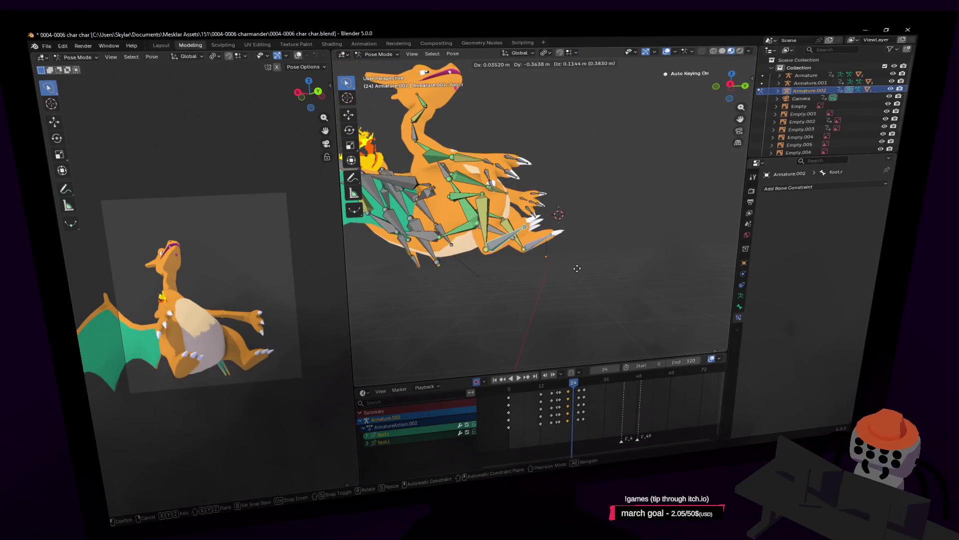
left_click(576, 267)
scroll(538, 157, "up", 5)
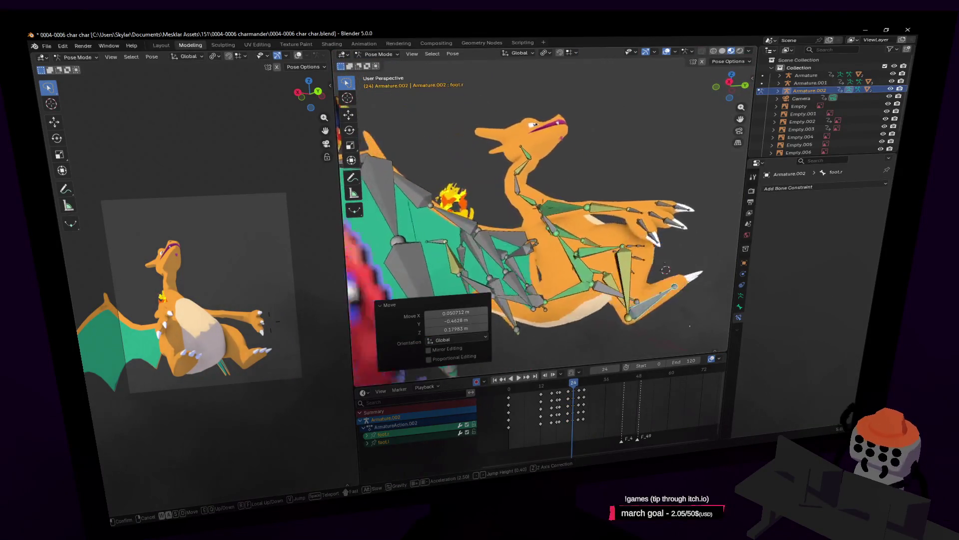
left_click(539, 158)
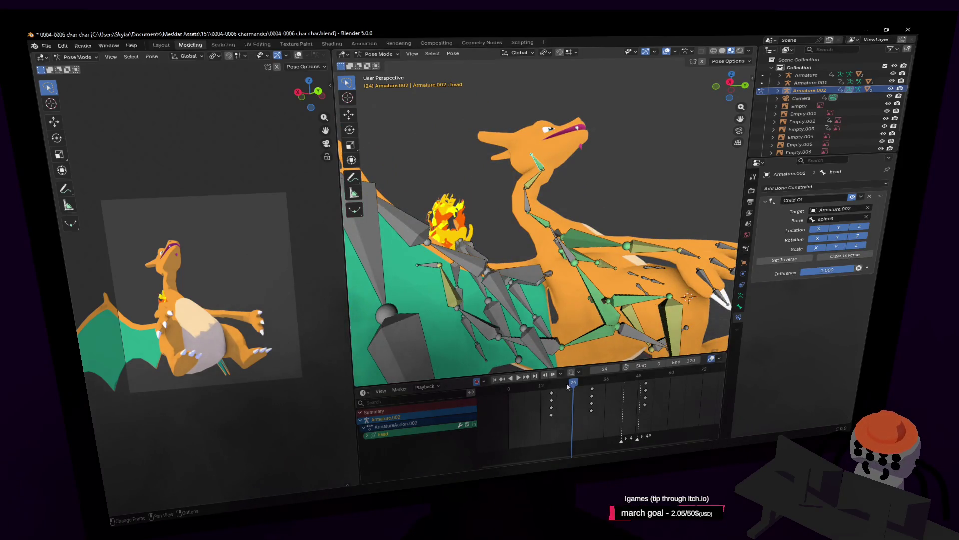
Rotate the head bone -67.9° and key it at frame 22
key("space")
left_click_drag(566, 382, 563, 385)
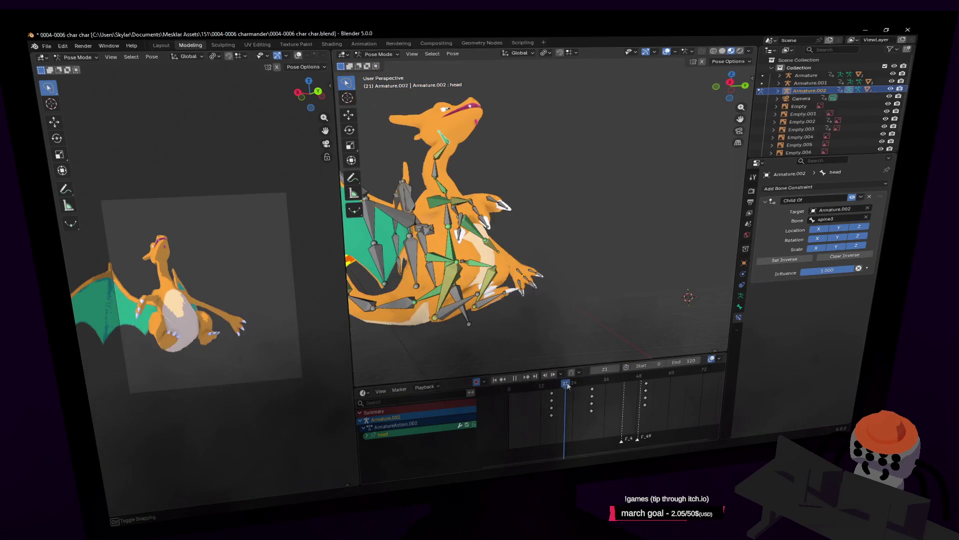
key("space")
mouse_move(525, 152)
middle_mouse_down()
mouse_move(514, 155)
mouse_move(532, 145)
middle_mouse_up()
key("r")
left_click(665, 219)
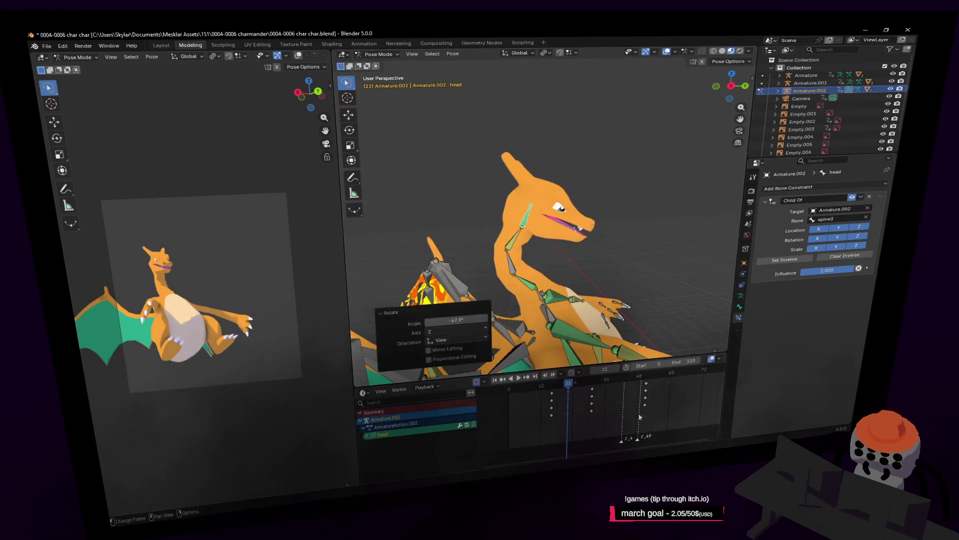
key("i")
Play back the head motion and reframe the view to show the whole Charizard
key("space")
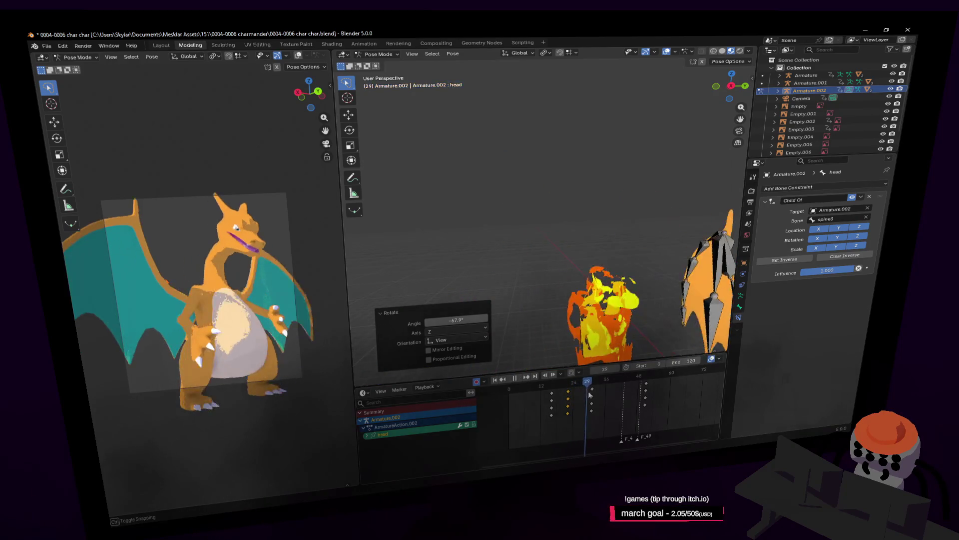
left_click_drag(595, 398, 589, 404)
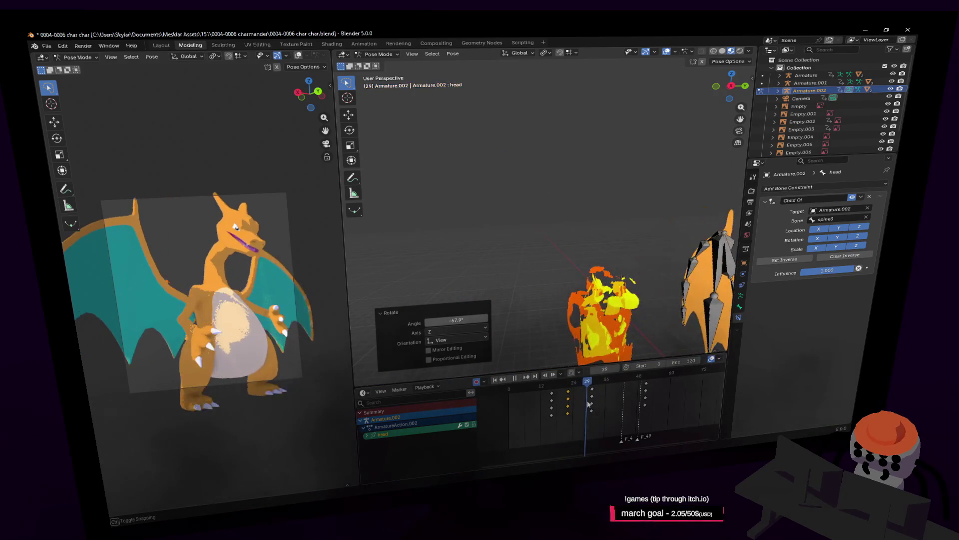
key("space")
key("shift+grave")
key("w")
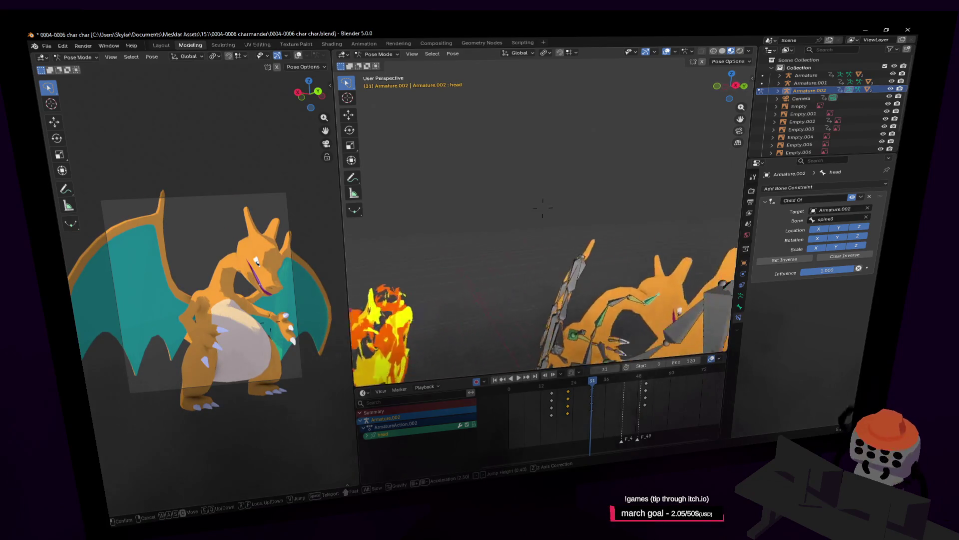
key("s")
left_click(518, 277)
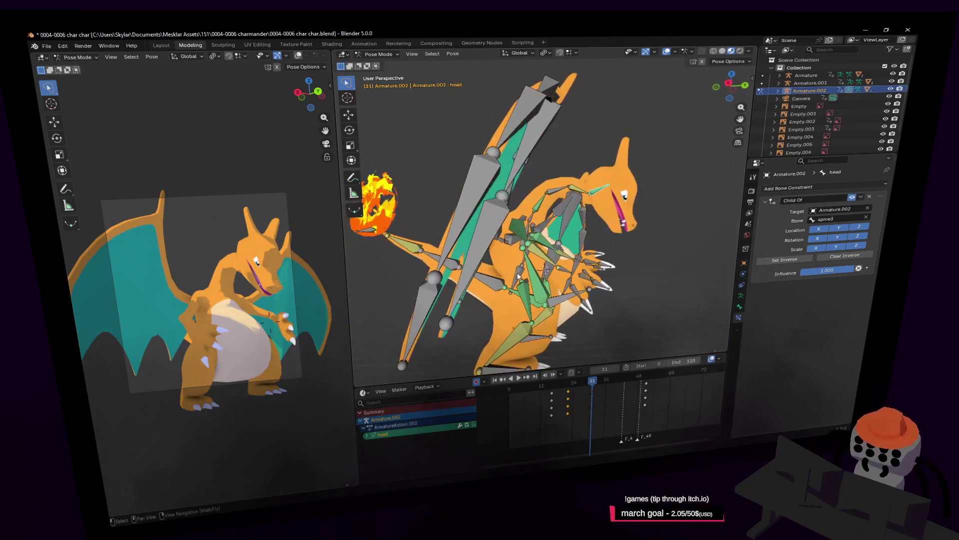
Orbit around Charizard and replay the motion from around frame 26
middle_click_drag(545, 267, 599, 382)
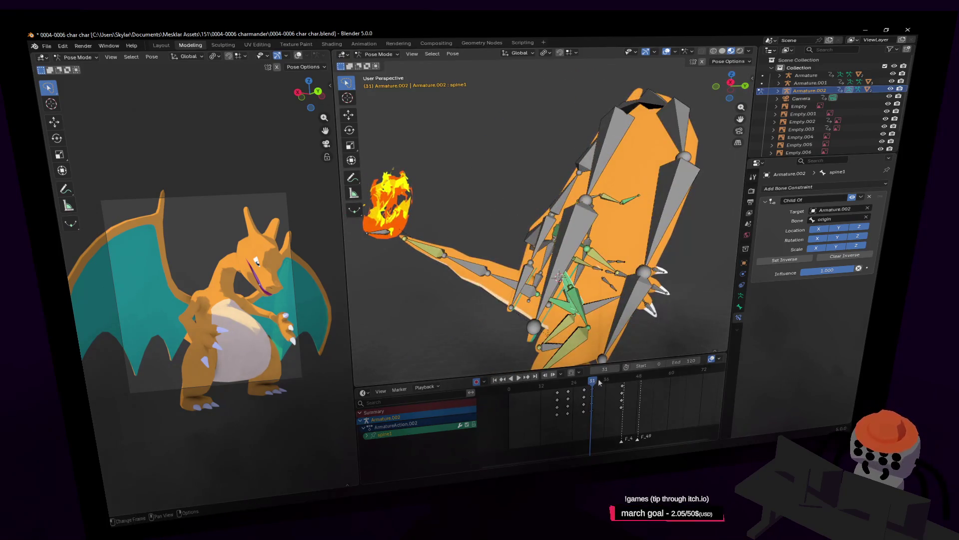
mouse_move(593, 384)
left_mouse_down()
mouse_move(572, 384)
mouse_move(585, 383)
mouse_move(575, 389)
mouse_move(595, 402)
left_mouse_up()
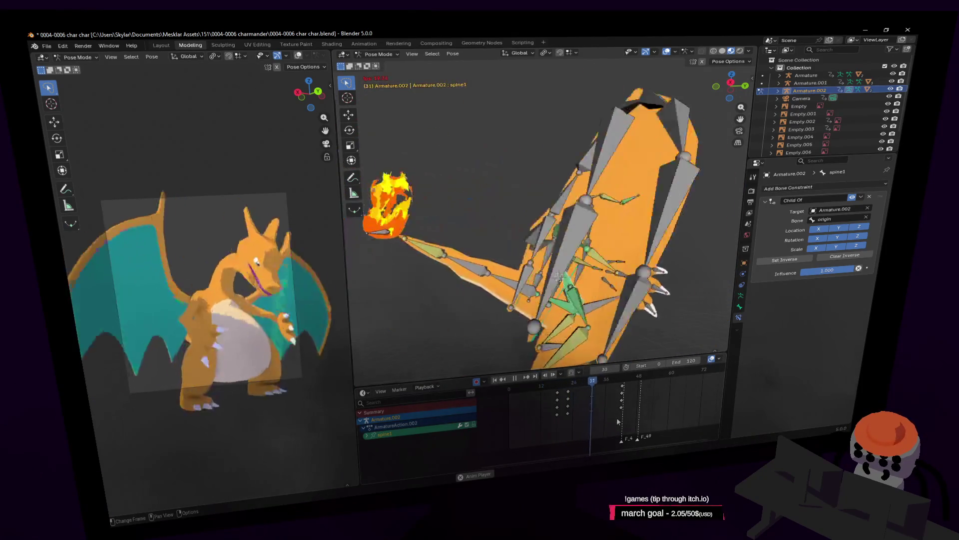
key("space")
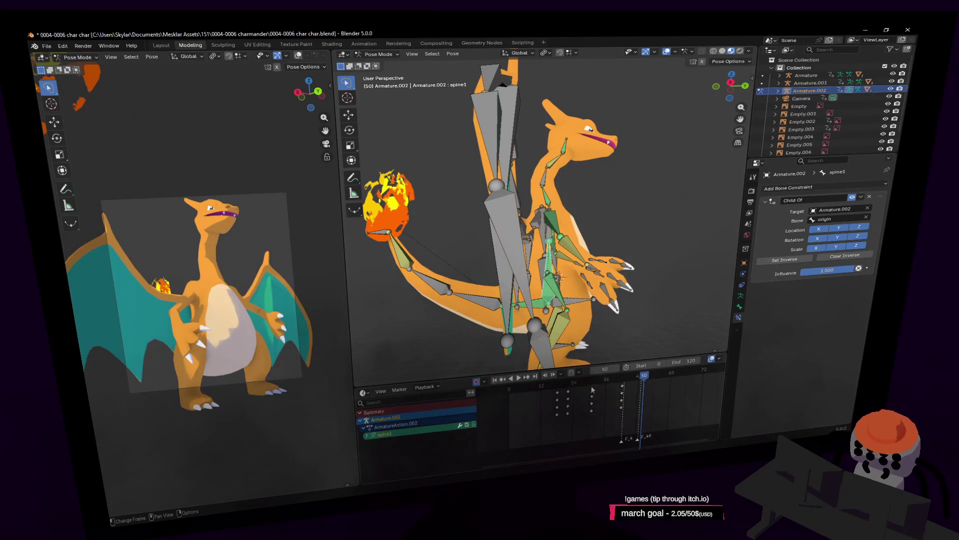
mouse_move(593, 389)
left_mouse_down()
mouse_move(582, 390)
mouse_move(590, 390)
left_mouse_up()
key("shift+grave")
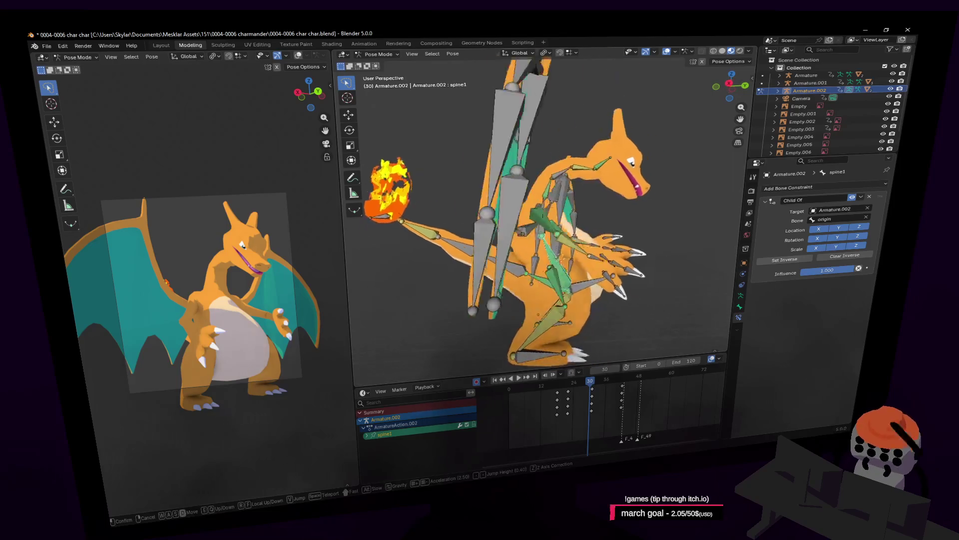
key("w")
left_click(643, 272)
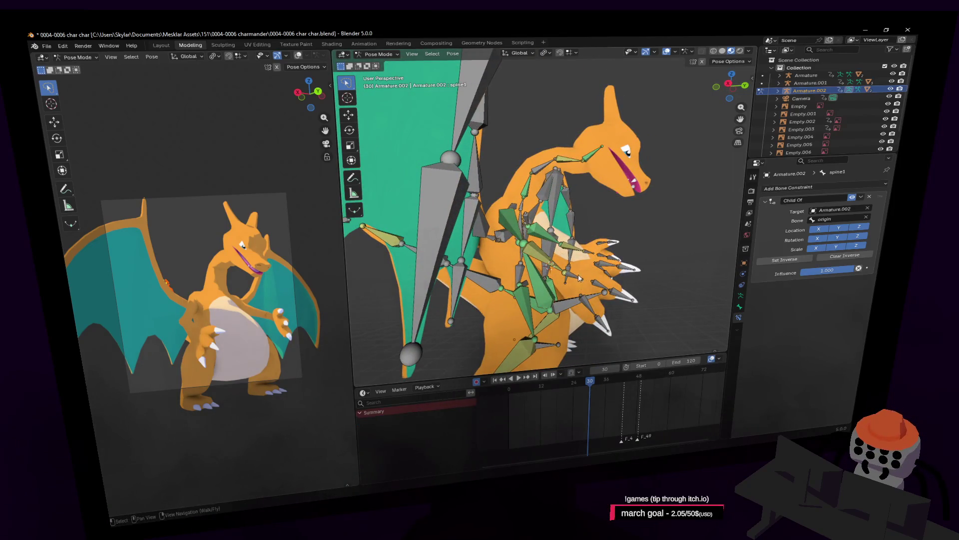
Move hand.l by 0.137, -1.022, 0.640 m at frame 28, then go to frame 42
left_click(580, 278)
key("shift+grave")
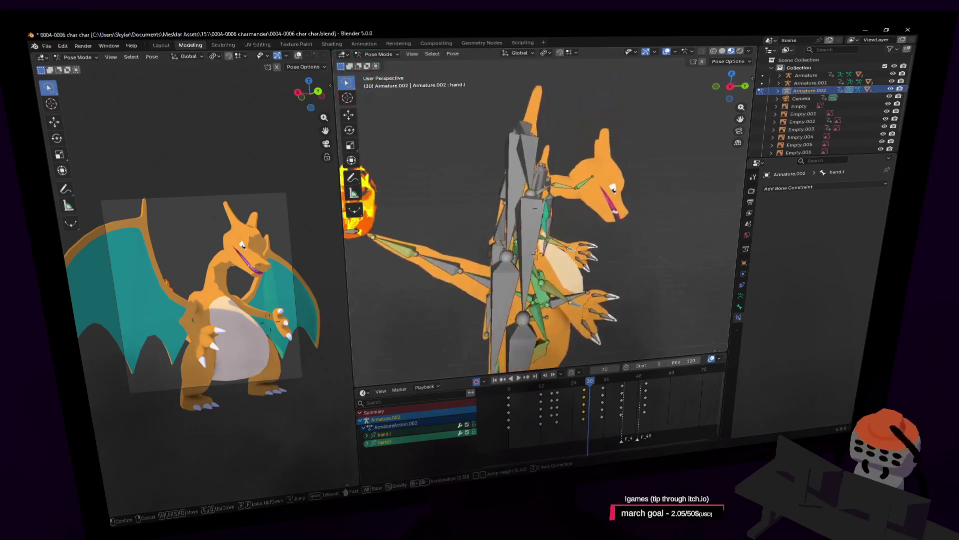
key("Return")
left_click_drag(592, 390, 590, 390)
key("shift+grave")
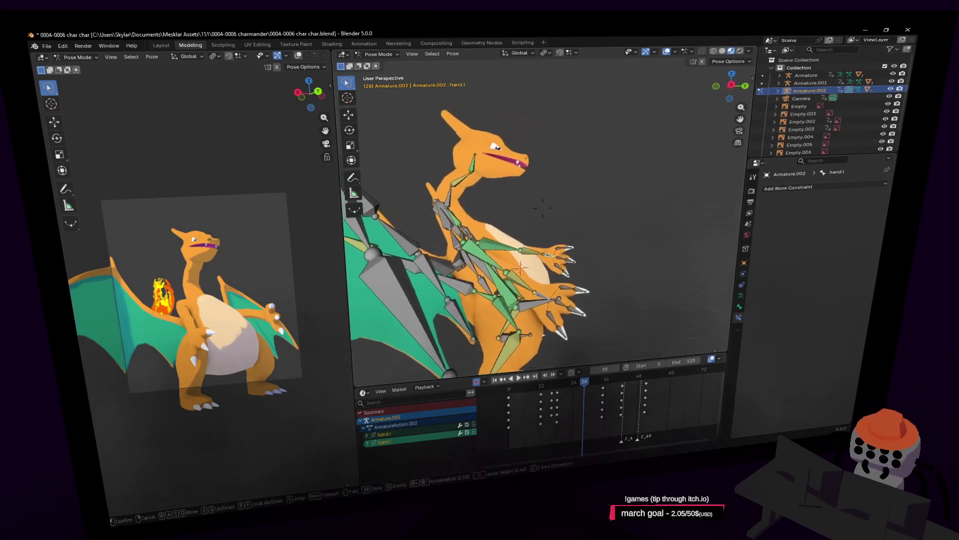
key("g")
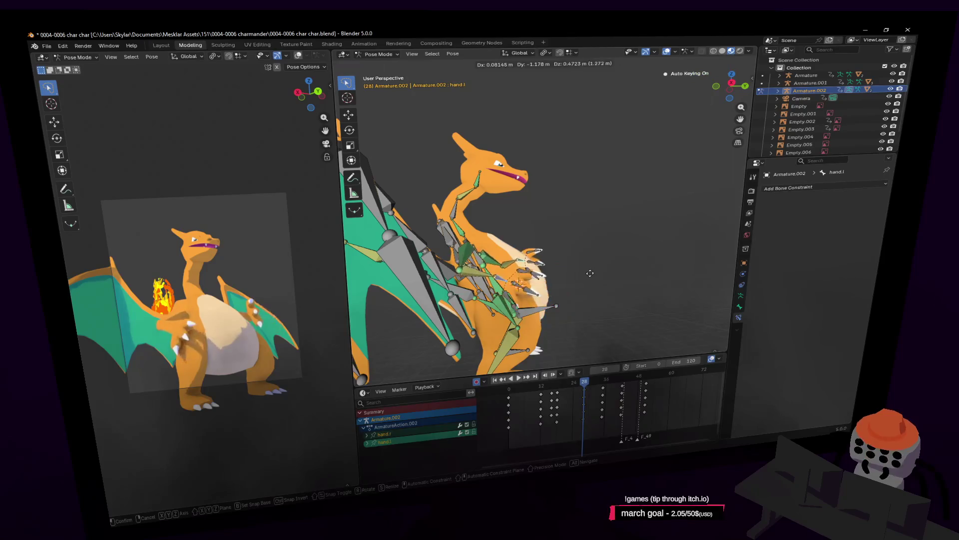
left_click(594, 270)
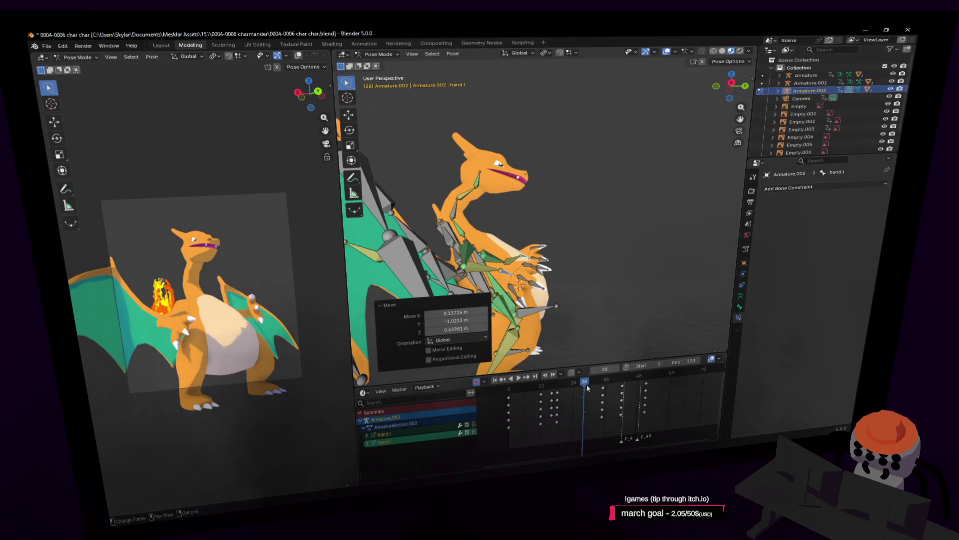
left_click_drag(587, 387, 621, 394)
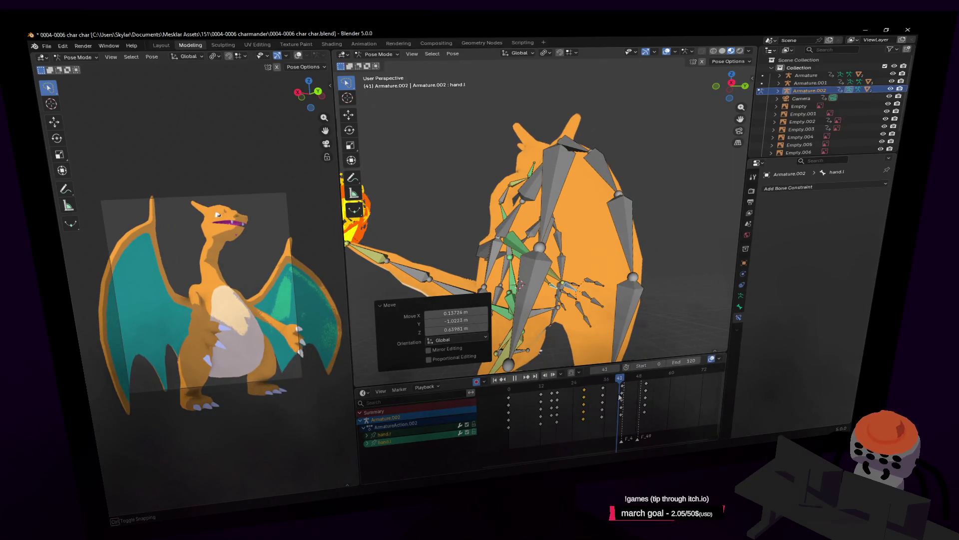
left_click_drag(621, 383, 621, 383)
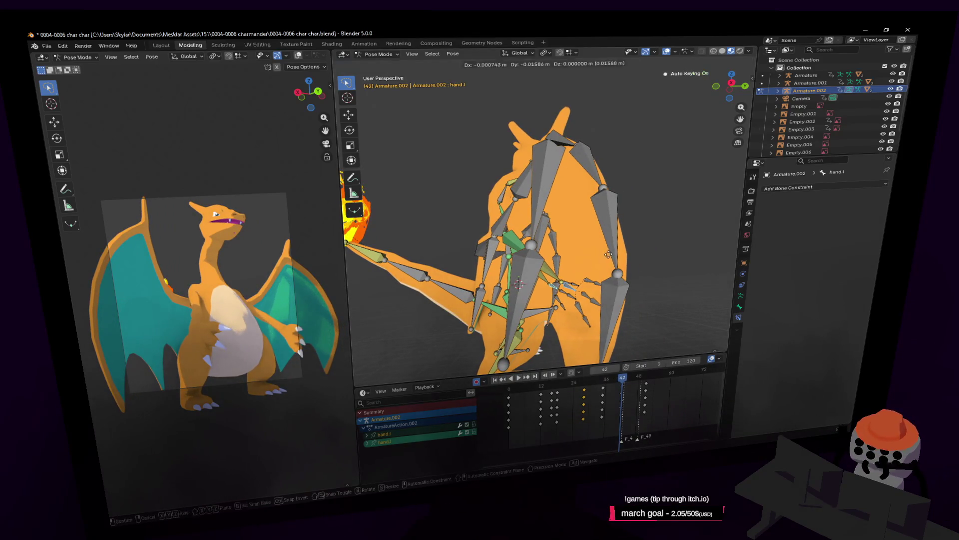
Key hand.l's new position at frame 42 and play the loop from the start
left_click(596, 251)
key("space")
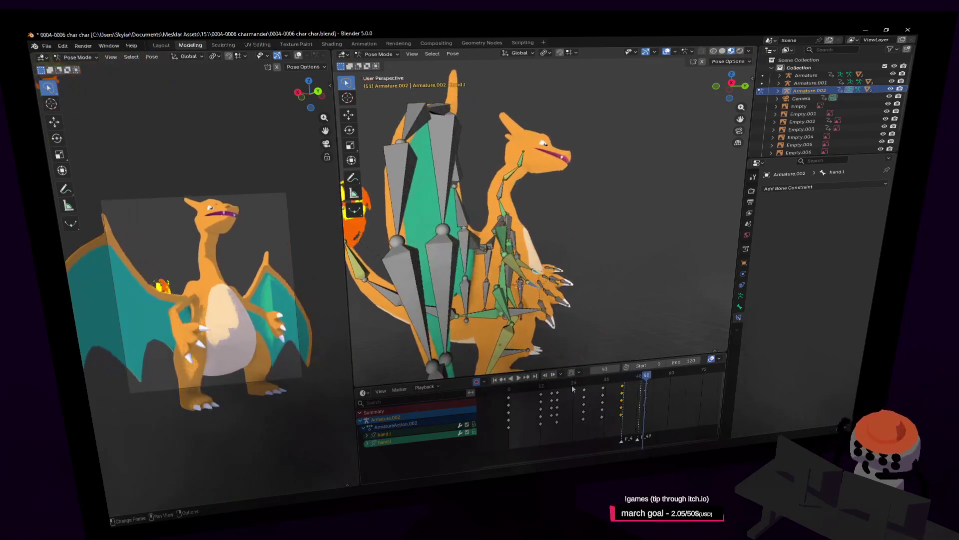
key("Escape")
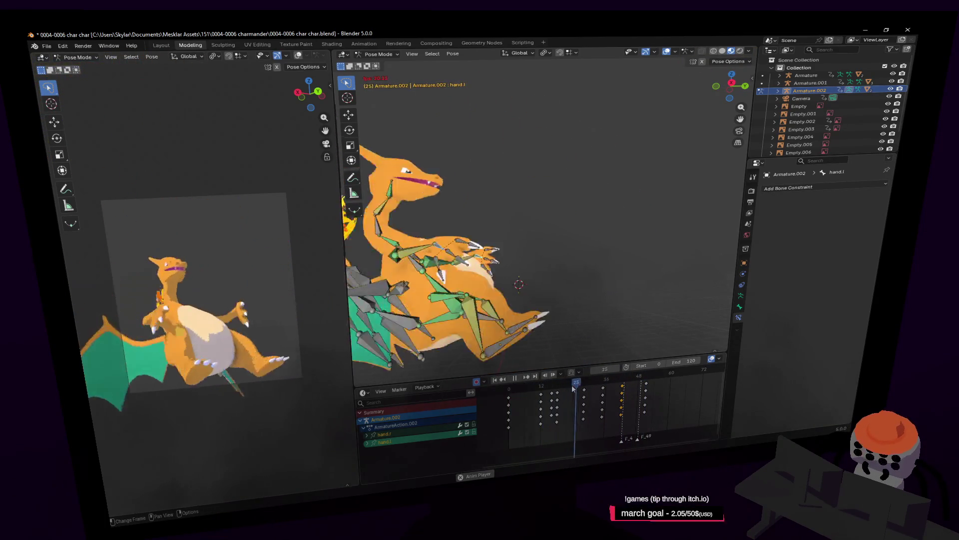
key("space")
key("shift+Left")
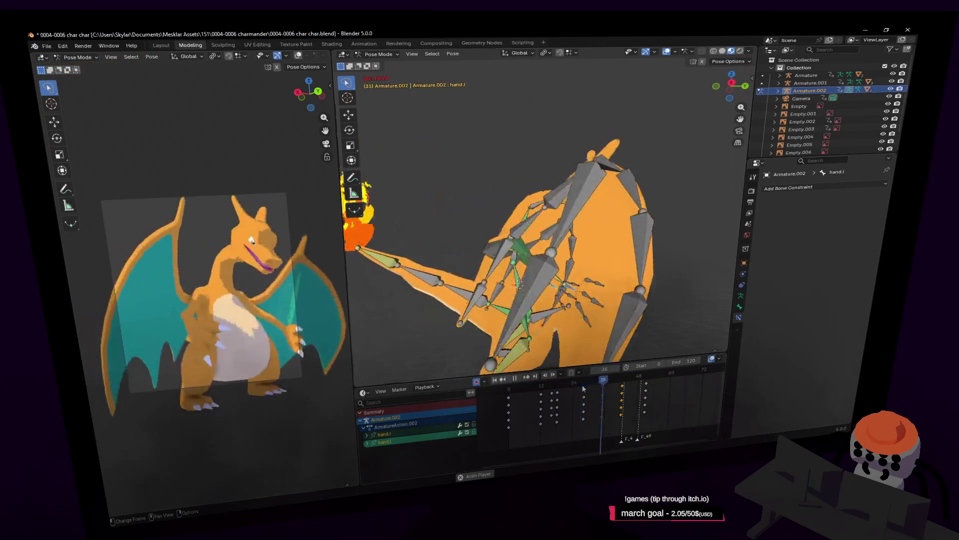
key("shift+Left")
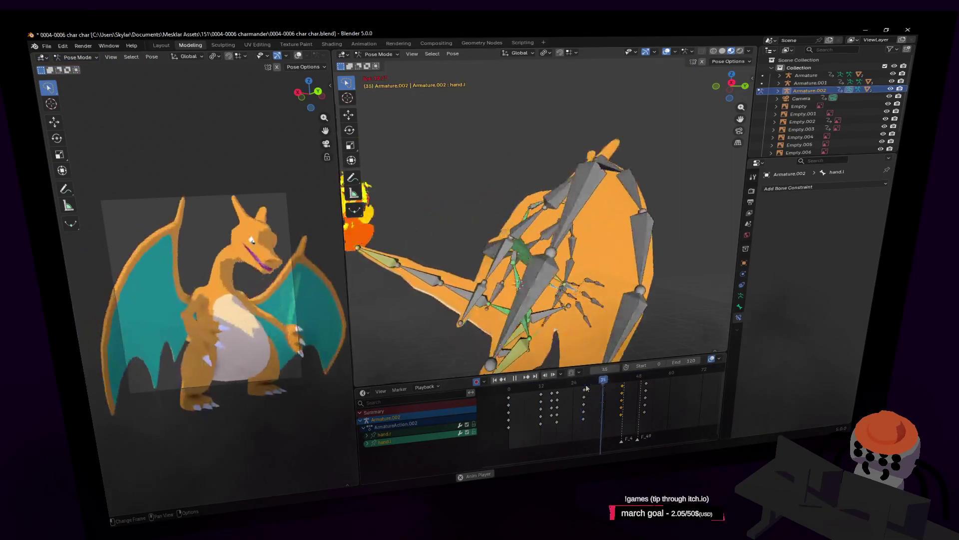
Replay the flap loop and scrub from frame 10 to frame 20 to inspect the pose
key("Escape")
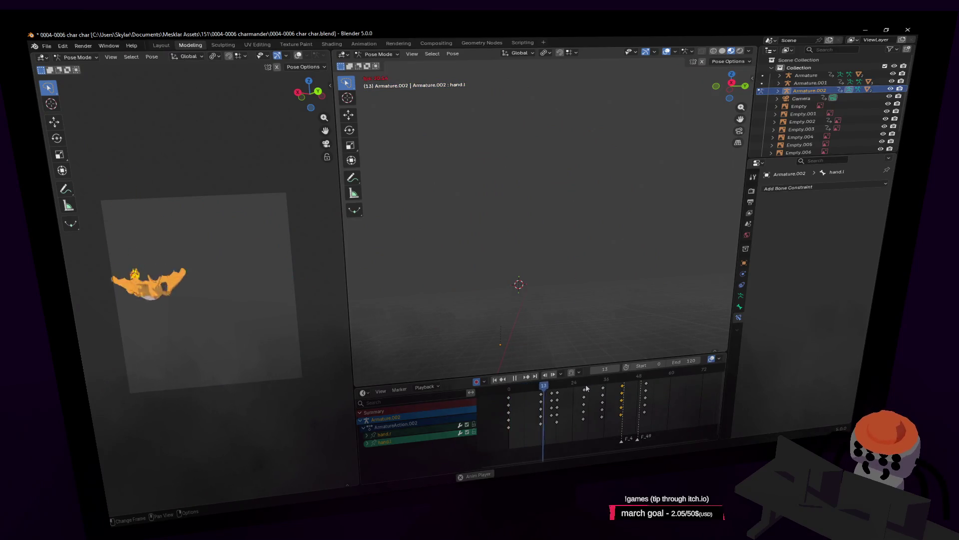
key("space")
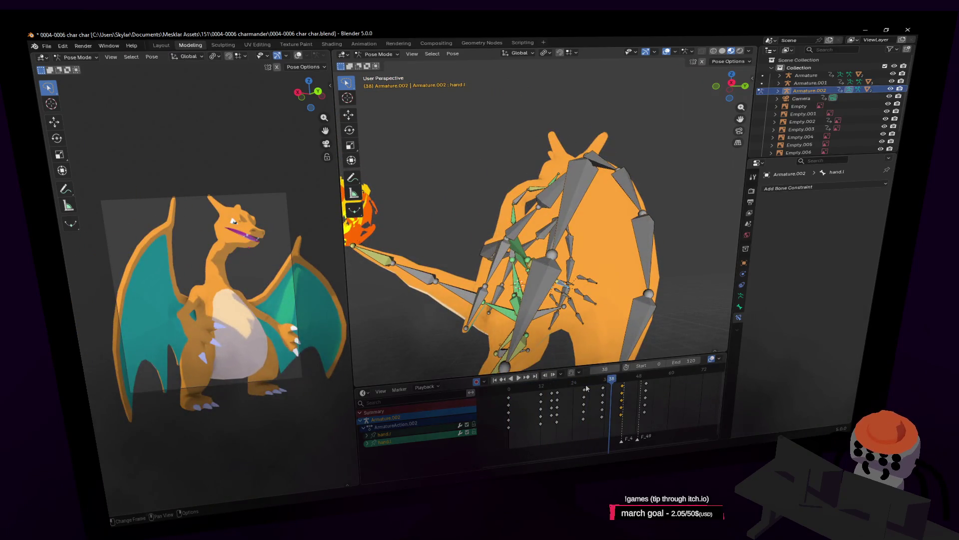
key("space")
left_click_drag(570, 382, 532, 391)
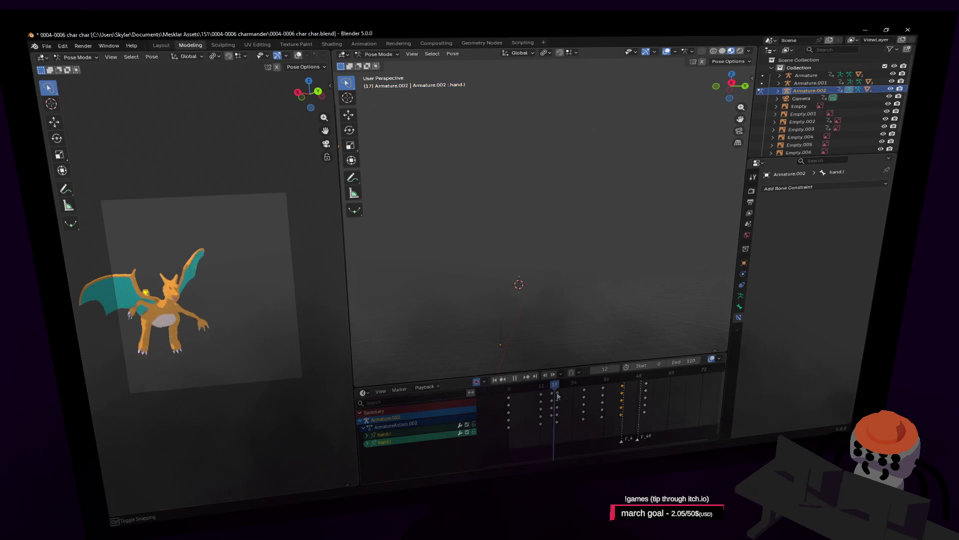
left_click_drag(557, 396, 582, 421)
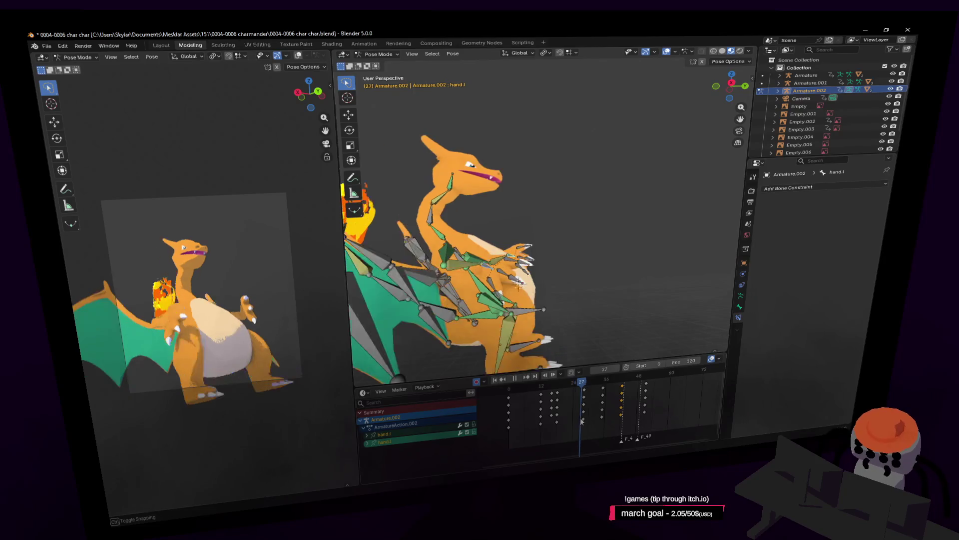
Select the right wing bone wingclav.r with the whole character in view
key("shift+grave")
key("w")
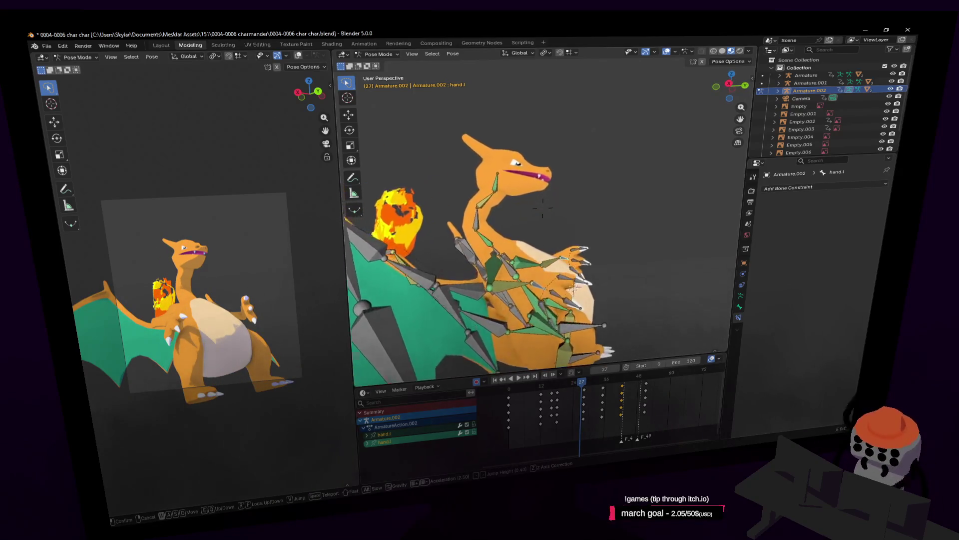
left_click(542, 209)
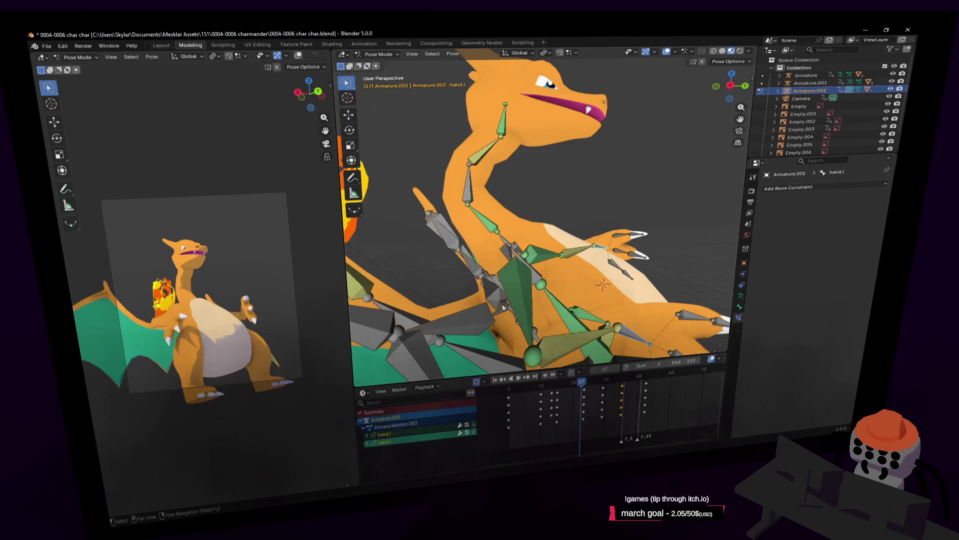
left_click(504, 308)
key("shift+grave")
key("s")
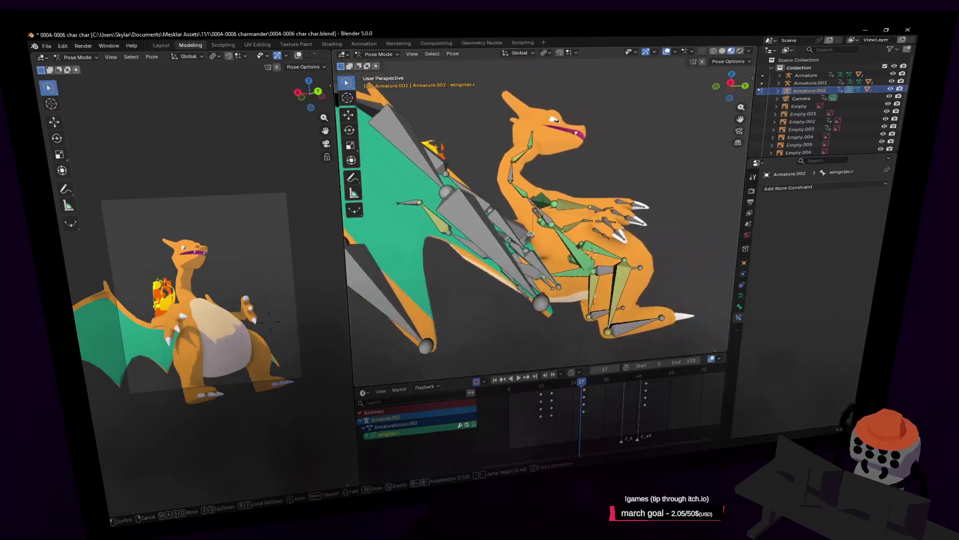
left_click(504, 308)
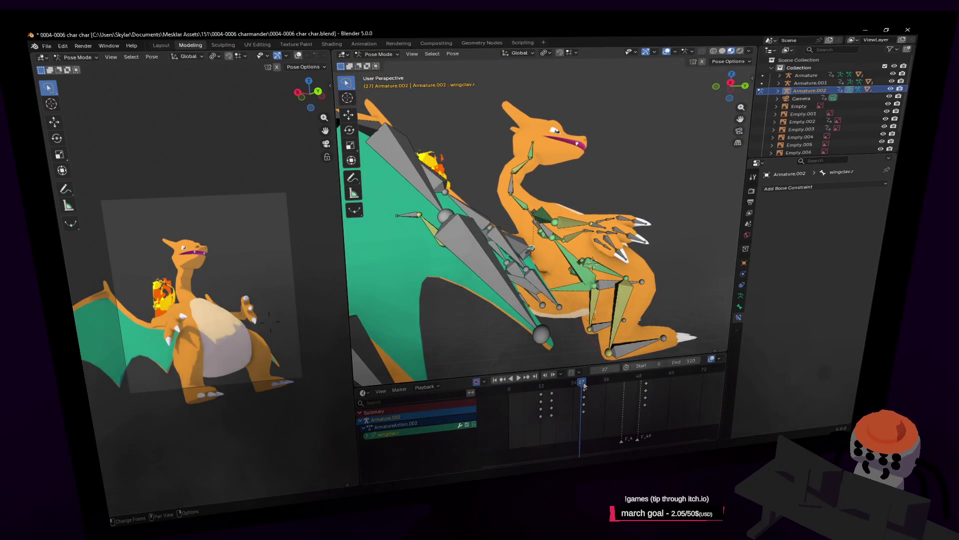
Rotate wingclav.r down at frame 28
left_click(583, 383)
key("r")
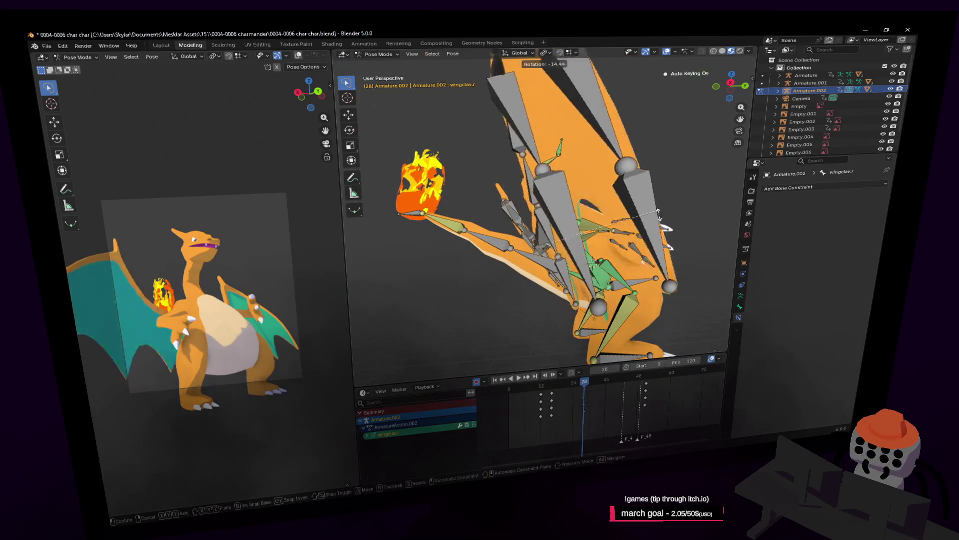
right_click(643, 259)
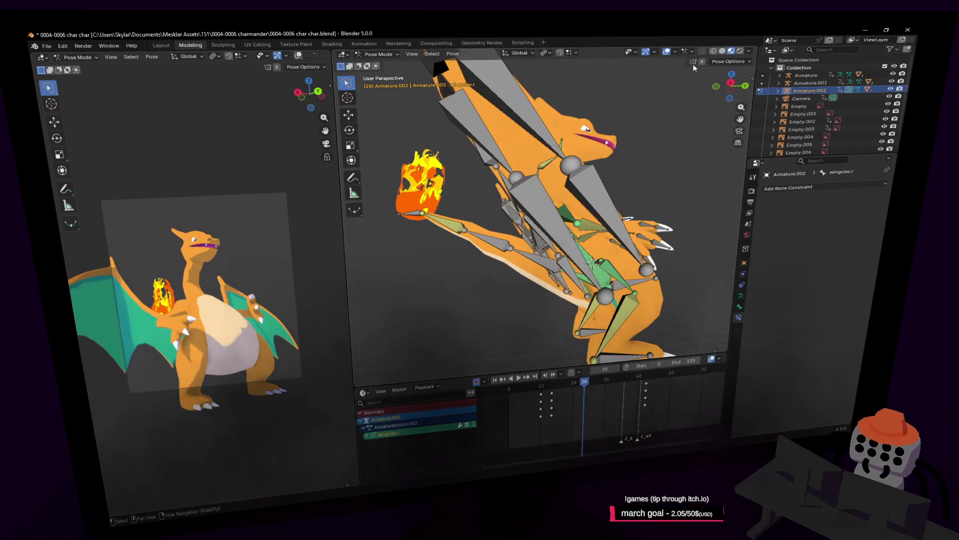
key("r")
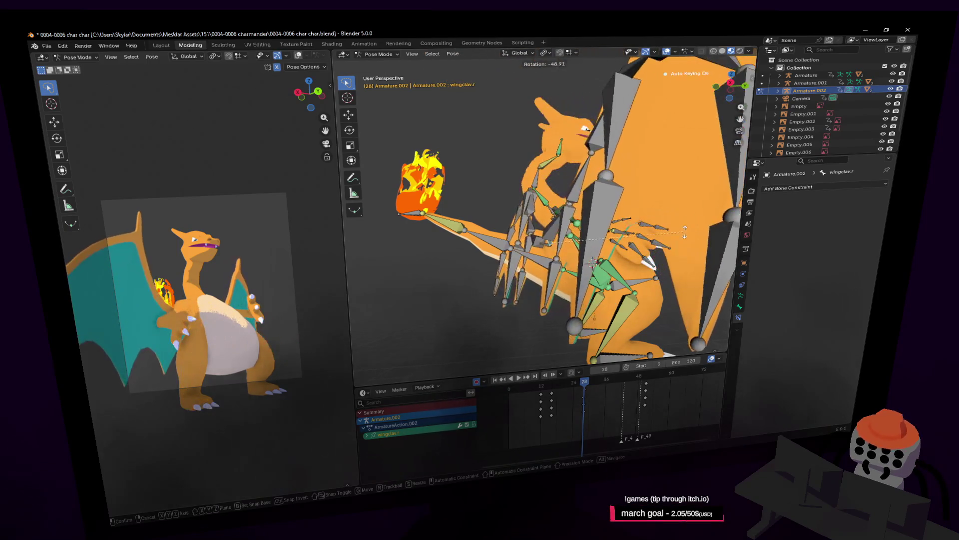
left_click(591, 262)
key("shift+grave")
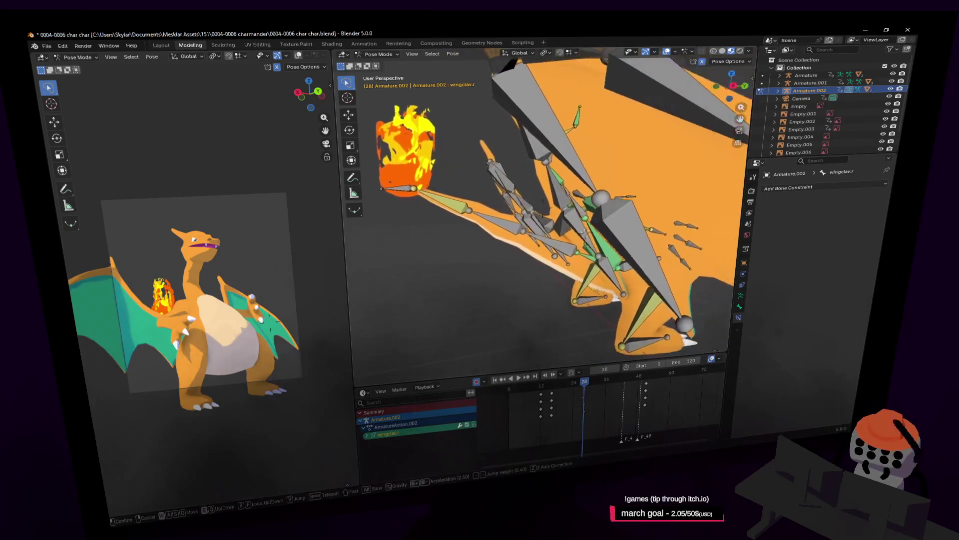
left_click(621, 244)
Add wingclav.l, rotate both wing bones -53.2° about Z, then scrub to frame 14
left_click(571, 232, "shift")
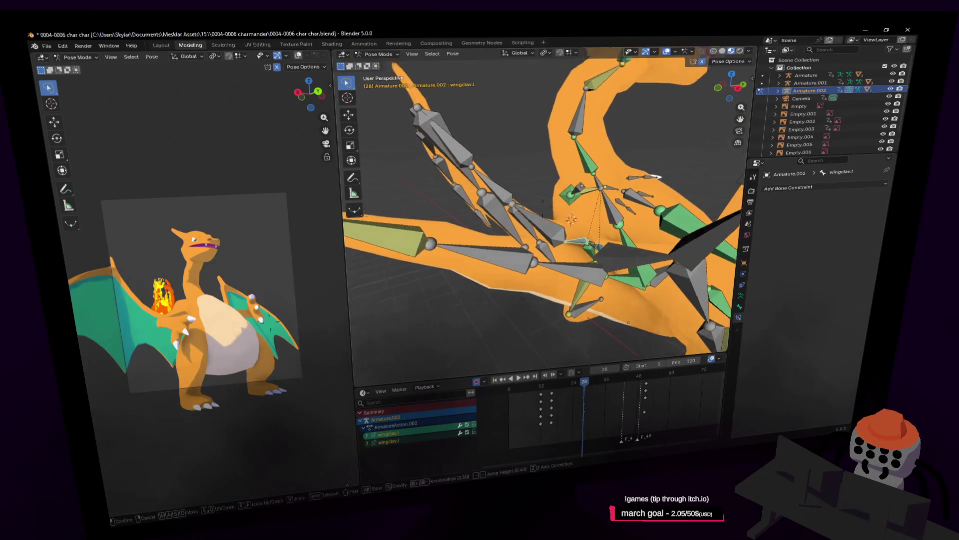
middle_click_drag(572, 233, 701, 69)
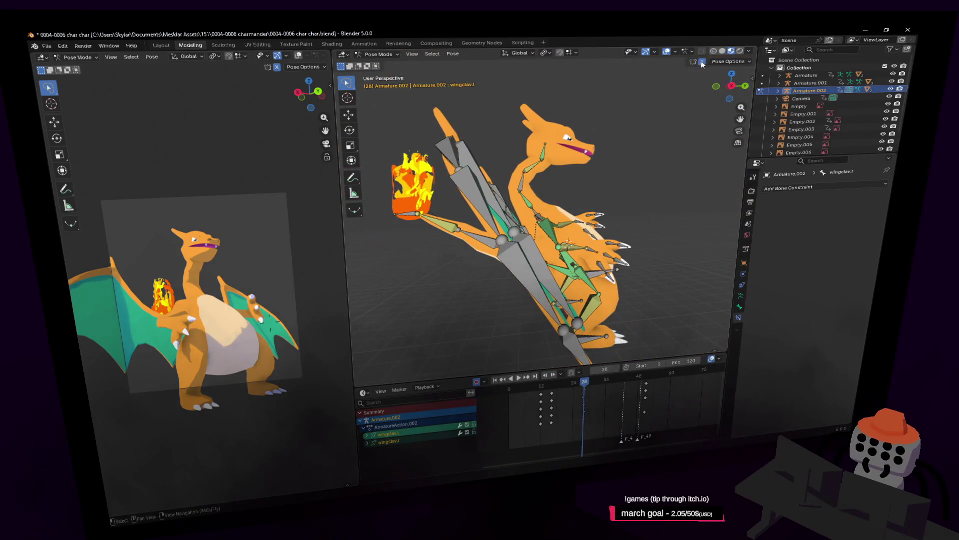
key("r")
left_click(650, 248)
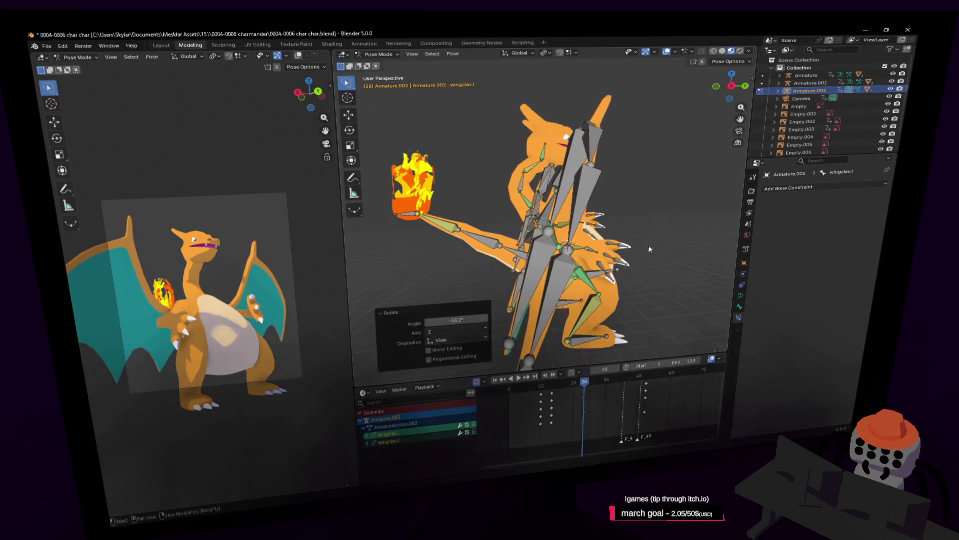
mouse_move(573, 394)
left_mouse_down()
mouse_move(548, 388)
mouse_move(585, 396)
mouse_move(608, 421)
mouse_move(657, 425)
left_mouse_up()
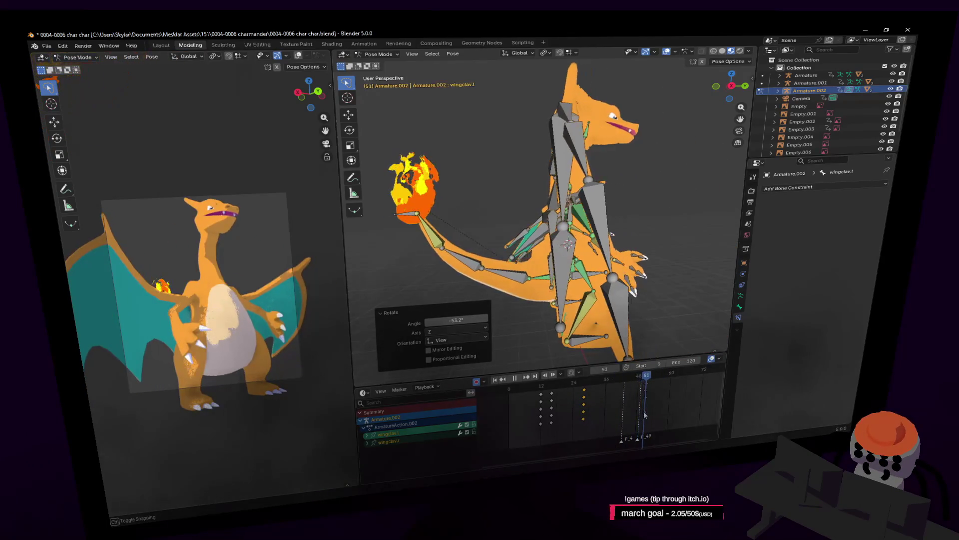
Orbit behind the rig and replay the flap animation from frame 20
middle_click_drag(625, 309, 613, 244)
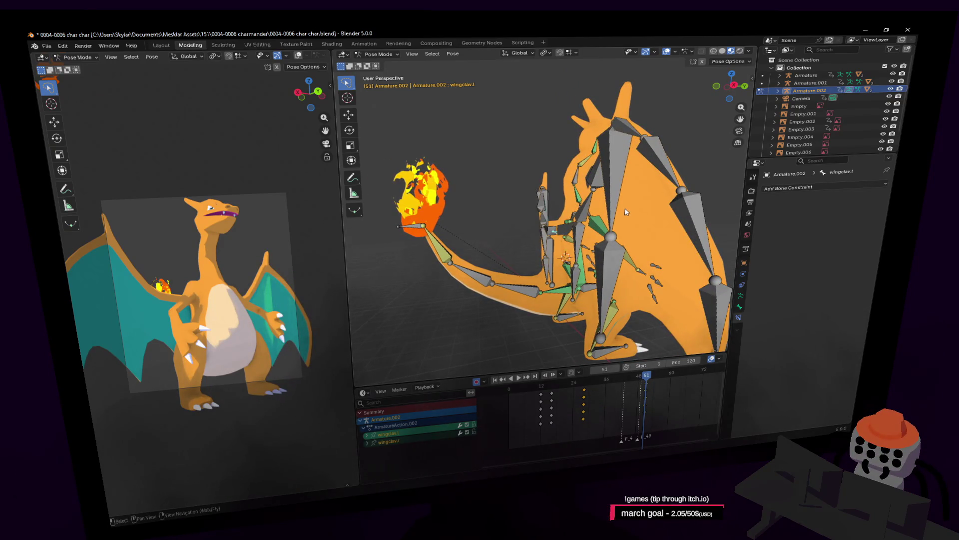
middle_click_drag(626, 212, 615, 227)
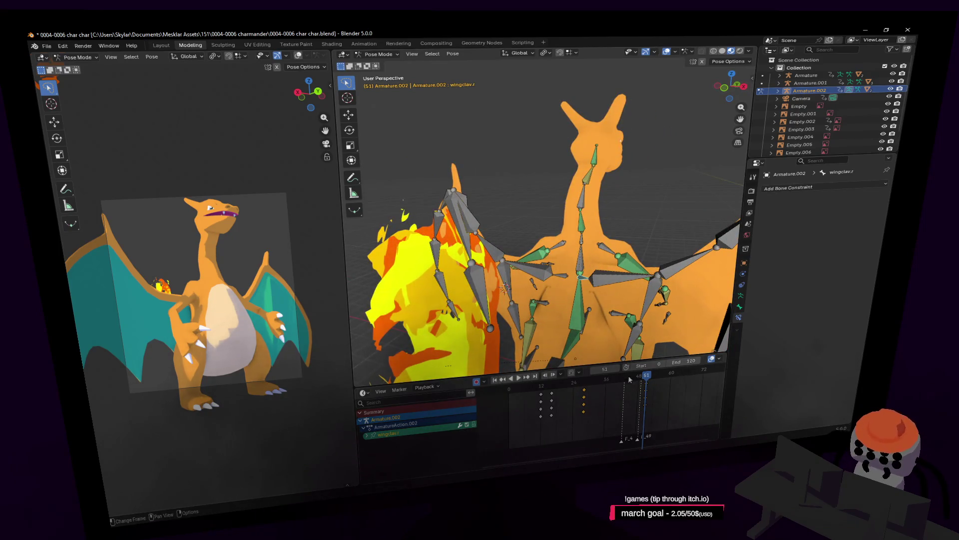
mouse_move(605, 394)
left_mouse_down()
mouse_move(563, 395)
mouse_move(597, 396)
left_mouse_up()
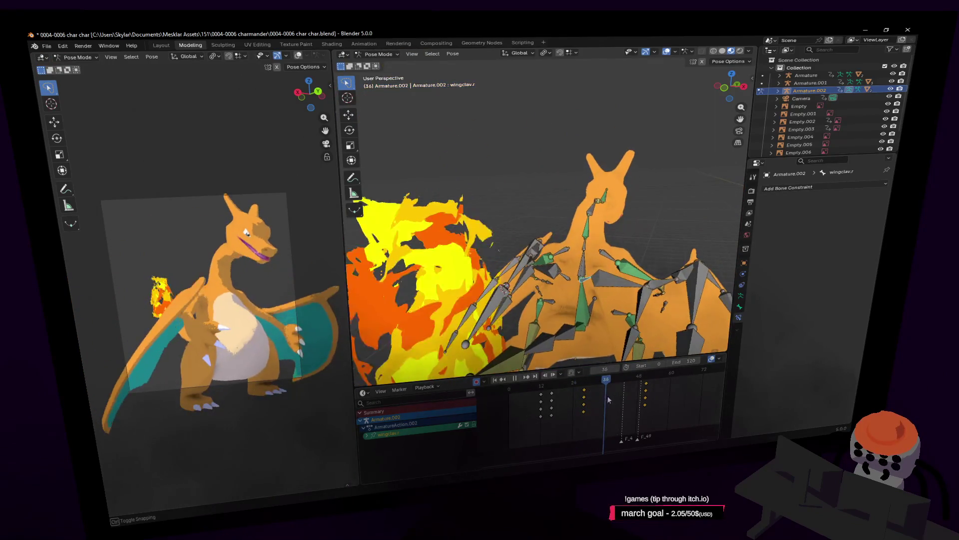
key("Escape")
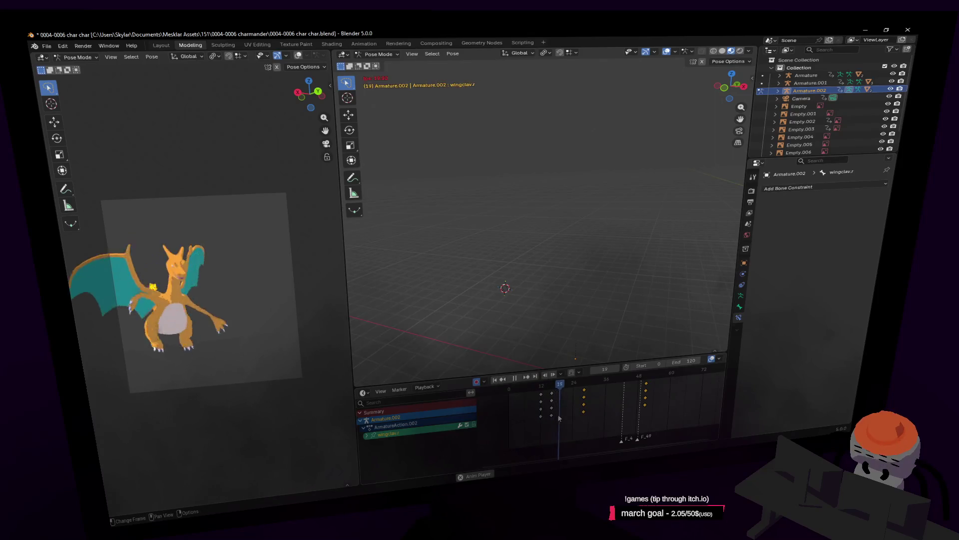
key("space")
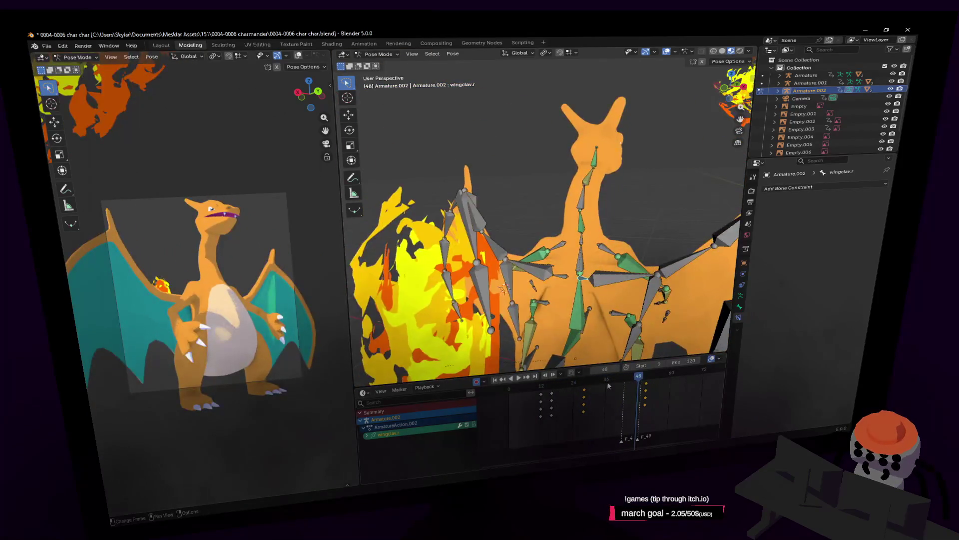
Paste the raised-wings pose at frame 36, key it, and play it back
left_click(608, 384)
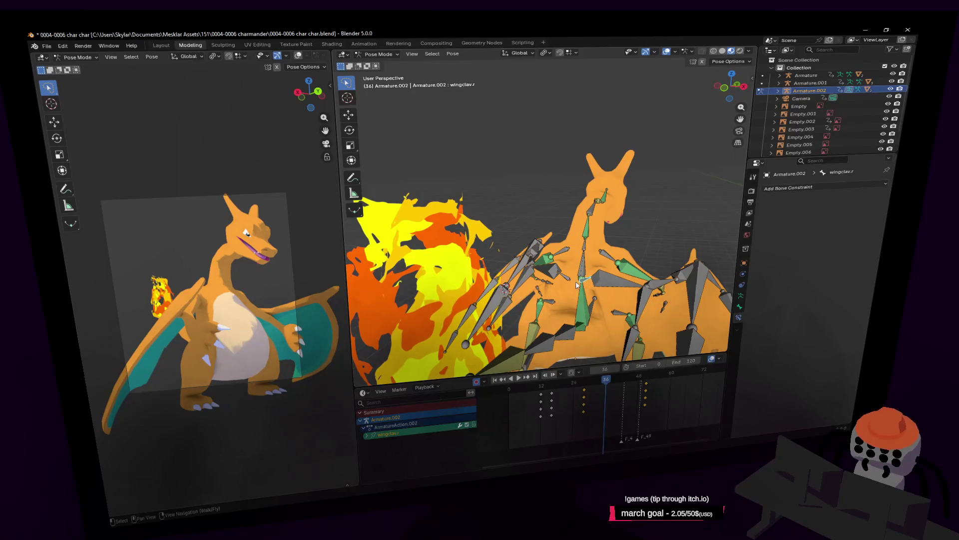
key("ctrl+v")
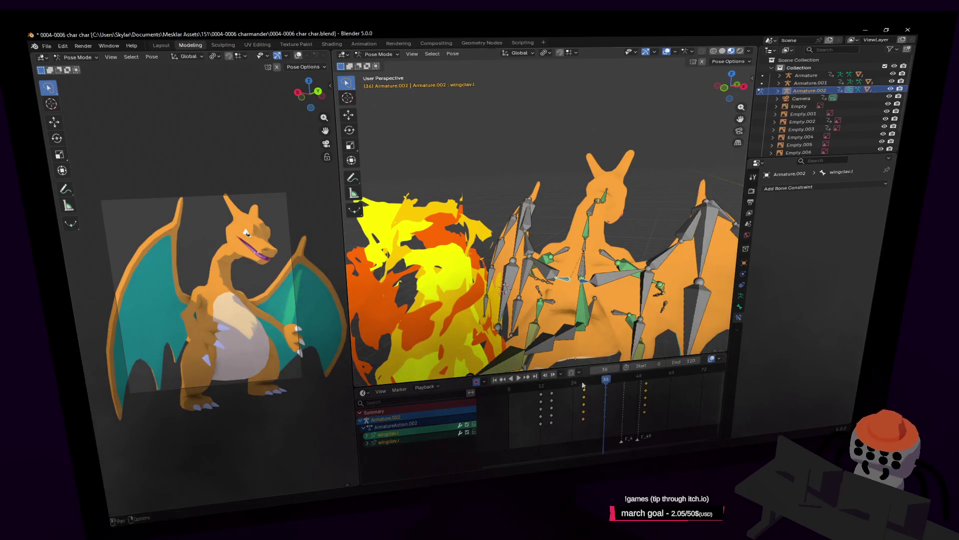
key("i")
key("space")
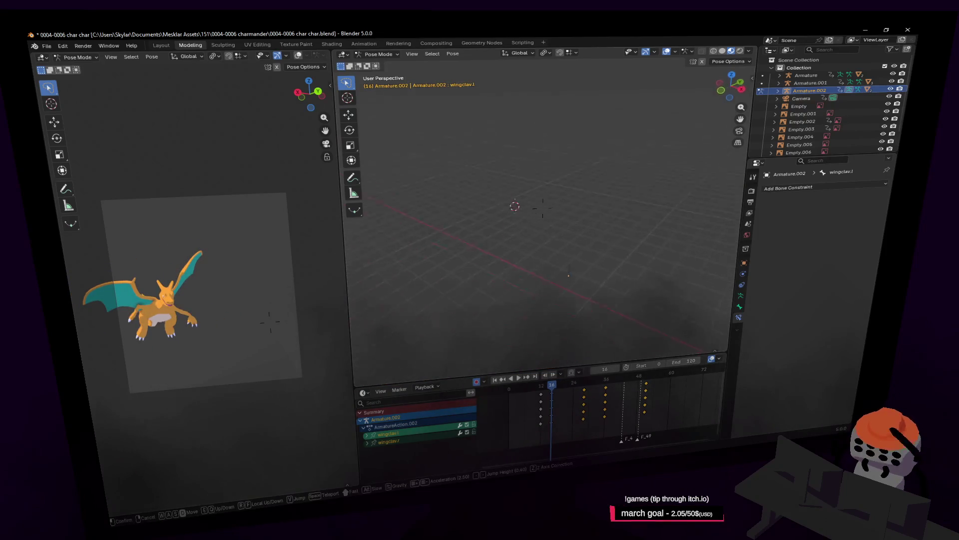
Rotate wingclav.l -29.1° at frame 16
mouse_move(542, 208)
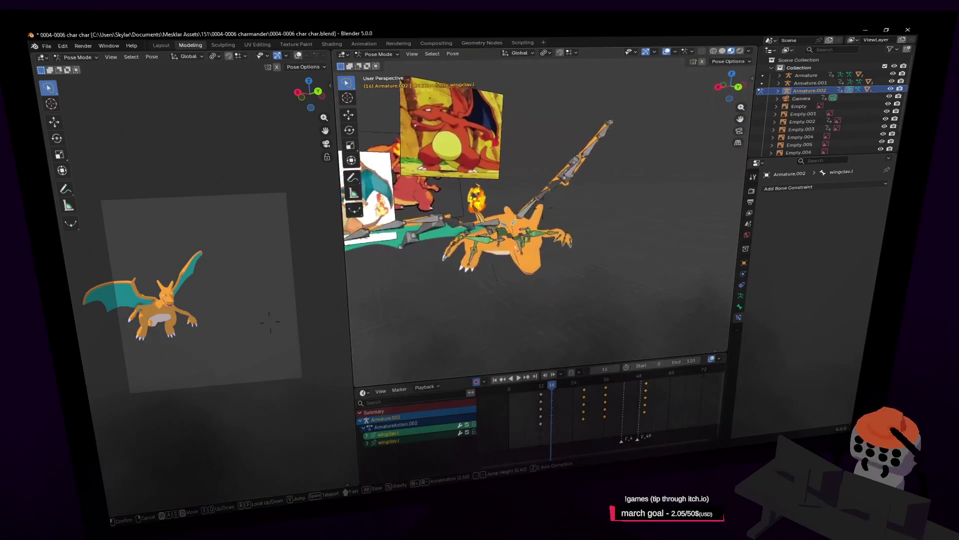
key("w")
left_click(519, 258)
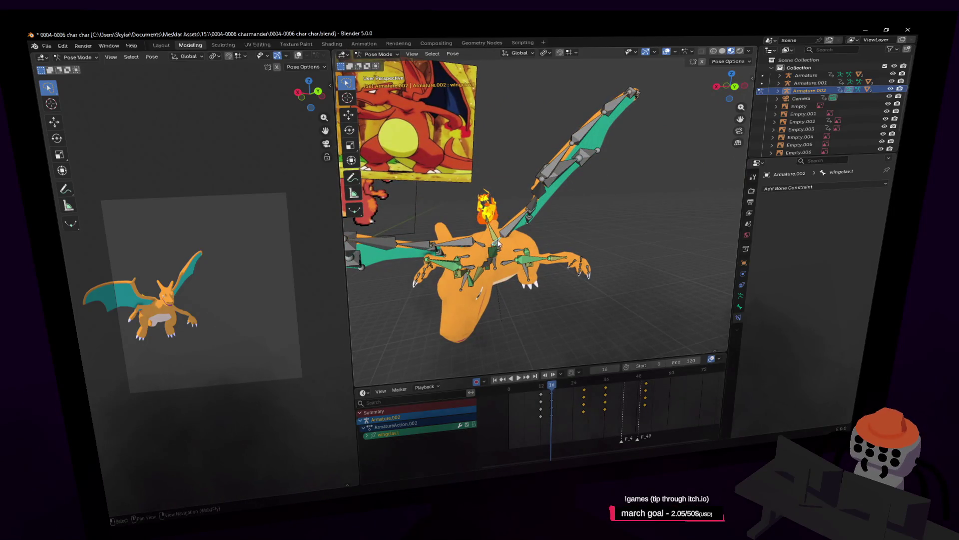
left_click(624, 231)
middle_click_drag(593, 210, 630, 225)
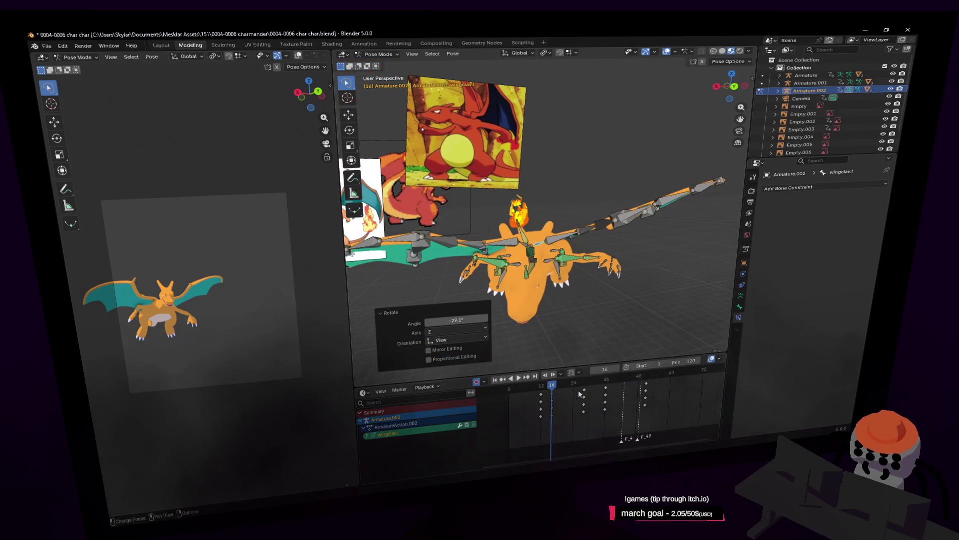
Rotate wingclav.l -17.6° about Z at frame 28
key("space")
mouse_move(550, 386)
left_mouse_down()
mouse_move(537, 386)
mouse_move(584, 393)
left_mouse_up()
key("shift+grave")
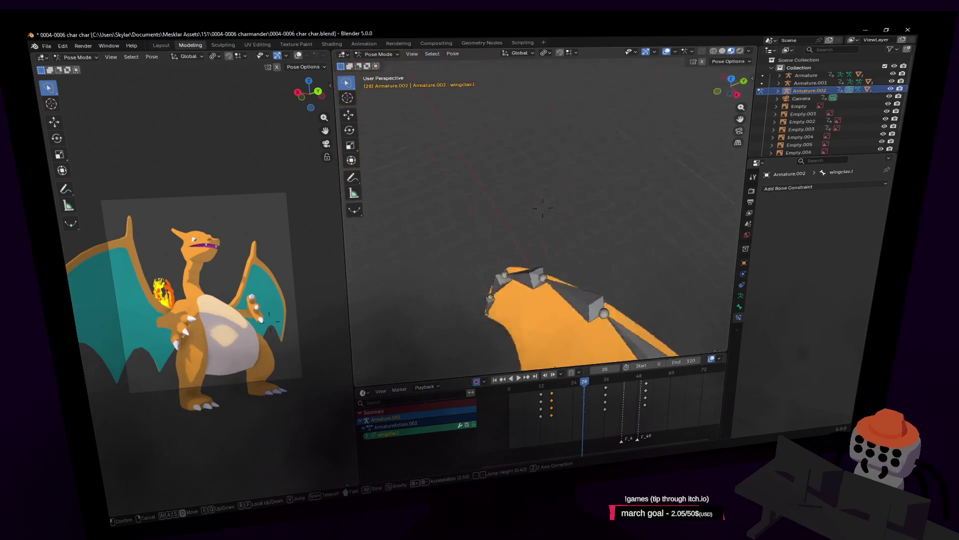
key("Escape")
key("r")
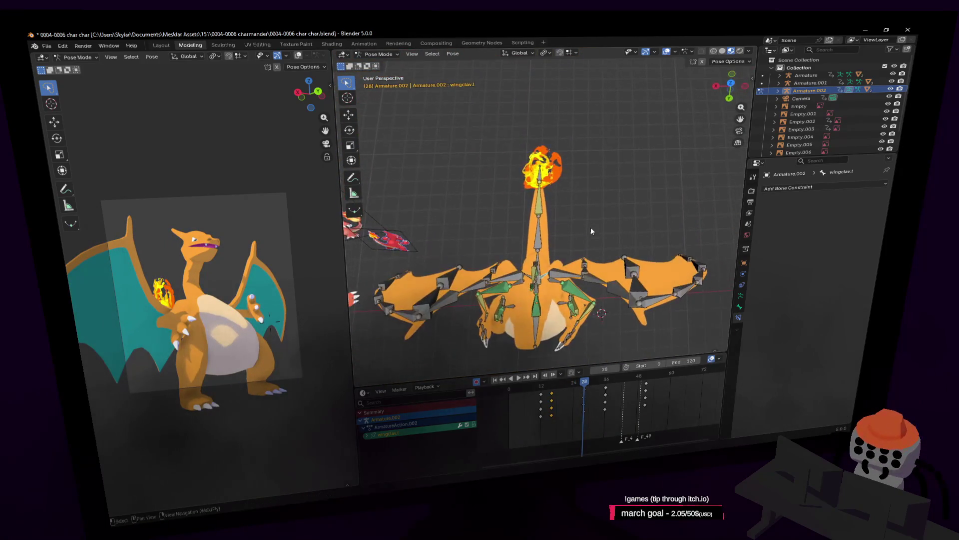
left_click(653, 213)
middle_click_drag(653, 213, 638, 233)
Replay the flap loop from frame 0 and inspect the pose at frame 27
key("space")
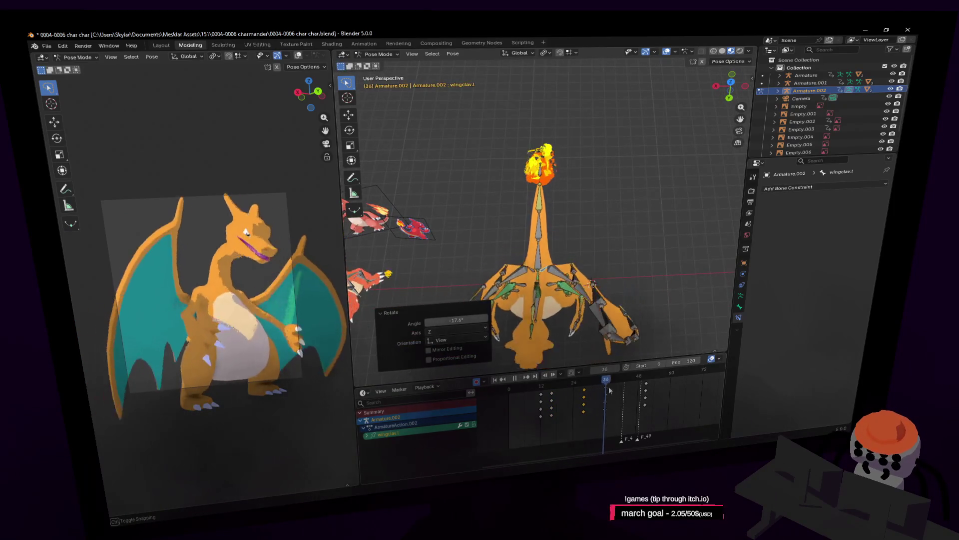
key("shift+Left")
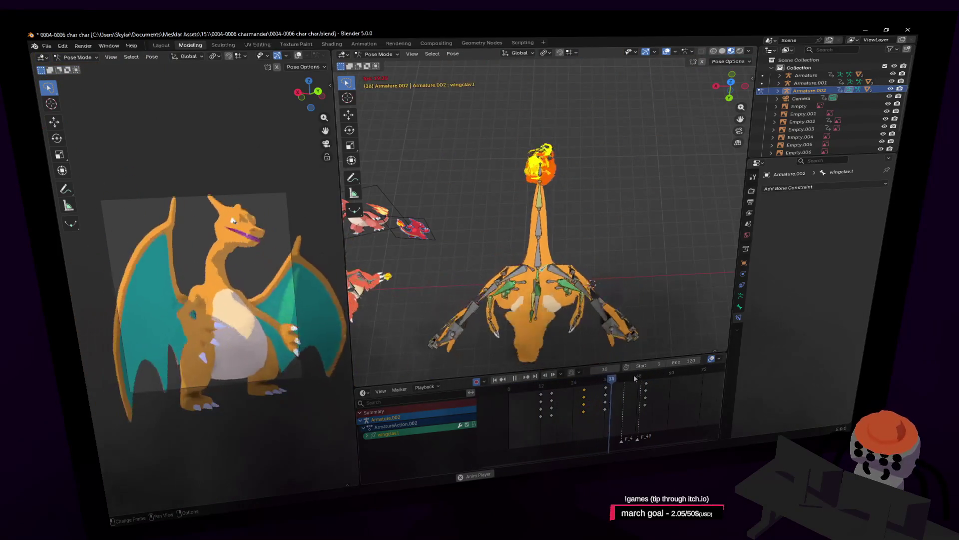
key("shift+Left")
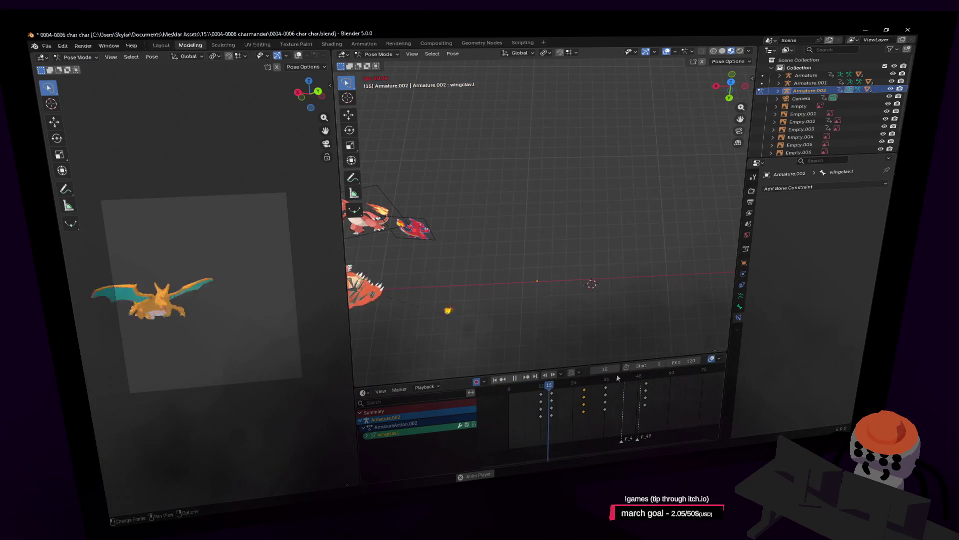
mouse_move(592, 385)
left_mouse_down()
mouse_move(579, 387)
mouse_move(601, 385)
left_mouse_up()
key("shift+Left")
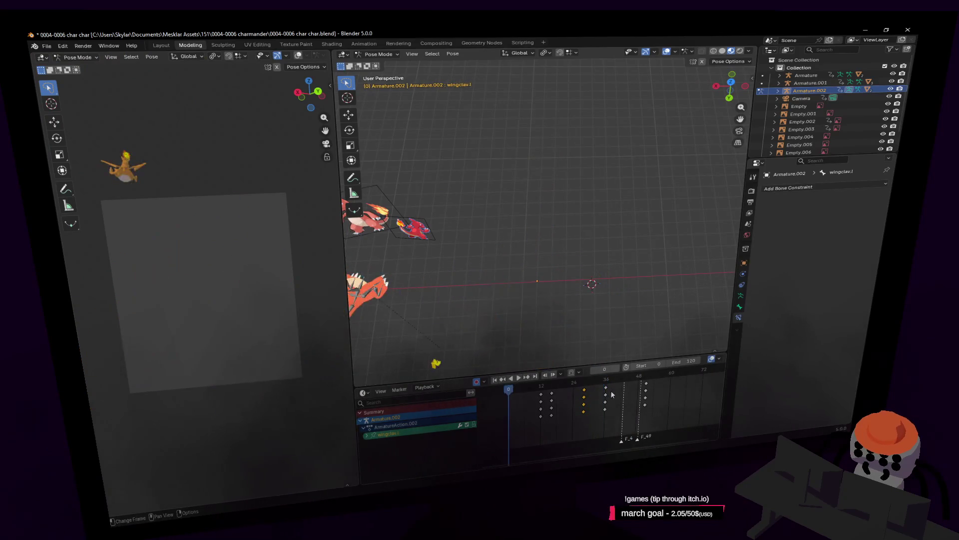
At frame 22, raise the origin bone about 1.5 m along global Z
key("space")
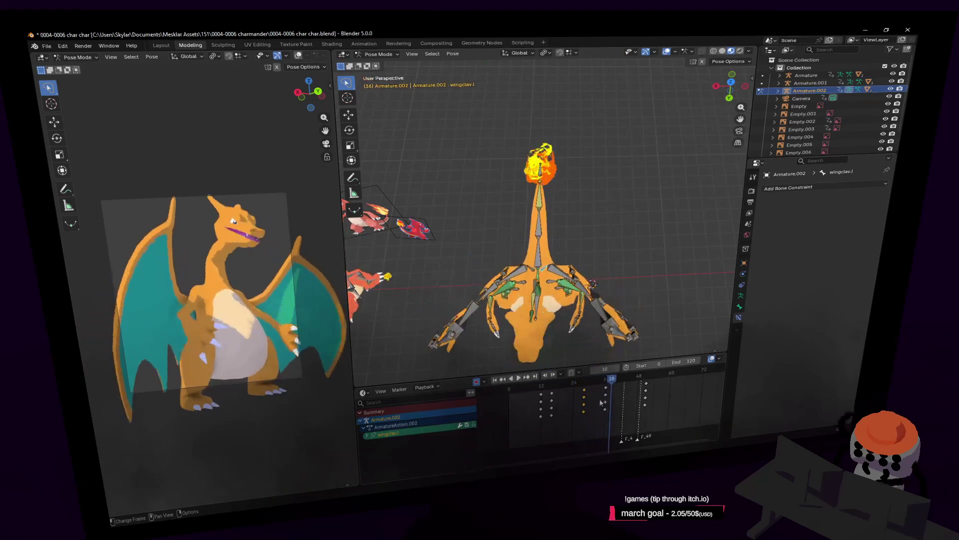
mouse_move(587, 386)
left_mouse_down()
mouse_move(543, 389)
mouse_move(577, 396)
mouse_move(569, 400)
left_mouse_up()
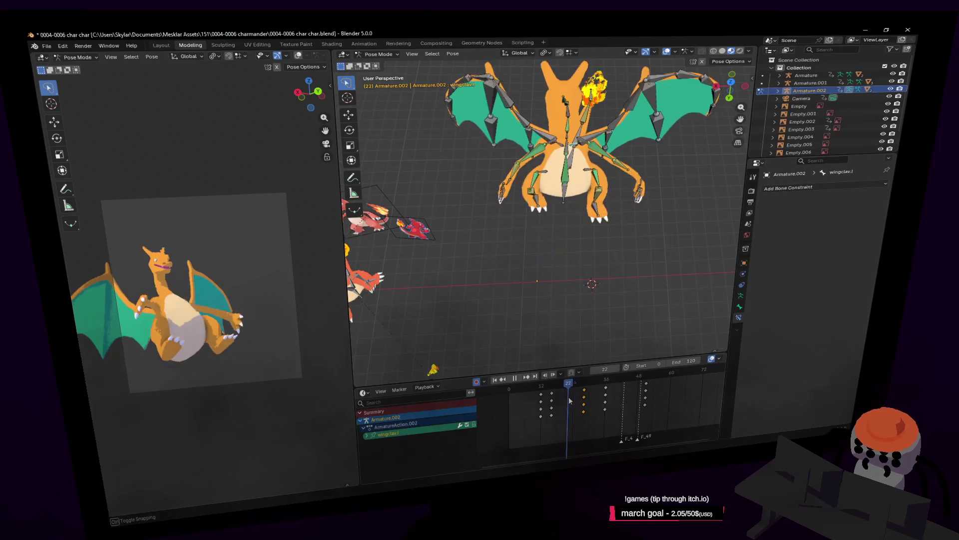
scroll(570, 239, "up", 6)
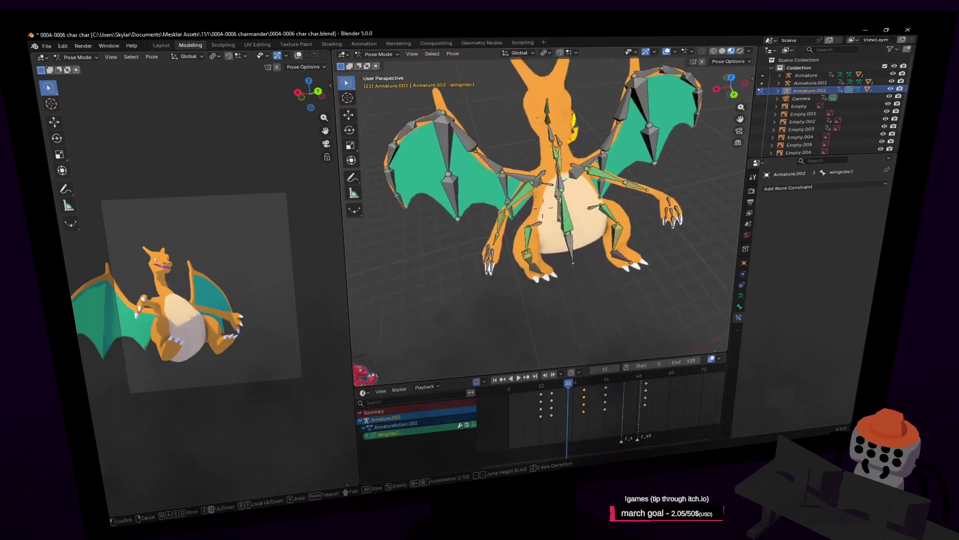
left_click(569, 239)
middle_click_drag(569, 239, 562, 292)
key("g")
key("z")
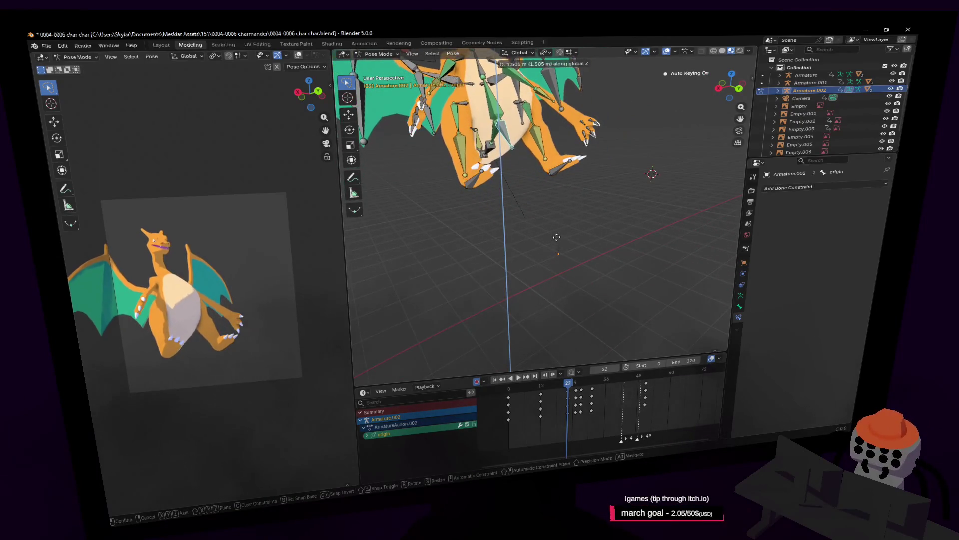
left_click(566, 168)
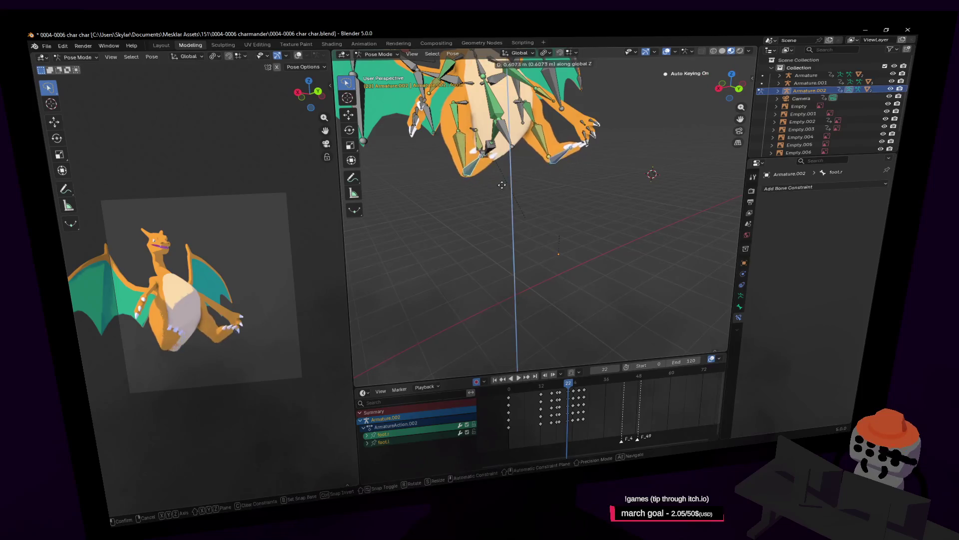